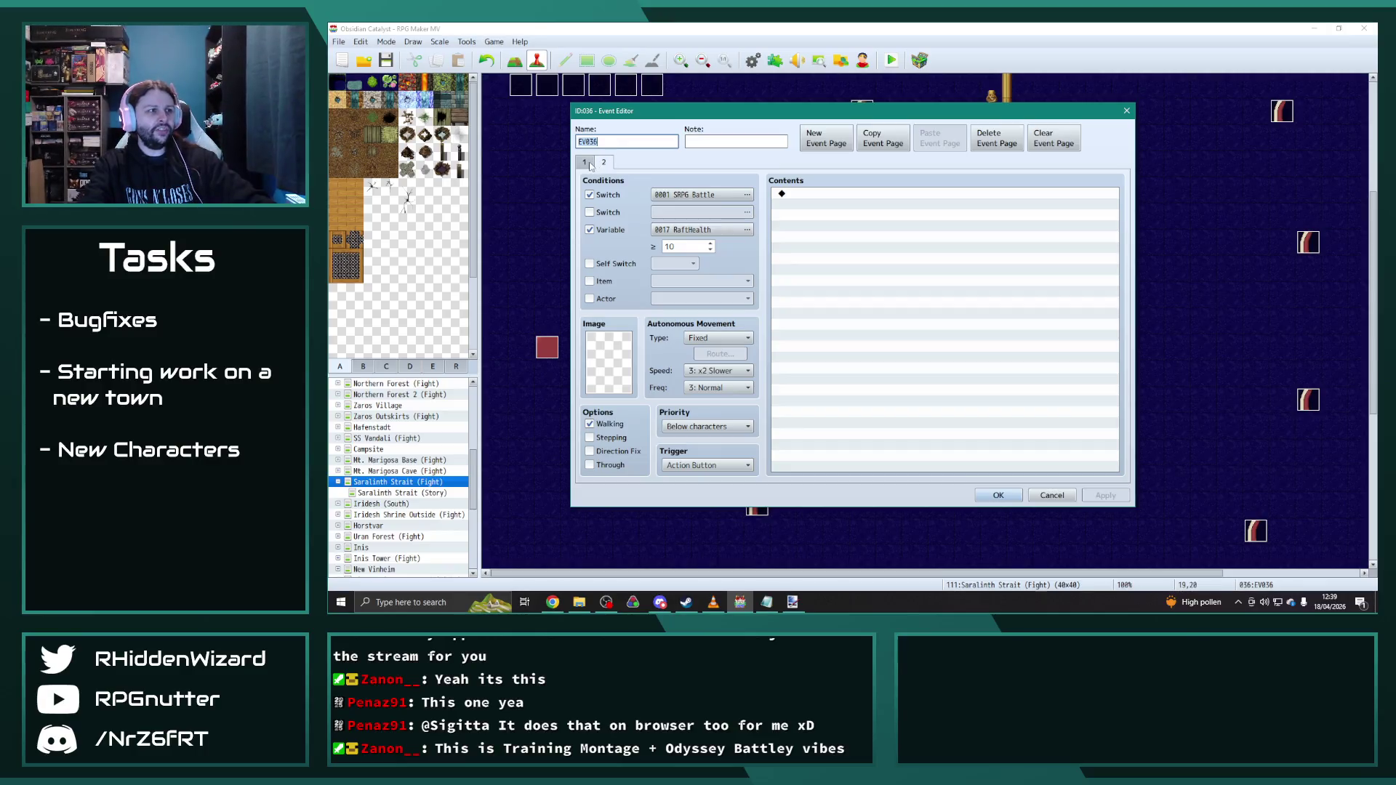
Step: Review EV036's second-page battle conditions and close the event
{"action": "left_click", "coordinate": [585, 163]}
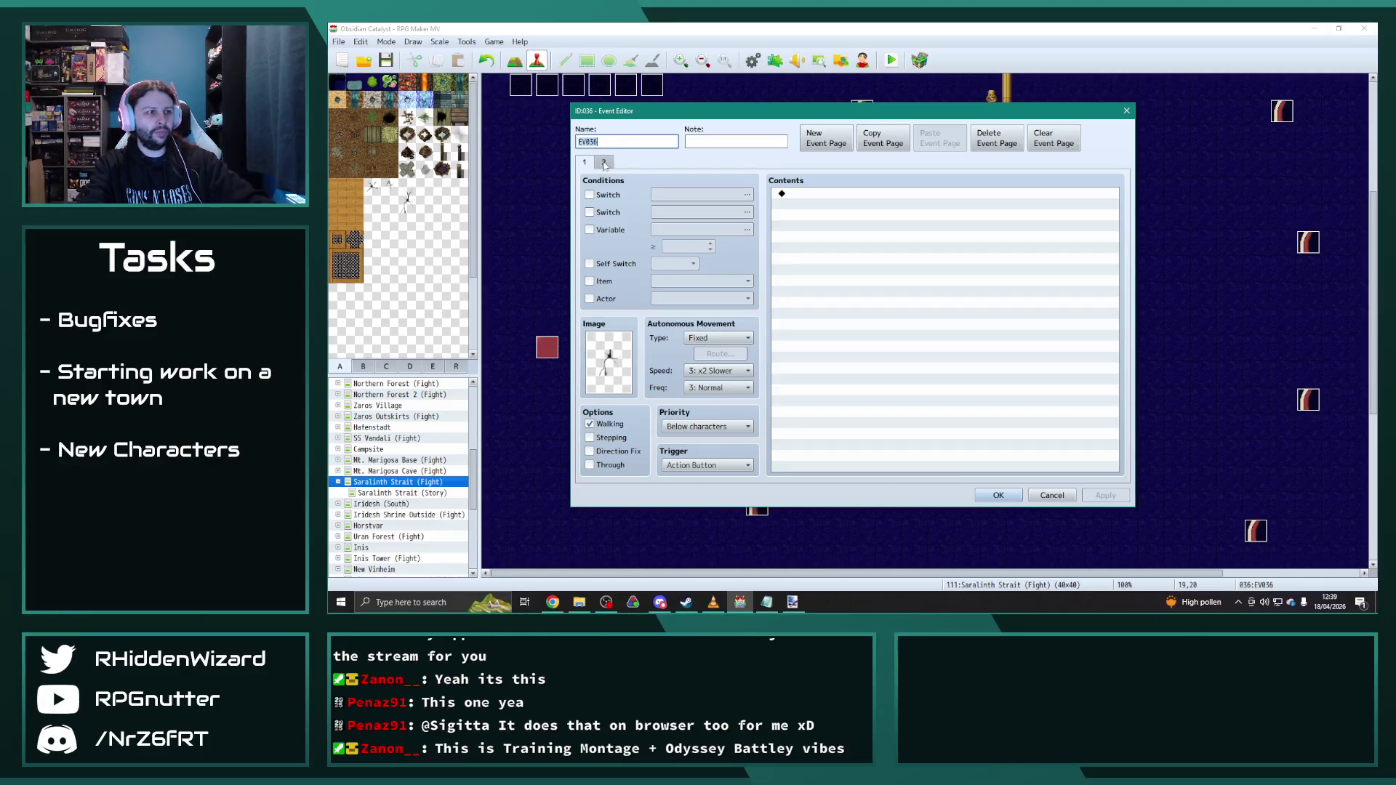
{"action": "left_click", "coordinate": [604, 163]}
{"action": "left_click", "coordinate": [585, 163]}
{"action": "left_click", "coordinate": [996, 495]}
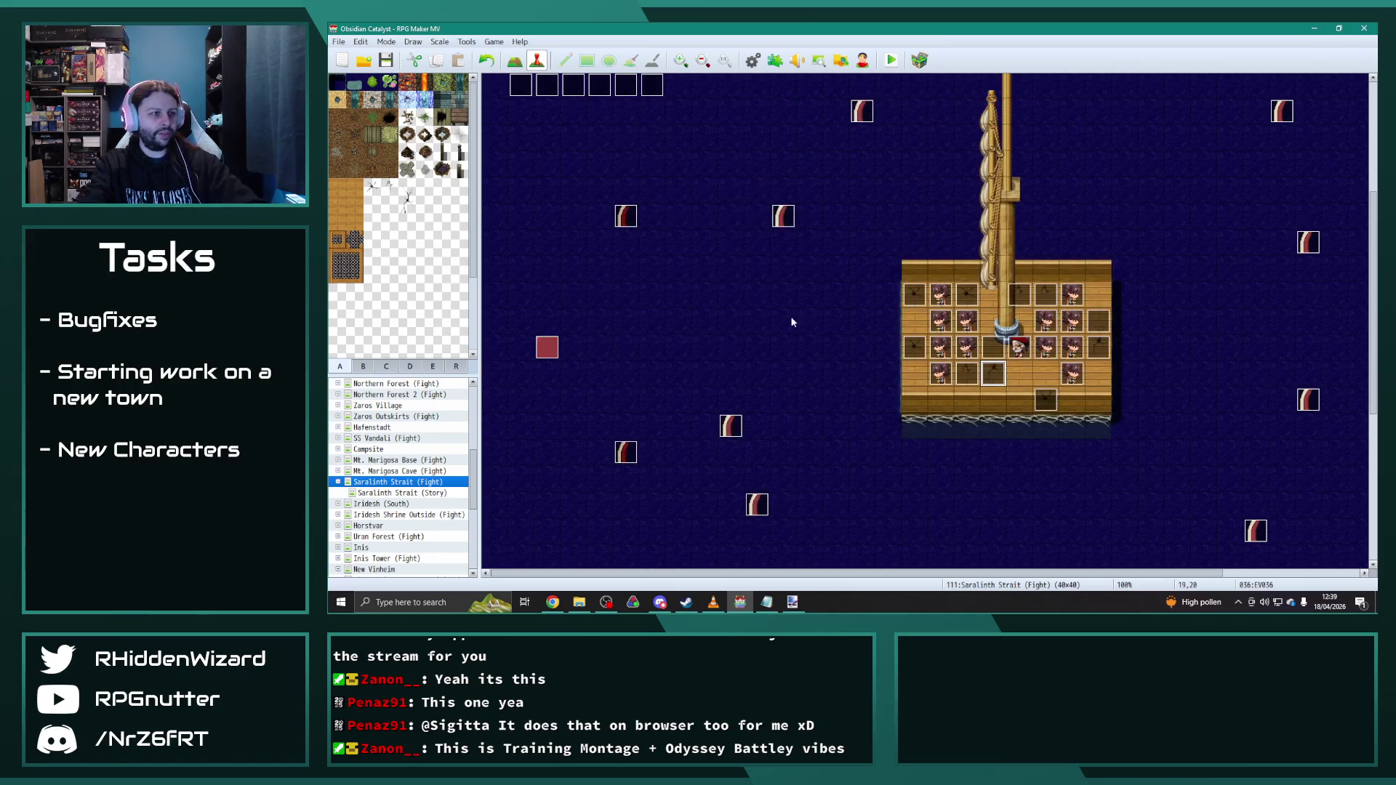
Step: Review EV033's raft-health-conditioned second page and close it
{"action": "double_click", "coordinate": [906, 332]}
{"action": "left_click", "coordinate": [602, 163]}
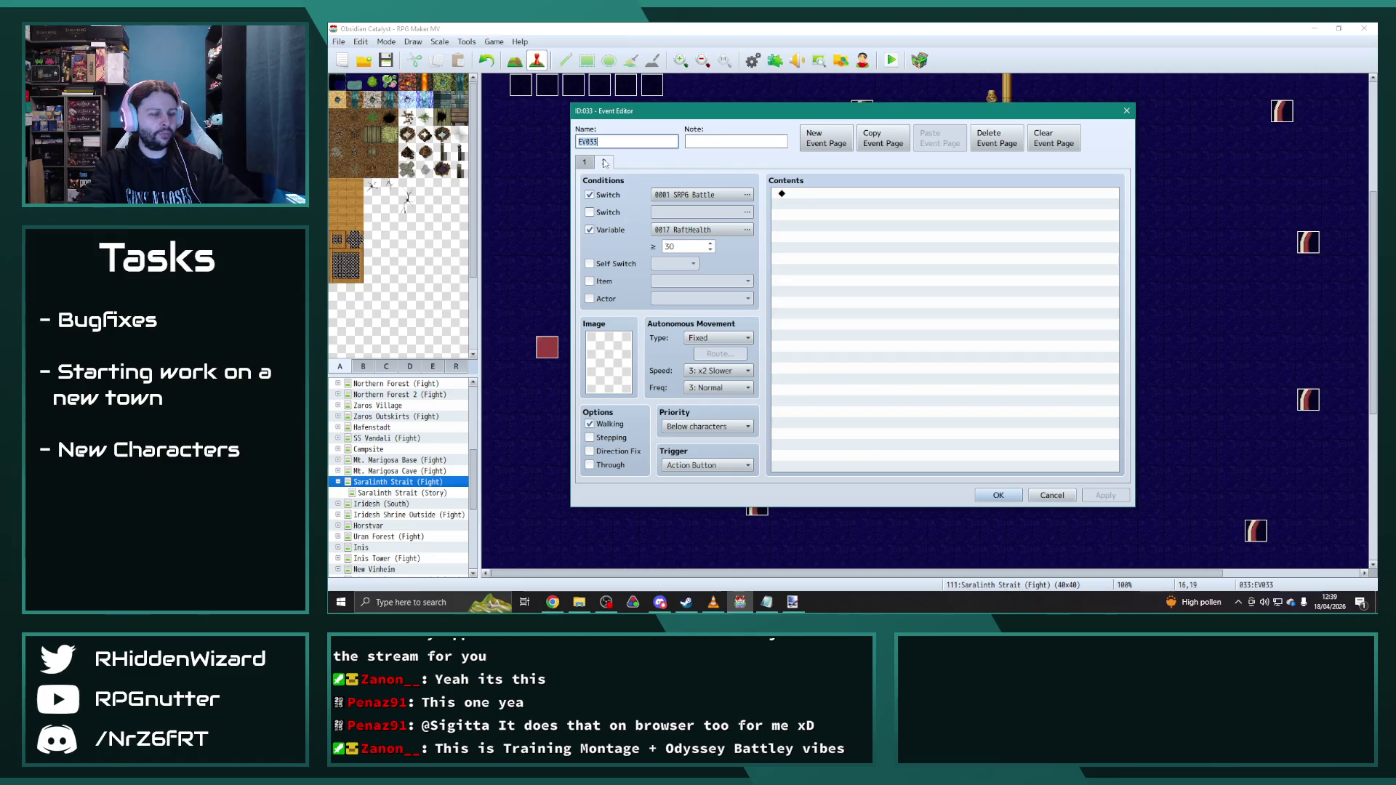
{"action": "left_click", "coordinate": [998, 495]}
{"action": "scroll", "coordinate": [595, 197], "scroll_direction": "up", "scroll_amount": 1}
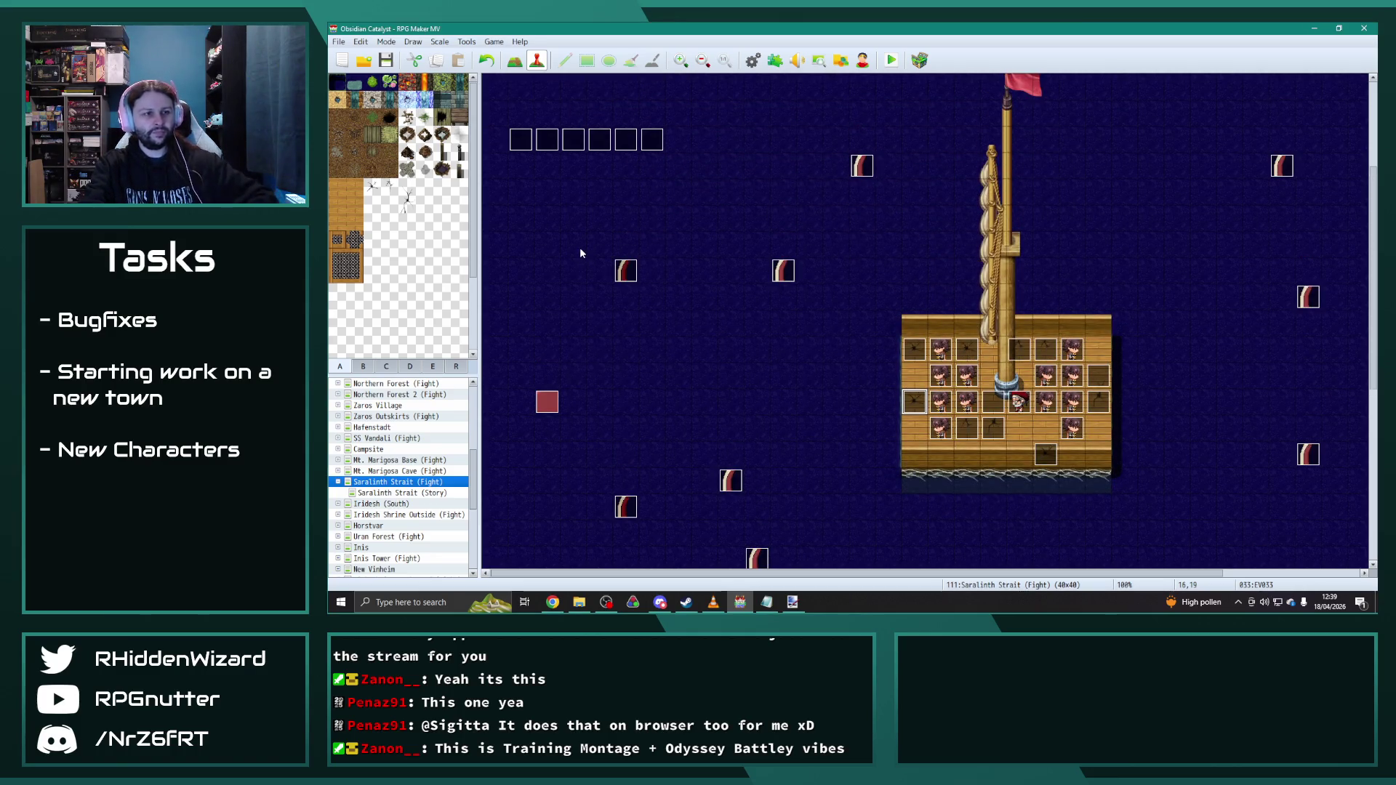
Step: In the Start of Battle event, duplicate the RaftHealth = 40 Control Variables command
{"action": "double_click", "coordinate": [521, 138]}
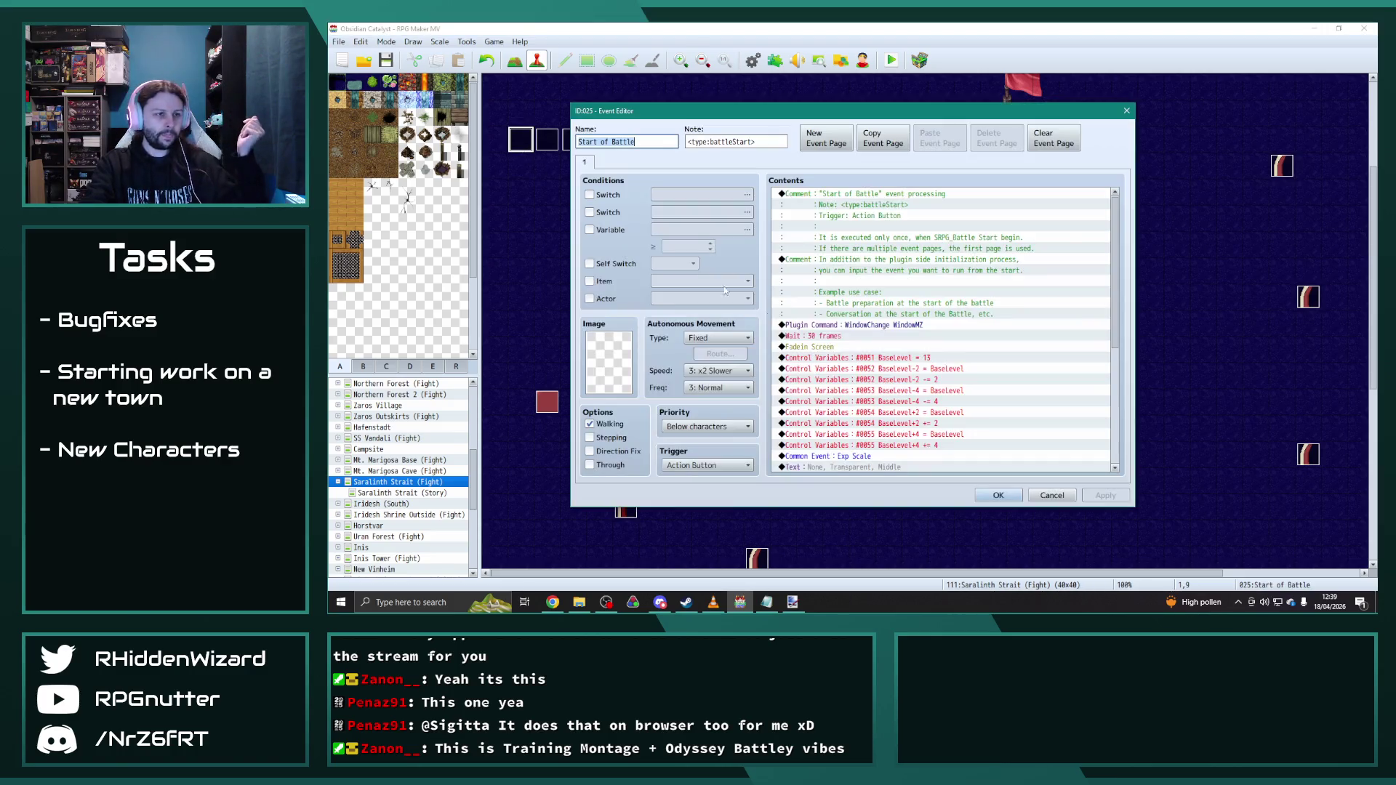
{"action": "scroll", "coordinate": [1027, 407], "scroll_direction": "down", "scroll_amount": 3}
{"action": "scroll", "coordinate": [1025, 406], "scroll_direction": "down", "scroll_amount": 1}
{"action": "scroll", "coordinate": [1023, 404], "scroll_direction": "down", "scroll_amount": 2}
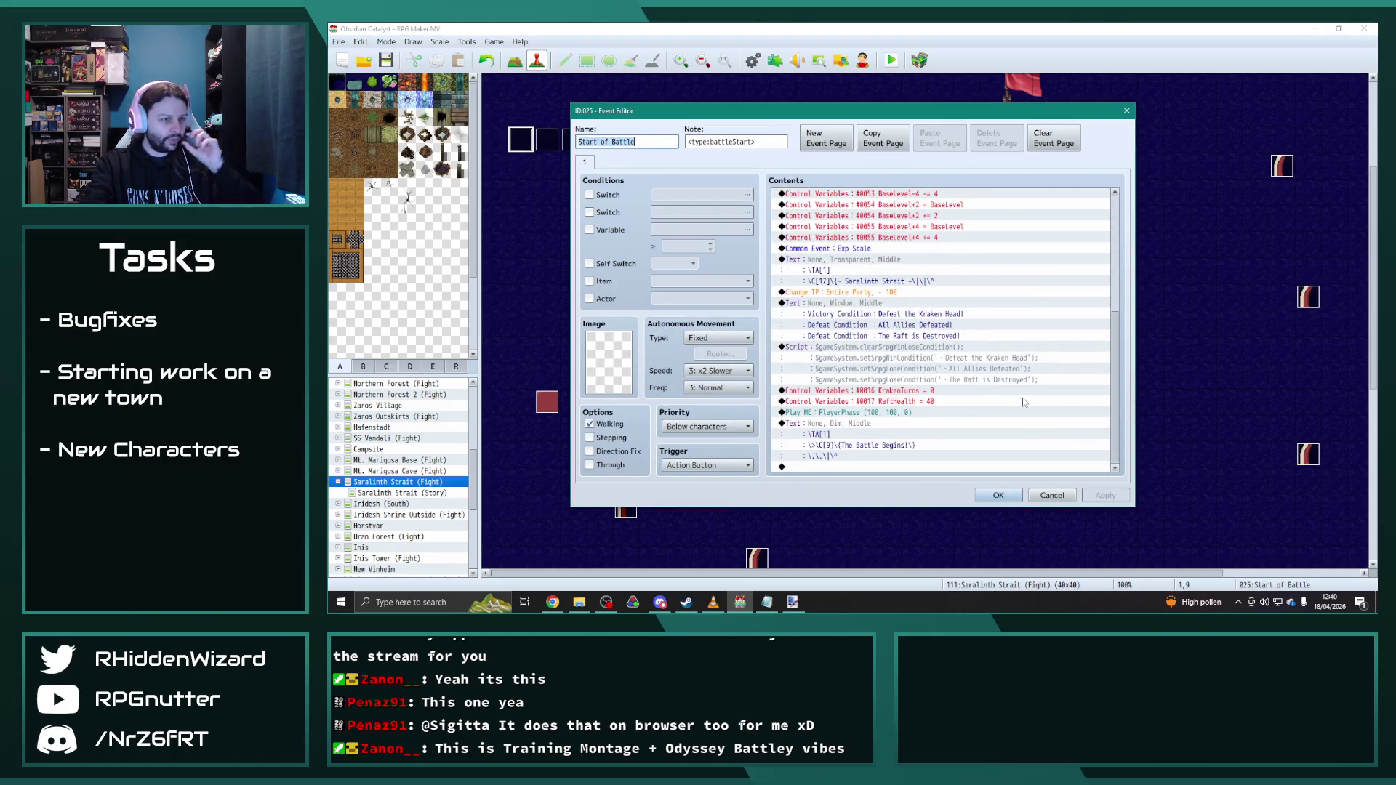
{"action": "left_click", "coordinate": [912, 402]}
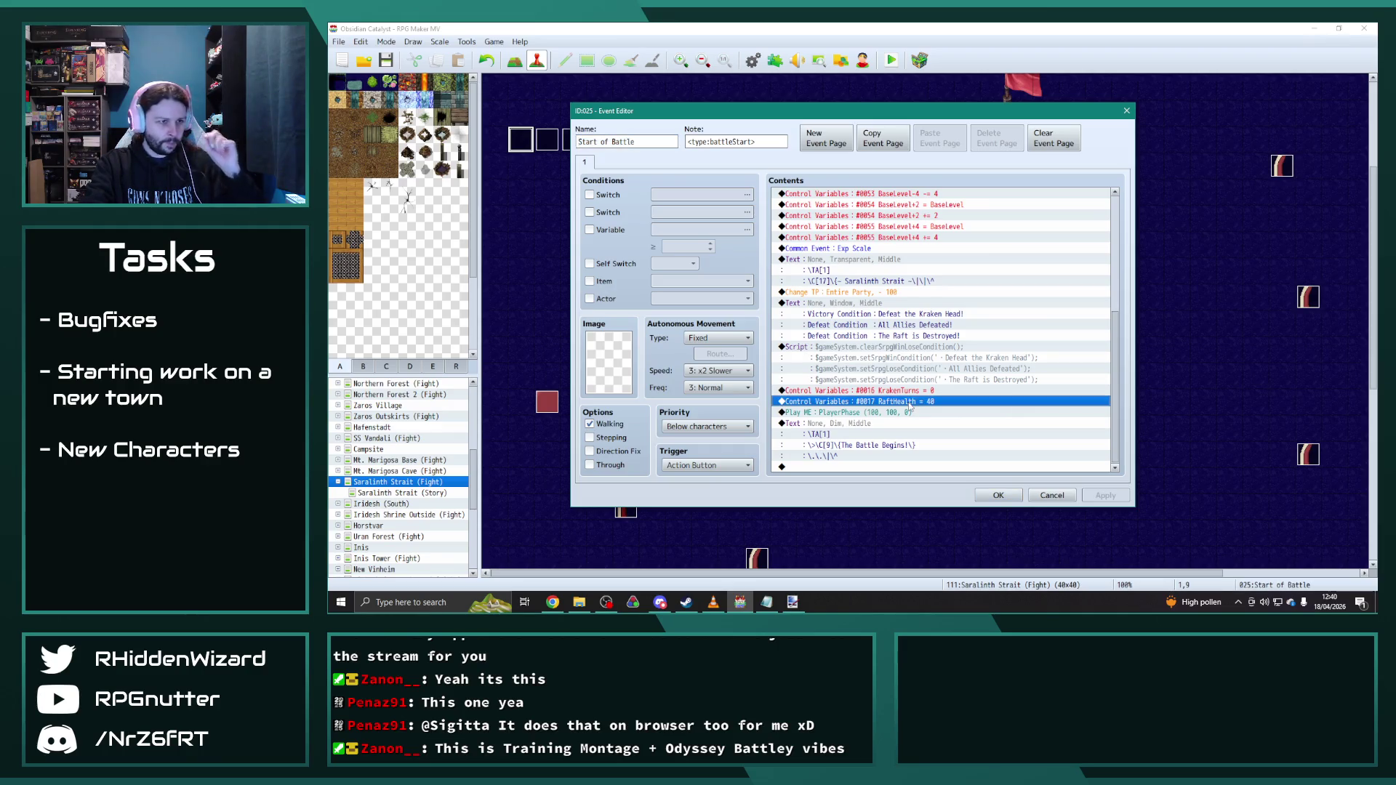
{"action": "key", "text": "ctrl+c"}
{"action": "key", "text": "ctrl+v"}
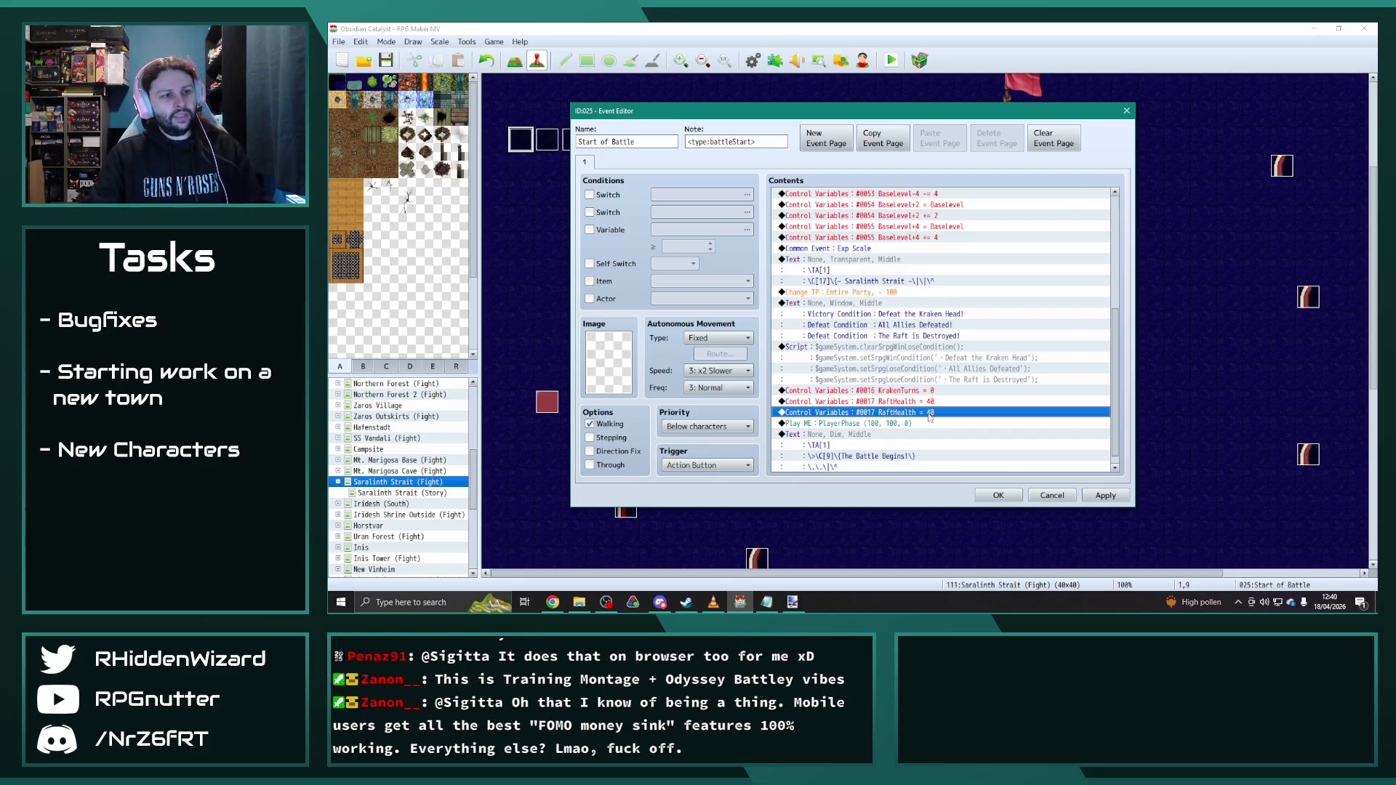
Step: Turn the duplicate into new variable 0072 RaftDamage set to 0
{"action": "double_click", "coordinate": [928, 416]}
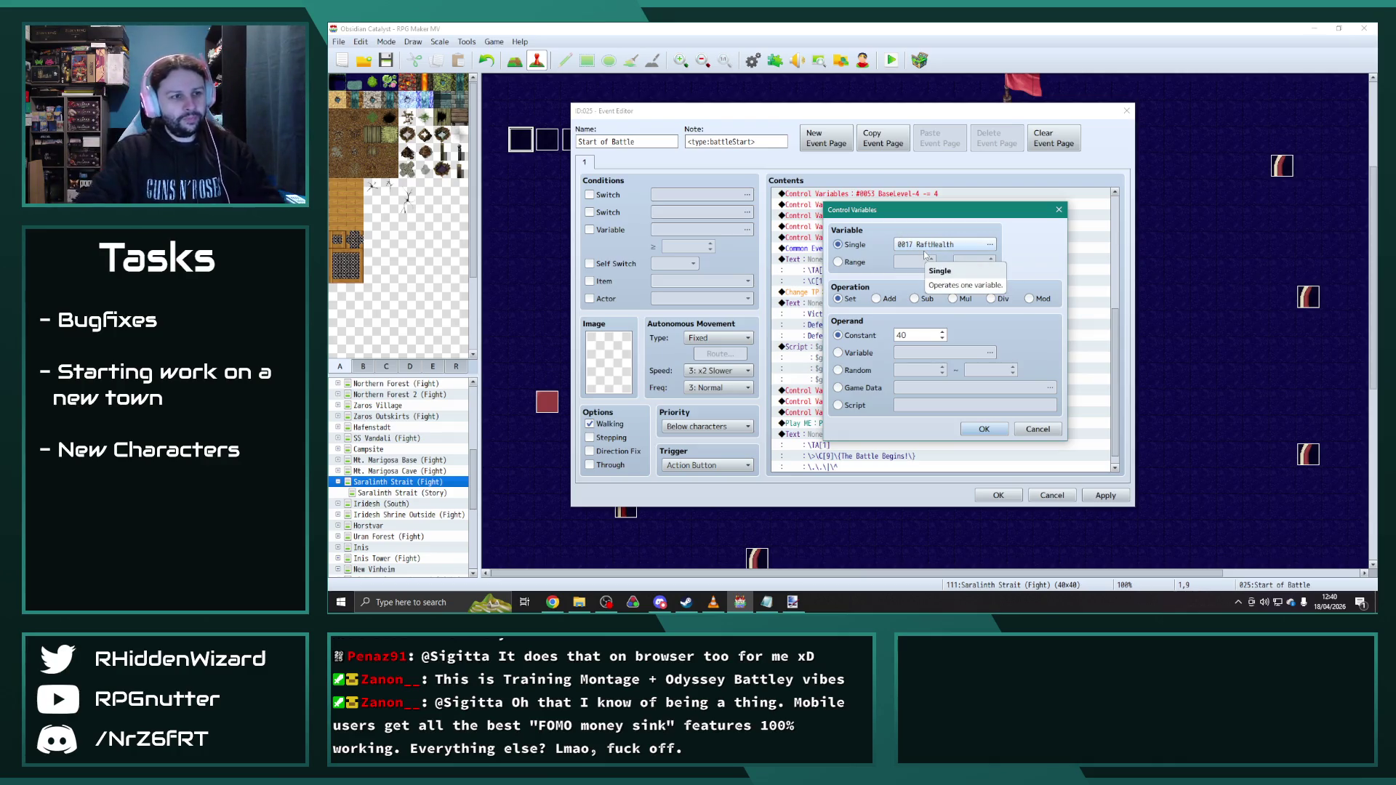
{"action": "left_click", "coordinate": [931, 247]}
{"action": "left_click", "coordinate": [960, 325]}
{"action": "left_click", "coordinate": [996, 433]}
{"action": "type", "text": "RaftDamage"}
{"action": "left_click", "coordinate": [925, 460]}
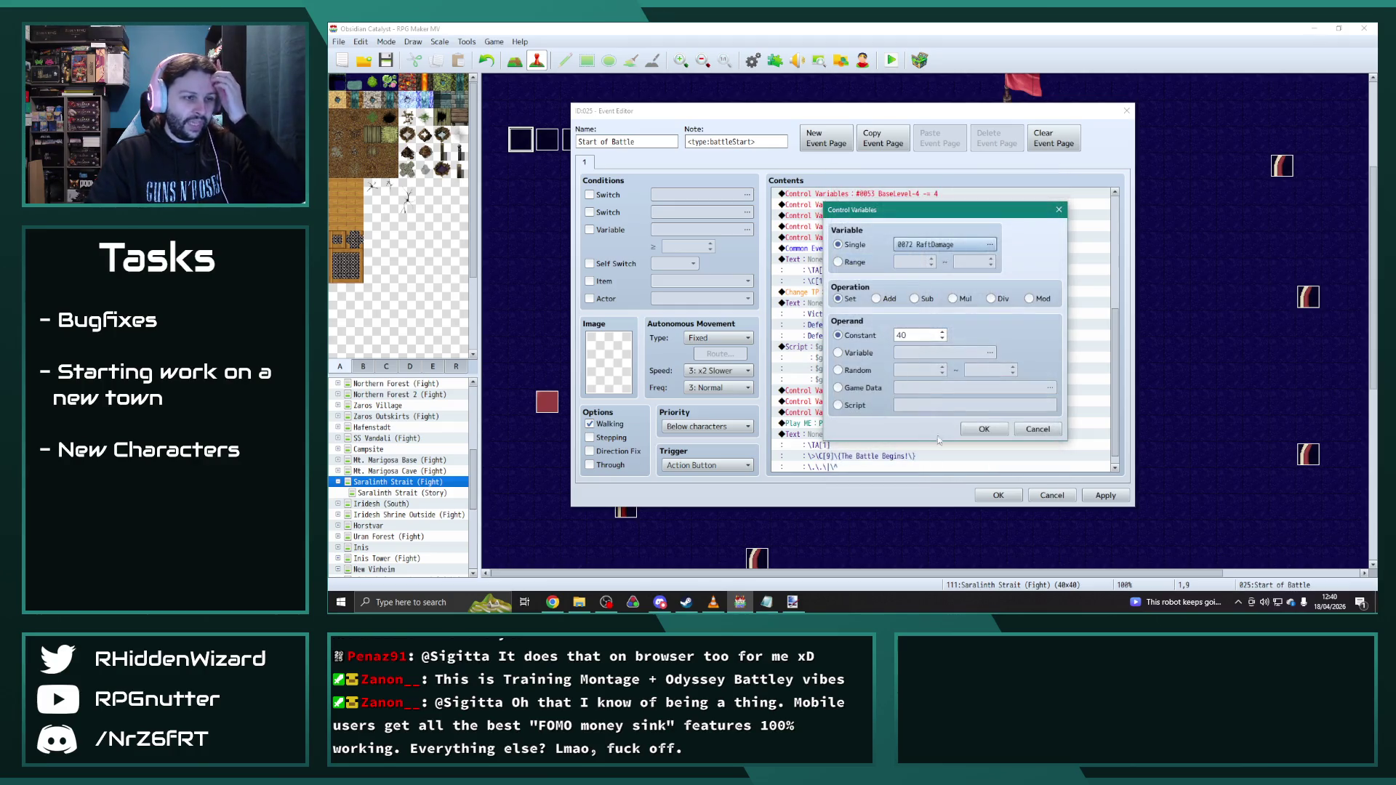
{"action": "double_click", "coordinate": [919, 334]}
{"action": "type", "text": "0"}
{"action": "left_click", "coordinate": [984, 429]}
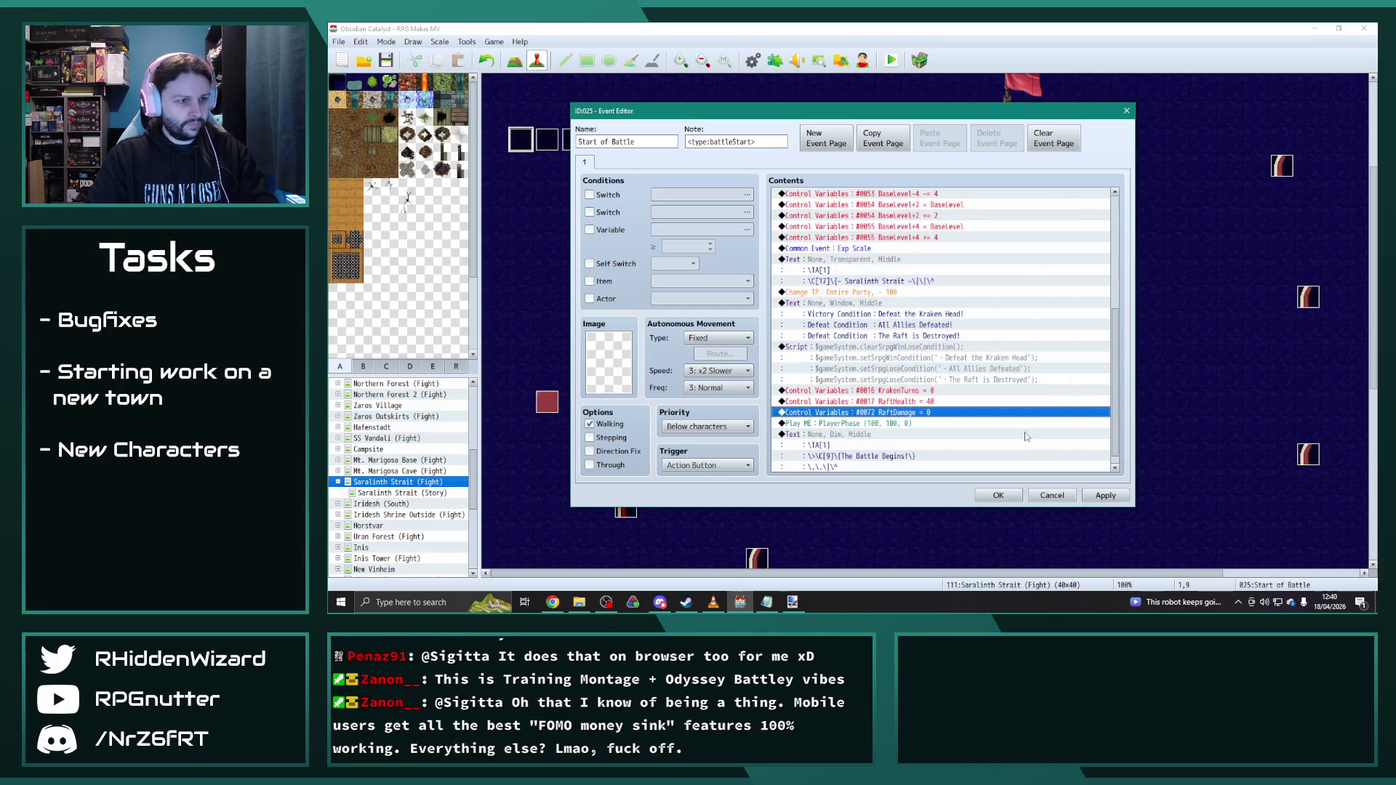
Step: Apply, paste the RaftDamage = 0 command above the Plugin Command, and select the lower copy
{"action": "left_click", "coordinate": [1100, 497]}
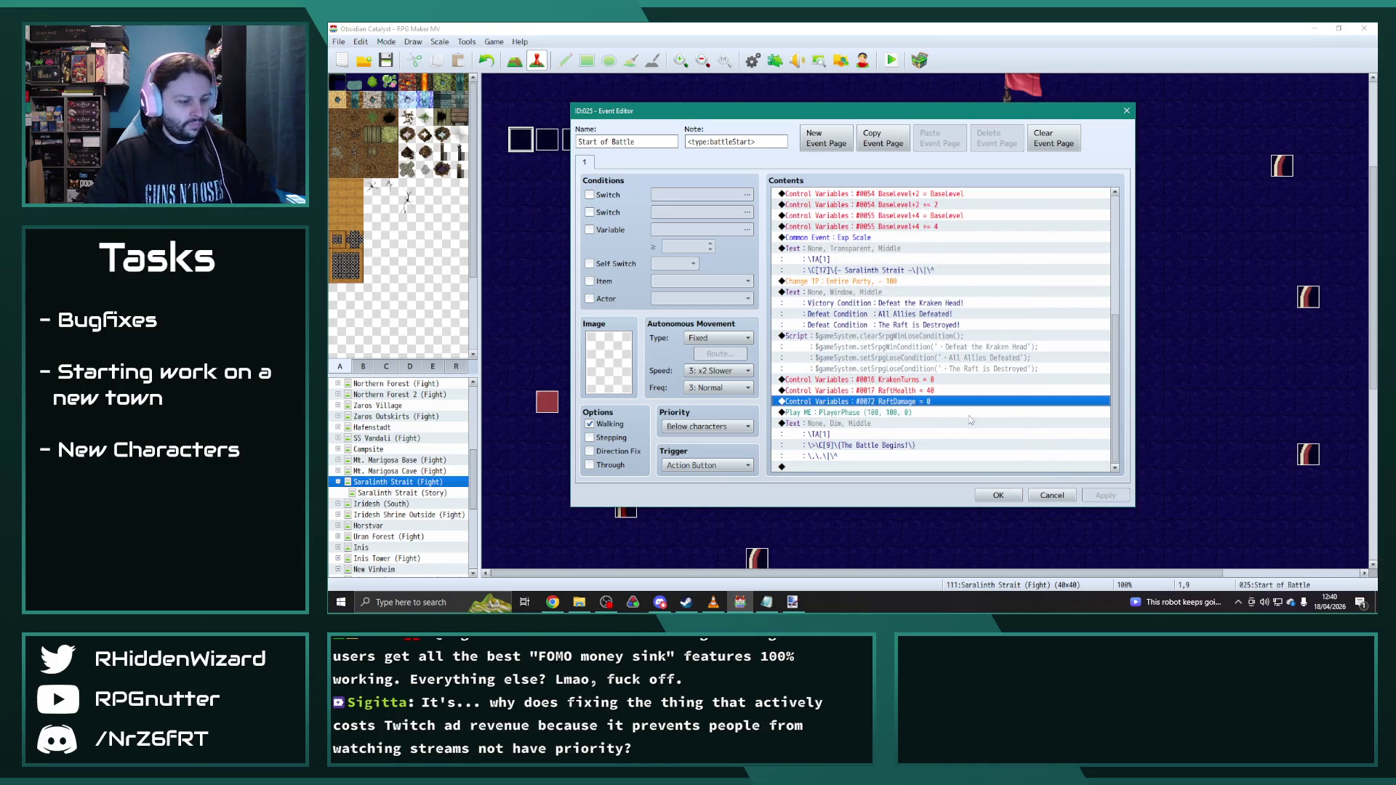
{"action": "left_click_drag", "start_coordinate": [1129, 346], "coordinate": [1102, 186]}
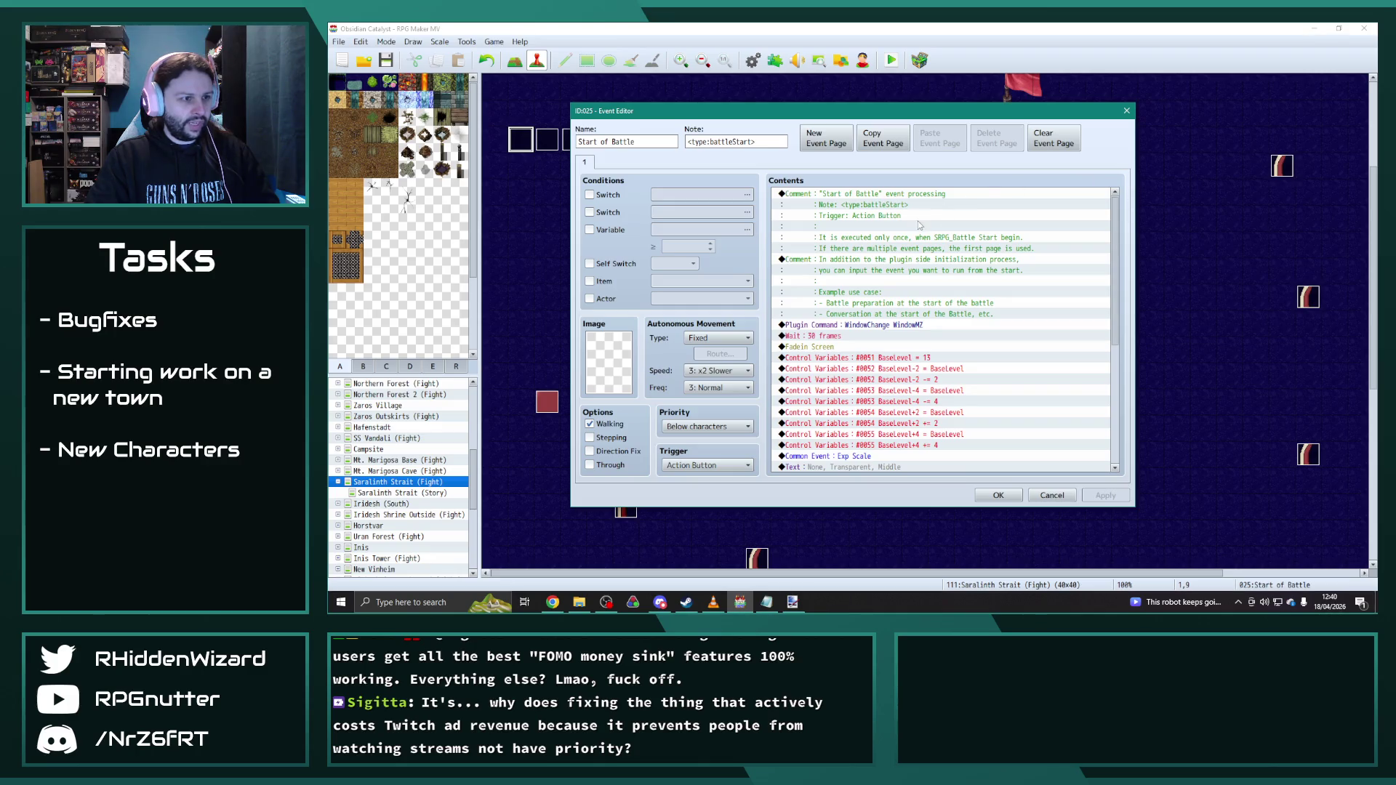
{"action": "left_click", "coordinate": [833, 323]}
{"action": "key", "text": "ctrl+v"}
{"action": "scroll", "coordinate": [981, 371], "scroll_direction": "down", "scroll_amount": 1}
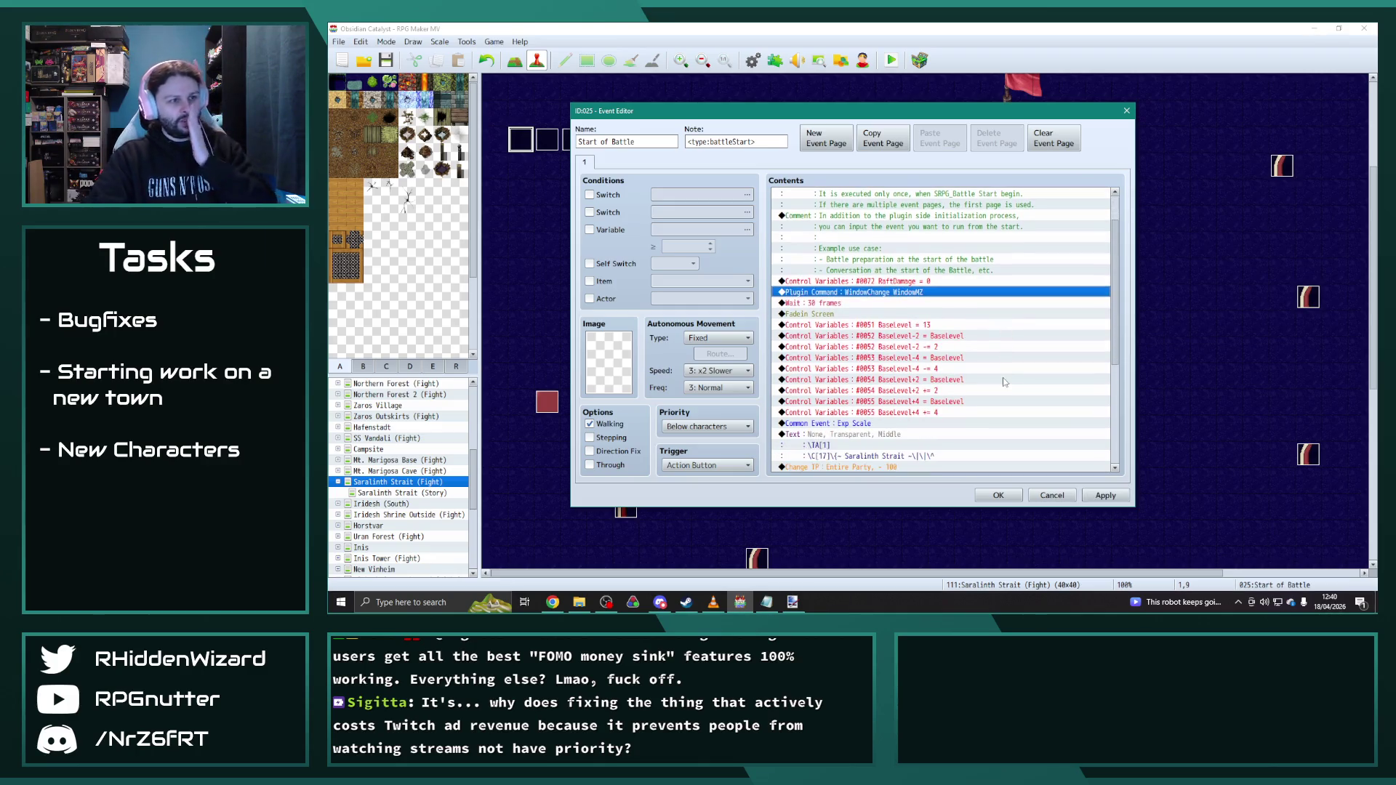
{"action": "scroll", "coordinate": [1003, 382], "scroll_direction": "down", "scroll_amount": 1}
{"action": "scroll", "coordinate": [998, 382], "scroll_direction": "down", "scroll_amount": 2}
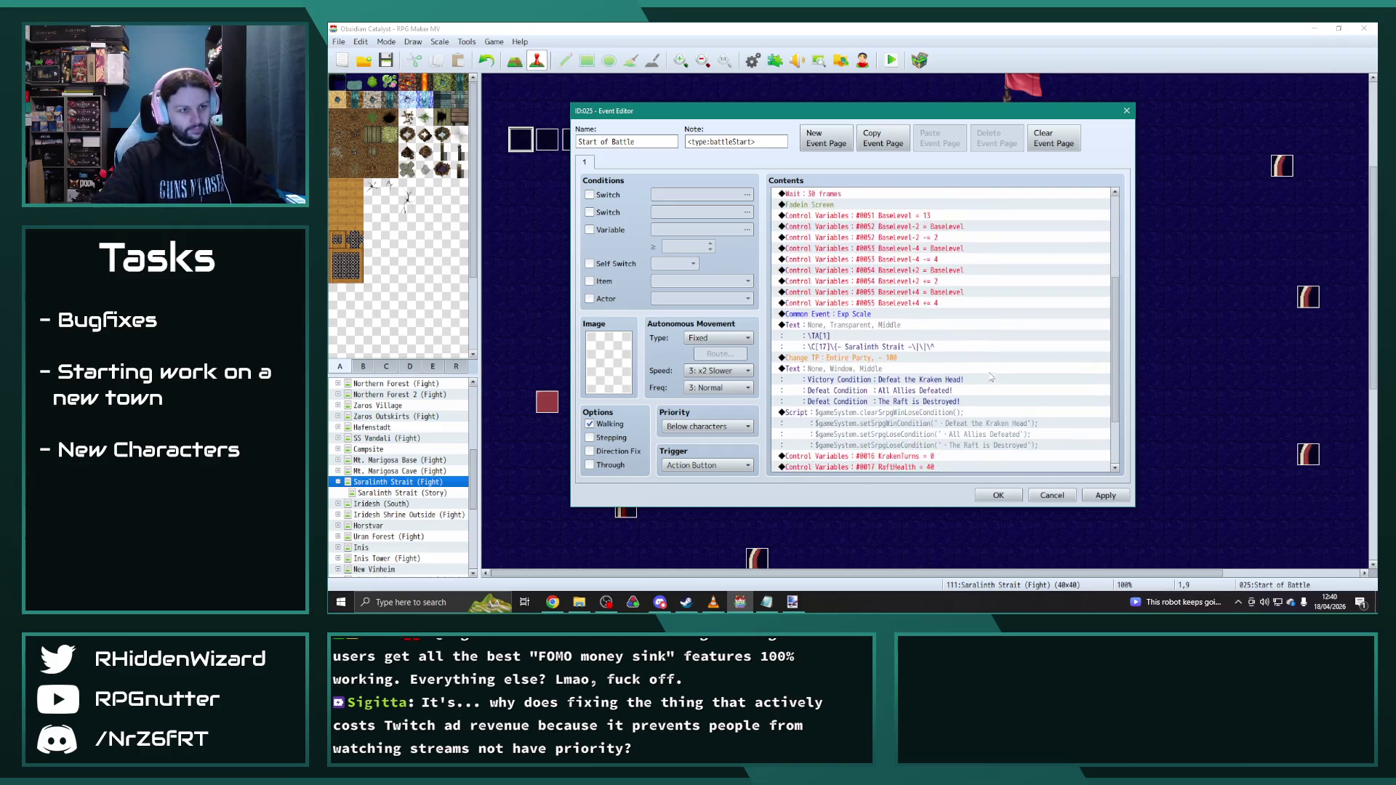
{"action": "scroll", "coordinate": [991, 383], "scroll_direction": "down", "scroll_amount": 3}
{"action": "left_click", "coordinate": [943, 401]}
Step: Delete the lower duplicate RaftDamage and RaftHealth = 40 lines
{"action": "key", "text": "Delete"}
{"action": "left_click", "coordinate": [1105, 496]}
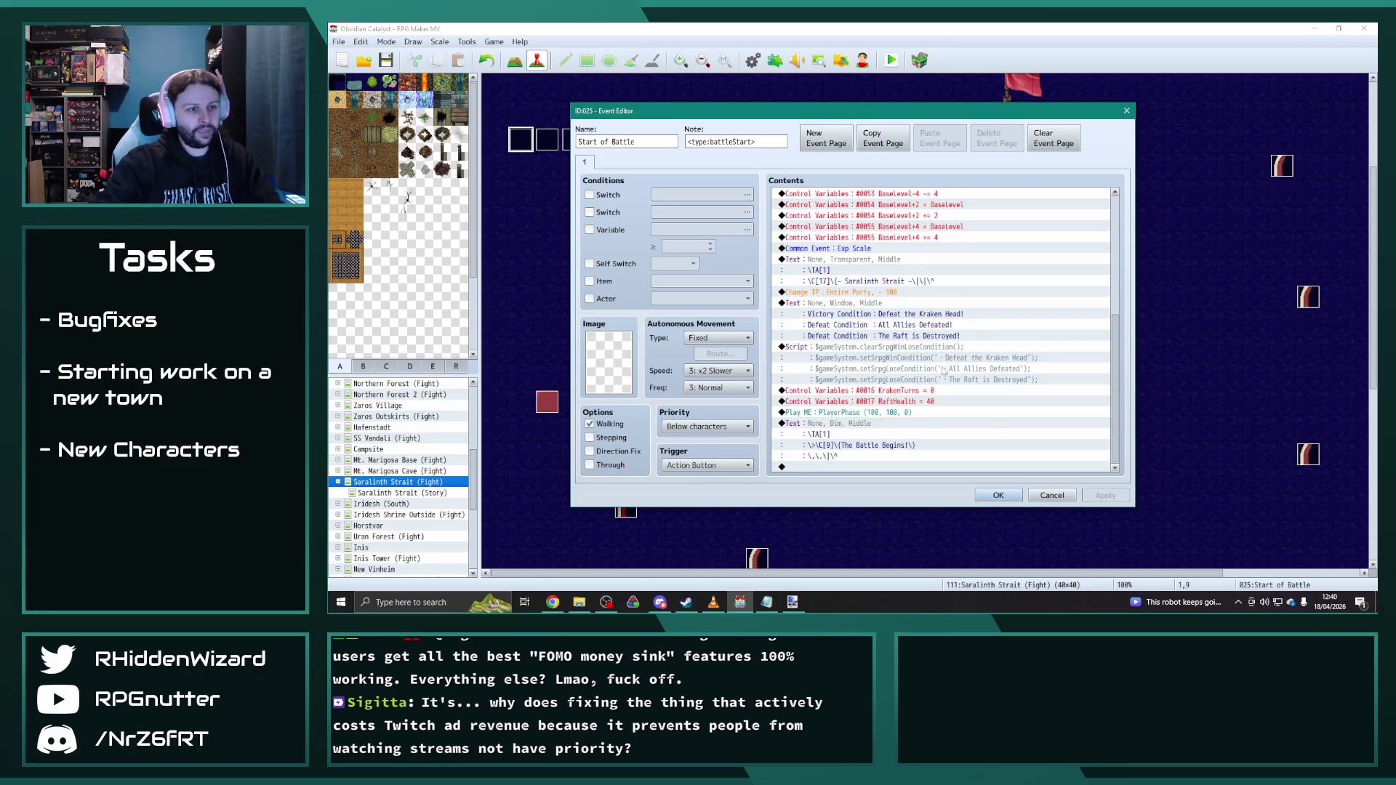
{"action": "left_click", "coordinate": [921, 403]}
{"action": "key", "text": "Delete"}
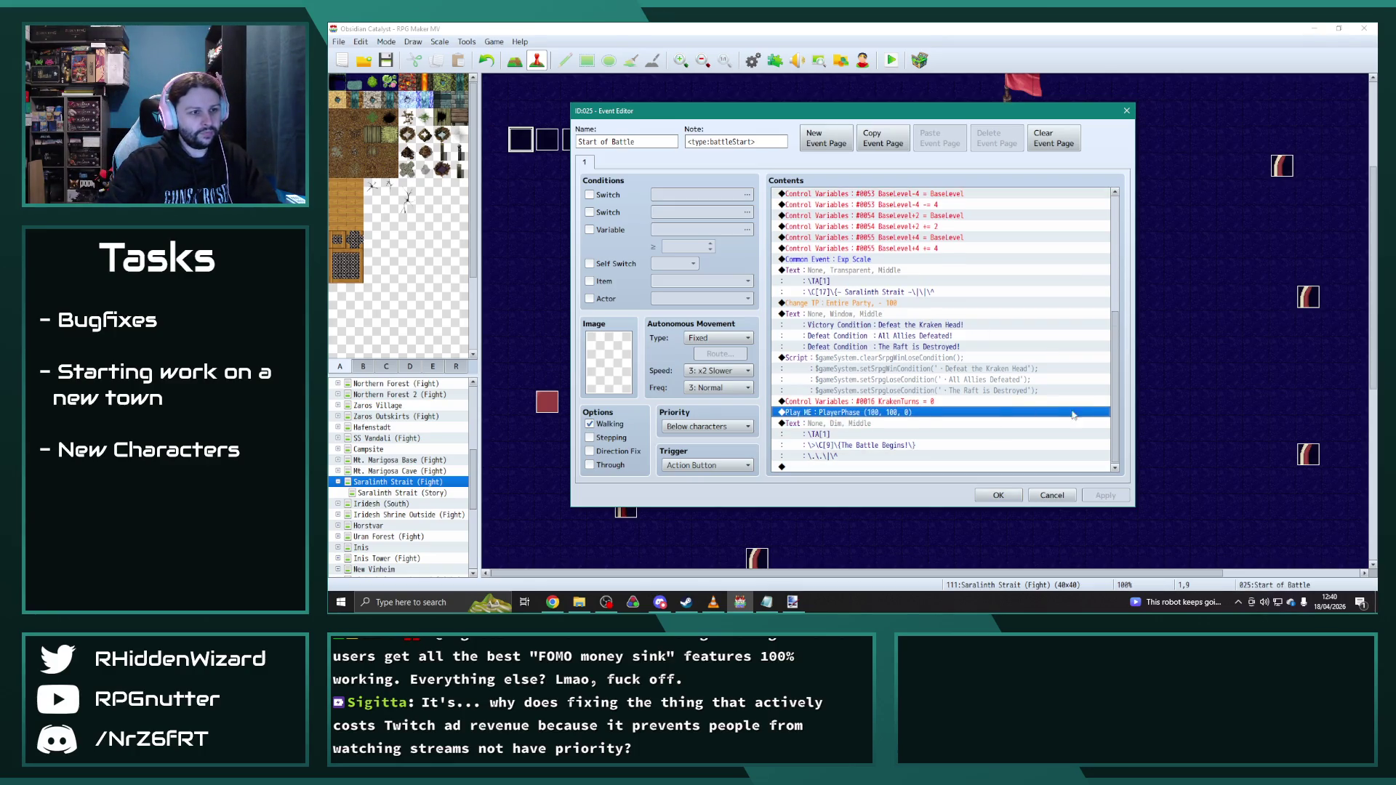
Step: Place RaftHealth = 40 above the Plugin Command, apply, and close the event
{"action": "left_click_drag", "start_coordinate": [1120, 397], "coordinate": [1123, 198]}
{"action": "left_click", "coordinate": [893, 343]}
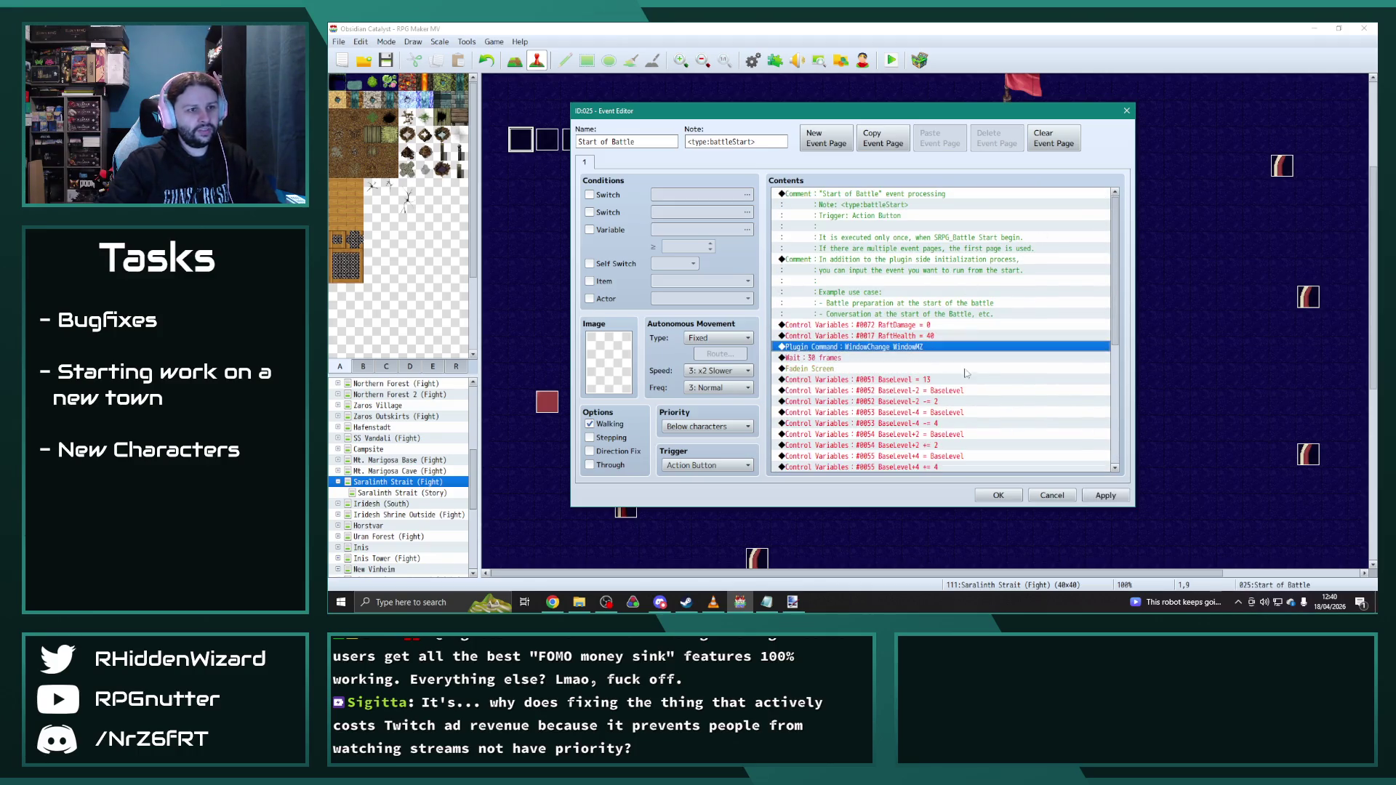
{"action": "left_click", "coordinate": [1101, 496]}
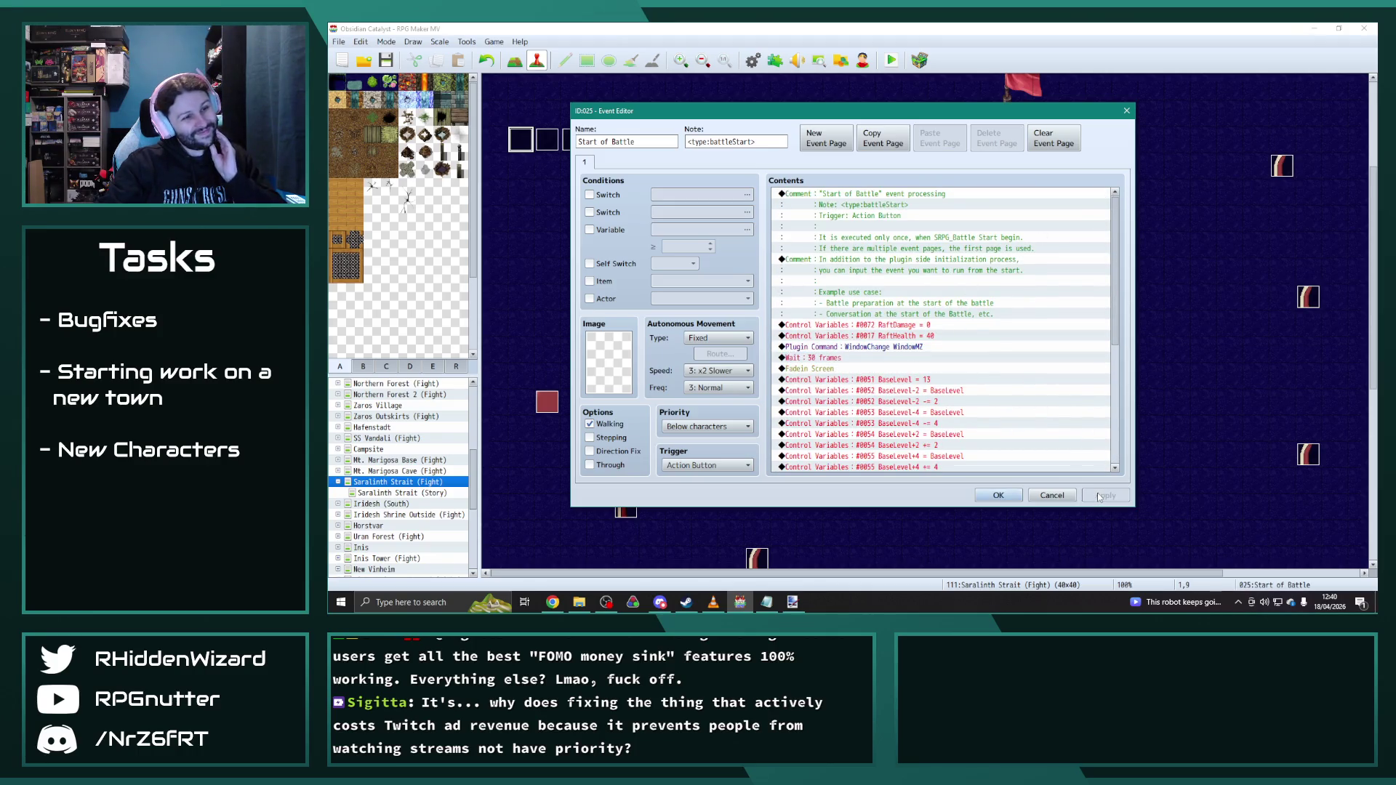
{"action": "left_click", "coordinate": [998, 495]}
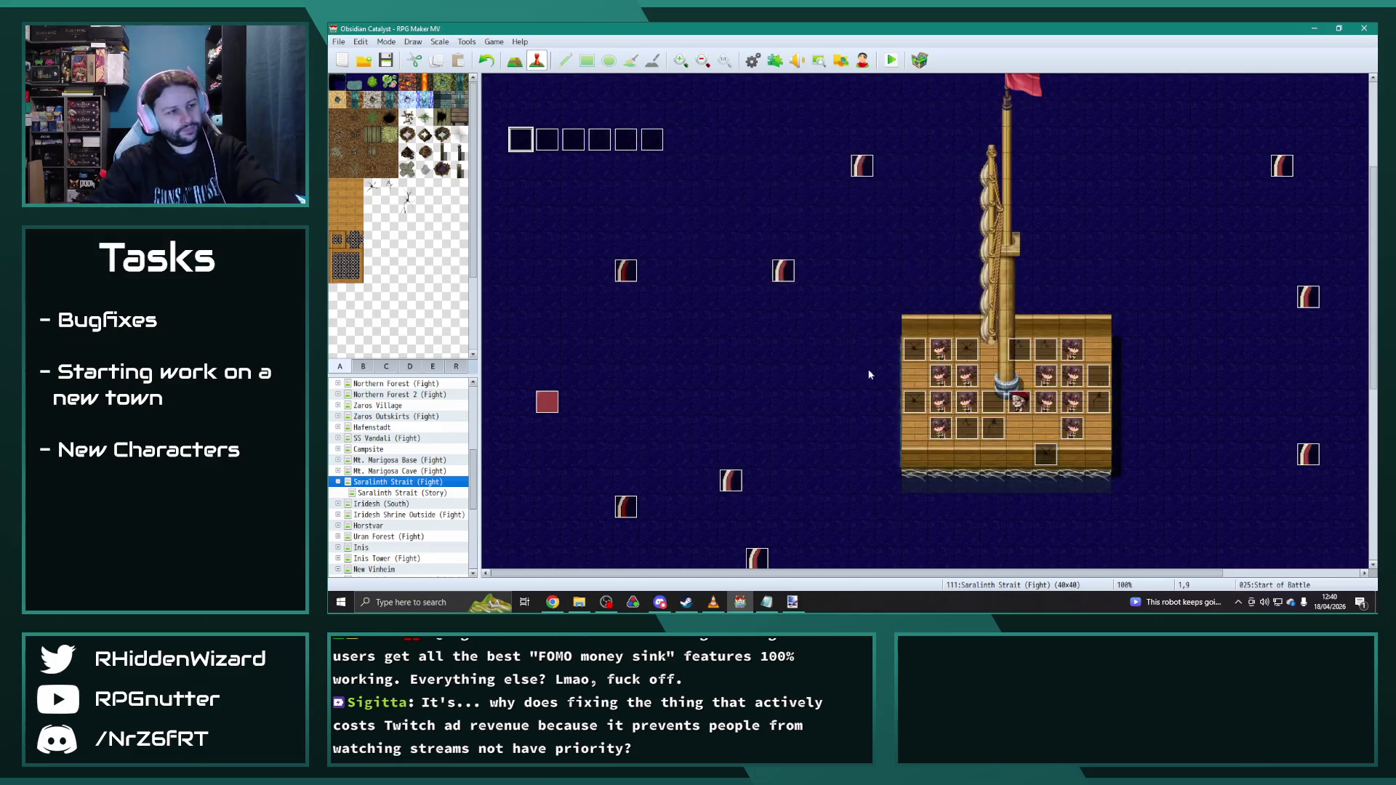
{"action": "double_click", "coordinate": [917, 351]}
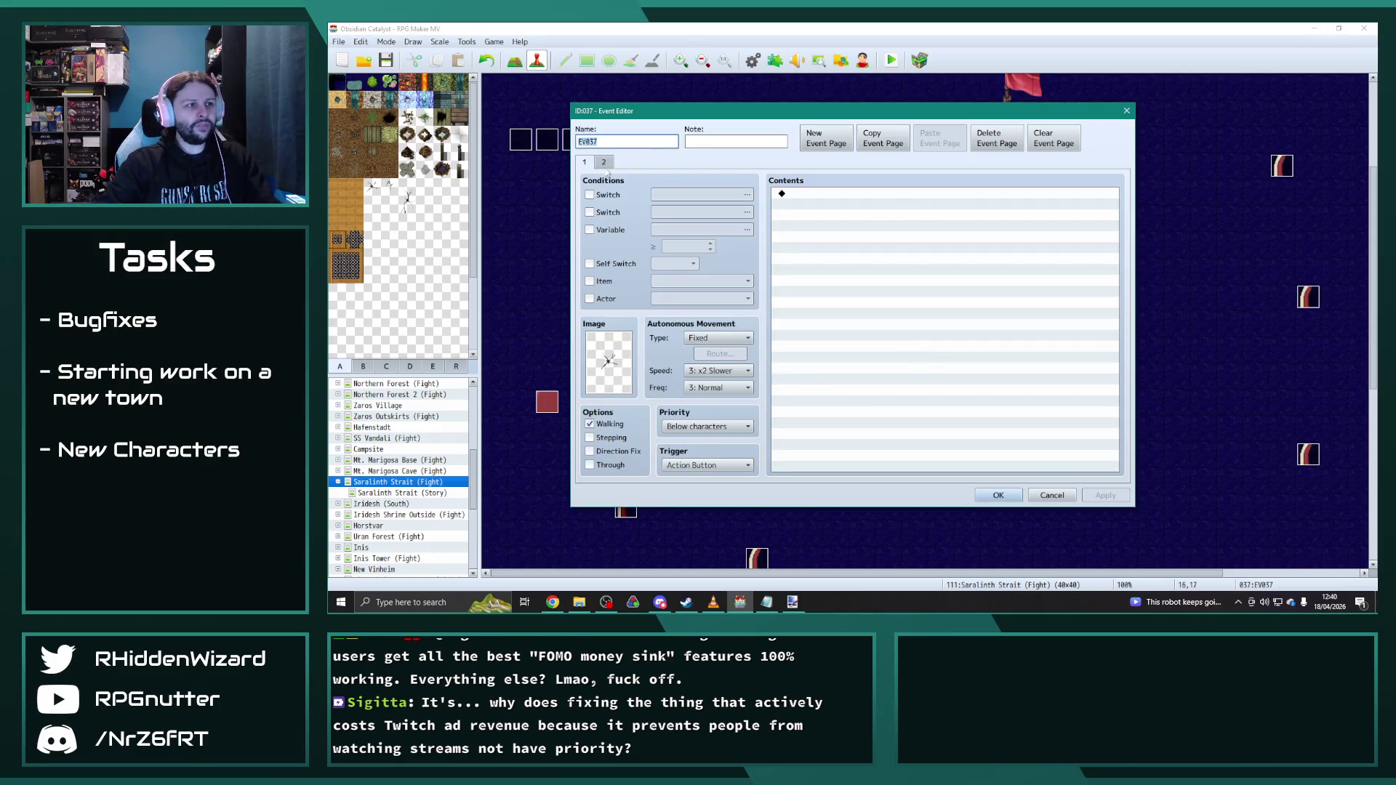
{"action": "left_click", "coordinate": [602, 162]}
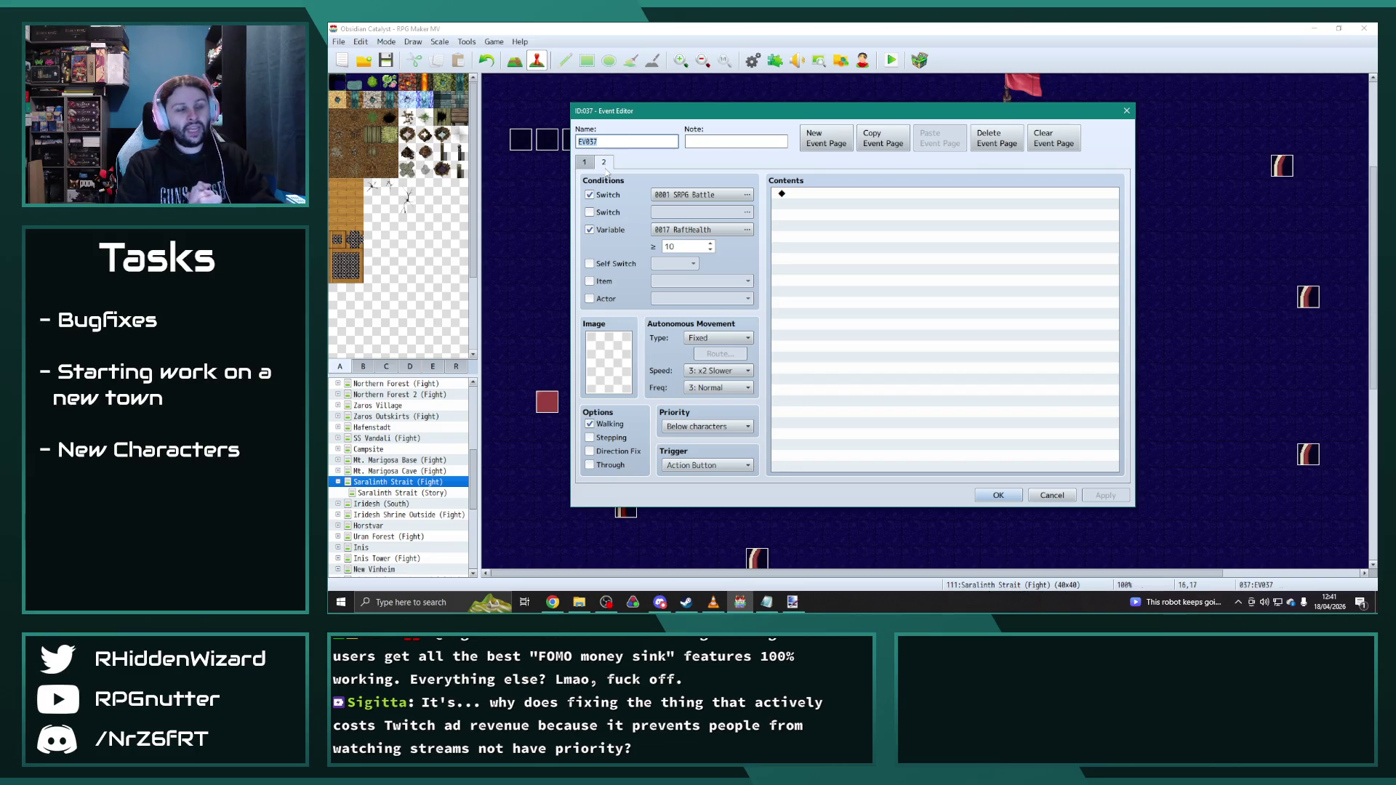
{"action": "left_click", "coordinate": [586, 163]}
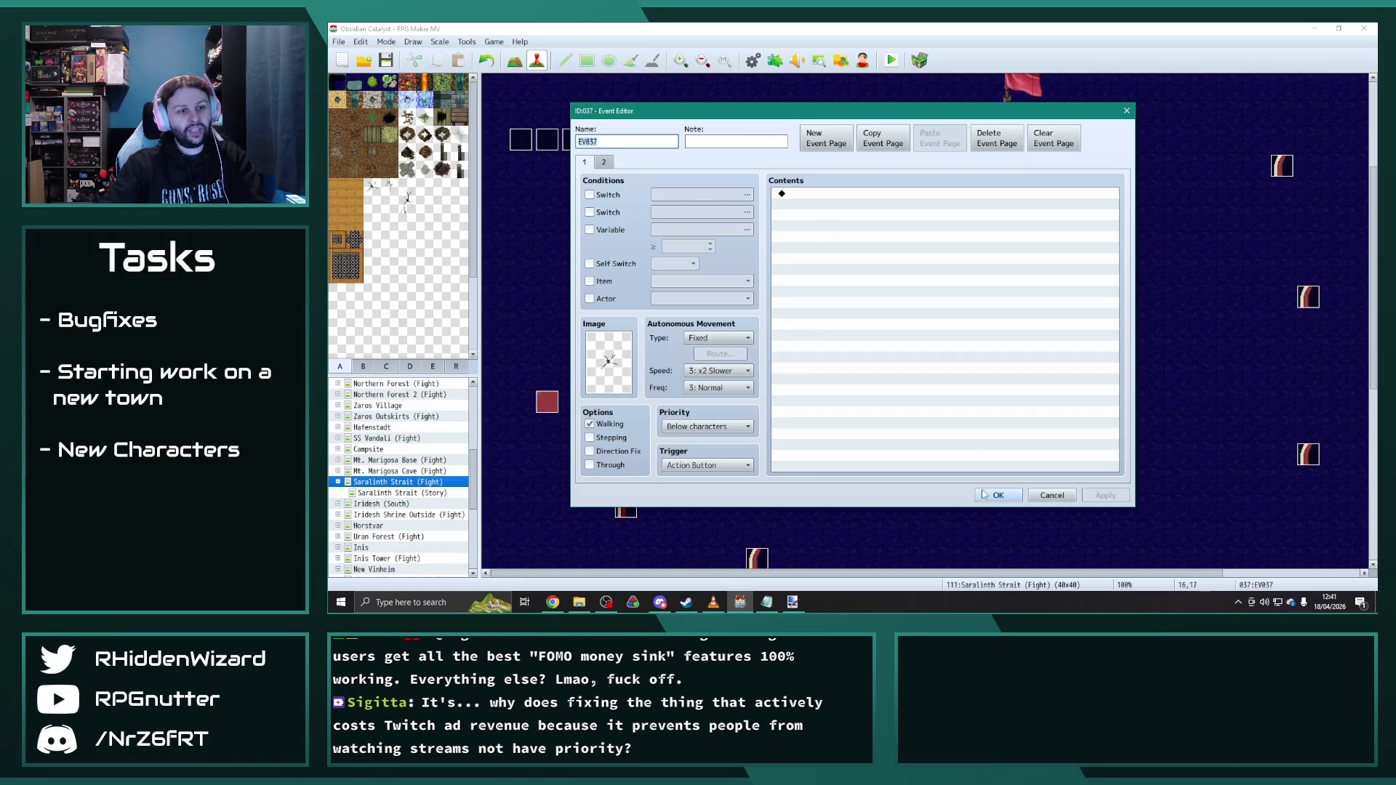
{"action": "left_click", "coordinate": [997, 495]}
{"action": "double_click", "coordinate": [1019, 350]}
{"action": "left_click", "coordinate": [606, 163]}
{"action": "left_click", "coordinate": [588, 164]}
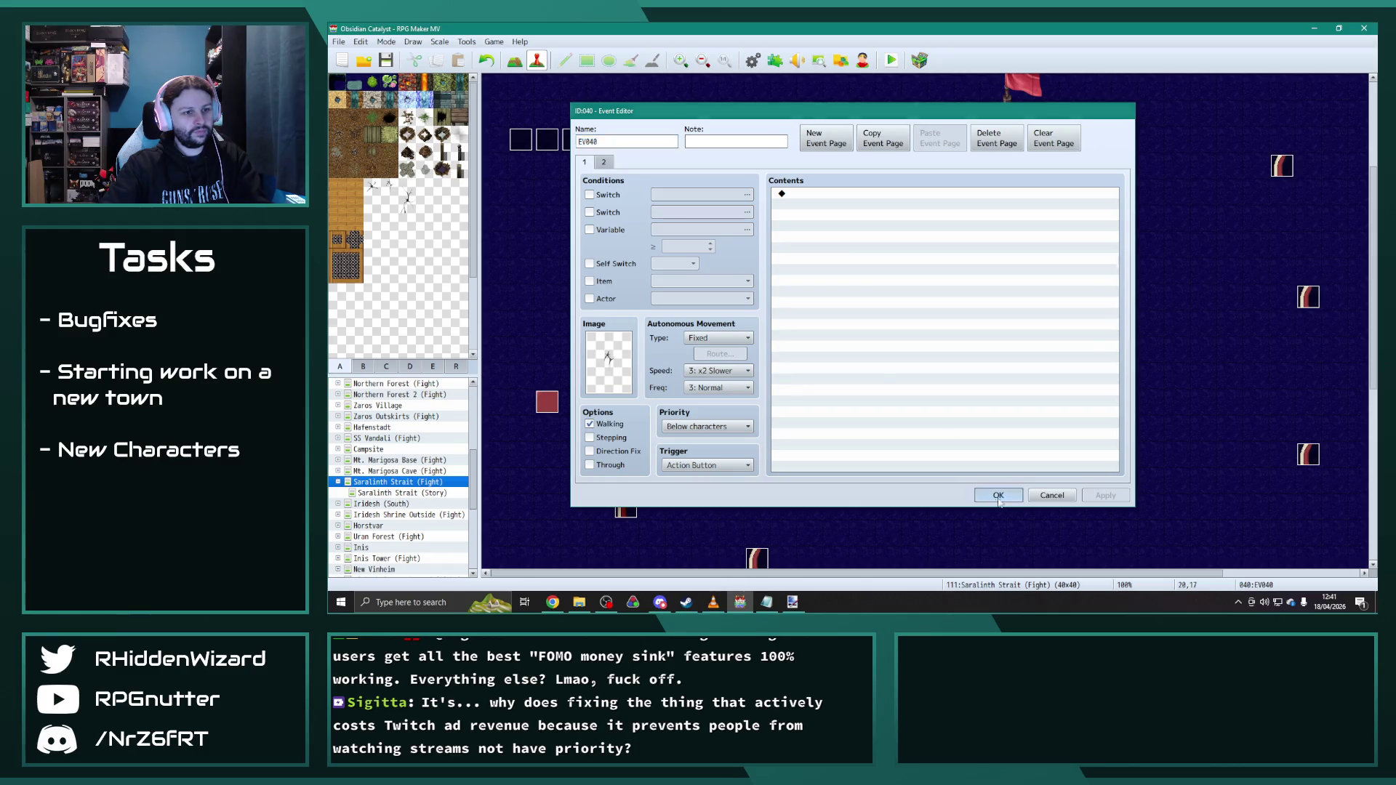
{"action": "left_click", "coordinate": [1052, 495]}
{"action": "double_click", "coordinate": [1046, 349]}
{"action": "left_click", "coordinate": [603, 162]}
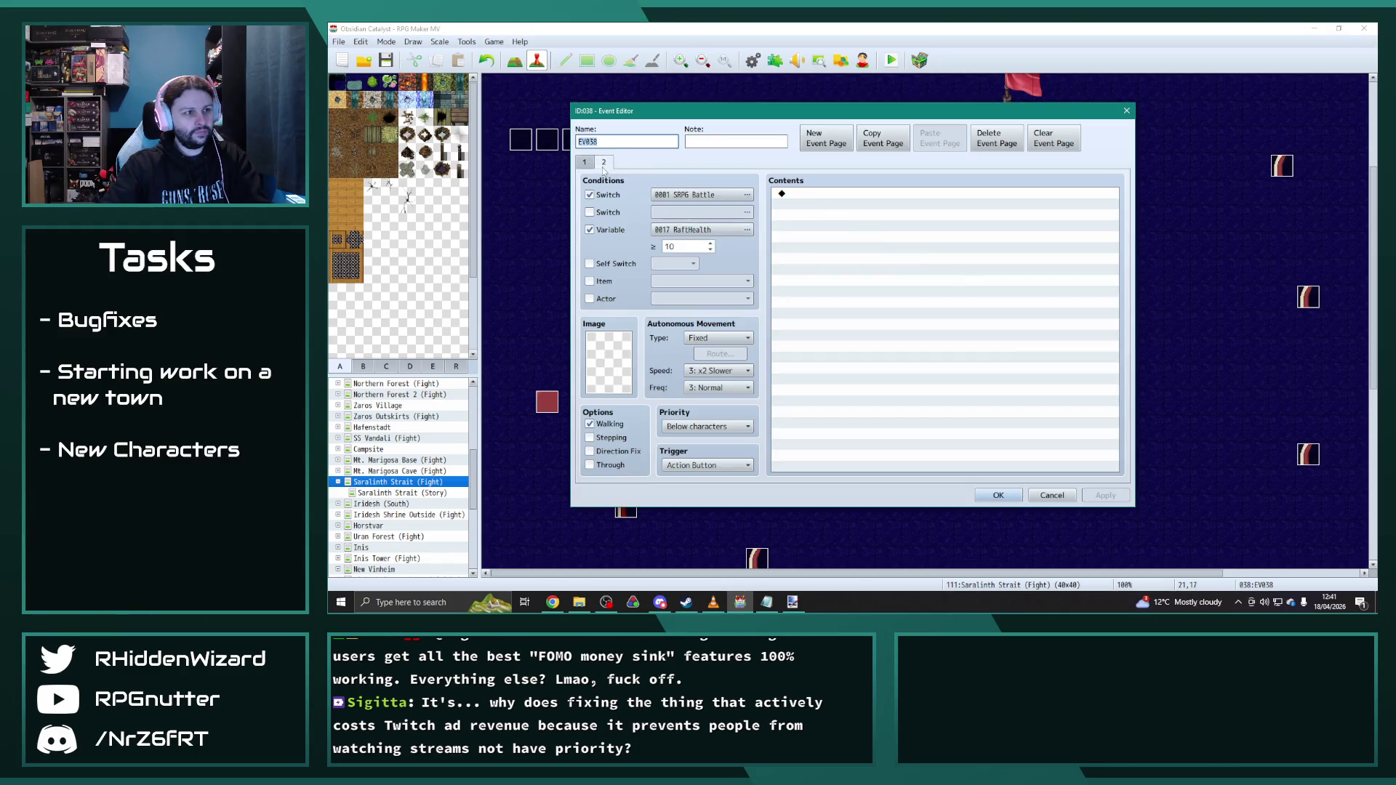
{"action": "left_click", "coordinate": [997, 495]}
{"action": "scroll", "coordinate": [998, 480], "scroll_direction": "down", "scroll_amount": 1}
{"action": "double_click", "coordinate": [1046, 306]}
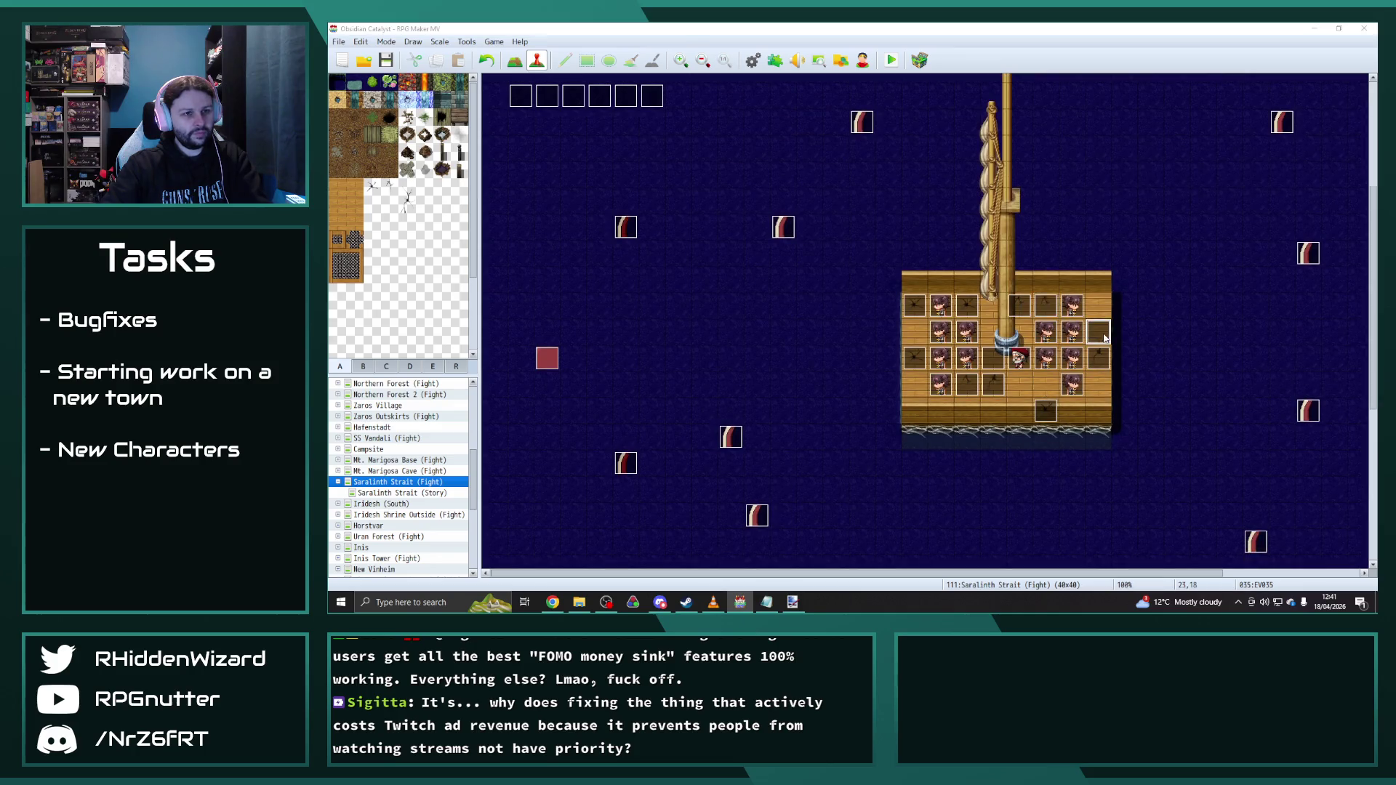
{"action": "left_click", "coordinate": [606, 164]}
{"action": "left_click", "coordinate": [998, 496]}
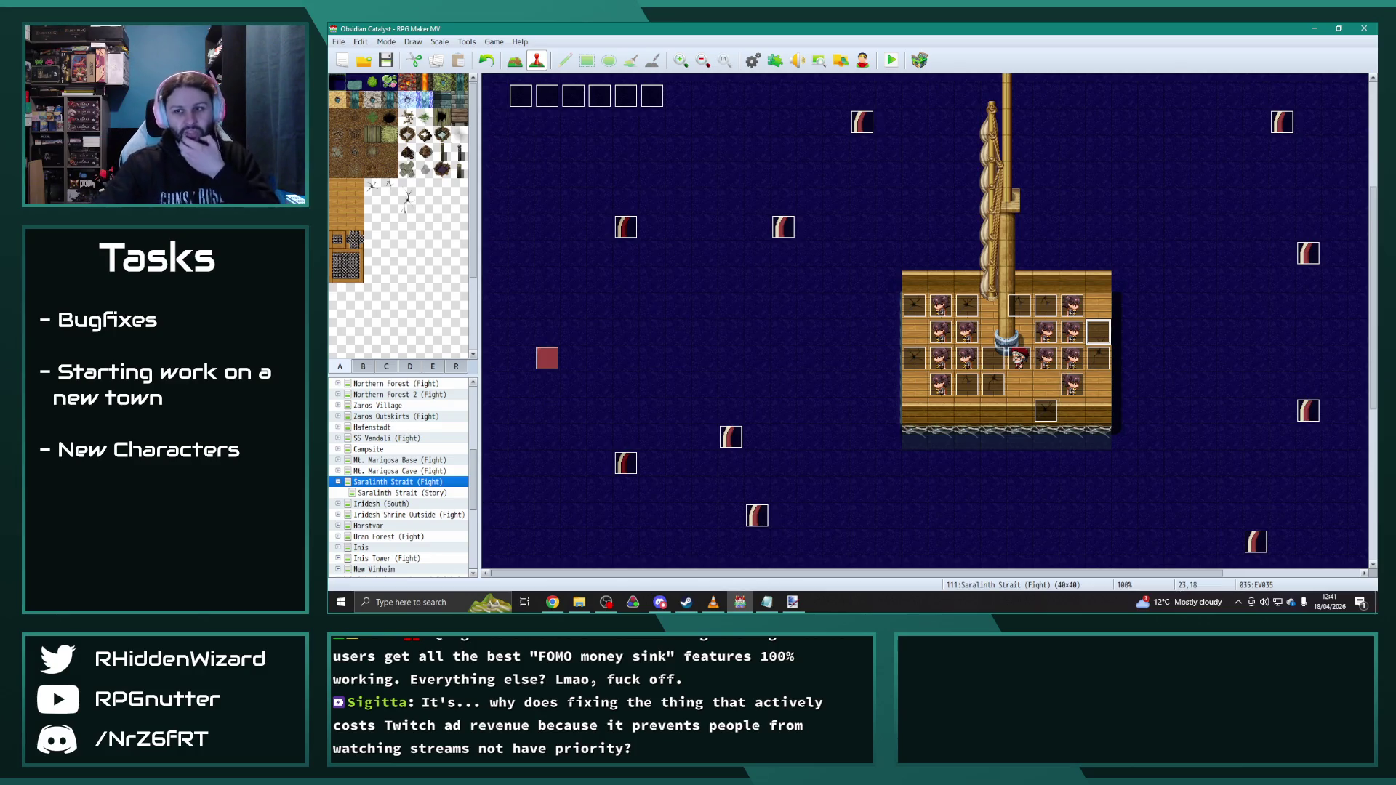
{"action": "key", "text": "alt+Tab"}
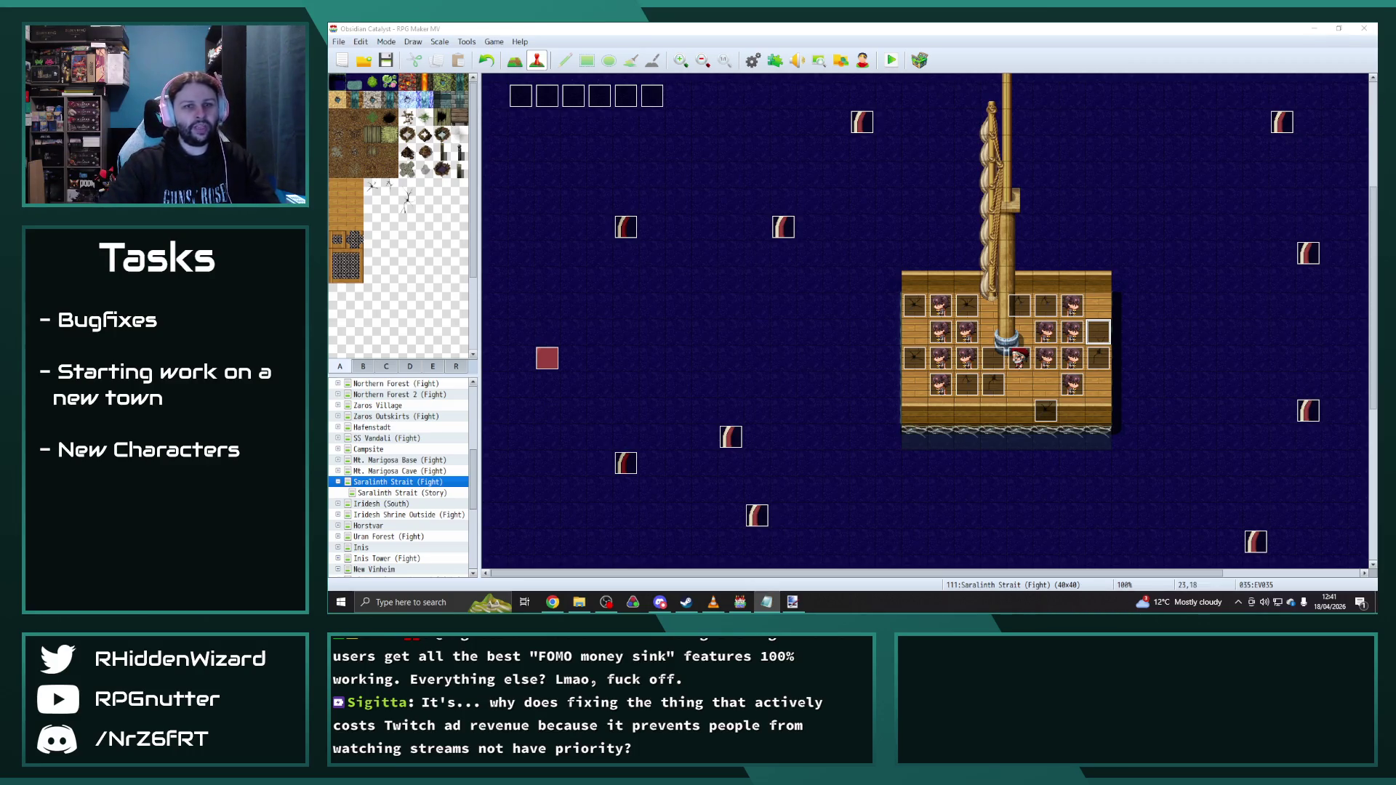
{"action": "double_click", "coordinate": [954, 300]}
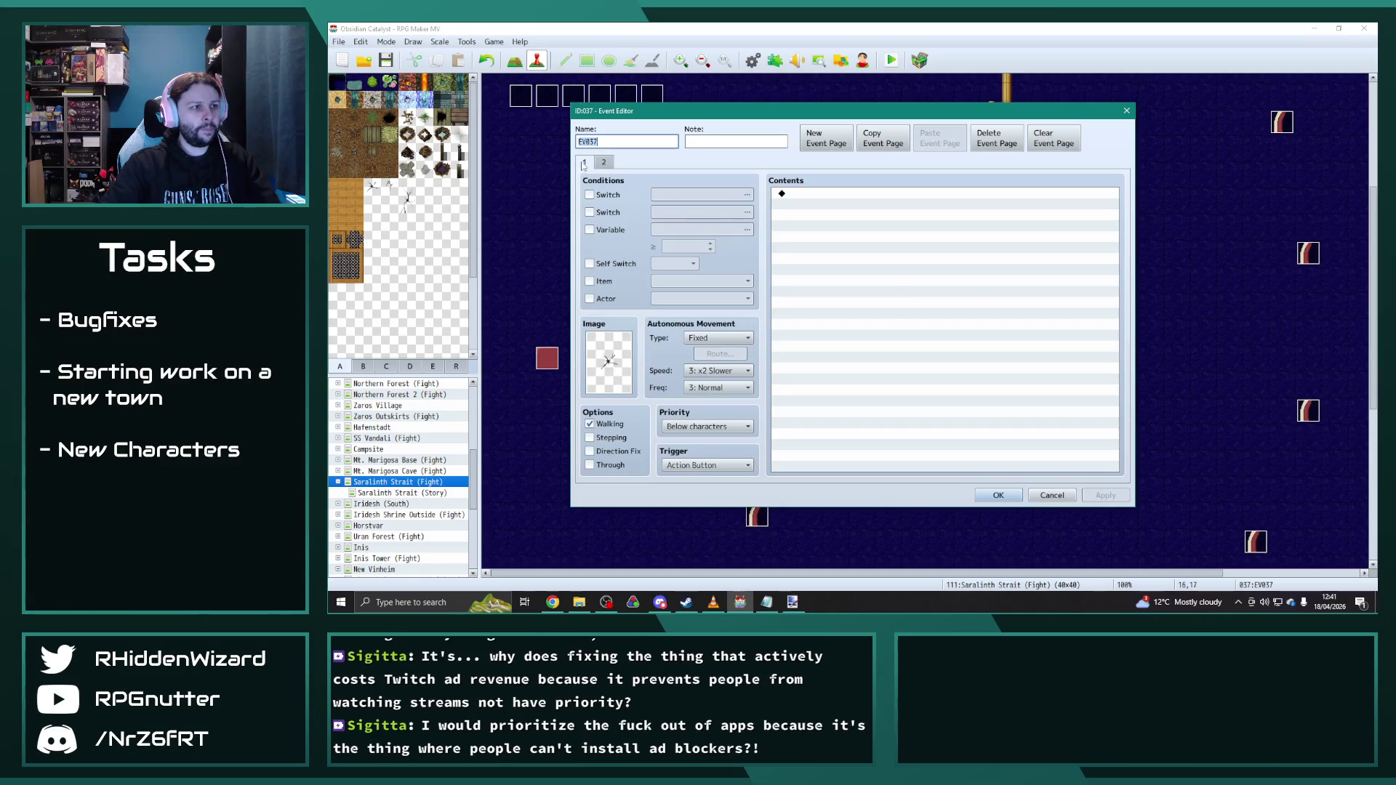
{"action": "key", "text": "alt+Tab"}
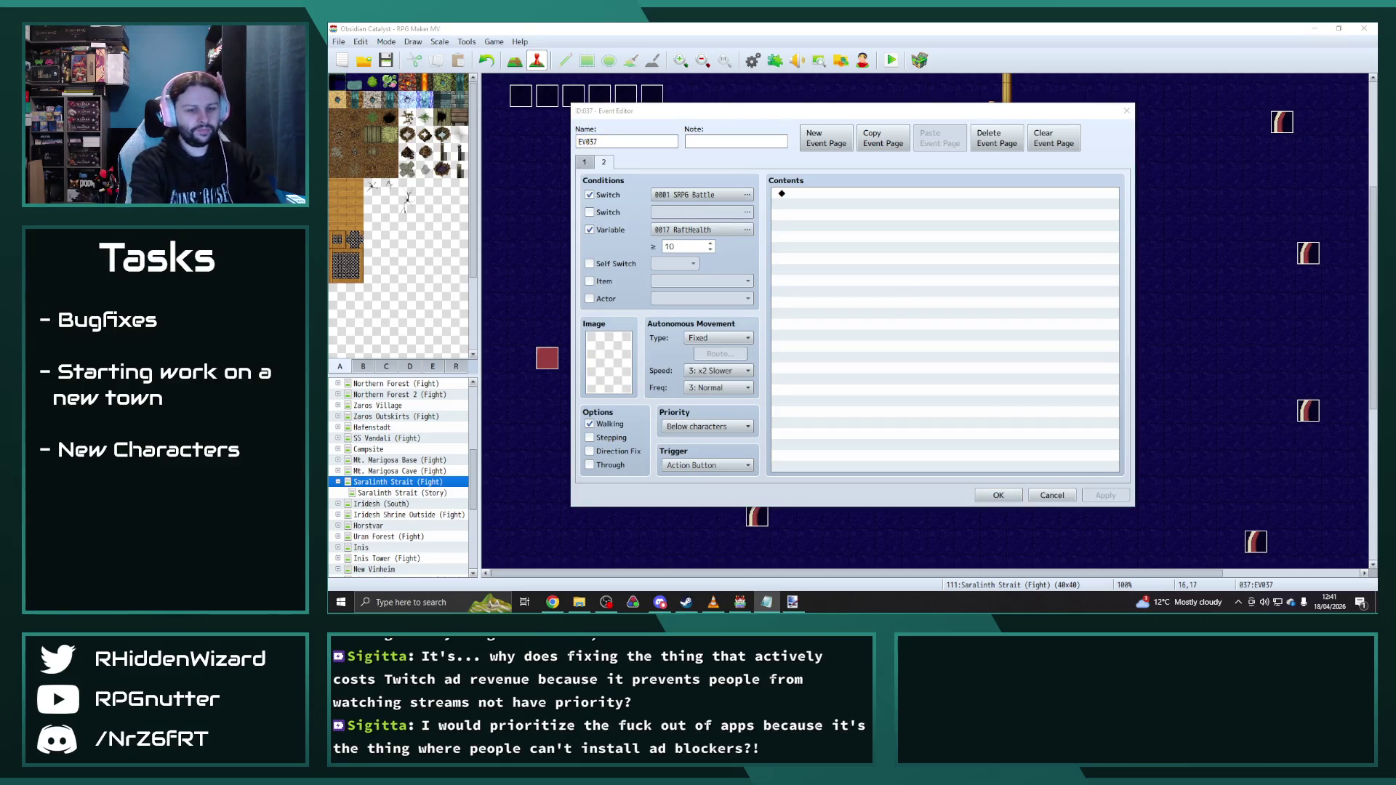
{"action": "left_click", "coordinate": [998, 495]}
{"action": "double_click", "coordinate": [915, 306]}
{"action": "left_click", "coordinate": [607, 163]}
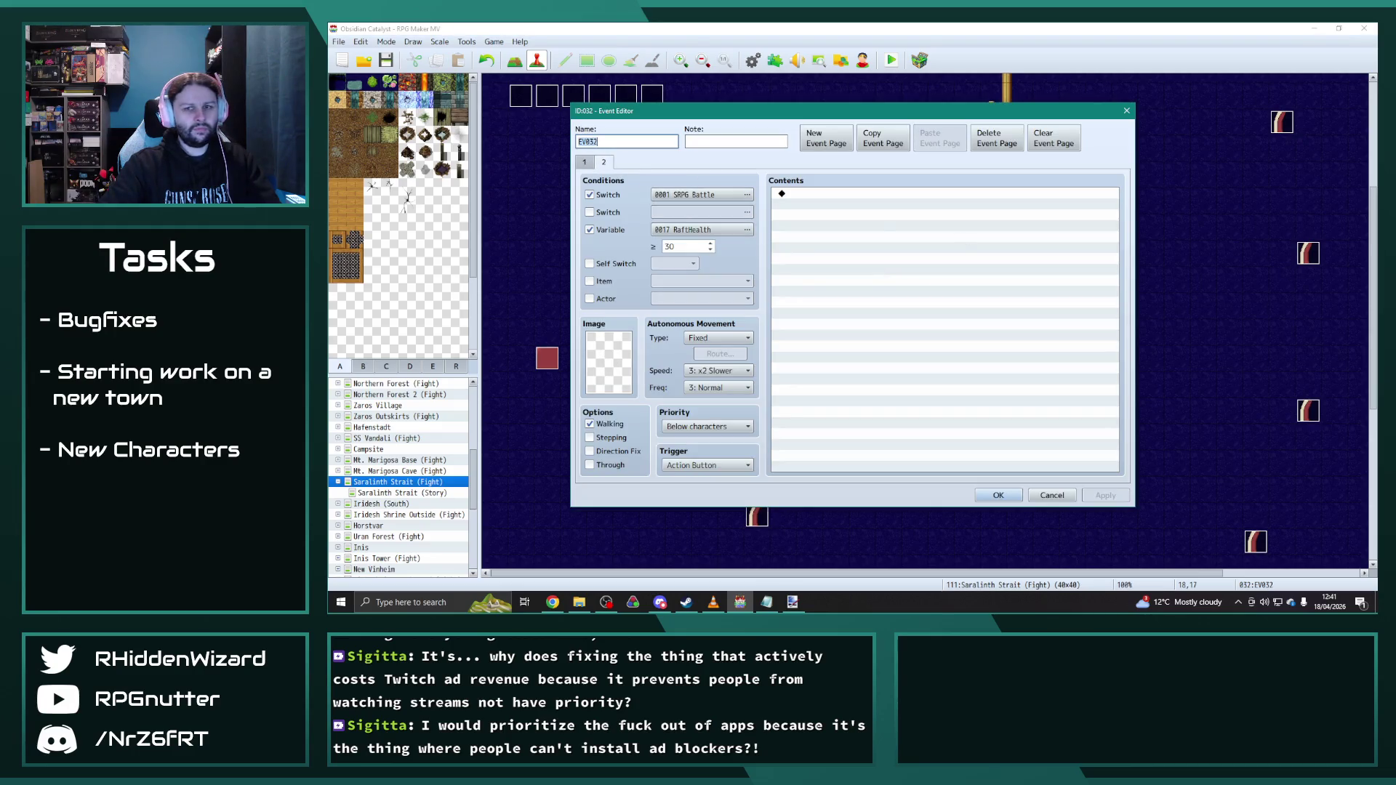
{"action": "key", "text": "alt+Tab"}
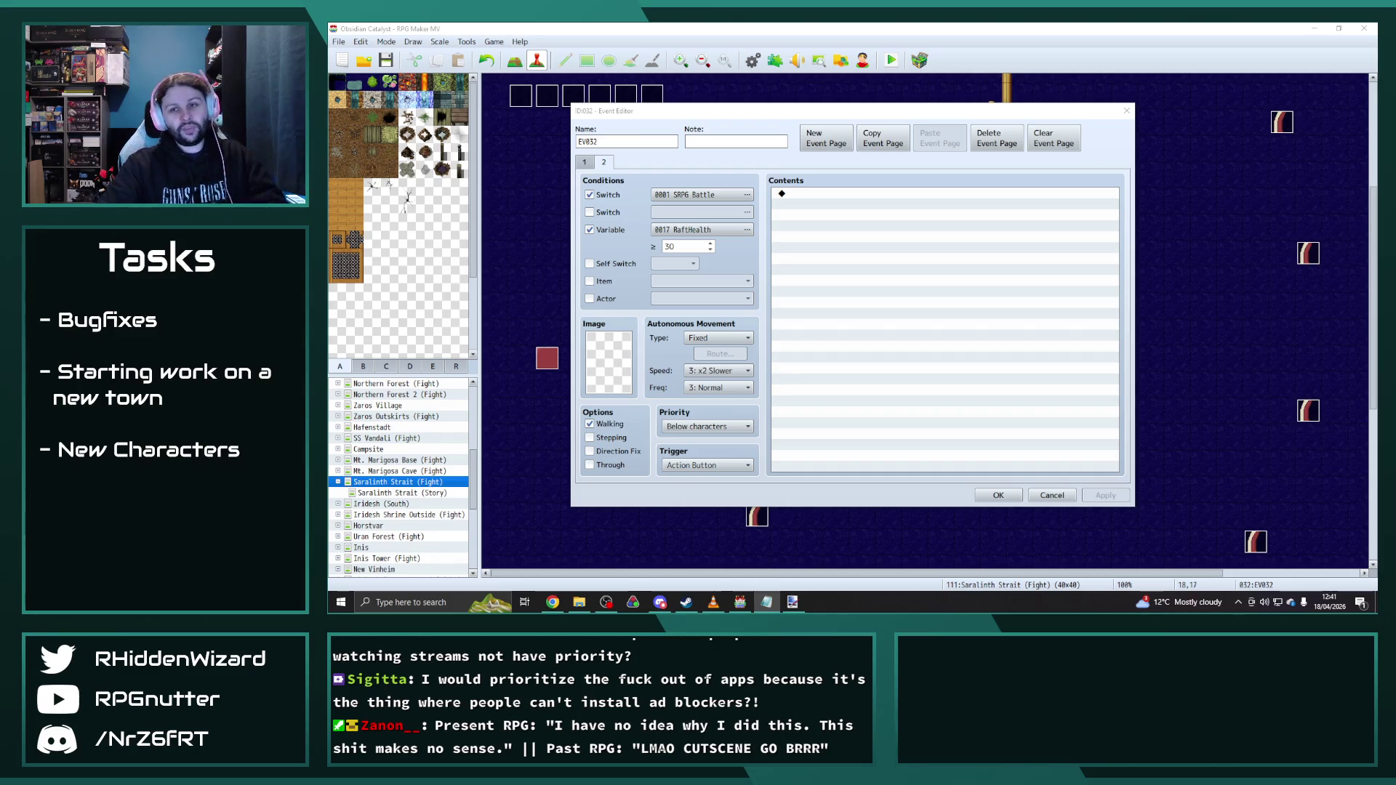
{"action": "left_click", "coordinate": [1015, 497]}
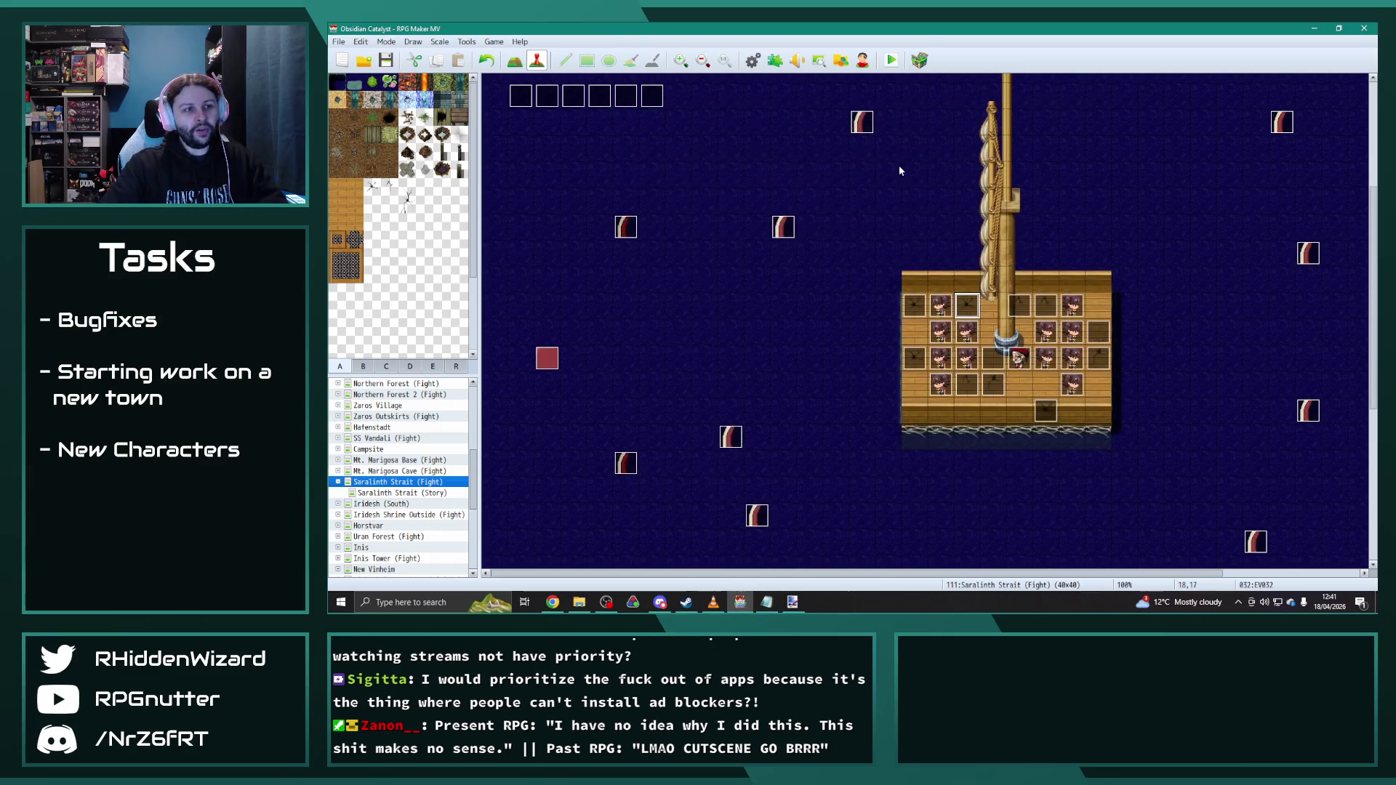
{"action": "double_click", "coordinate": [1023, 310]}
{"action": "left_click", "coordinate": [607, 163]}
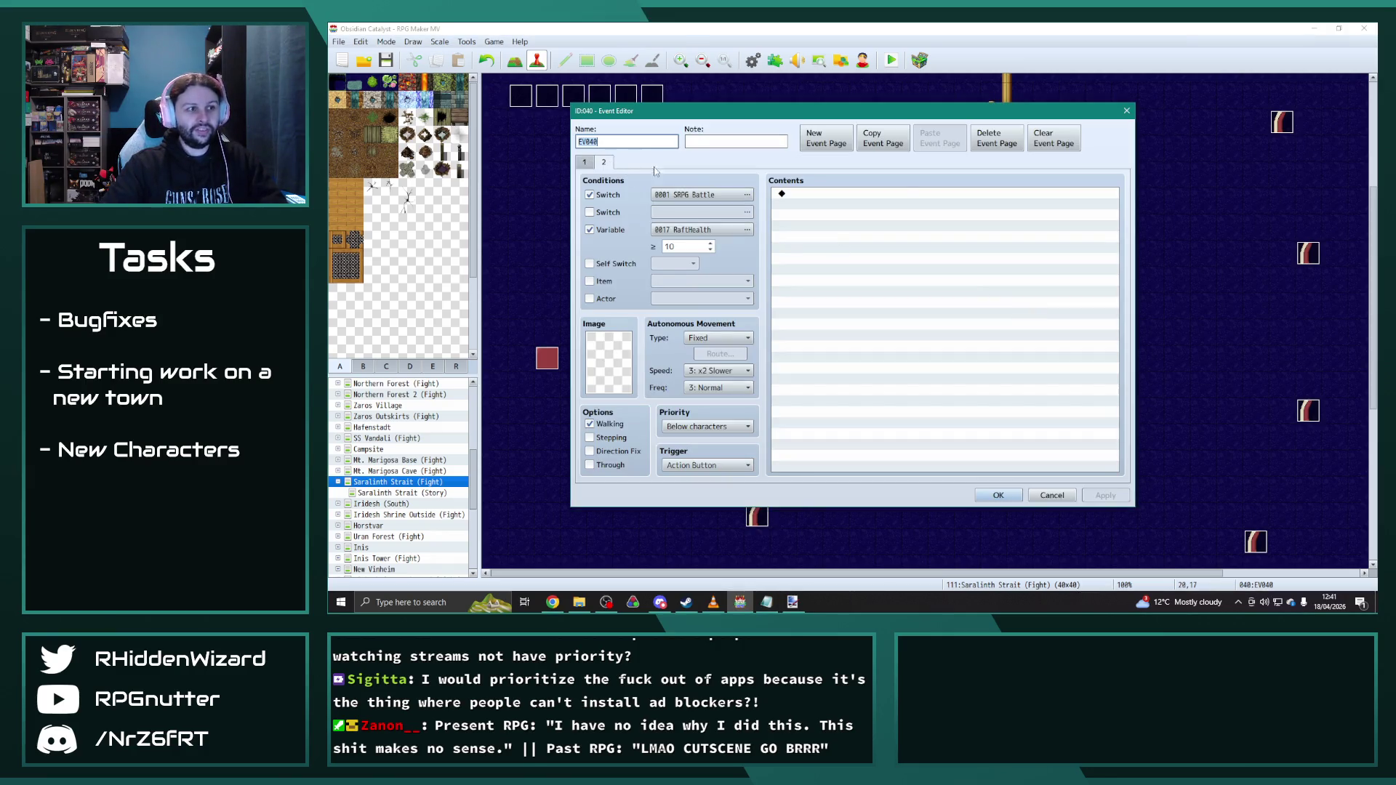
{"action": "key", "text": "alt+Tab"}
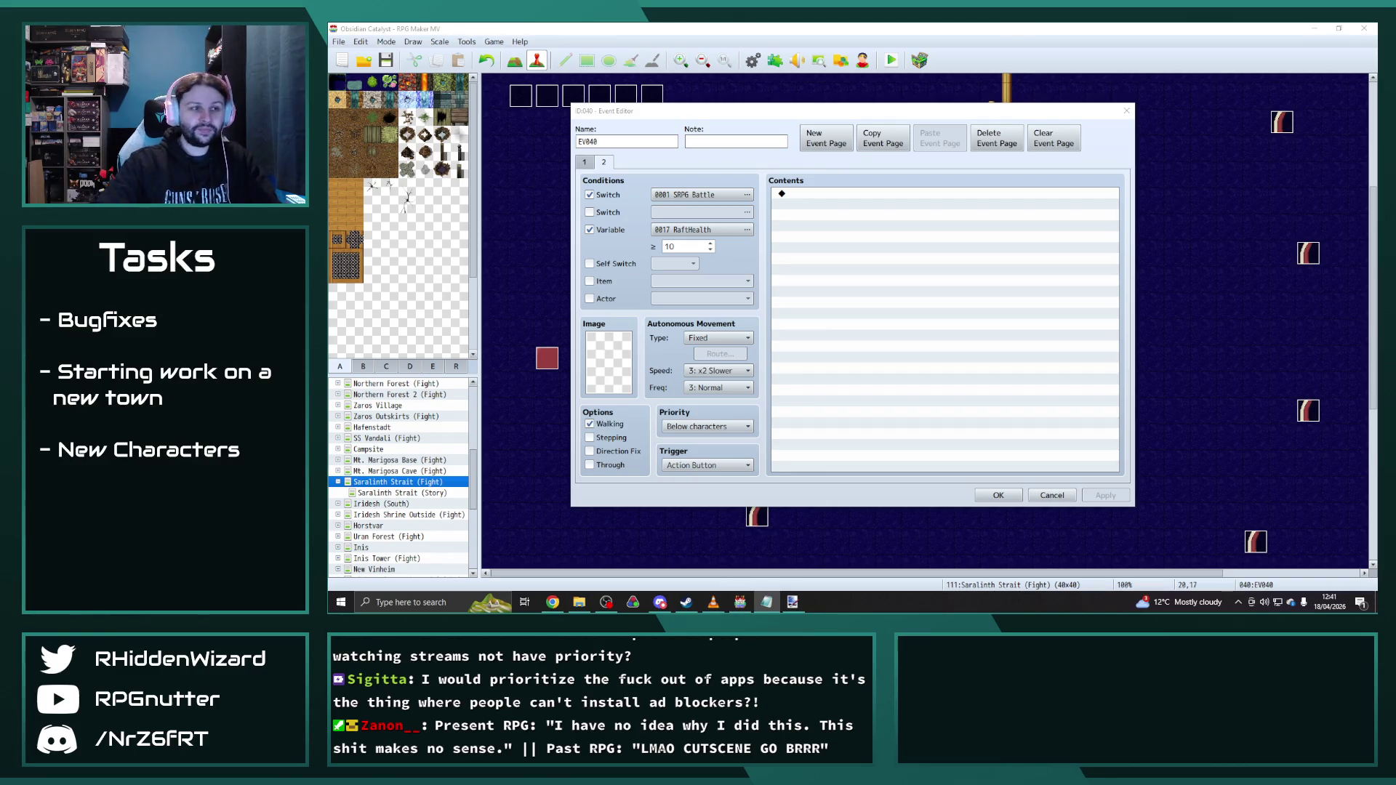
{"action": "left_click", "coordinate": [997, 495]}
{"action": "double_click", "coordinate": [1044, 307]}
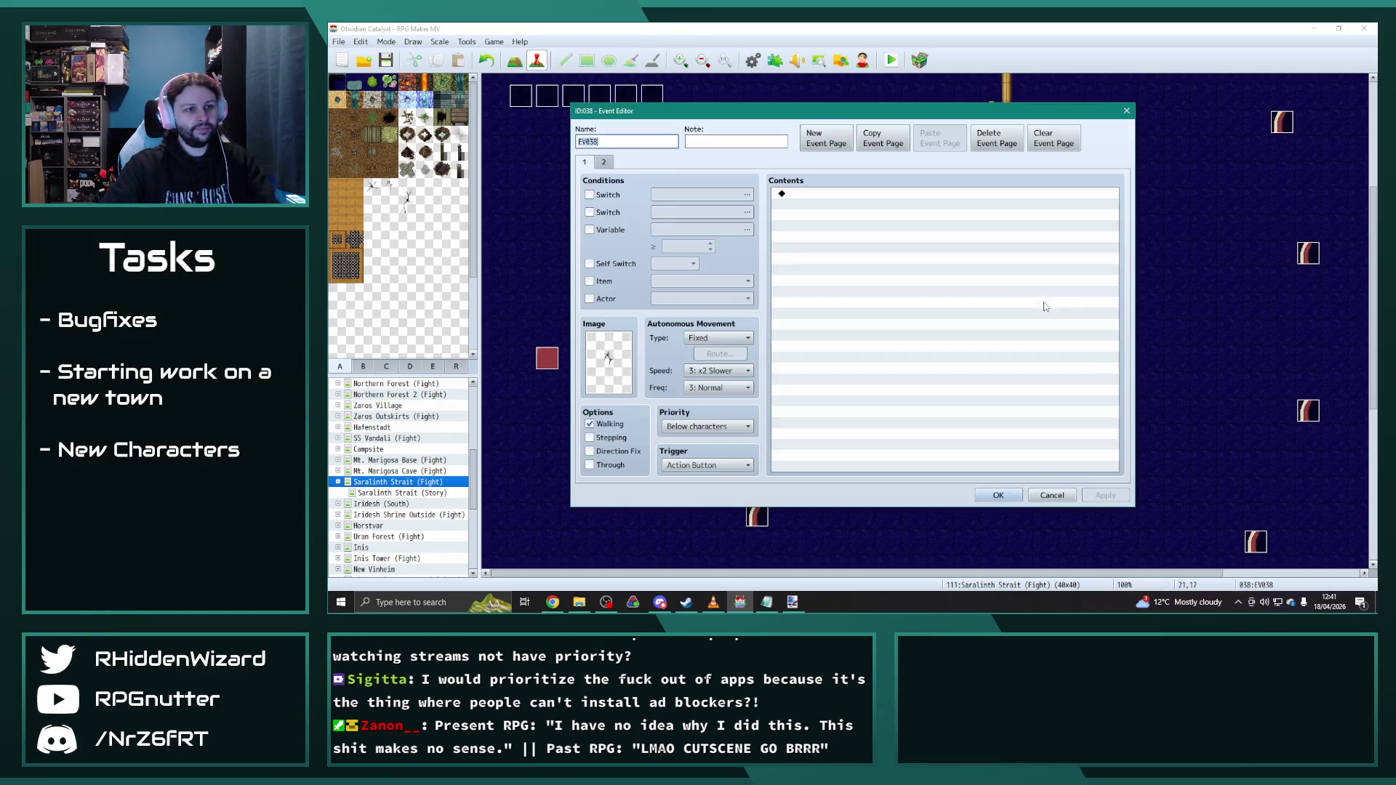
{"action": "left_click", "coordinate": [603, 162]}
{"action": "key", "text": "alt+Tab"}
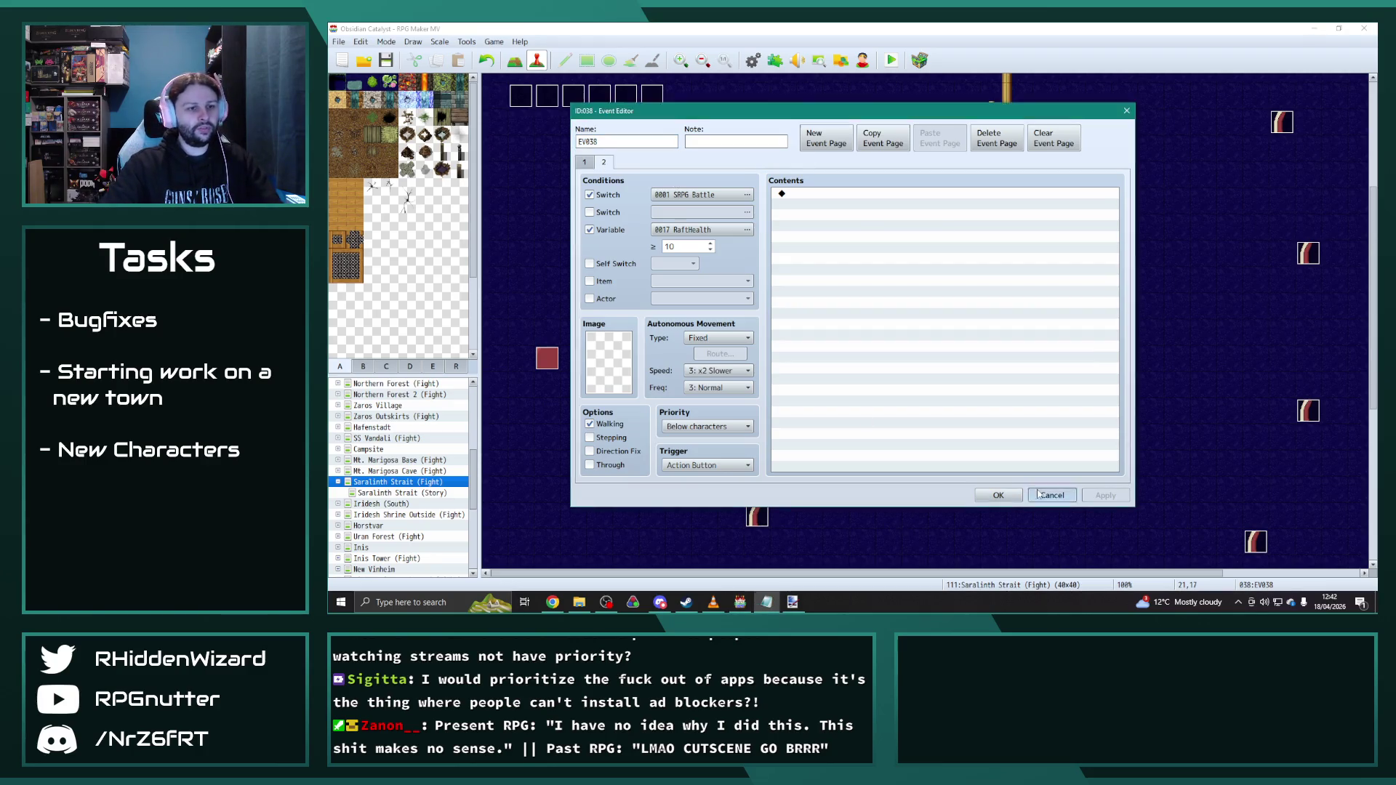
{"action": "left_click", "coordinate": [998, 495]}
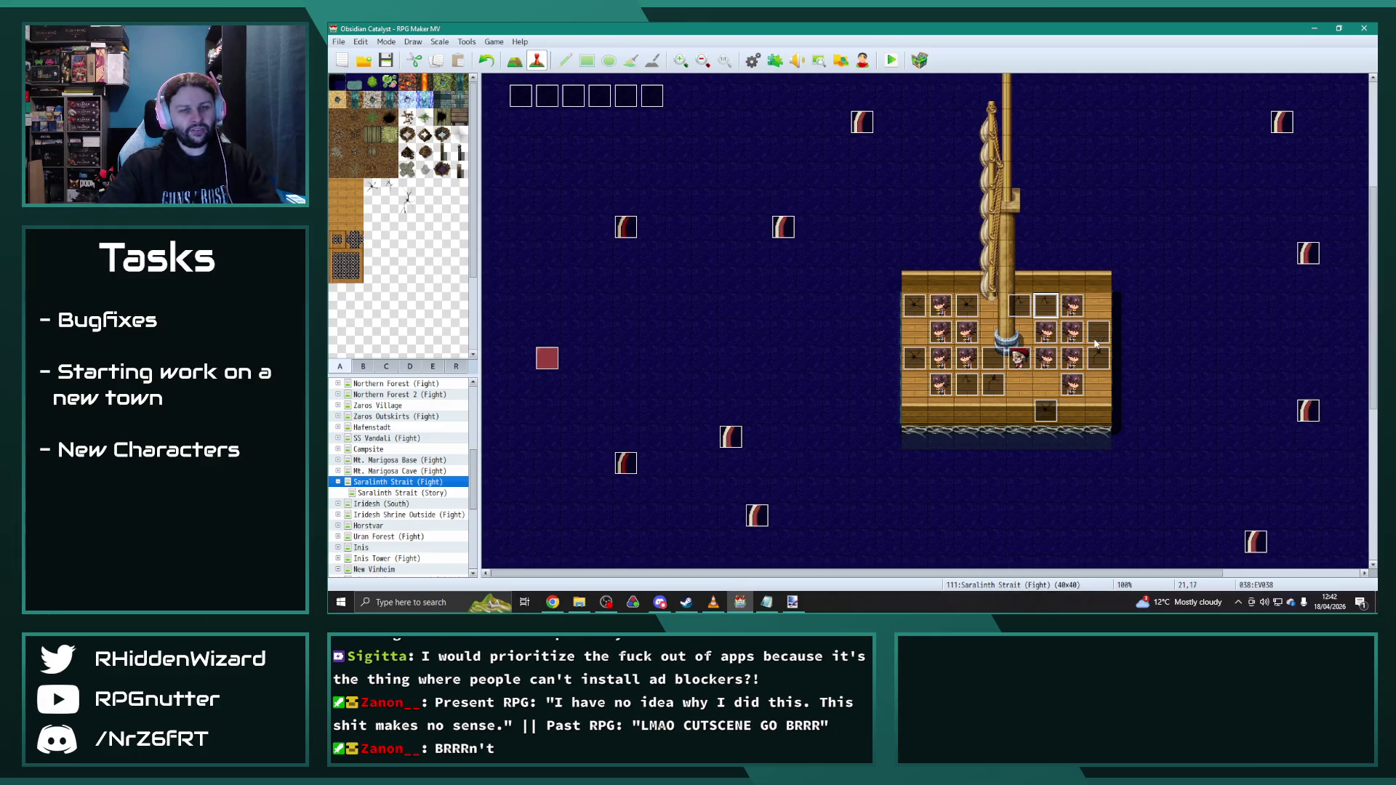
{"action": "double_click", "coordinate": [914, 359]}
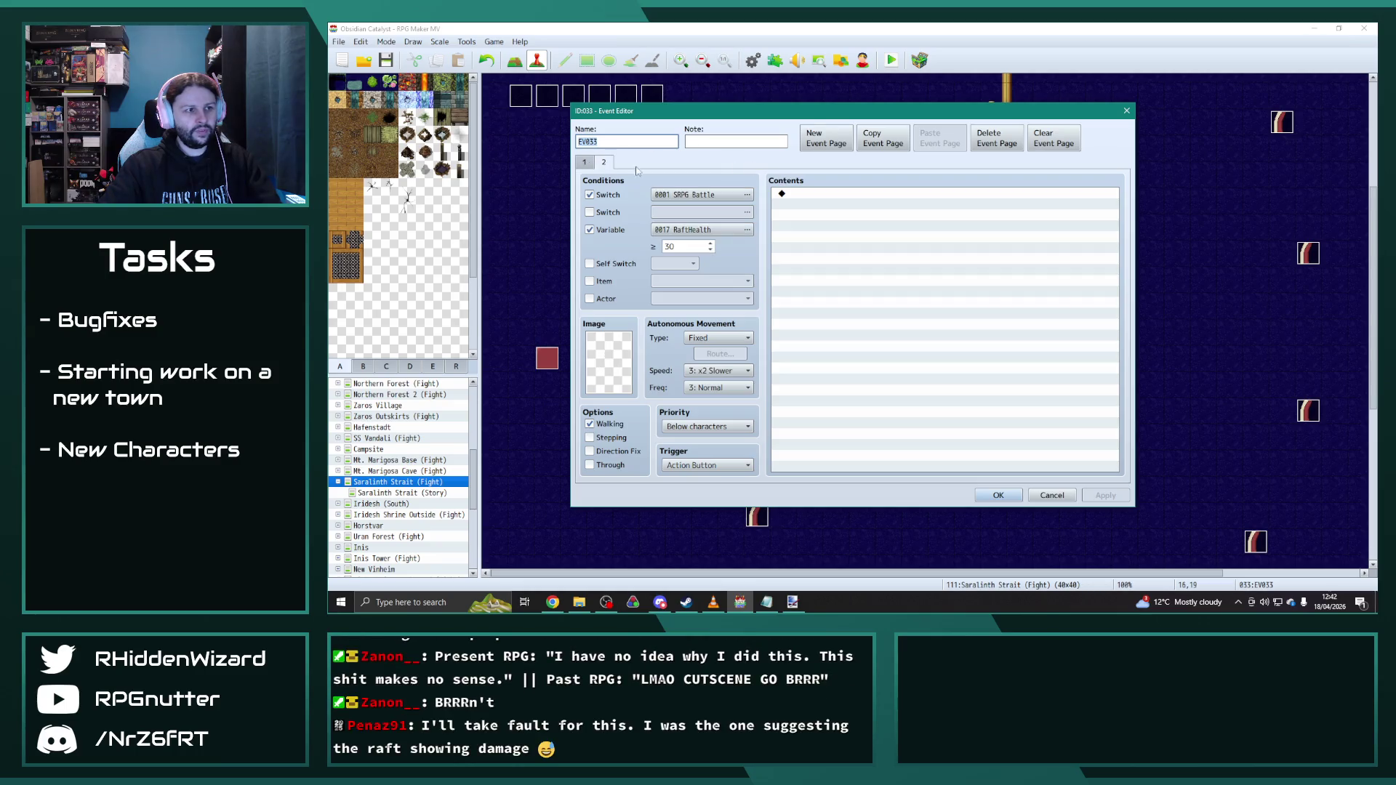
{"action": "key", "text": "alt+Tab"}
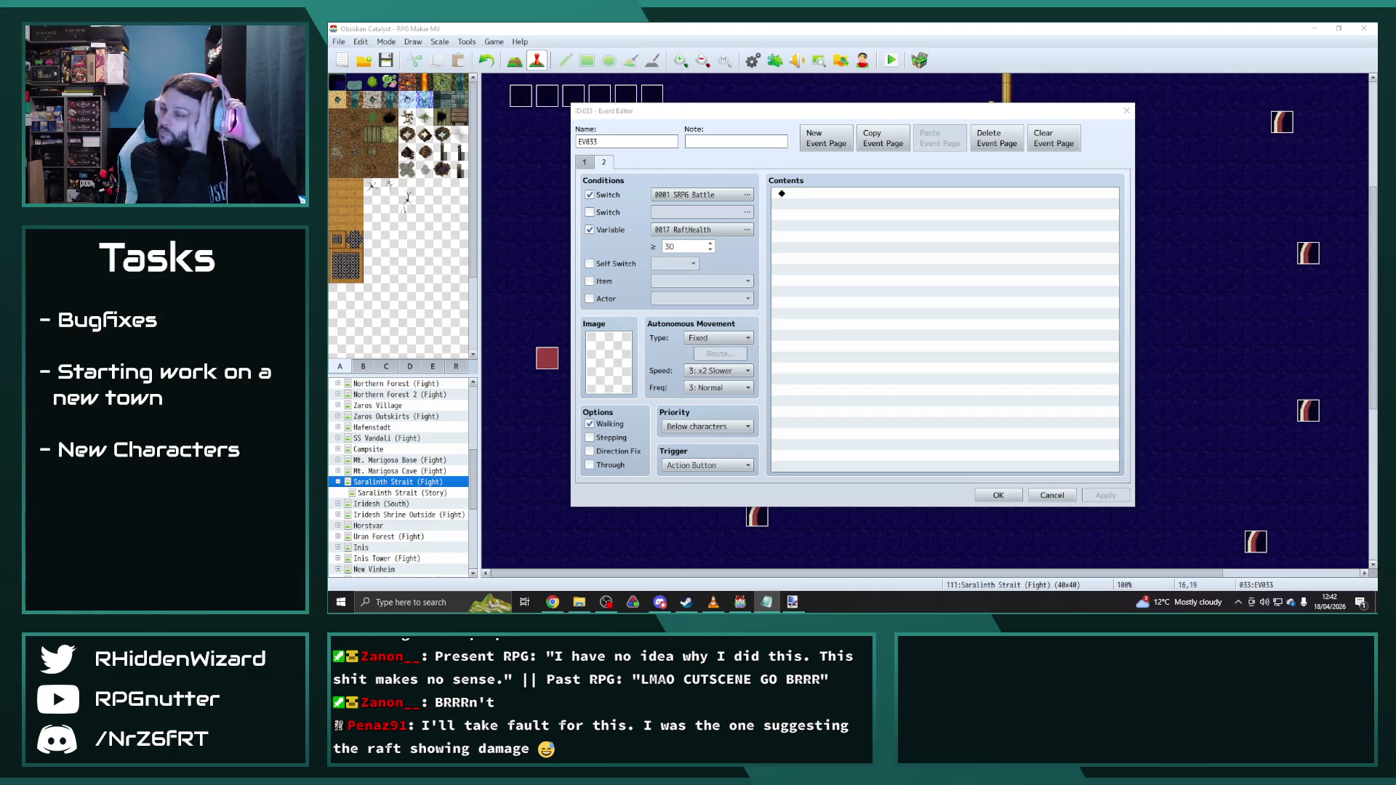
{"action": "left_click", "coordinate": [998, 495]}
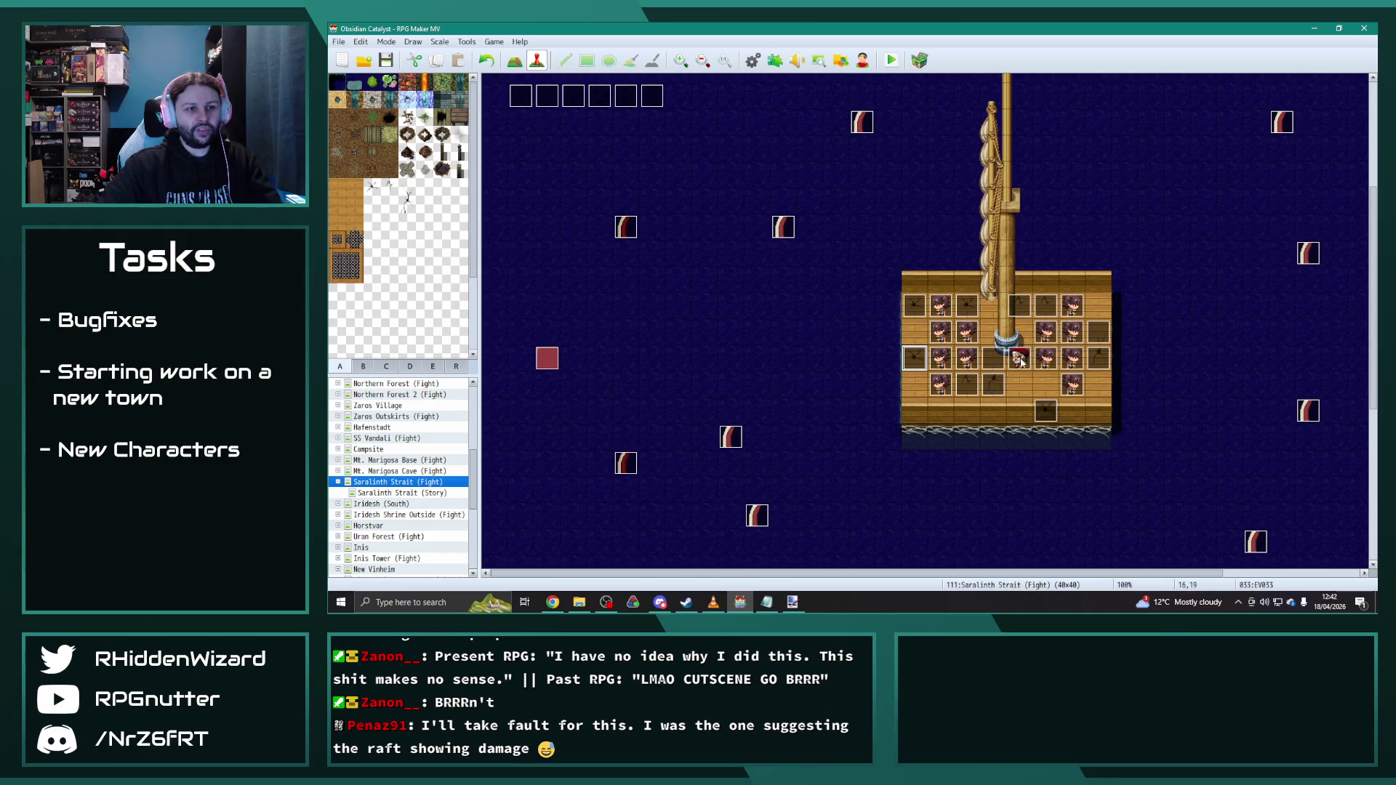
{"action": "double_click", "coordinate": [1101, 361]}
{"action": "key", "text": "Return"}
{"action": "key", "text": "Up"}
{"action": "key", "text": "Return"}
{"action": "left_click", "coordinate": [609, 163]}
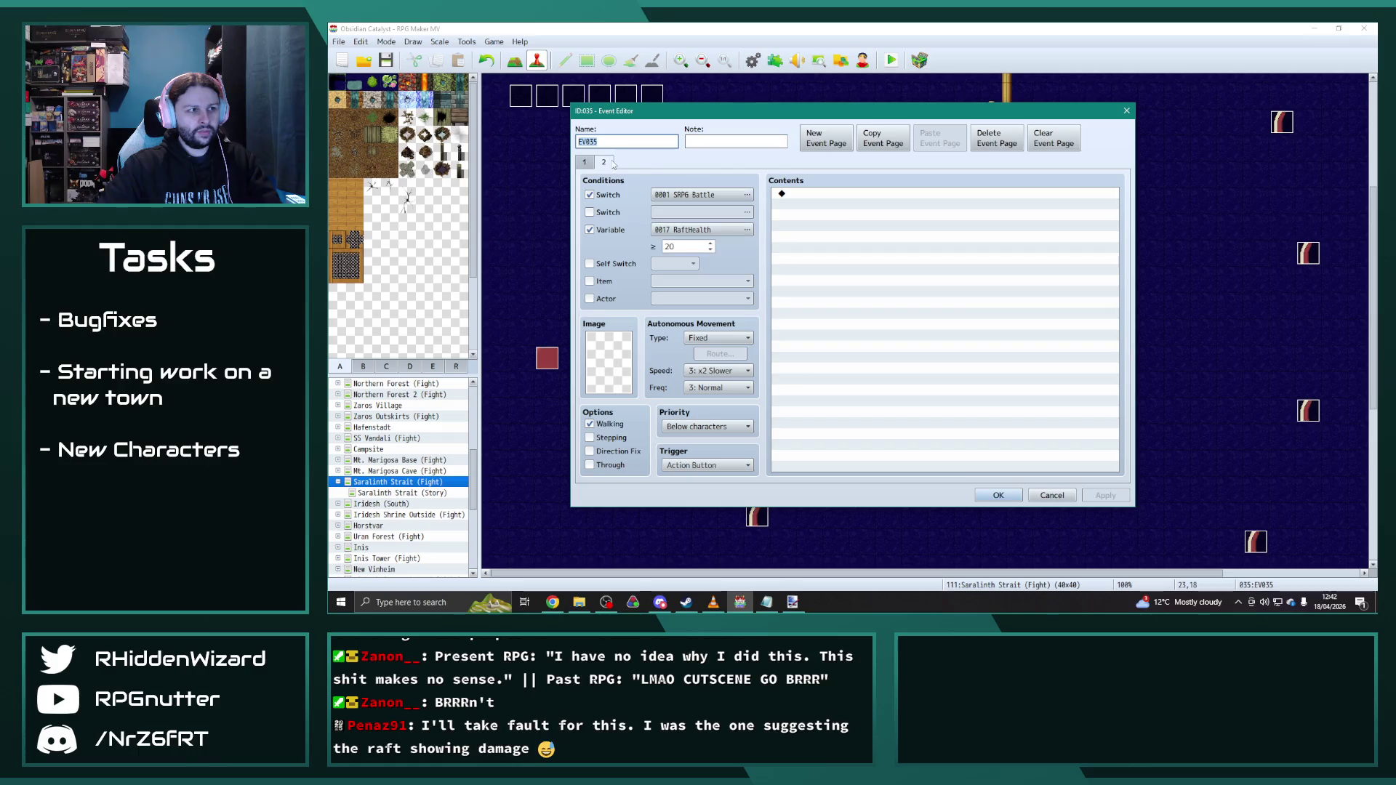
{"action": "key", "text": "alt+Tab"}
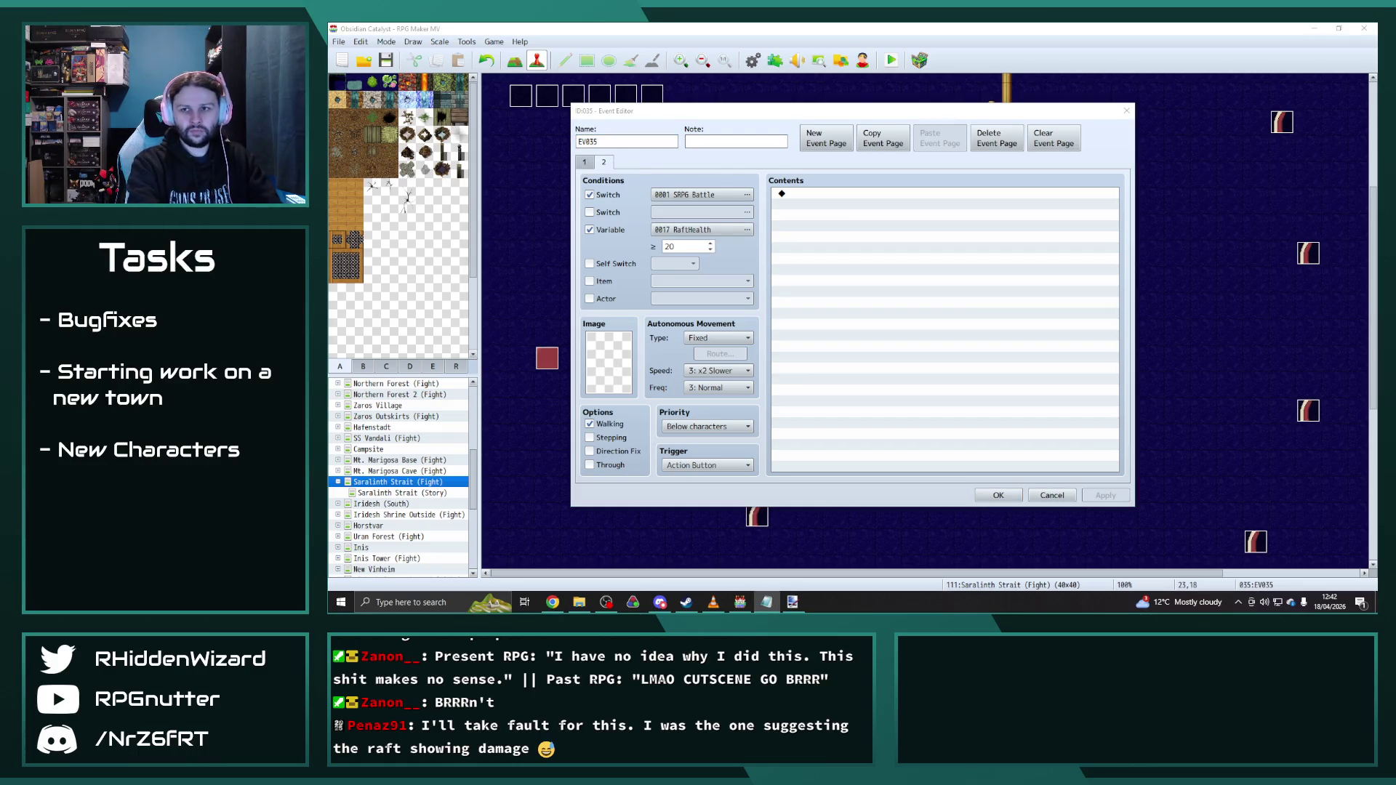
{"action": "left_click", "coordinate": [1033, 497]}
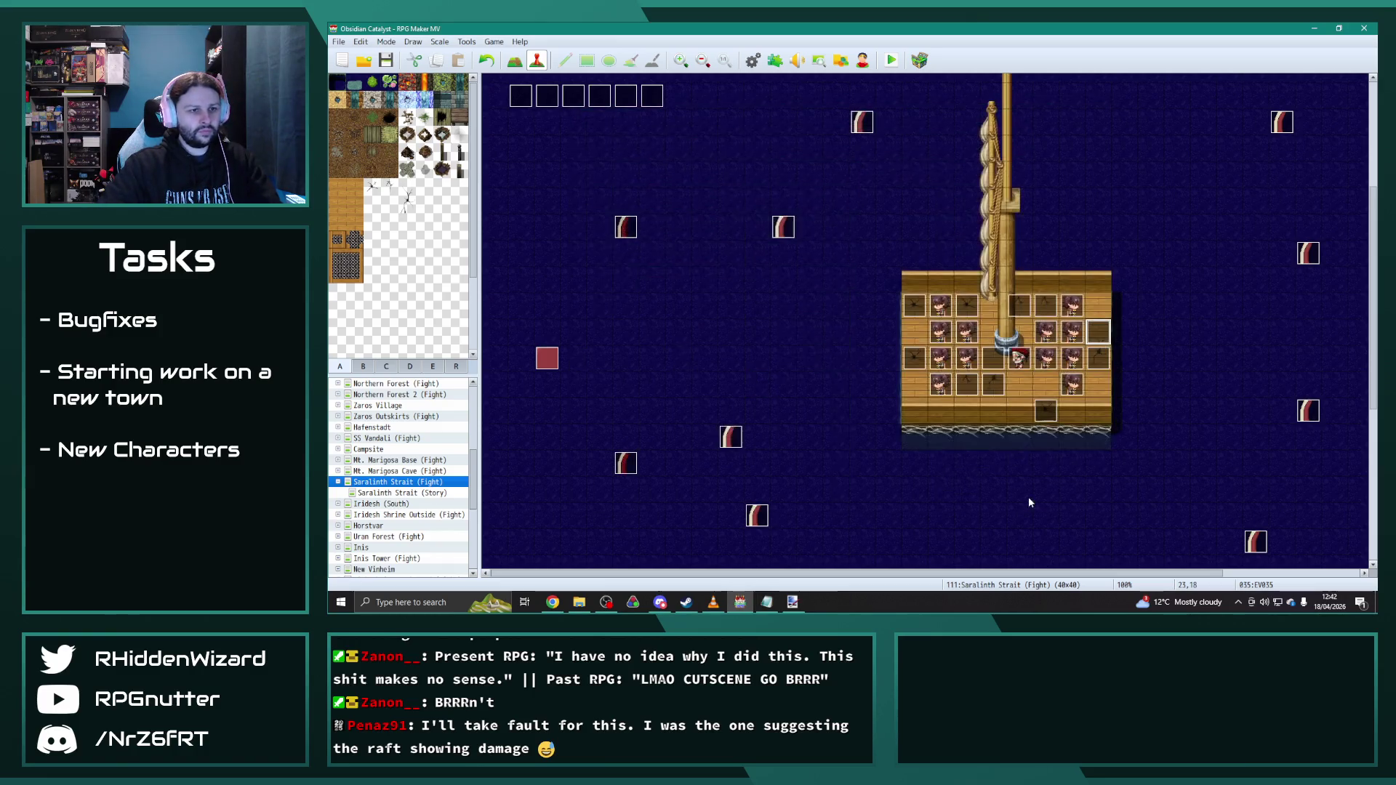
{"action": "double_click", "coordinate": [967, 385]}
{"action": "left_click", "coordinate": [609, 164]}
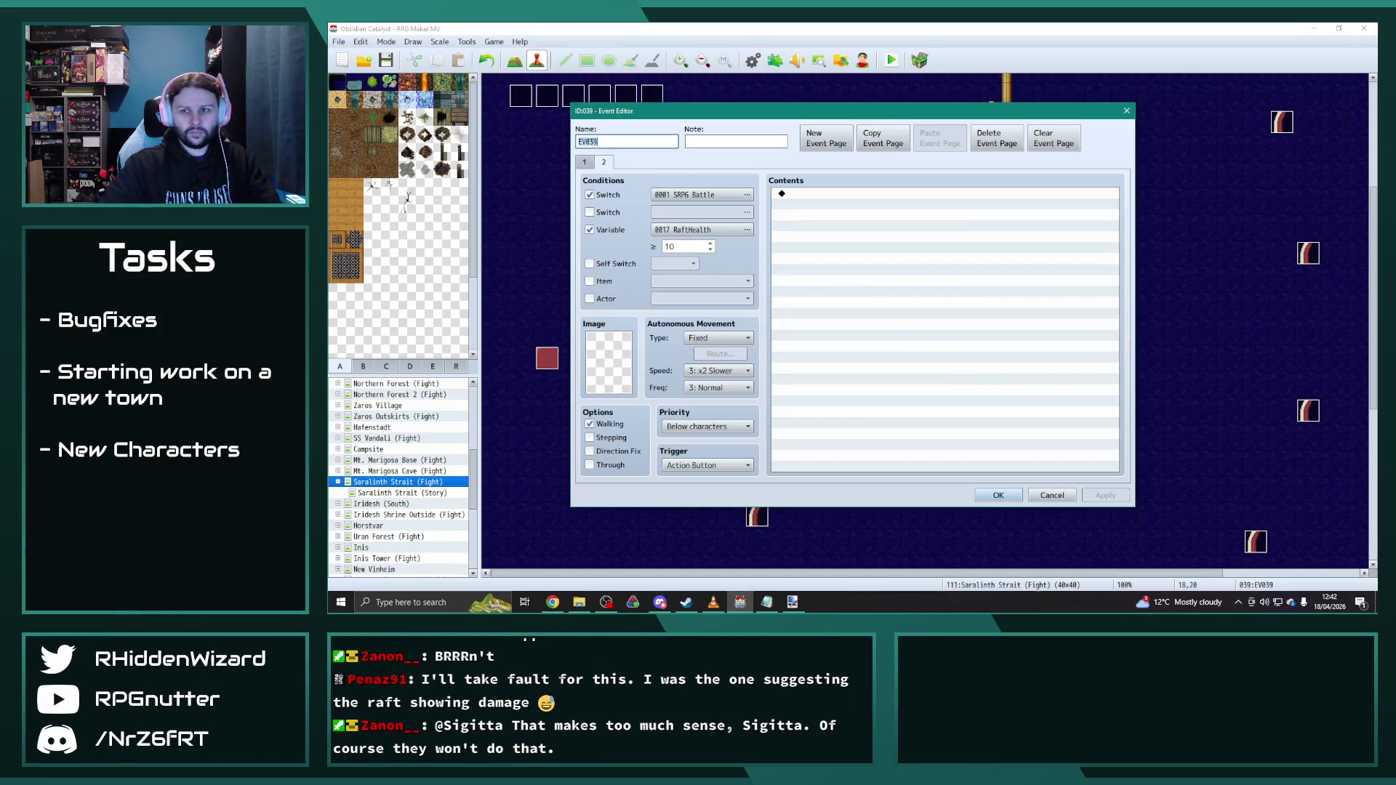
{"action": "key", "text": "alt+Tab"}
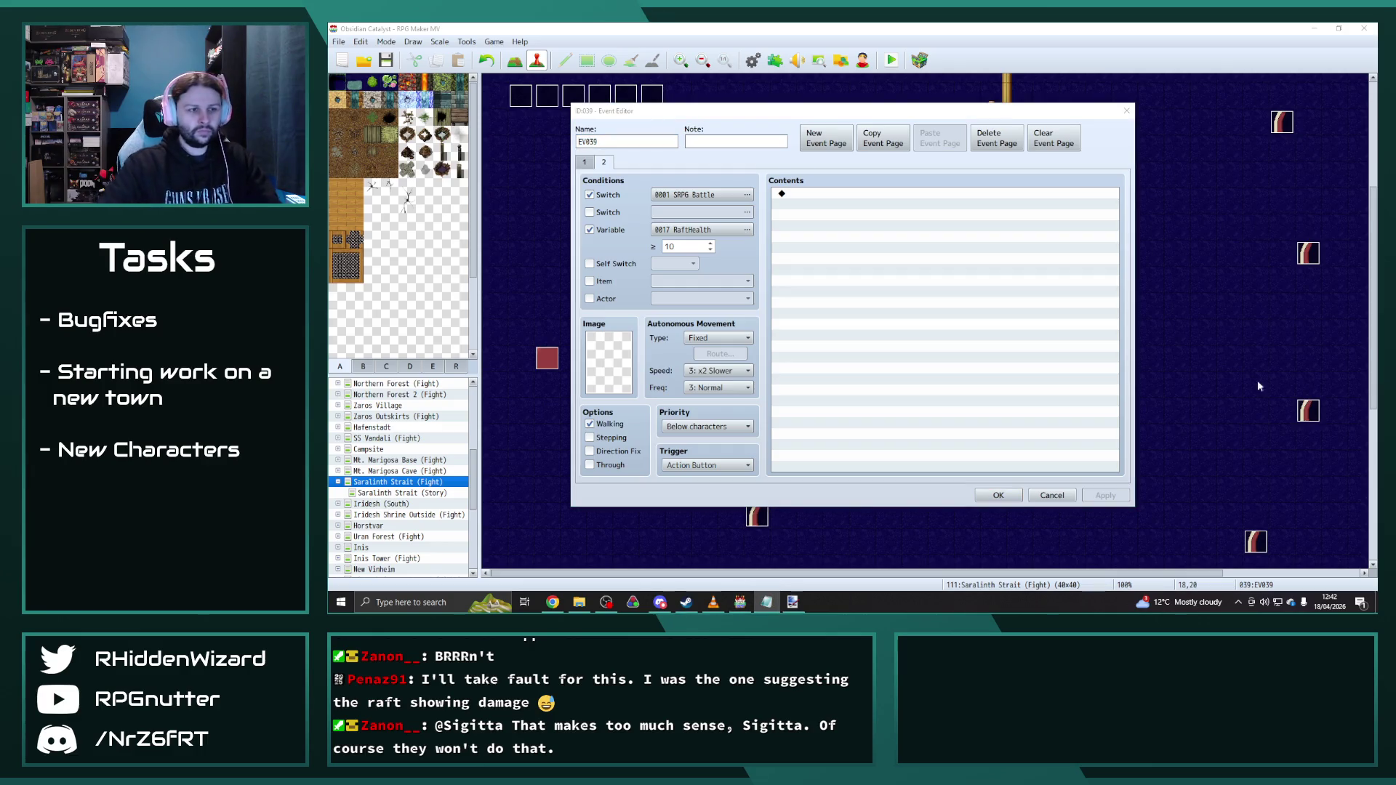
{"action": "left_click", "coordinate": [1052, 496]}
{"action": "double_click", "coordinate": [987, 380]}
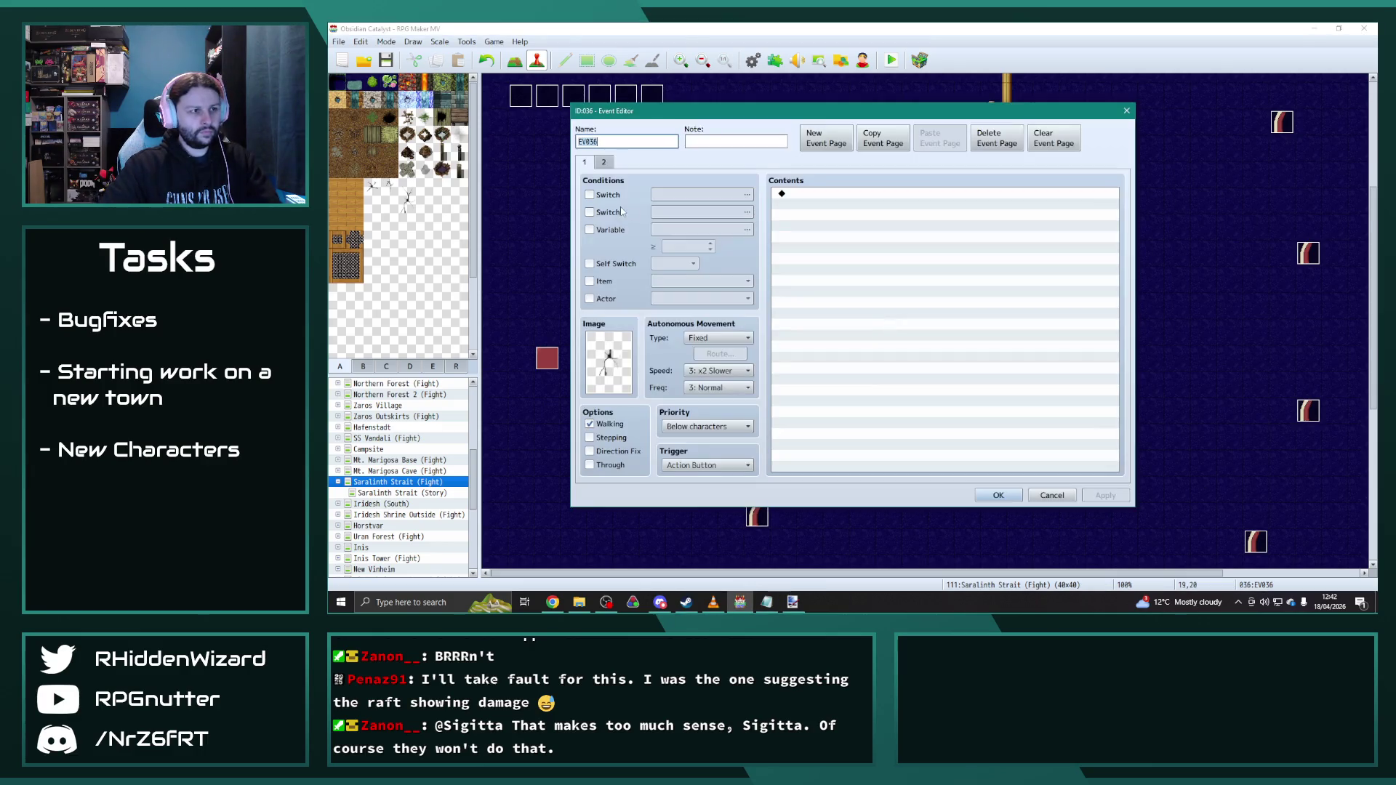
{"action": "left_click", "coordinate": [602, 161]}
{"action": "left_click", "coordinate": [998, 496]}
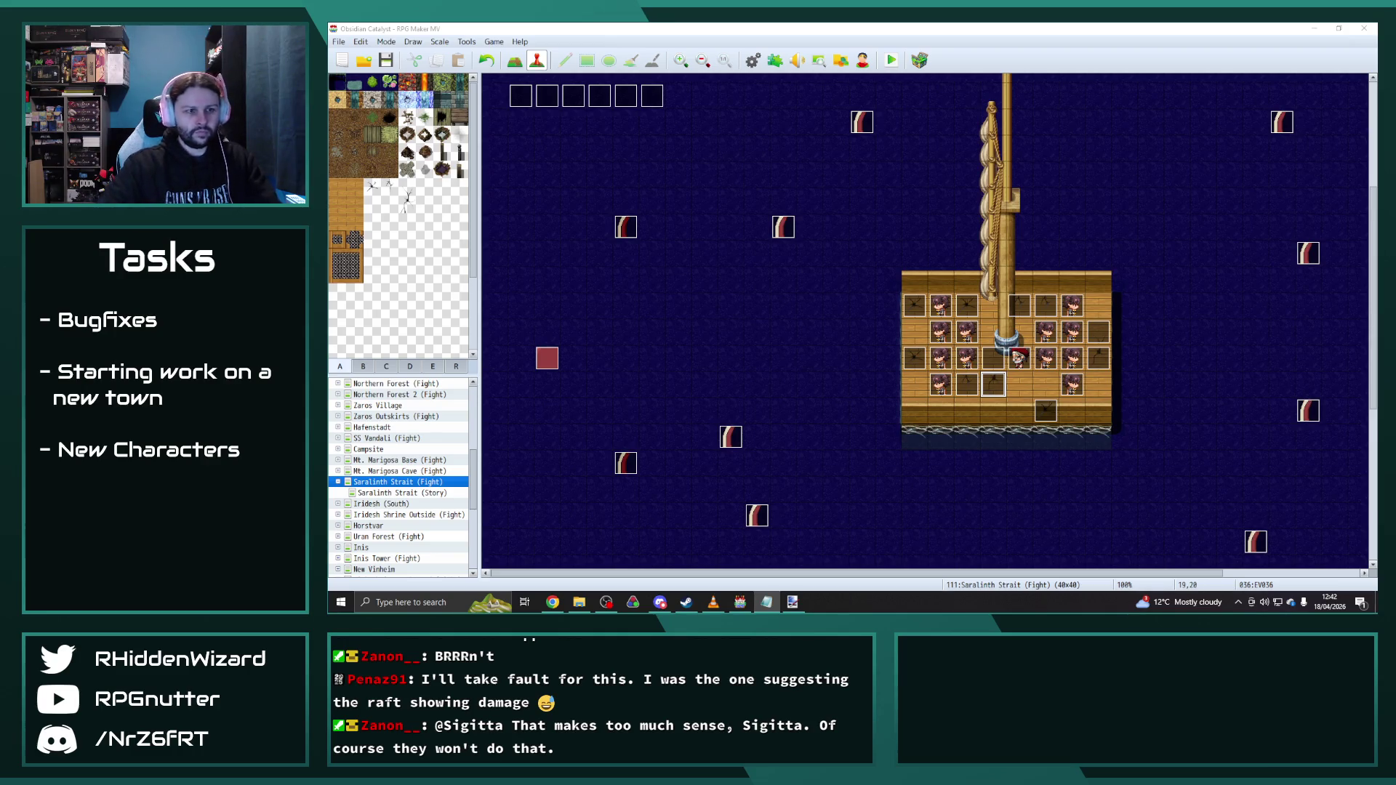
{"action": "double_click", "coordinate": [1045, 413]}
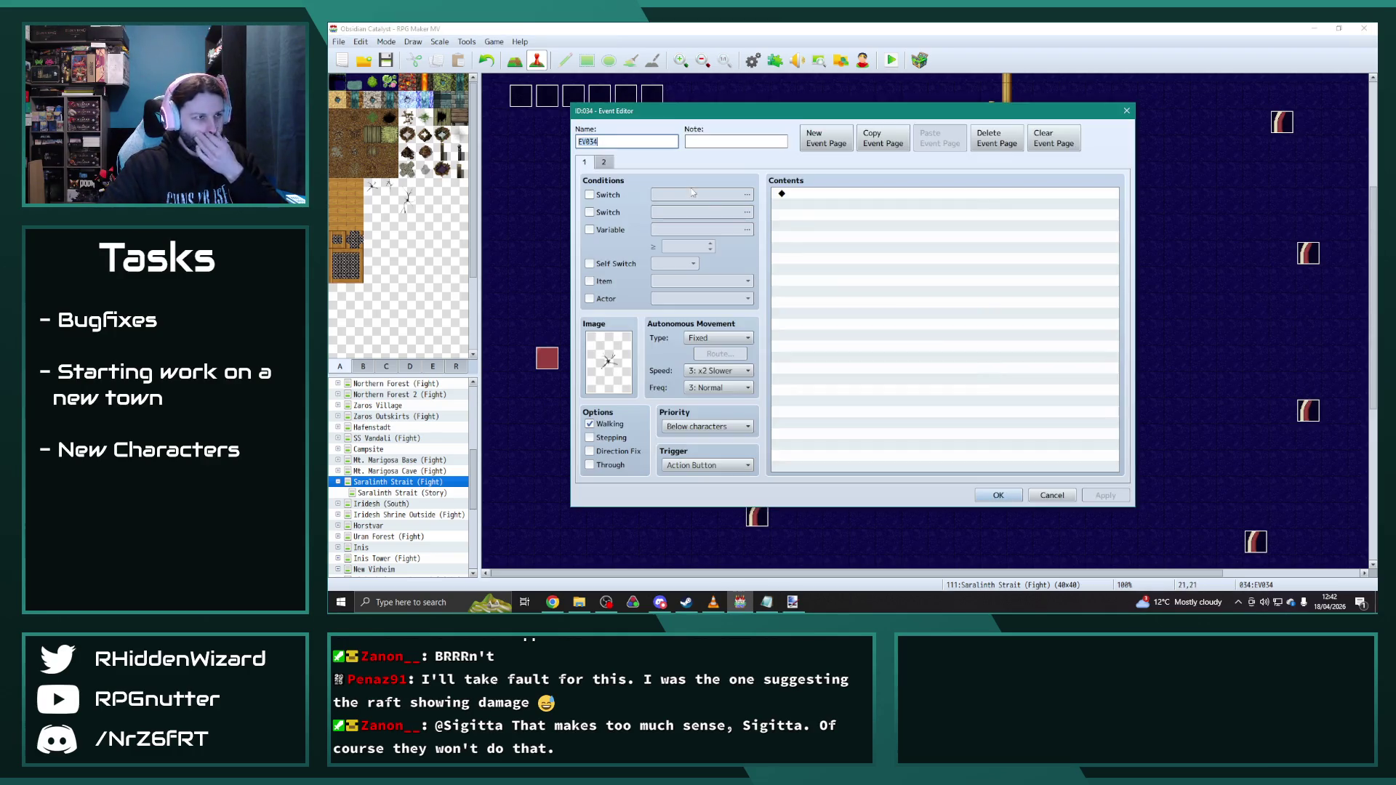
{"action": "key", "text": "Return"}
{"action": "key", "text": "alt+Tab"}
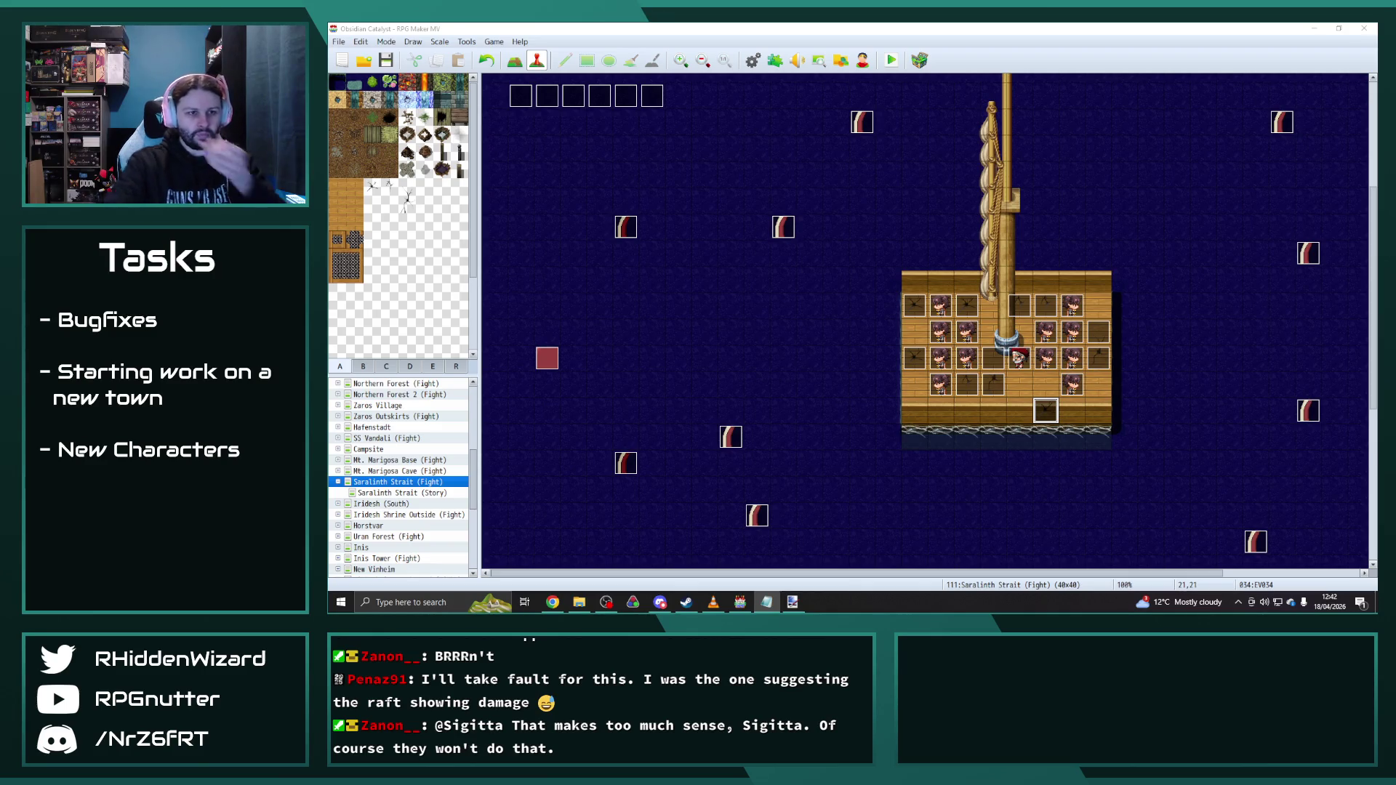
{"action": "key", "text": "alt+Tab"}
{"action": "key", "text": "Left"}
{"action": "key", "text": "Left"}
{"action": "key", "text": "Left"}
{"action": "key", "text": "Up"}
{"action": "key", "text": "Up"}
{"action": "key", "text": "Up"}
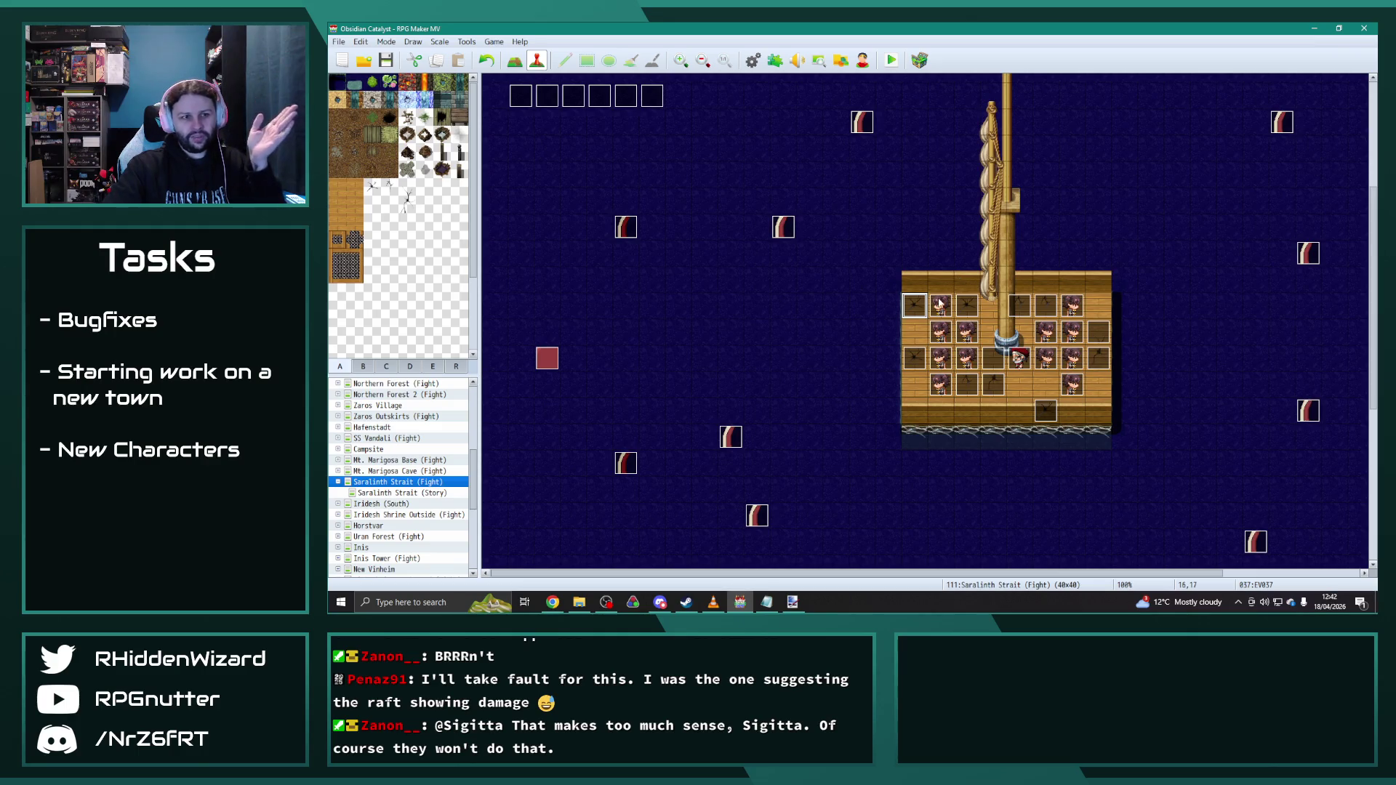
{"action": "double_click", "coordinate": [909, 308]}
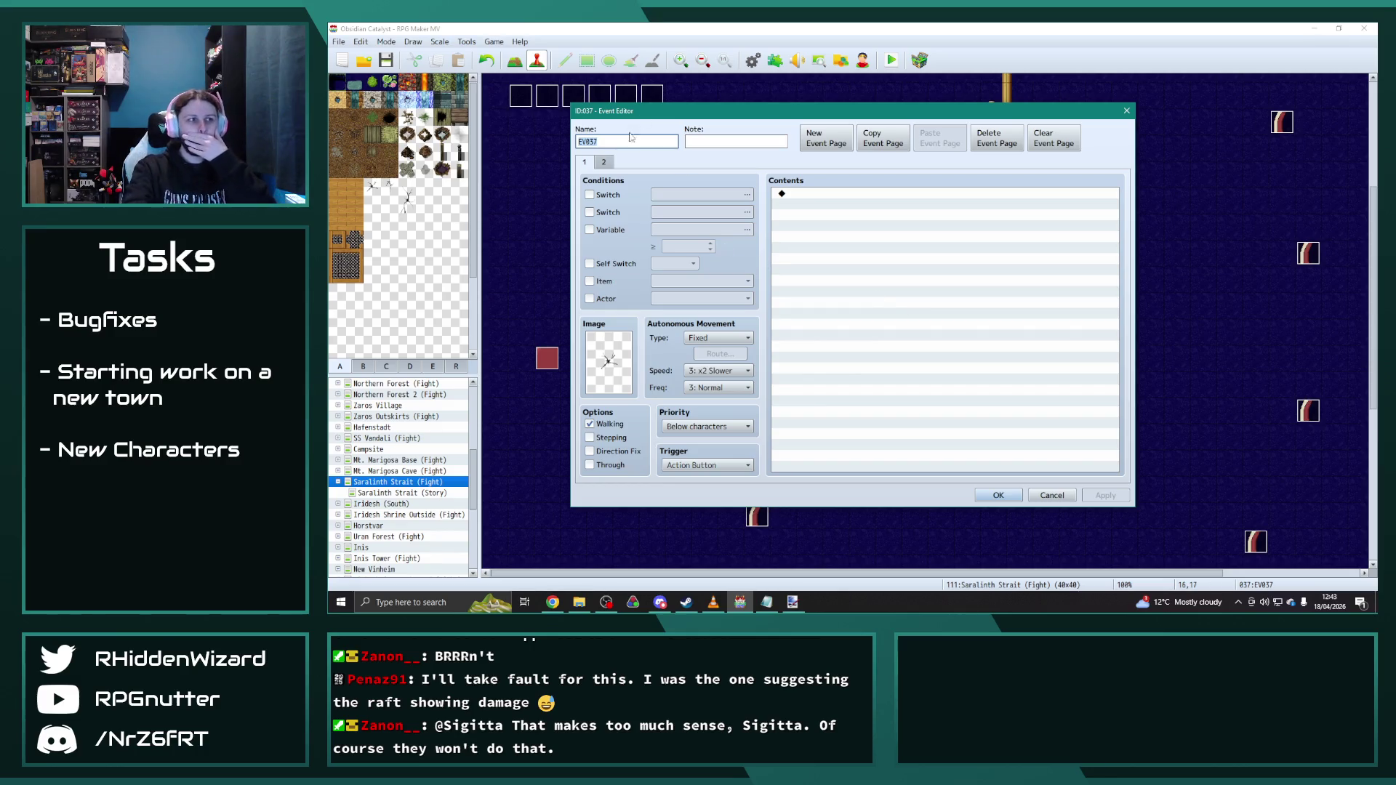
Step: Swap EV037's pages by copying page 1 behind page 2 and deleting the original
{"action": "left_click", "coordinate": [600, 164]}
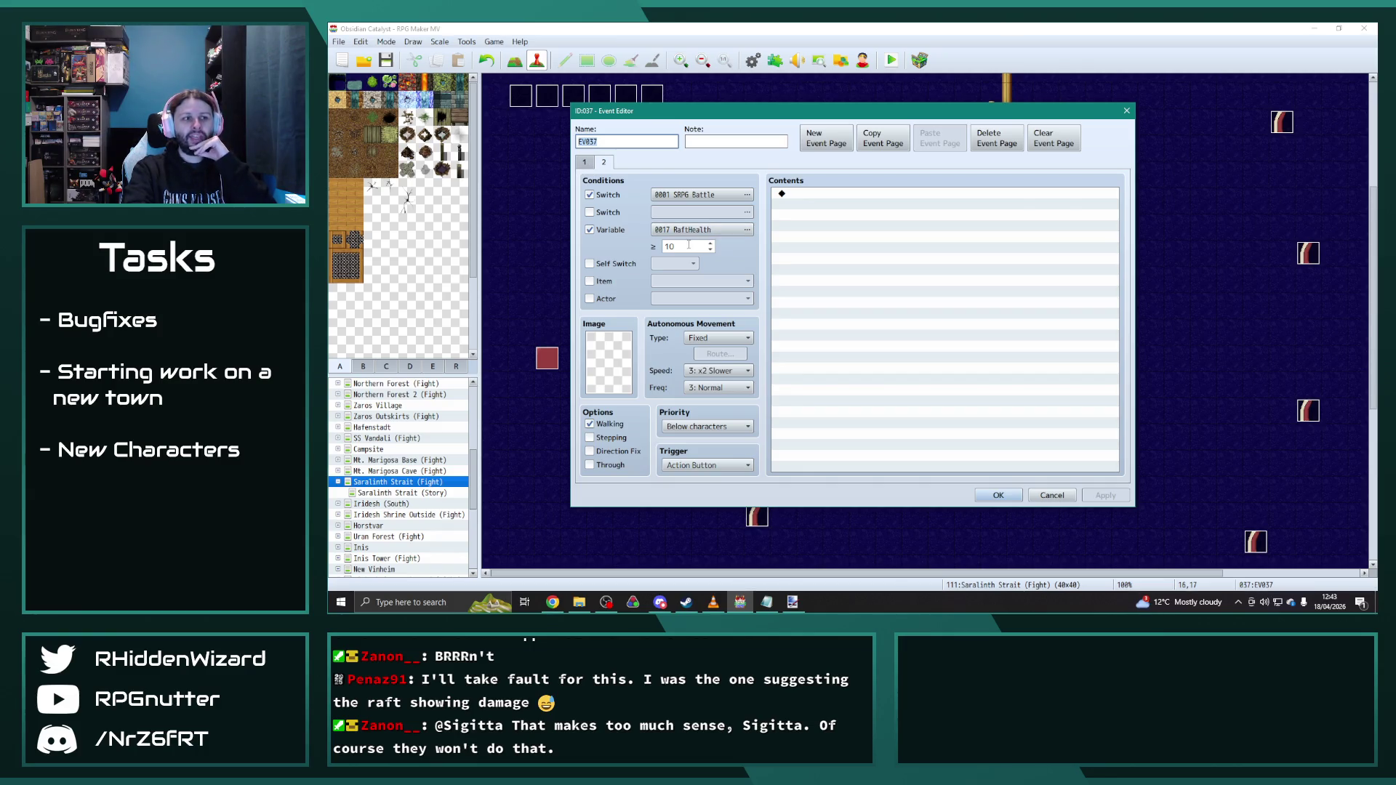
{"action": "left_click", "coordinate": [589, 161]}
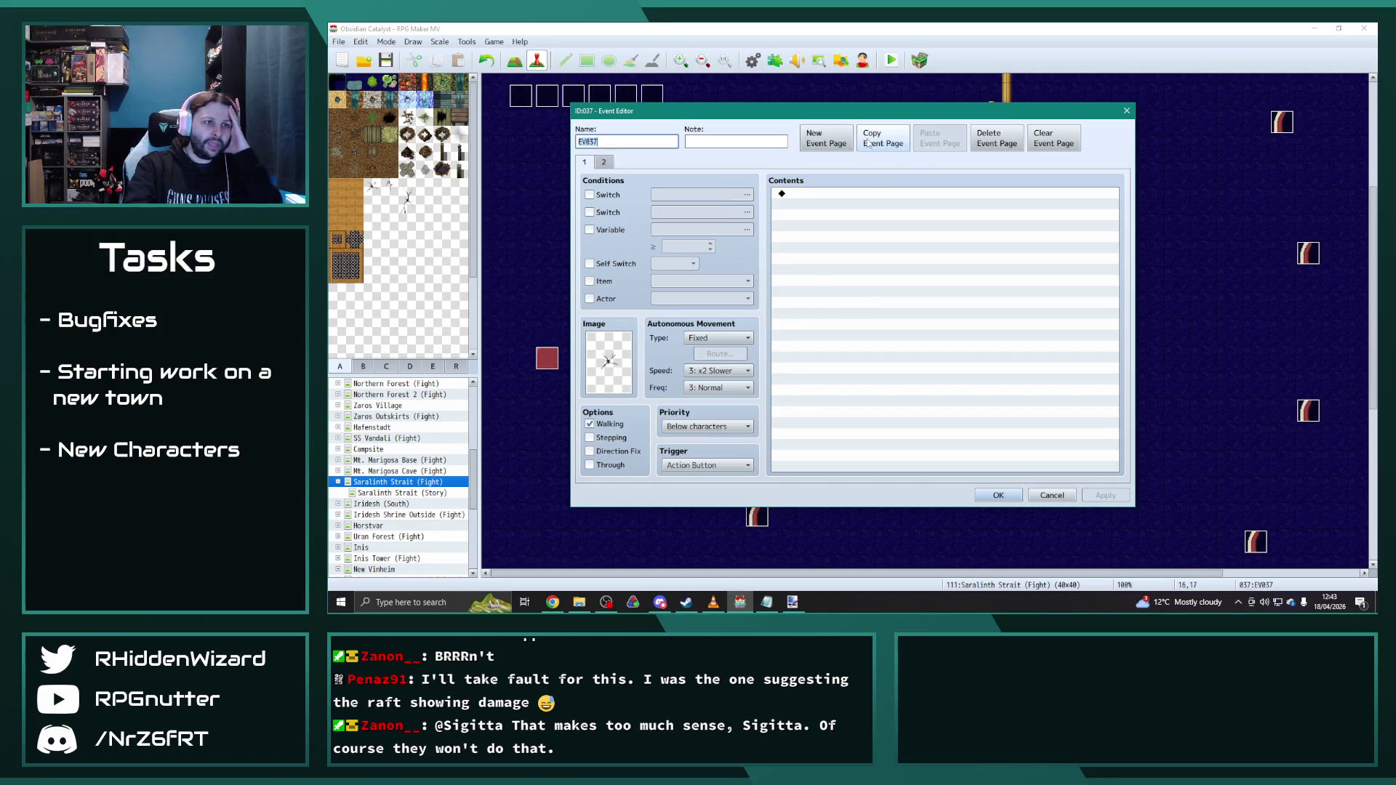
{"action": "left_click", "coordinate": [880, 141]}
{"action": "left_click", "coordinate": [602, 162]}
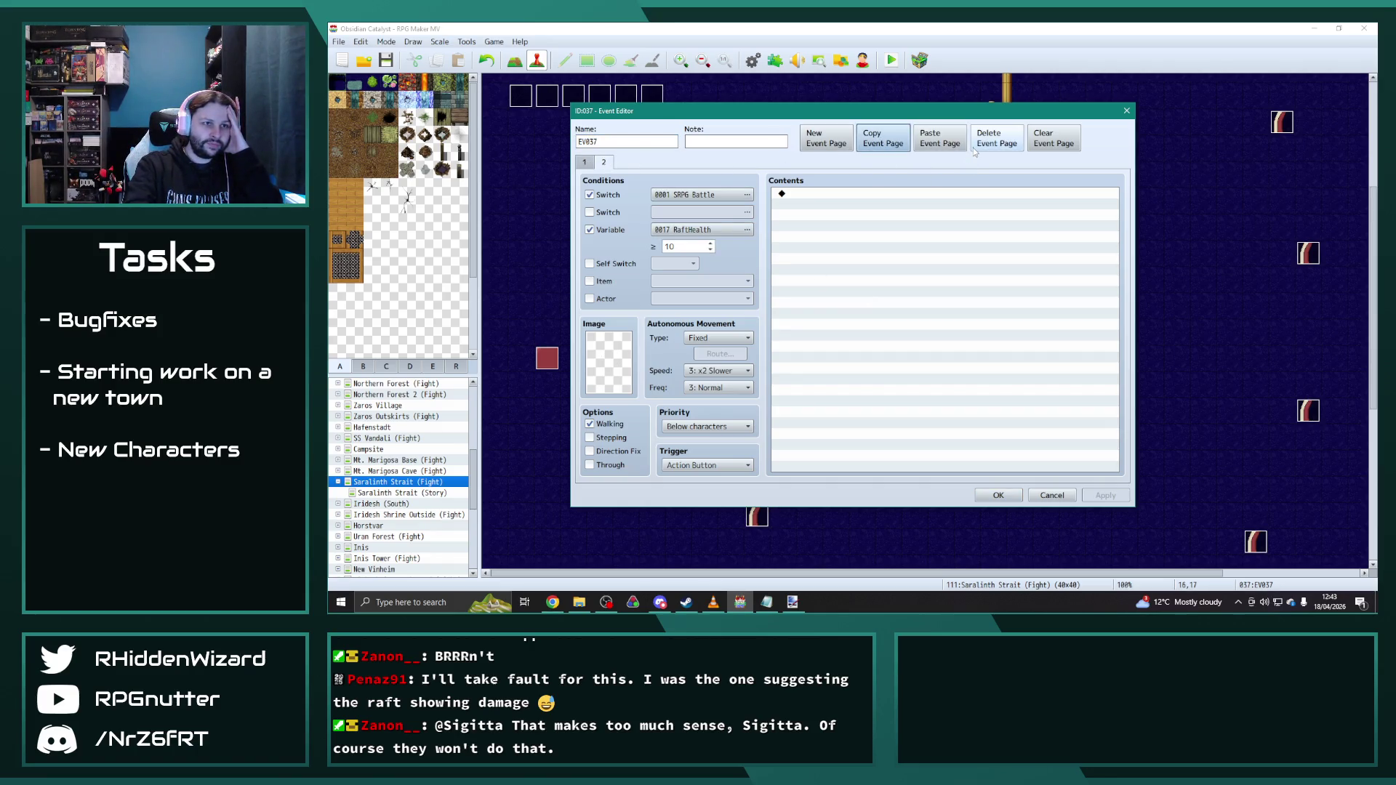
{"action": "left_click", "coordinate": [939, 139]}
{"action": "left_click", "coordinate": [584, 162]}
{"action": "left_click", "coordinate": [996, 138]}
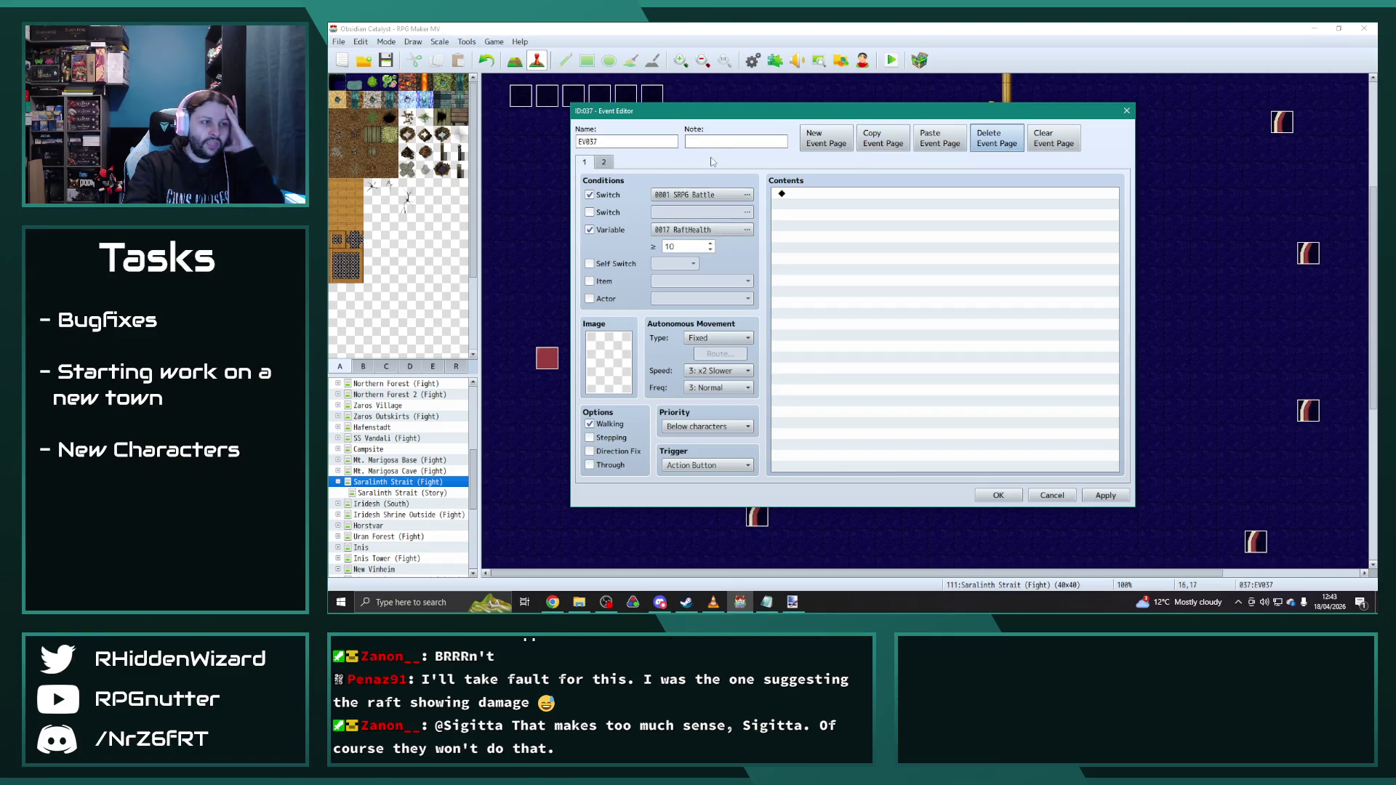
Step: Leave page 1 with only the SRPG Battle switch and clear page 2's switch condition
{"action": "left_click", "coordinate": [602, 161]}
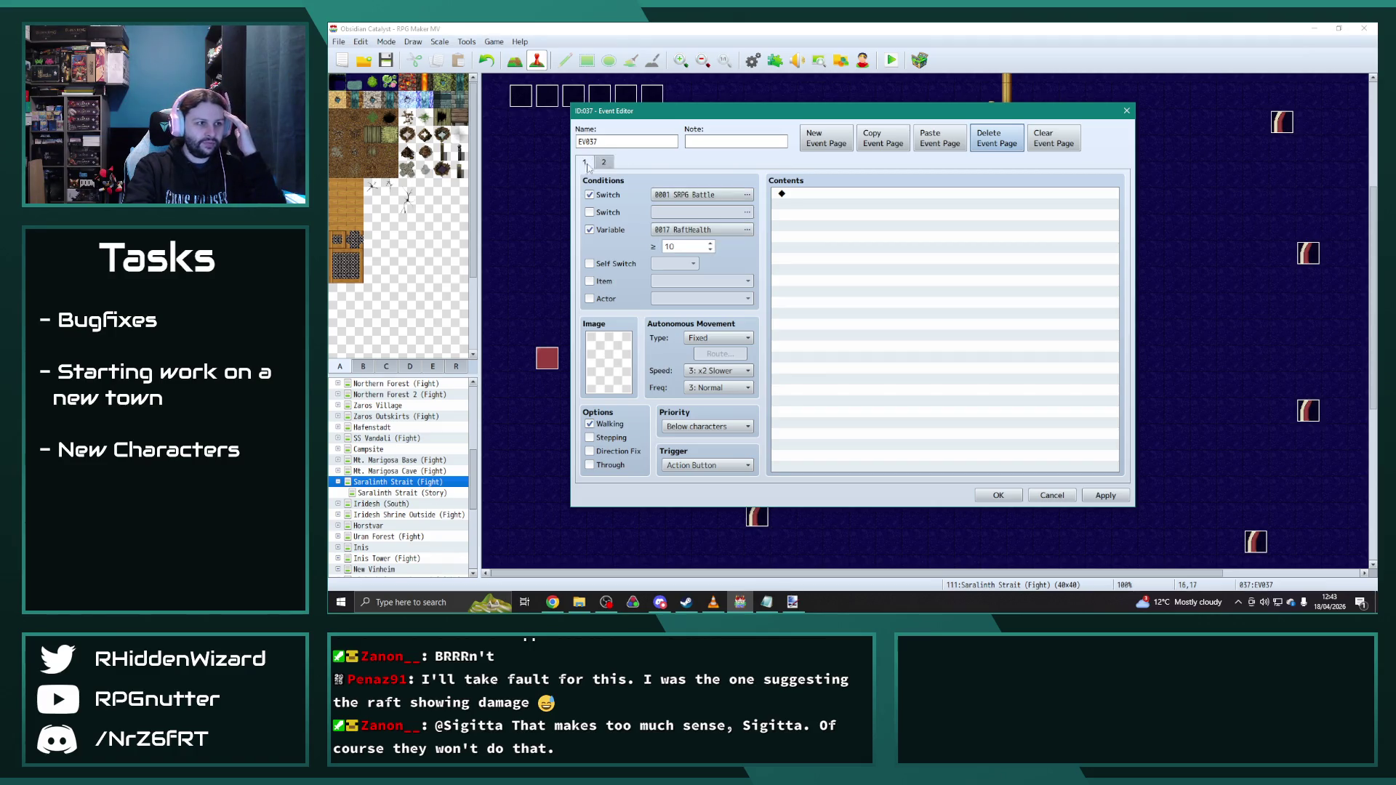
{"action": "left_click", "coordinate": [590, 230]}
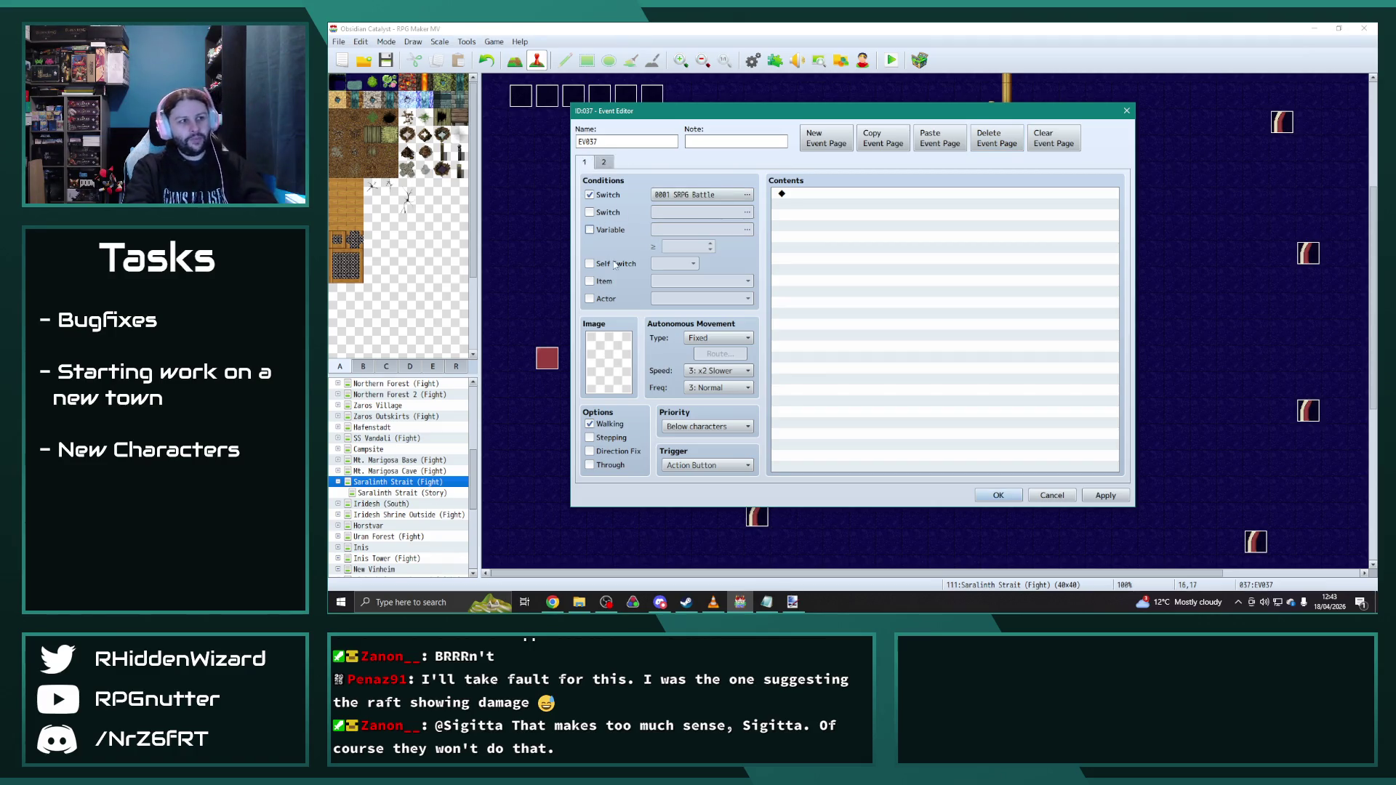
{"action": "left_click", "coordinate": [604, 162]}
{"action": "left_click", "coordinate": [600, 195]}
{"action": "left_click", "coordinate": [591, 196]}
Step: Condition page 2 on variable 0072 RaftDamage ≥ 30 and confirm EV037
{"action": "left_click", "coordinate": [591, 229]}
{"action": "left_click", "coordinate": [701, 230]}
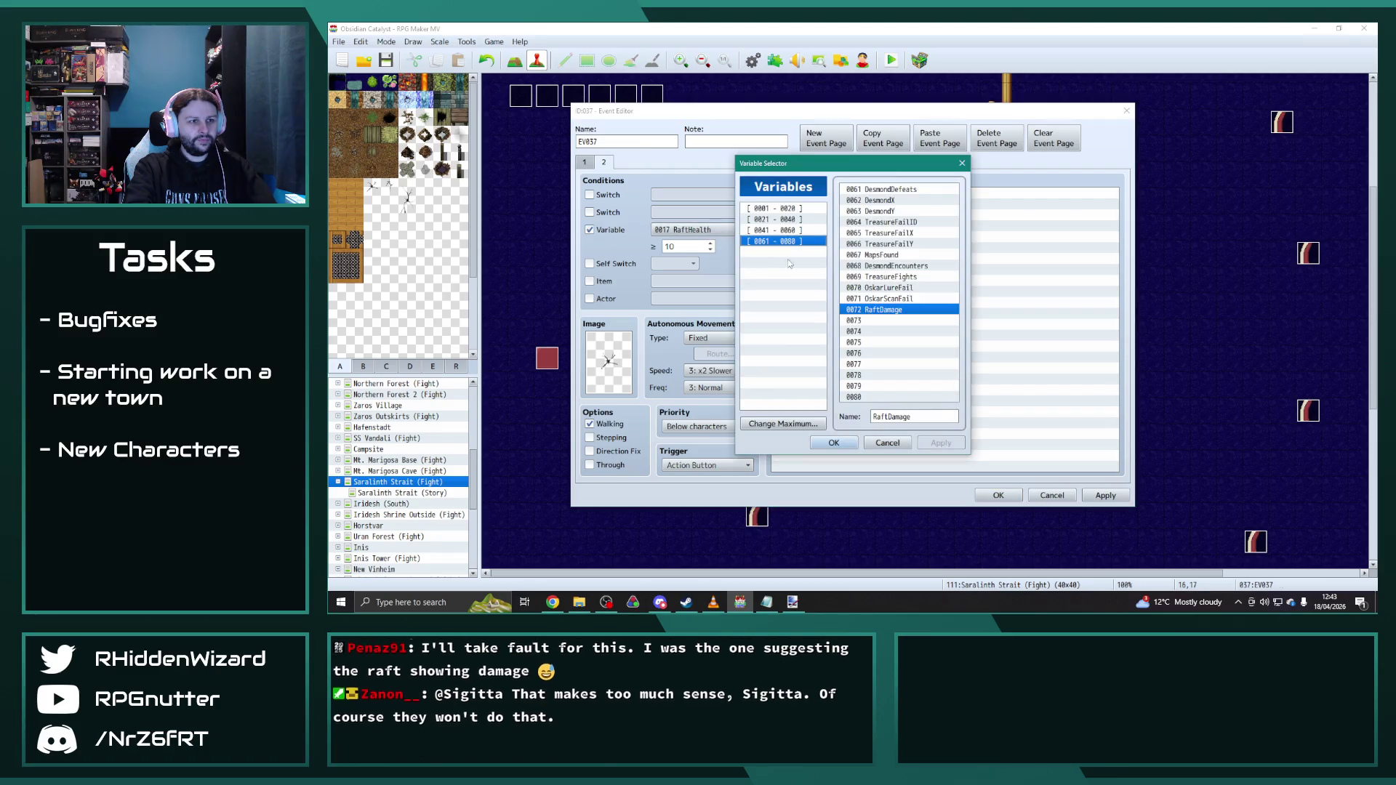
{"action": "left_click", "coordinate": [835, 446]}
{"action": "double_click", "coordinate": [684, 248]}
{"action": "type", "text": "30"}
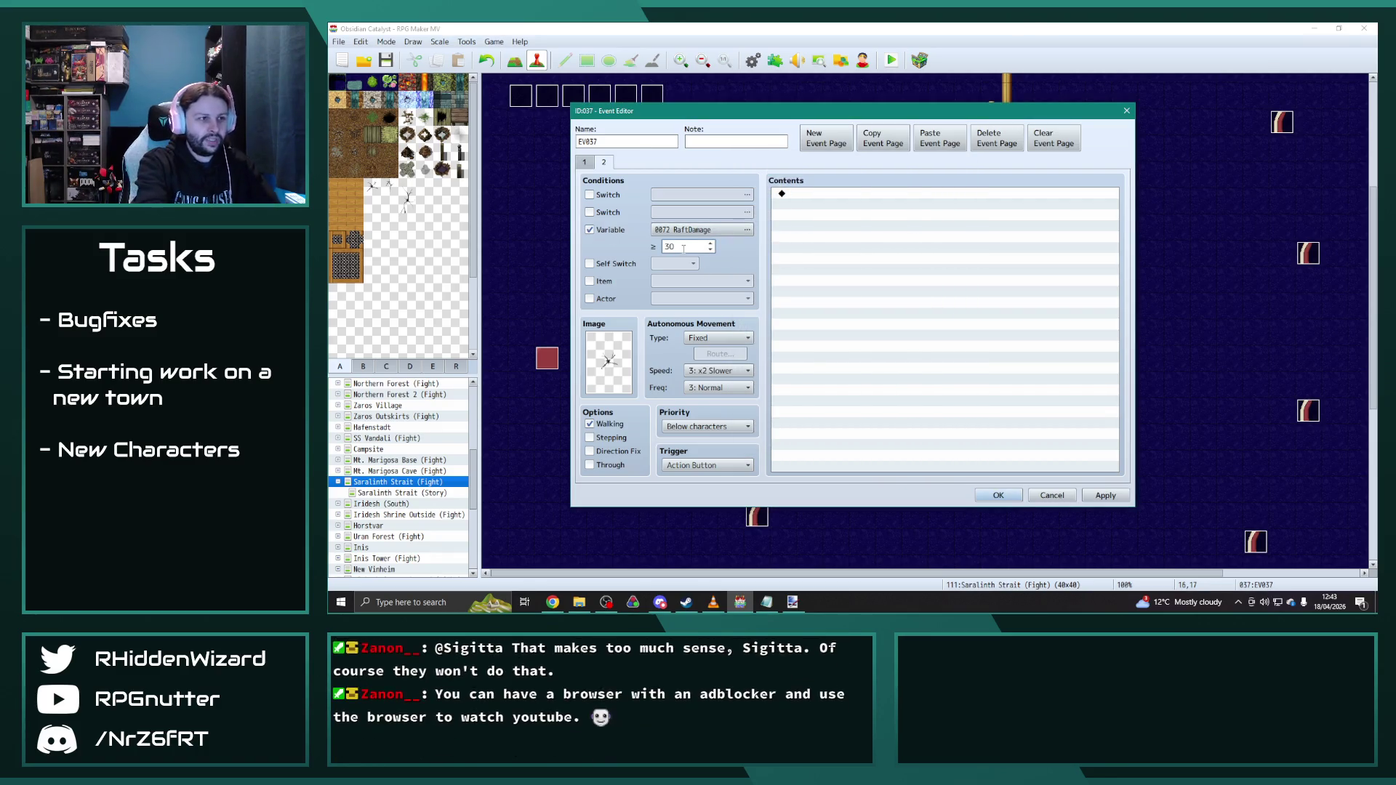
{"action": "left_click", "coordinate": [998, 496]}
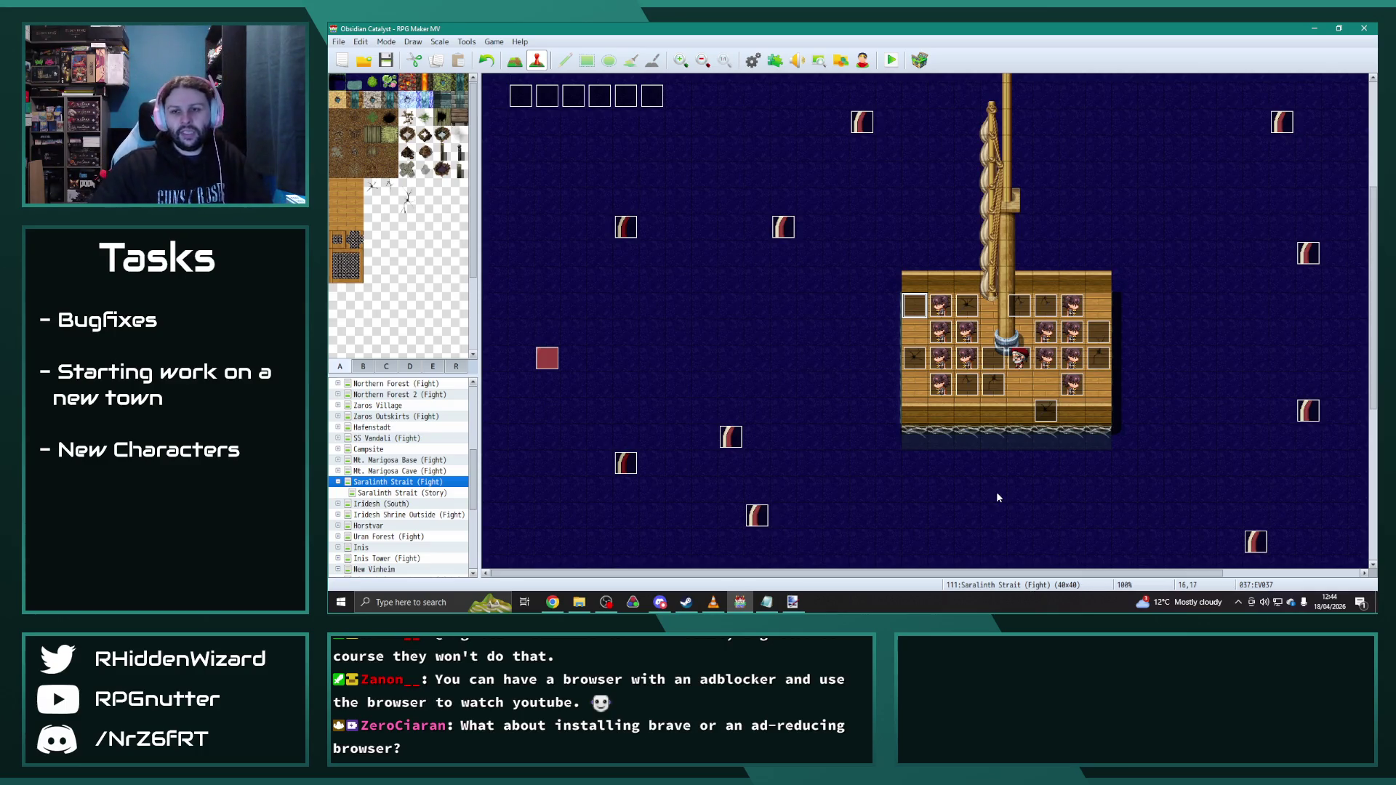
Step: Recheck EV037's second-page RaftDamage condition and close it
{"action": "double_click", "coordinate": [917, 309]}
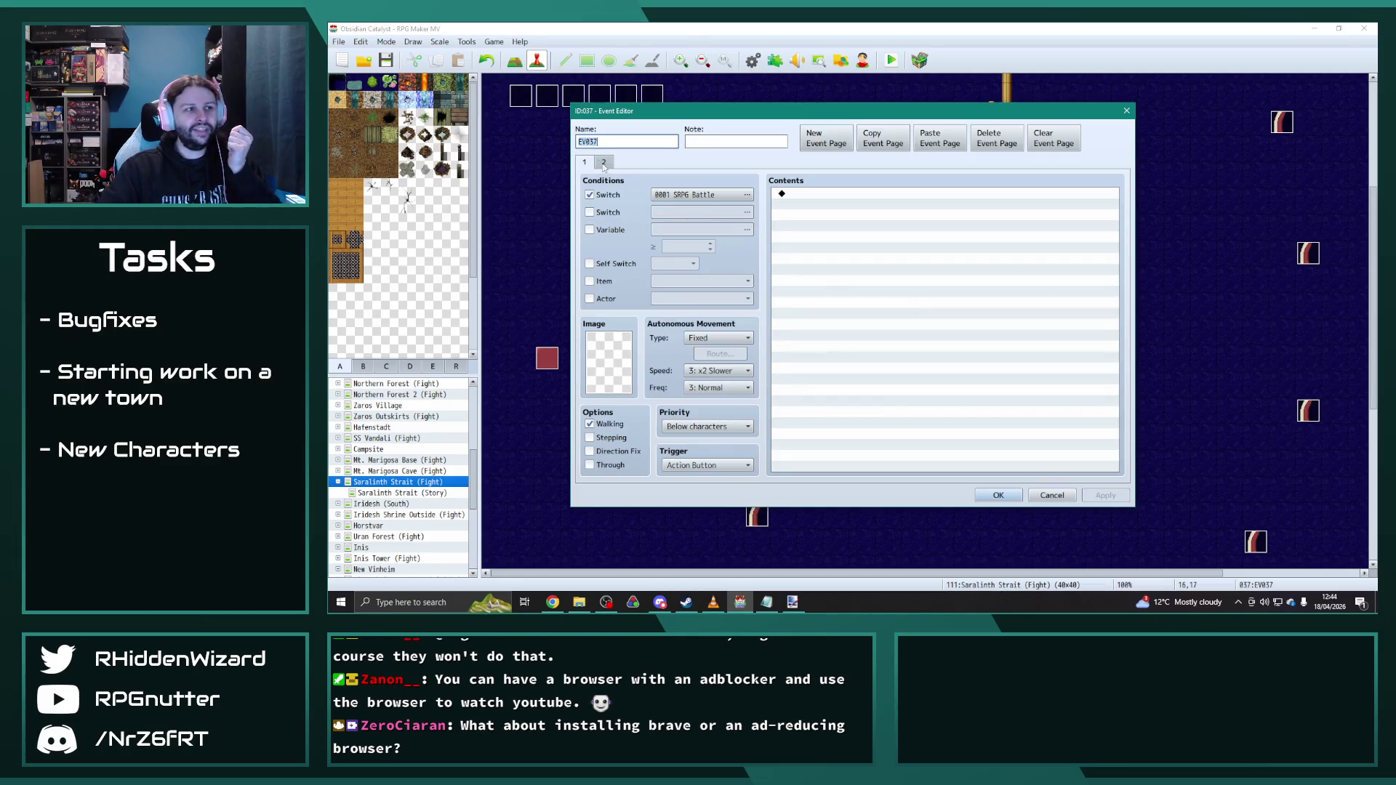
{"action": "left_click", "coordinate": [604, 162]}
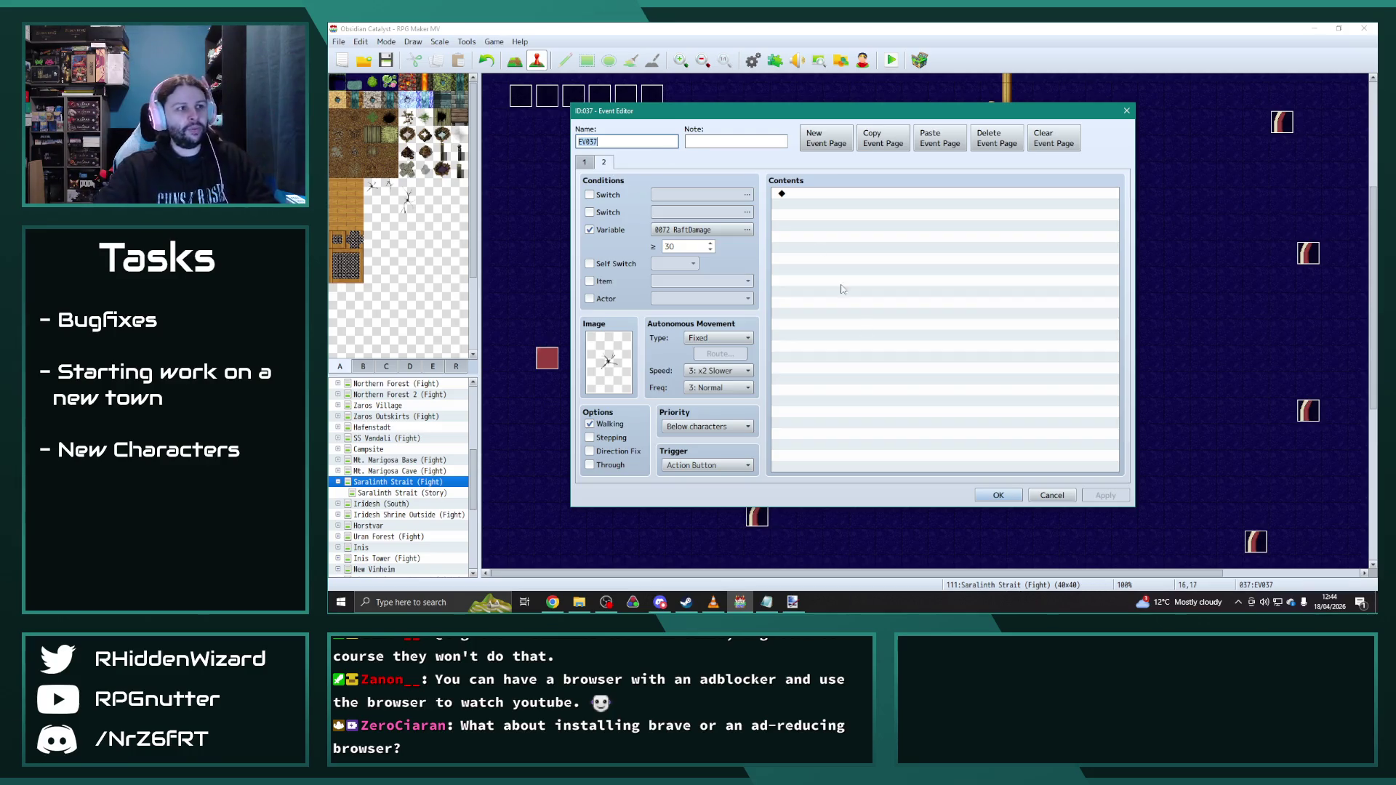
{"action": "left_click", "coordinate": [999, 495]}
Step: Read through the Post-Action event EV030's battle commands and close it
{"action": "double_click", "coordinate": [970, 323]}
{"action": "scroll", "coordinate": [970, 323], "scroll_direction": "down", "scroll_amount": 2}
{"action": "scroll", "coordinate": [1004, 322], "scroll_direction": "down", "scroll_amount": 2}
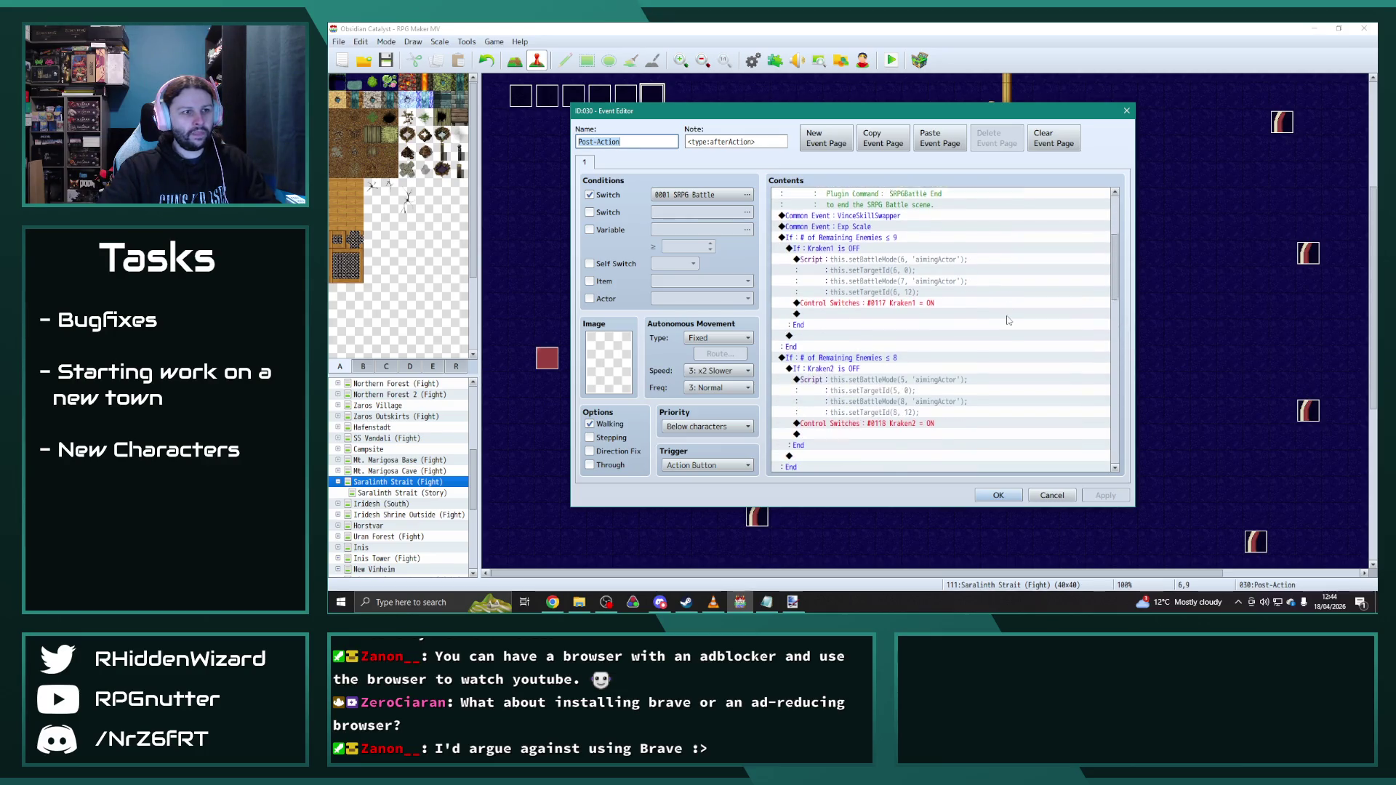
{"action": "scroll", "coordinate": [1051, 310], "scroll_direction": "down", "scroll_amount": 2}
{"action": "left_click_drag", "start_coordinate": [1108, 301], "coordinate": [1124, 429]}
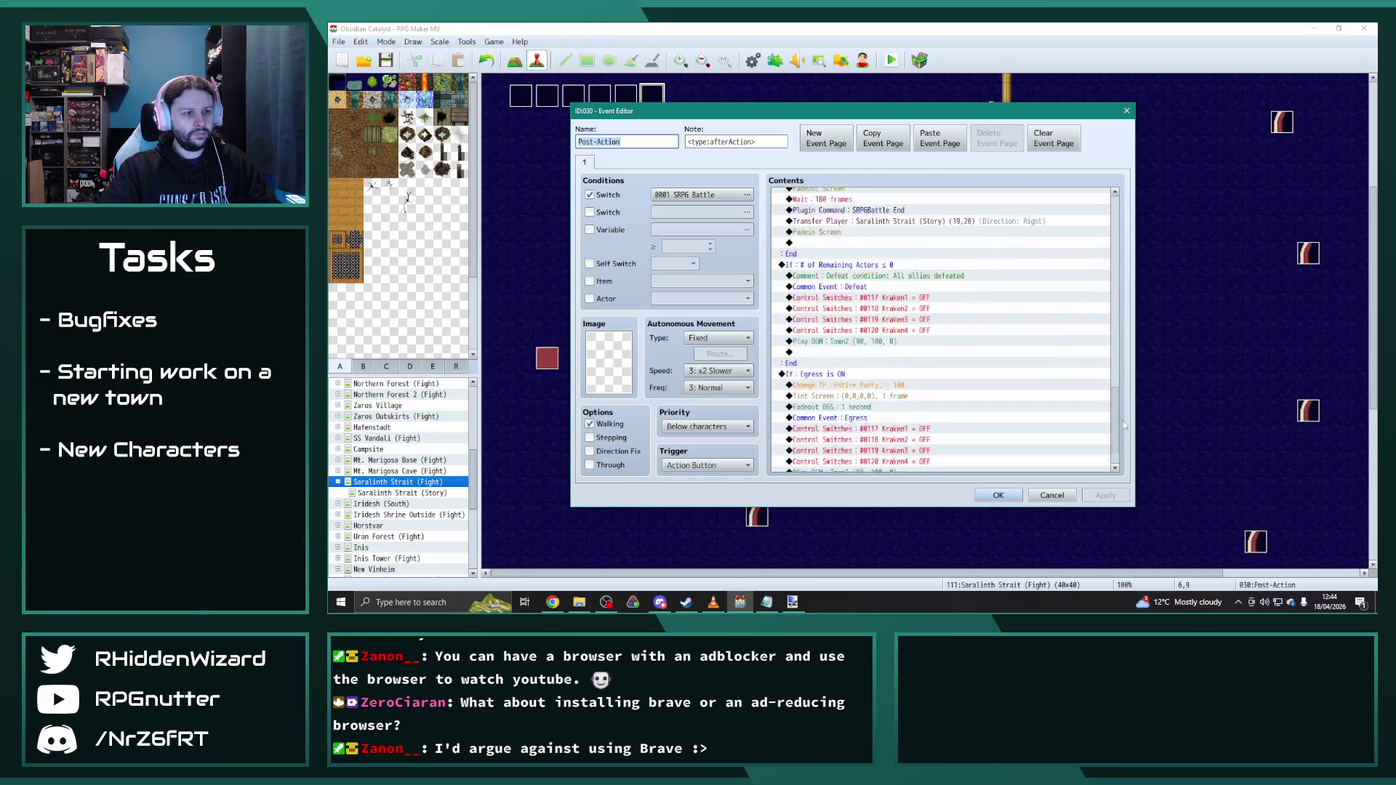
{"action": "left_click_drag", "start_coordinate": [1125, 428], "coordinate": [1115, 251]}
{"action": "left_click", "coordinate": [998, 496]}
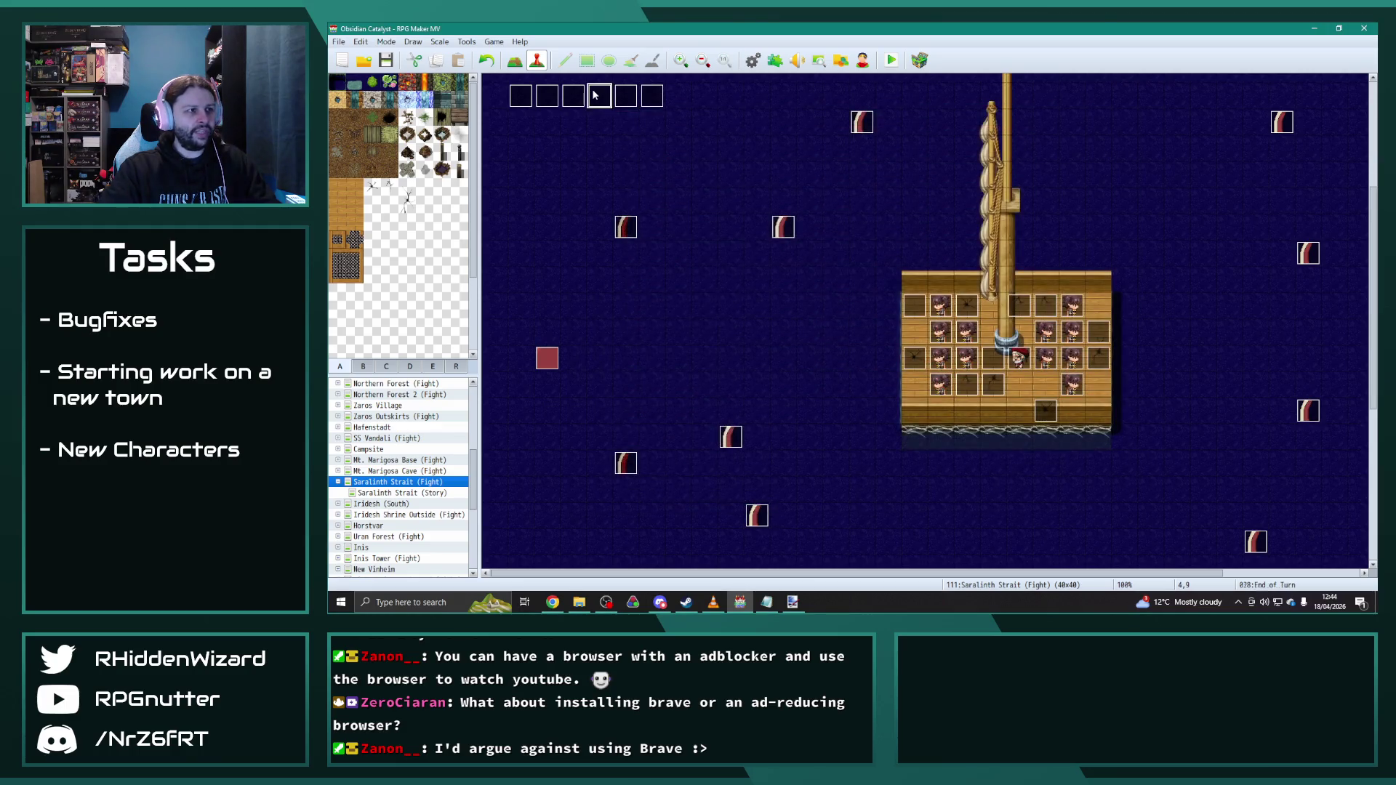
Step: In End of Turn, change the copied command to add remaining enemies to 0072 RaftDamage
{"action": "double_click", "coordinate": [592, 88]}
{"action": "scroll", "coordinate": [991, 344], "scroll_direction": "down", "scroll_amount": 2}
{"action": "scroll", "coordinate": [991, 343], "scroll_direction": "down", "scroll_amount": 2}
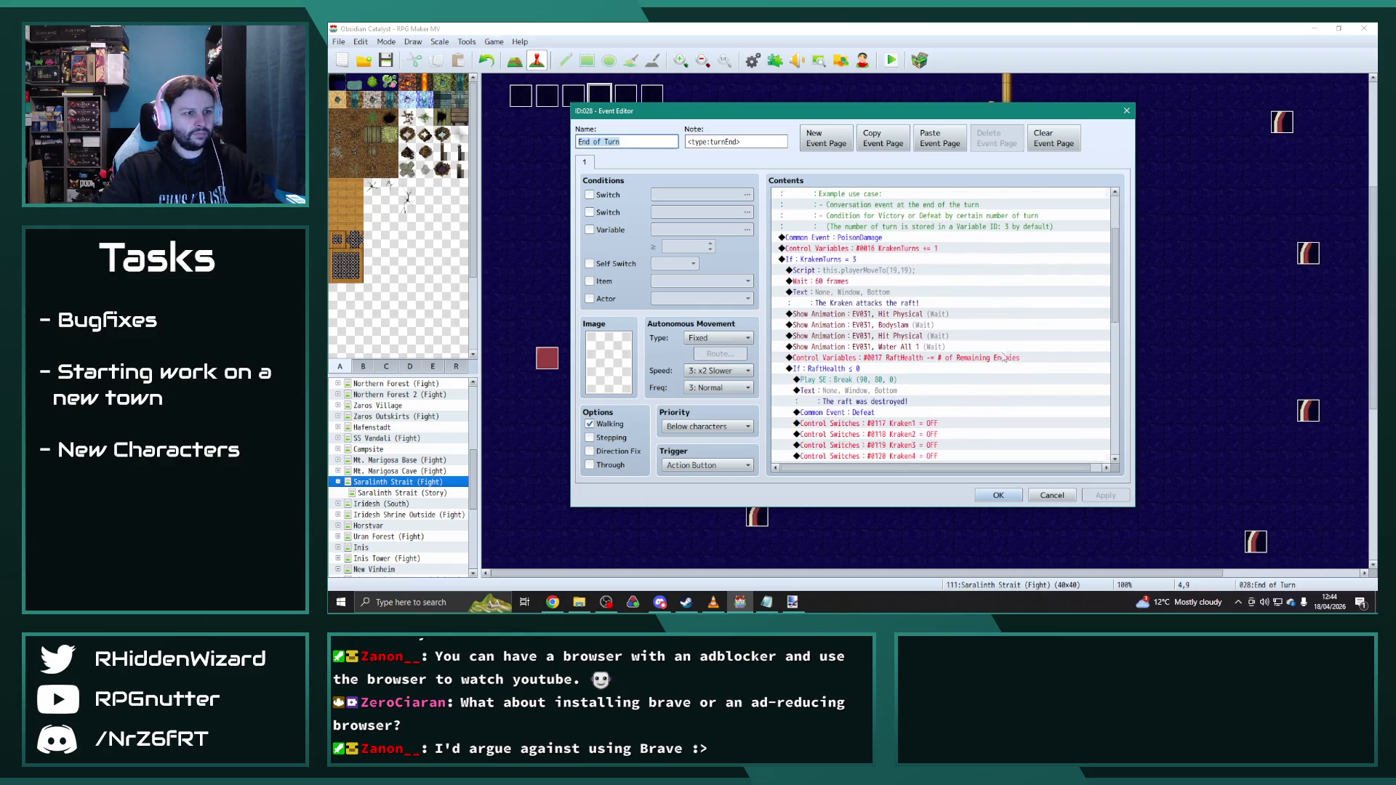
{"action": "scroll", "coordinate": [993, 347], "scroll_direction": "down", "scroll_amount": 2}
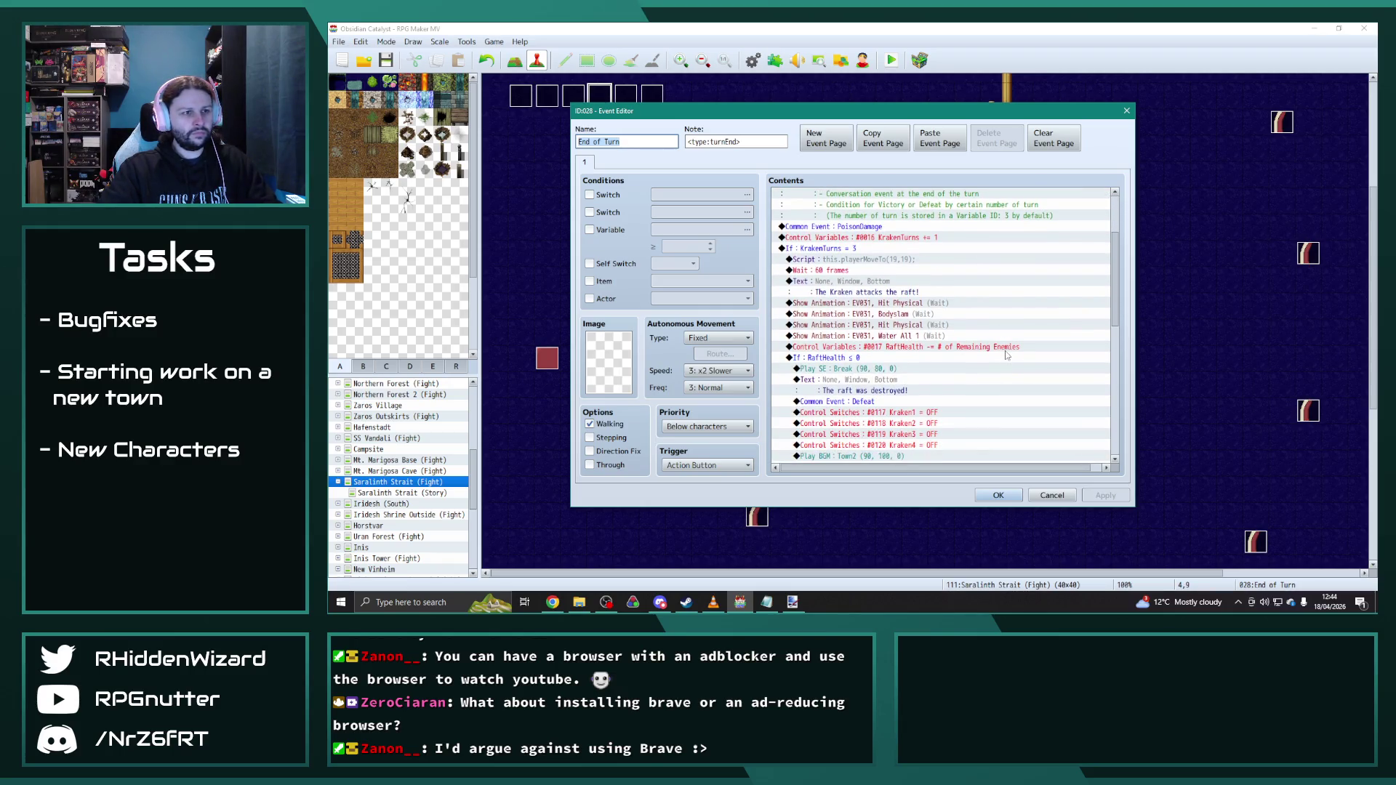
{"action": "left_click", "coordinate": [954, 350]}
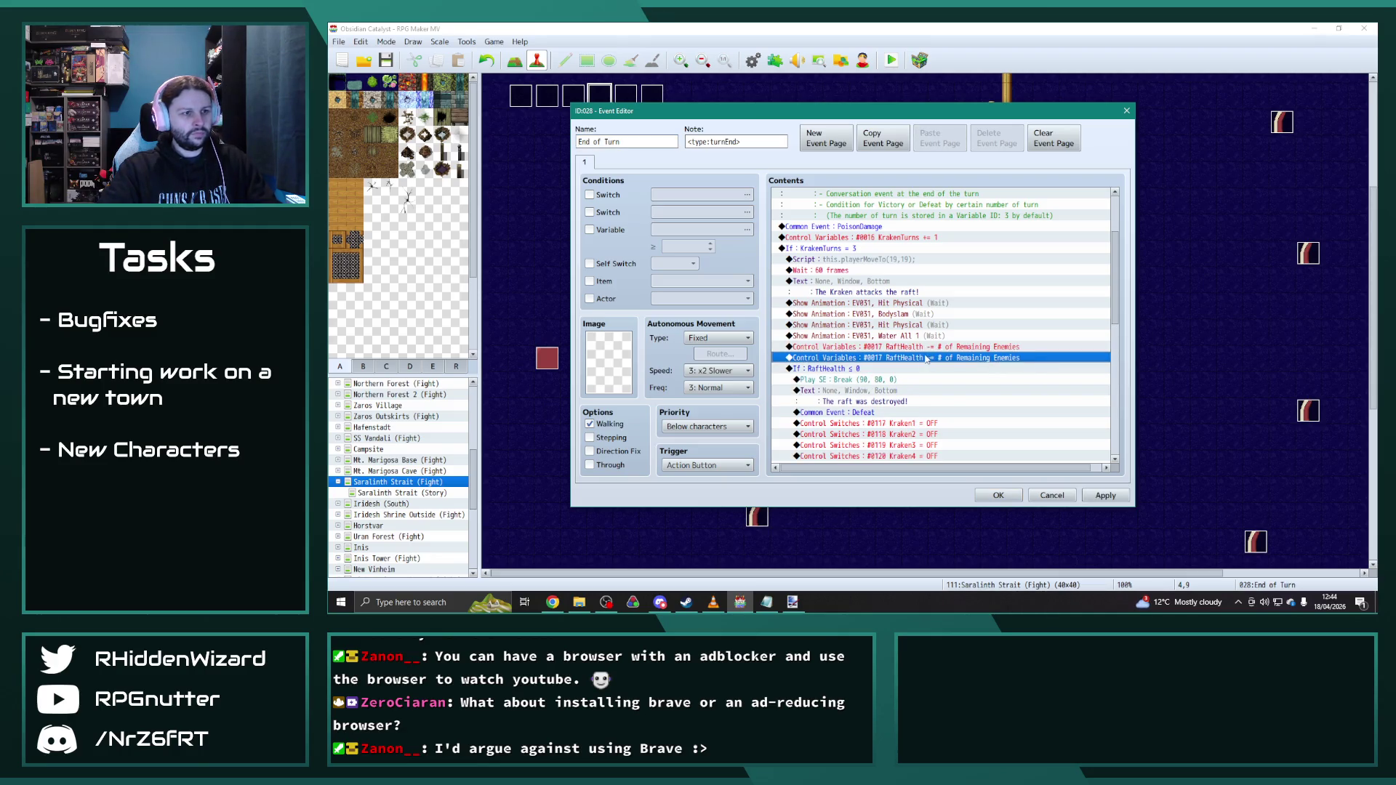
{"action": "double_click", "coordinate": [949, 347]}
{"action": "left_click", "coordinate": [935, 245]}
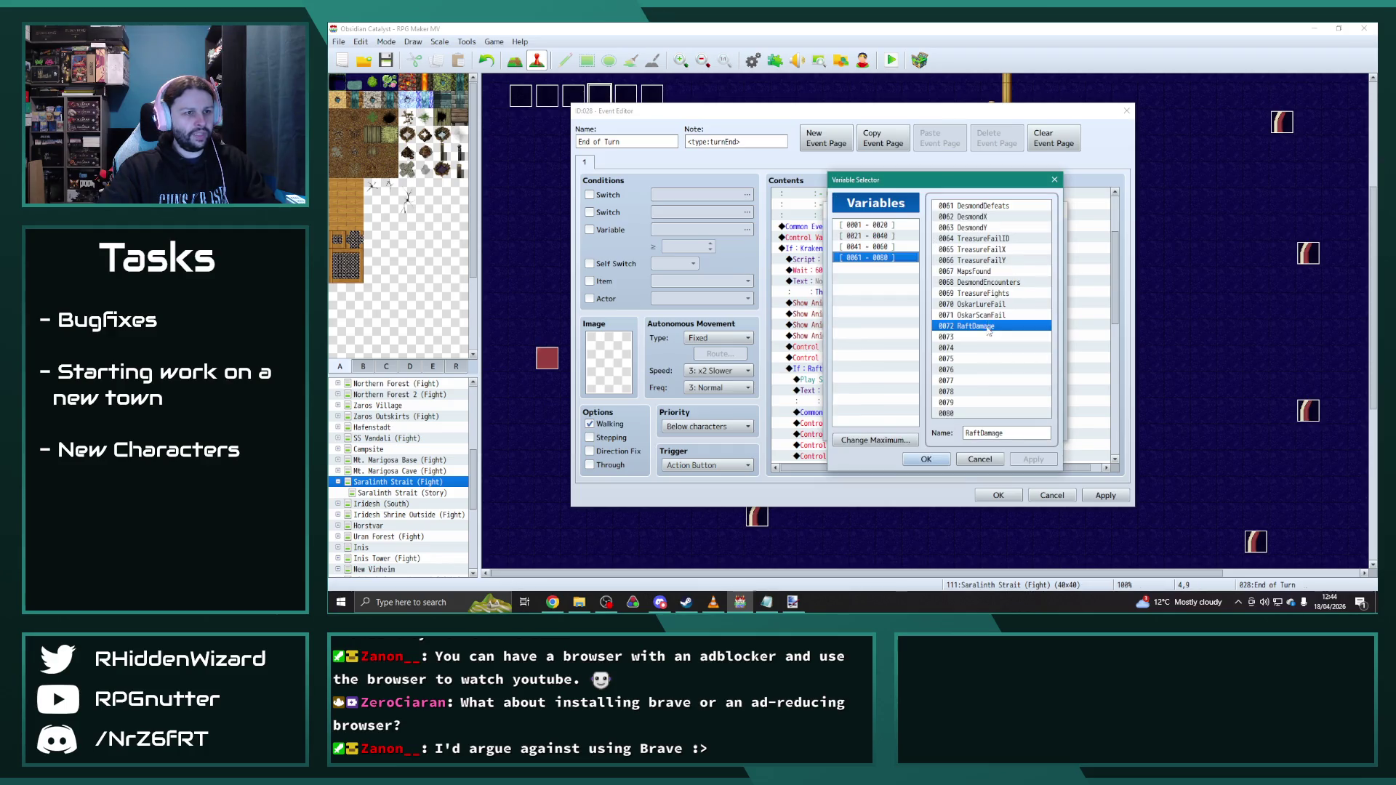
{"action": "left_click", "coordinate": [925, 458]}
{"action": "left_click", "coordinate": [879, 297]}
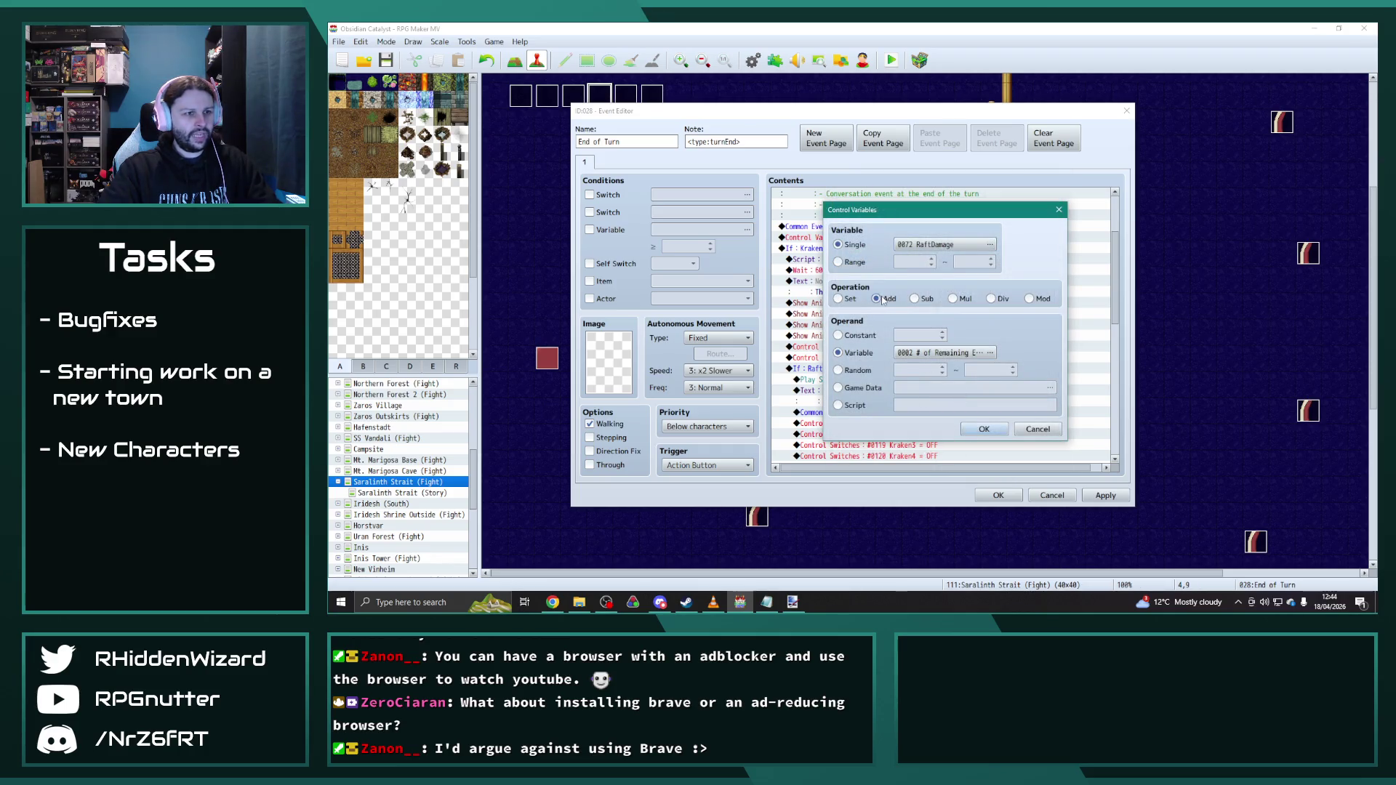
{"action": "left_click", "coordinate": [984, 429]}
Step: Apply the edit, check the KrakenTurns reset command, and close the event
{"action": "left_click", "coordinate": [1104, 495]}
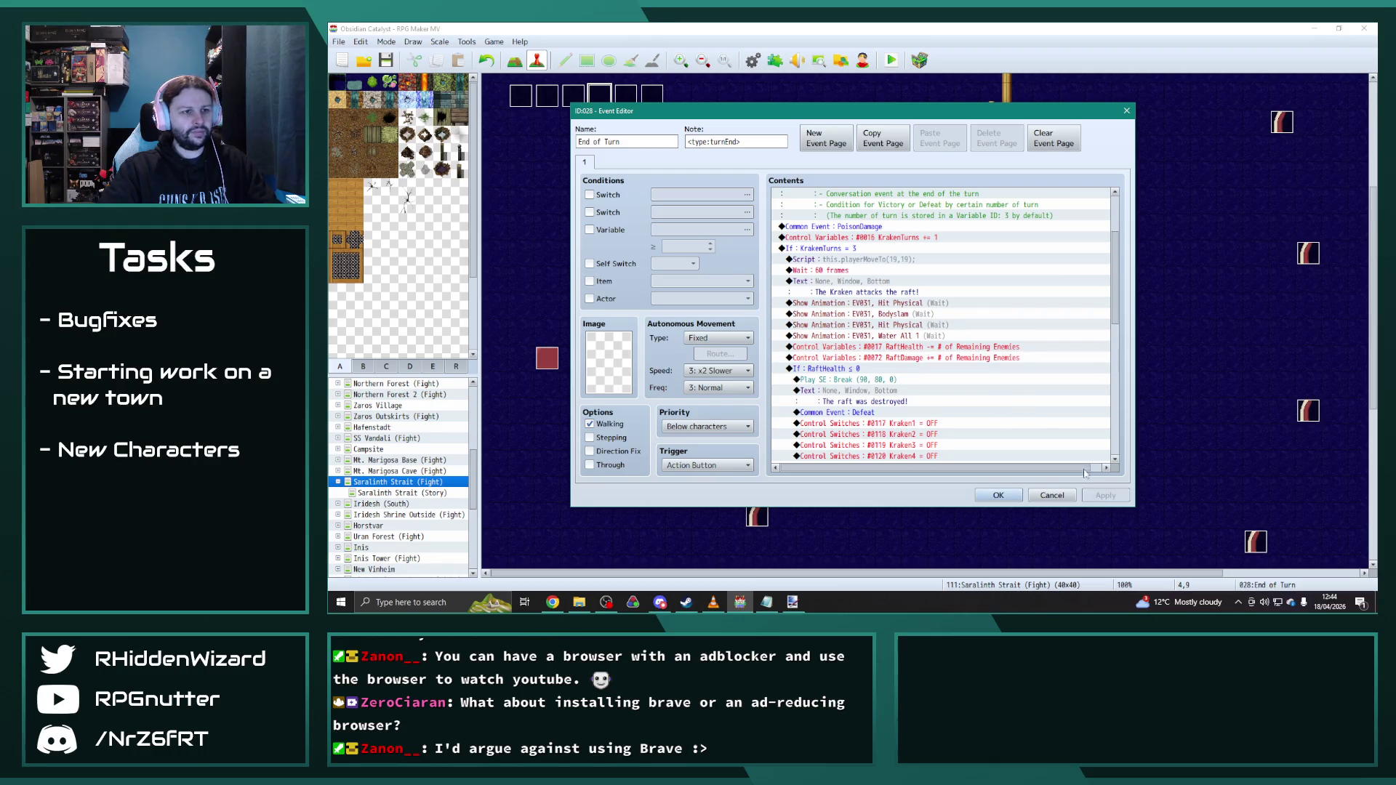
{"action": "scroll", "coordinate": [1045, 428], "scroll_direction": "down", "scroll_amount": 2}
{"action": "scroll", "coordinate": [1050, 427], "scroll_direction": "down", "scroll_amount": 3}
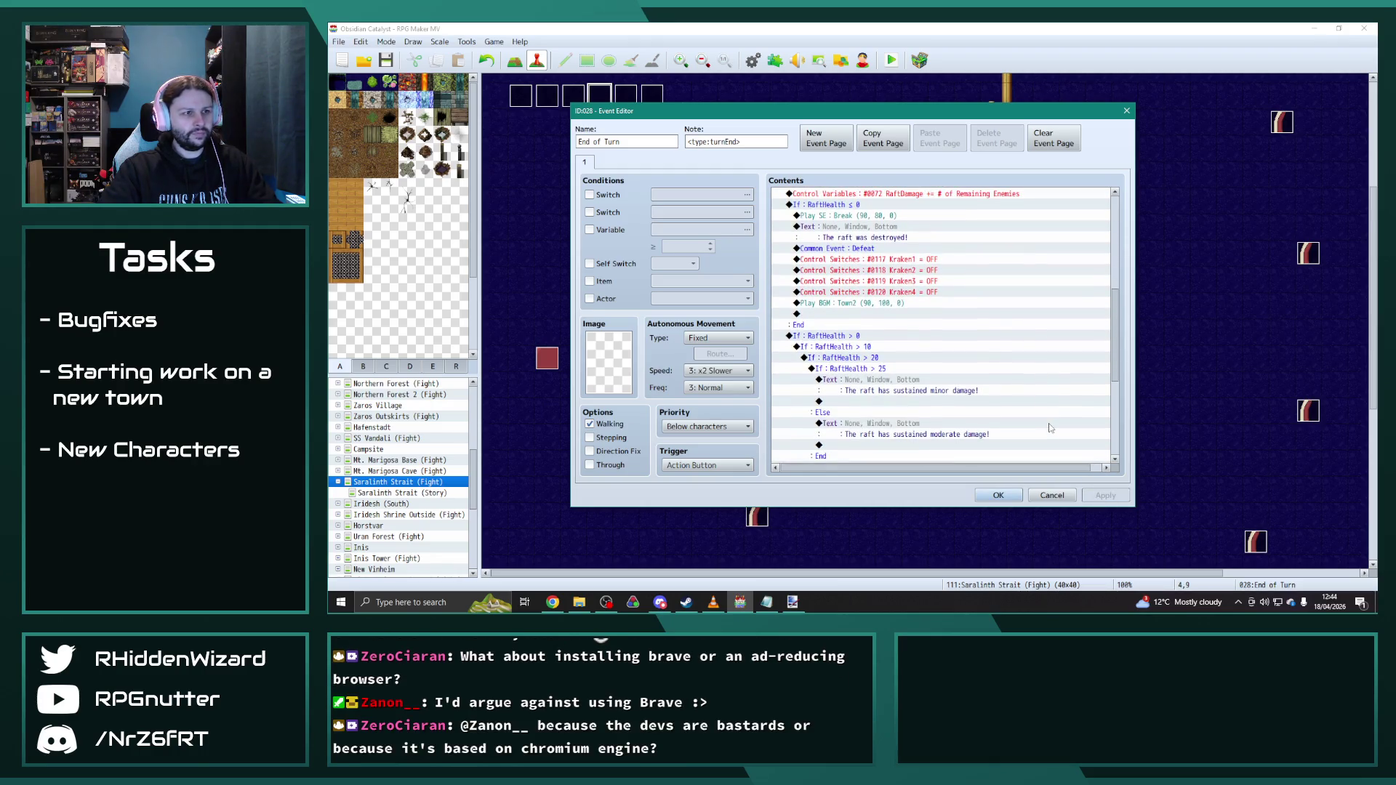
{"action": "mouse_move", "coordinate": [1109, 389]}
{"action": "left_mouse_down"}
{"action": "mouse_move", "coordinate": [1123, 445]}
{"action": "mouse_move", "coordinate": [1135, 399]}
{"action": "mouse_move", "coordinate": [1135, 343]}
{"action": "mouse_move", "coordinate": [1119, 442]}
{"action": "mouse_move", "coordinate": [1125, 284]}
{"action": "left_mouse_up"}
{"action": "left_click", "coordinate": [1108, 425]}
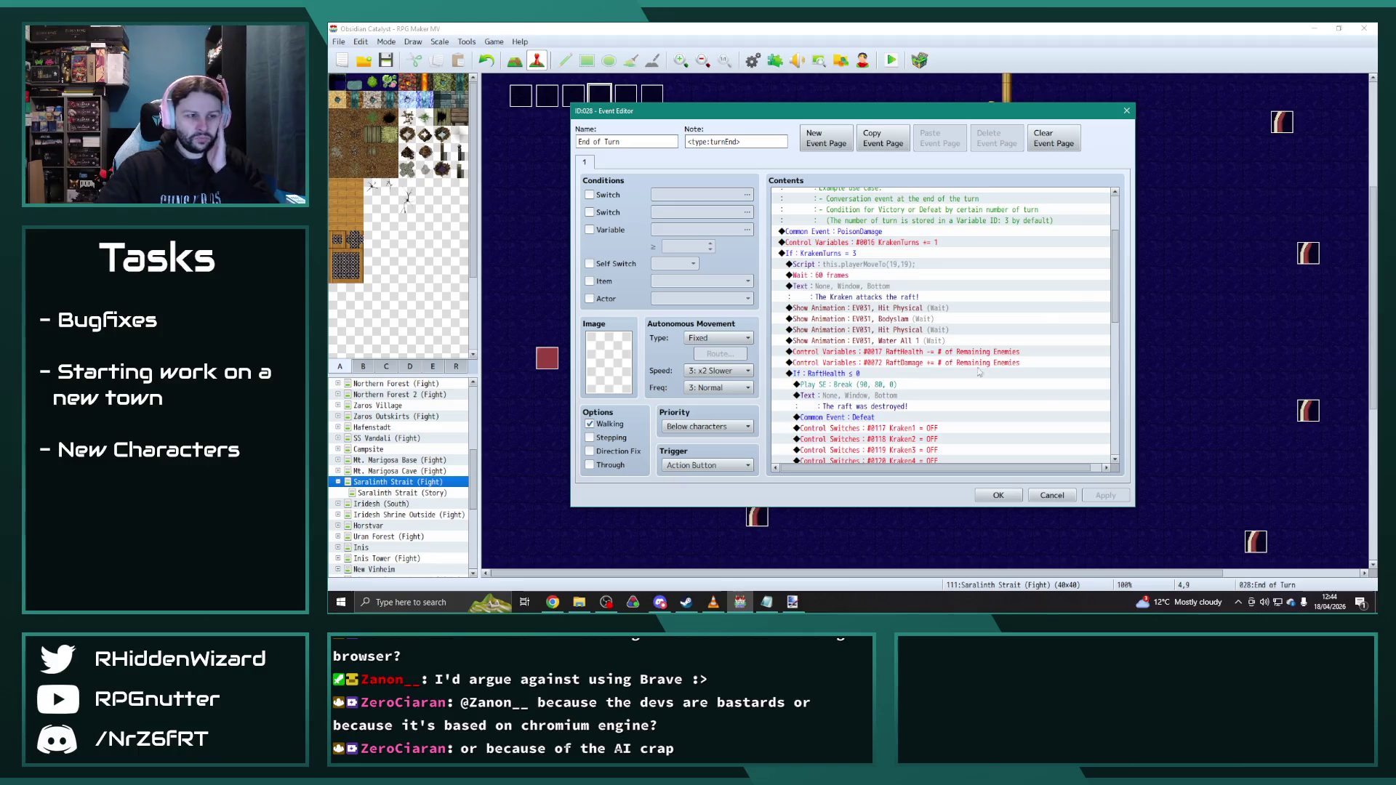
{"action": "scroll", "coordinate": [1015, 418], "scroll_direction": "down", "scroll_amount": 1}
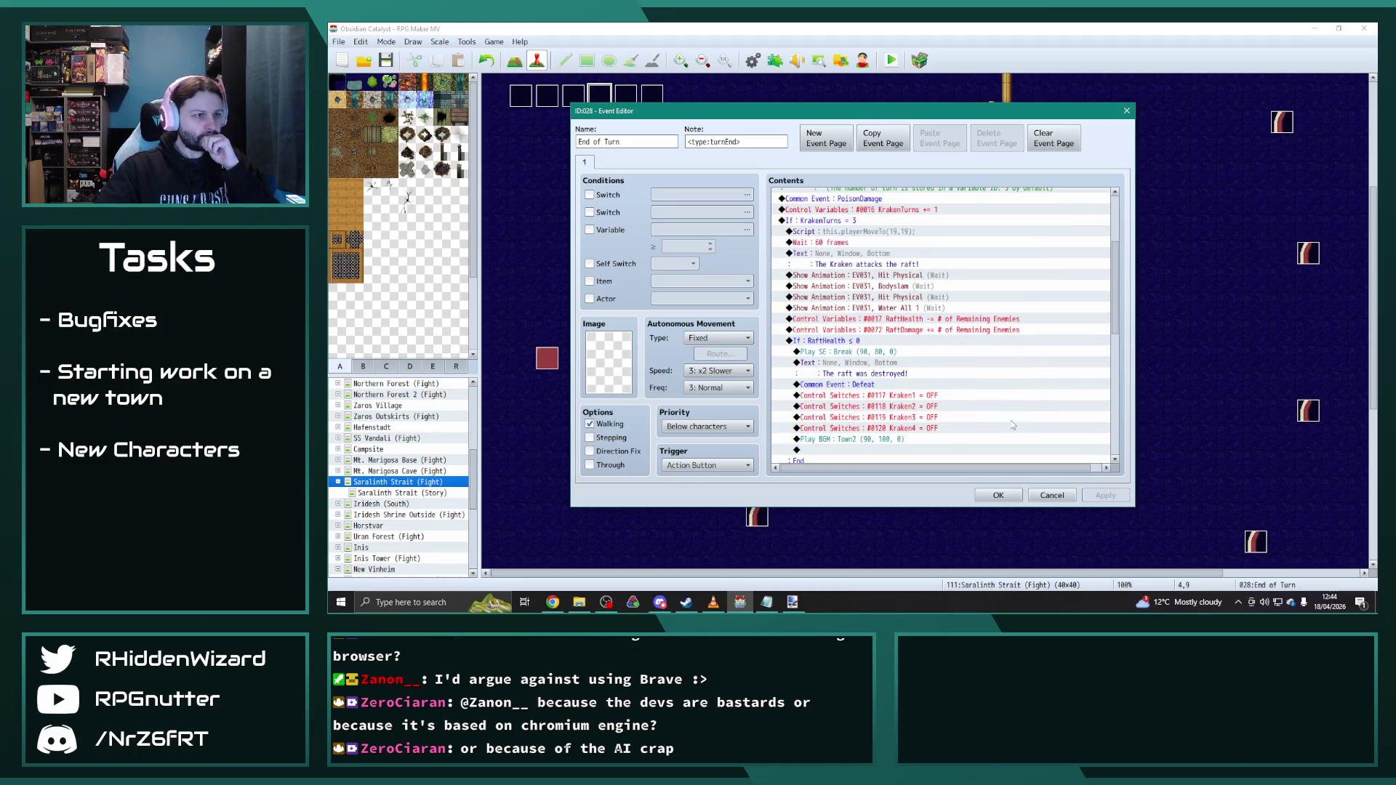
{"action": "scroll", "coordinate": [1011, 421], "scroll_direction": "down", "scroll_amount": 1}
{"action": "left_click", "coordinate": [997, 495]}
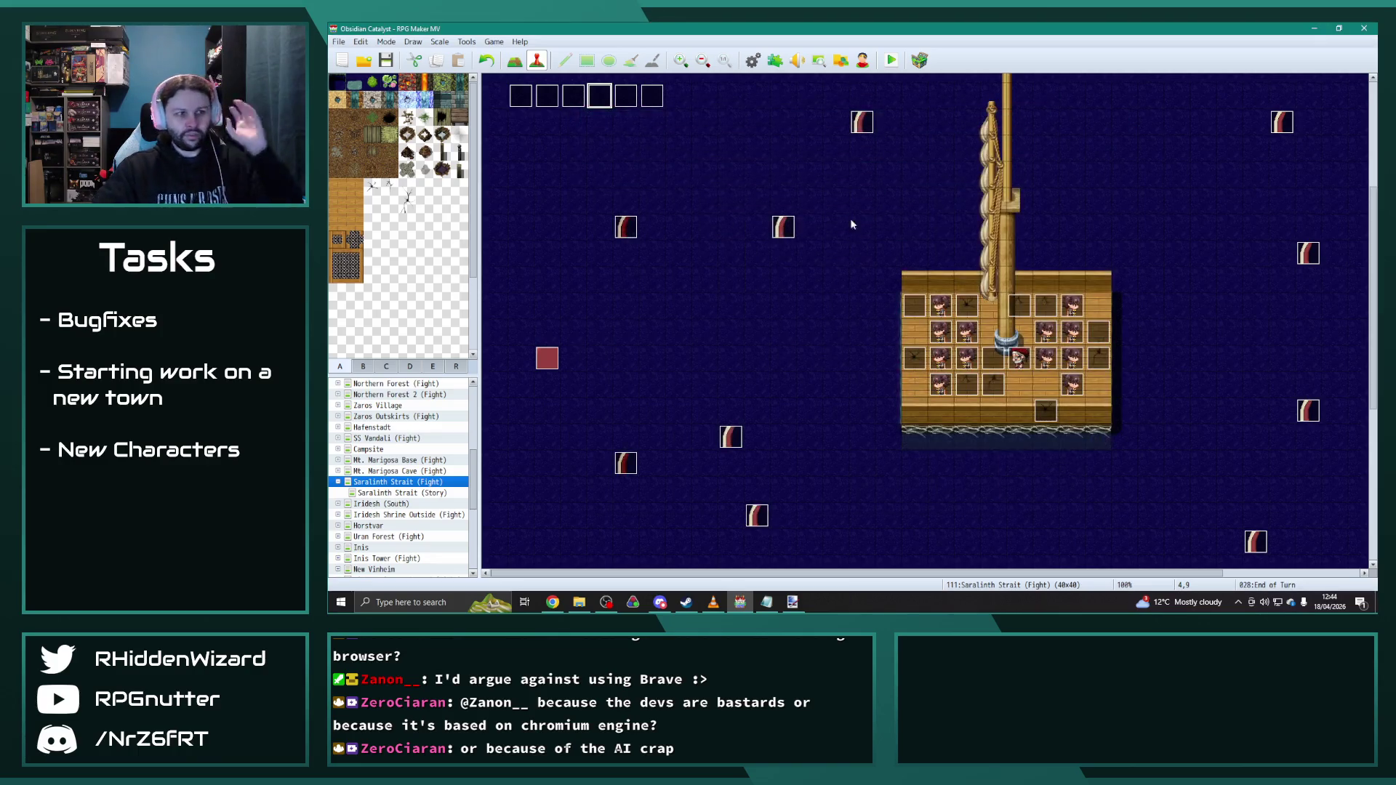
Step: Remove the switch condition from EV037's first page, apply and close
{"action": "double_click", "coordinate": [907, 310]}
{"action": "left_click", "coordinate": [603, 162]}
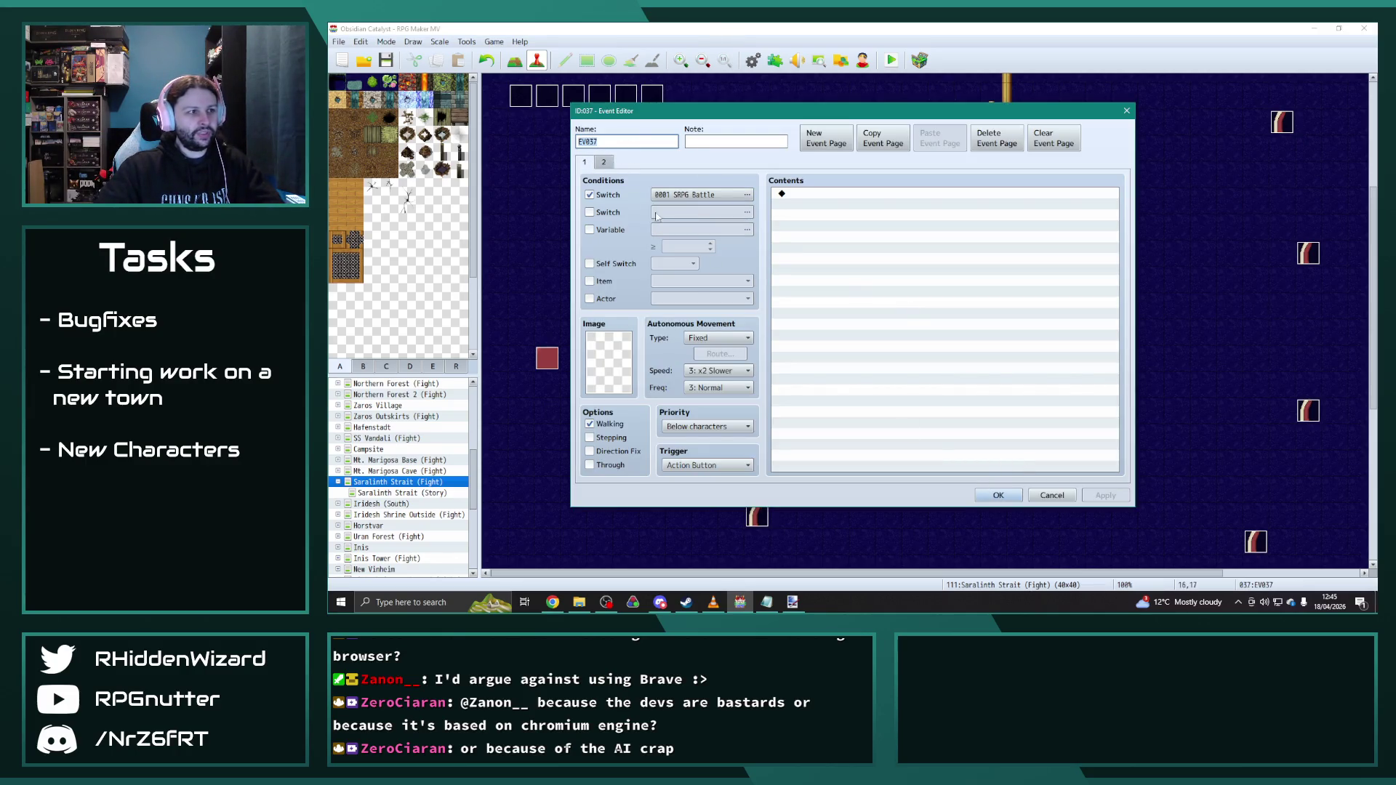
{"action": "left_click", "coordinate": [607, 195]}
{"action": "left_click", "coordinate": [603, 163]}
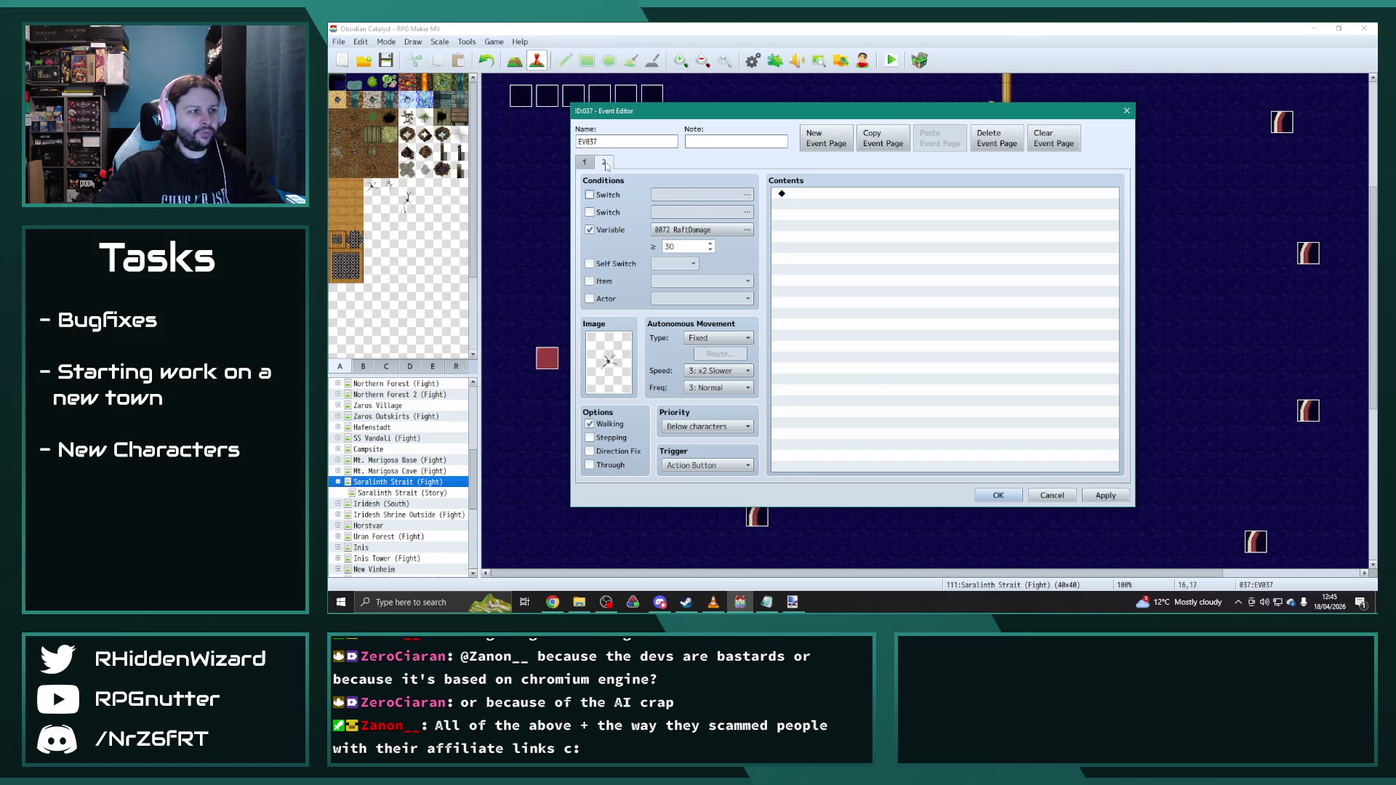
{"action": "left_click", "coordinate": [605, 163]}
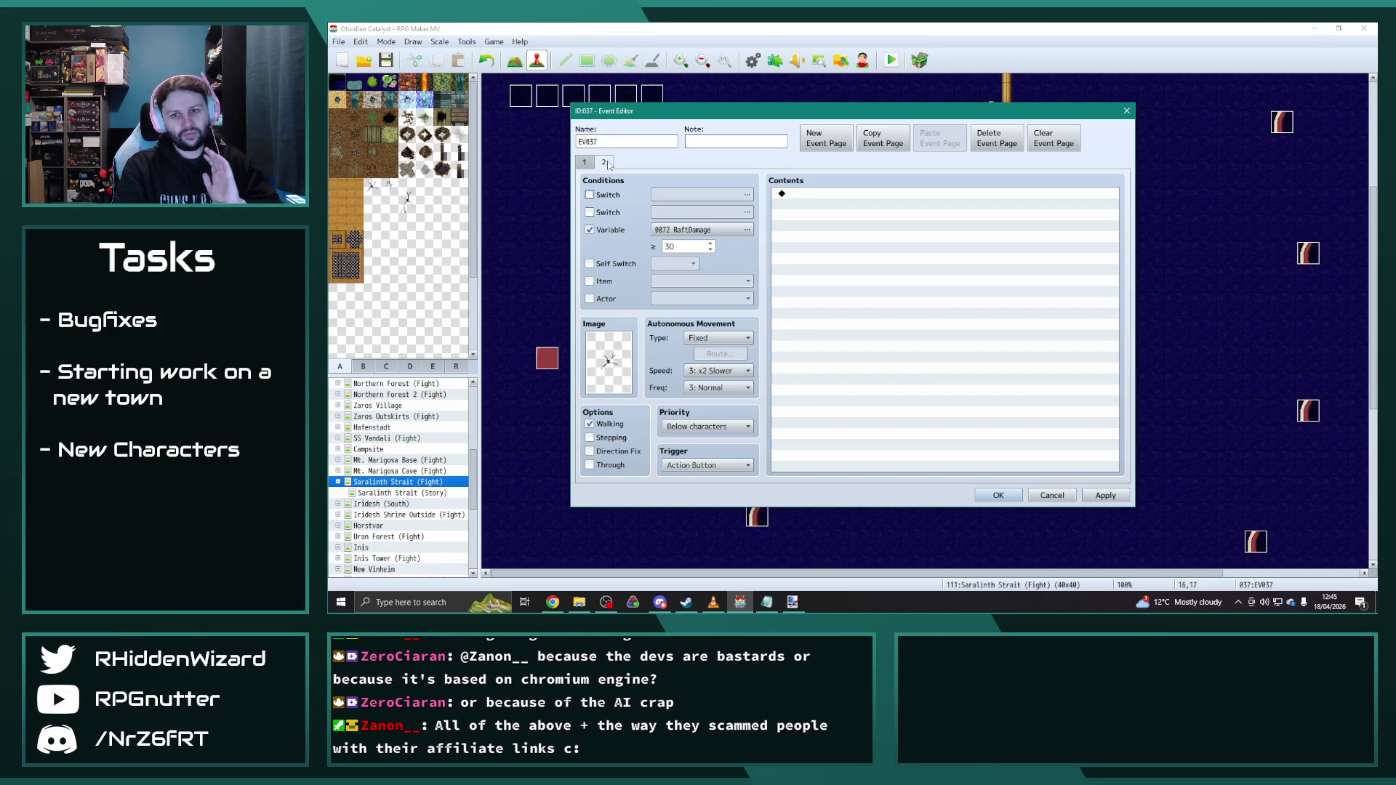
{"action": "left_click", "coordinate": [1105, 496]}
{"action": "left_click", "coordinate": [999, 496]}
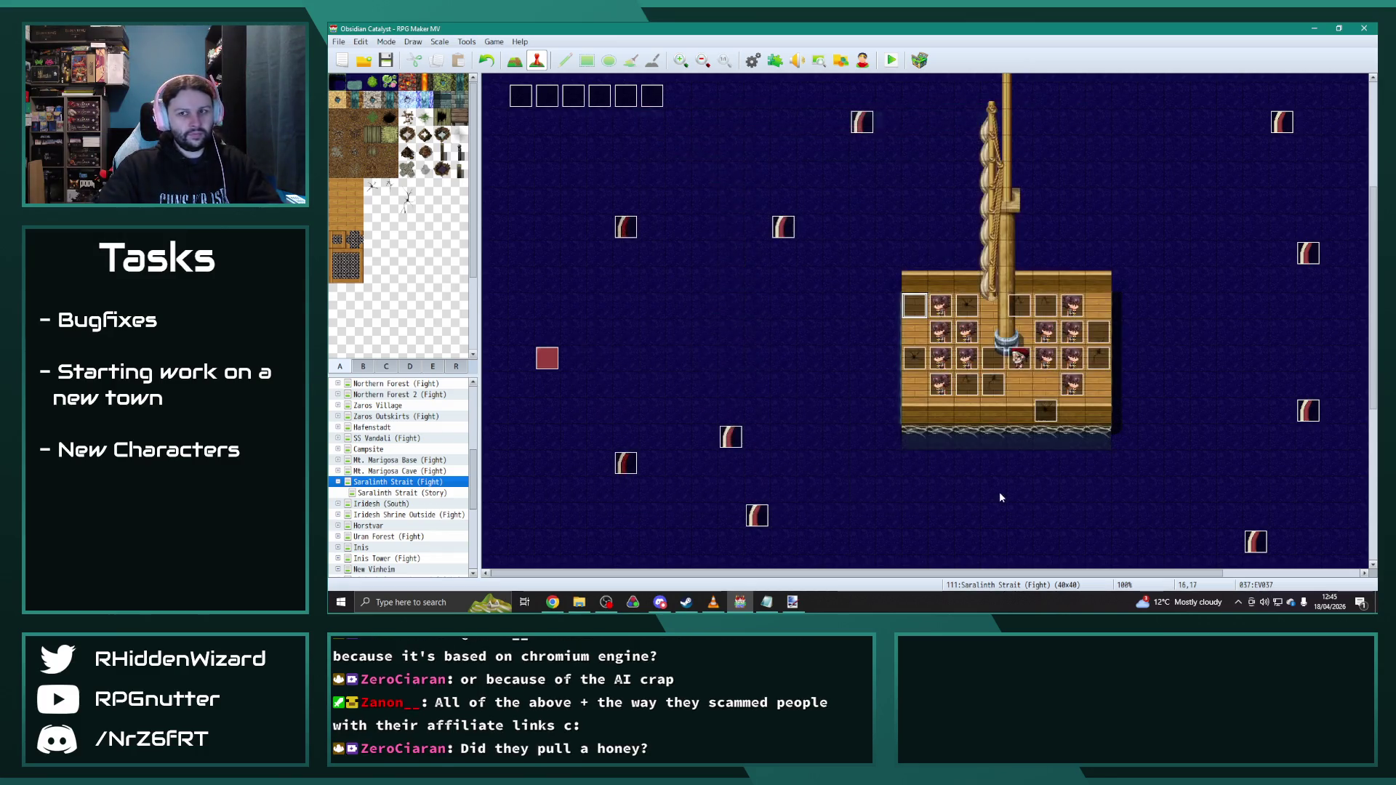
Step: Set EV032's page-2 RaftDamage threshold value and confirm
{"action": "double_click", "coordinate": [967, 310]}
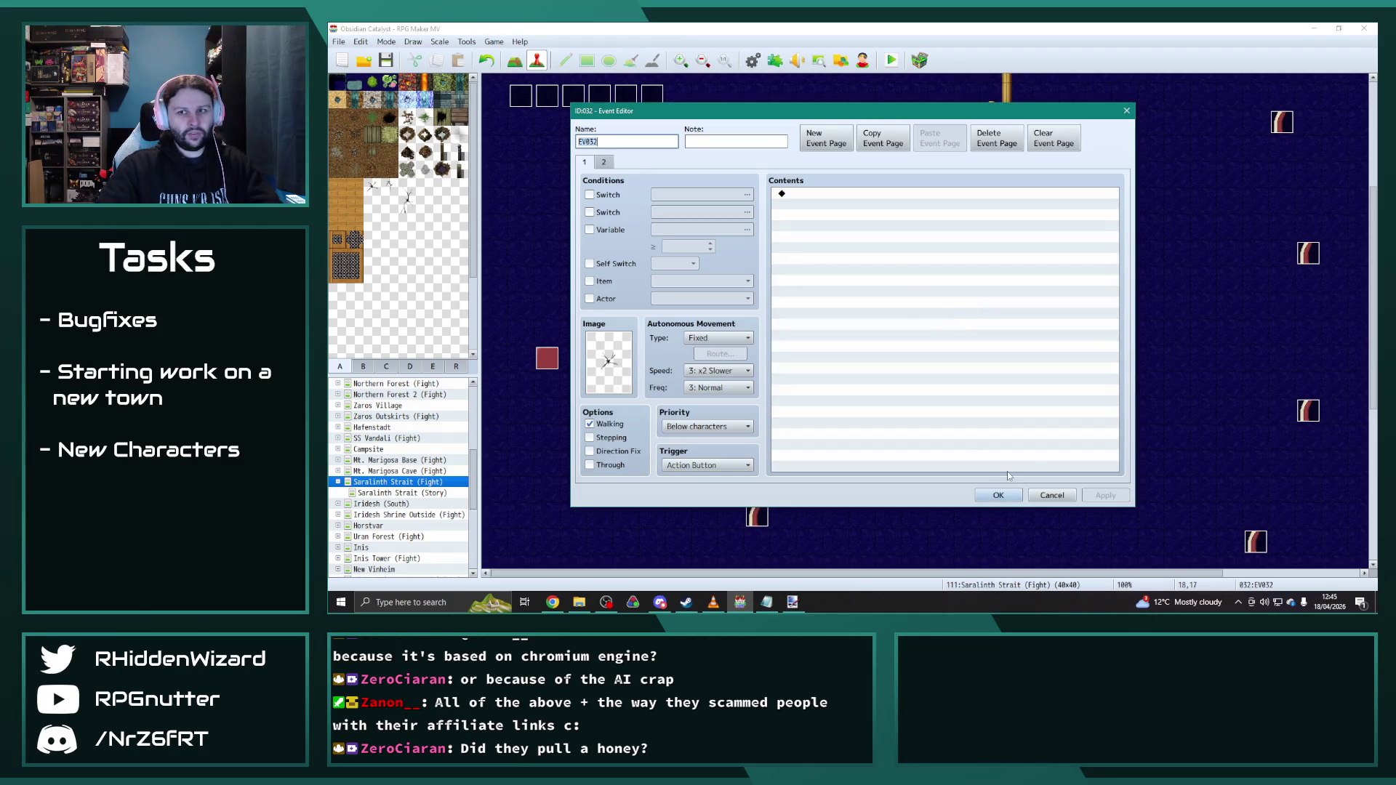
{"action": "left_click", "coordinate": [1127, 110]}
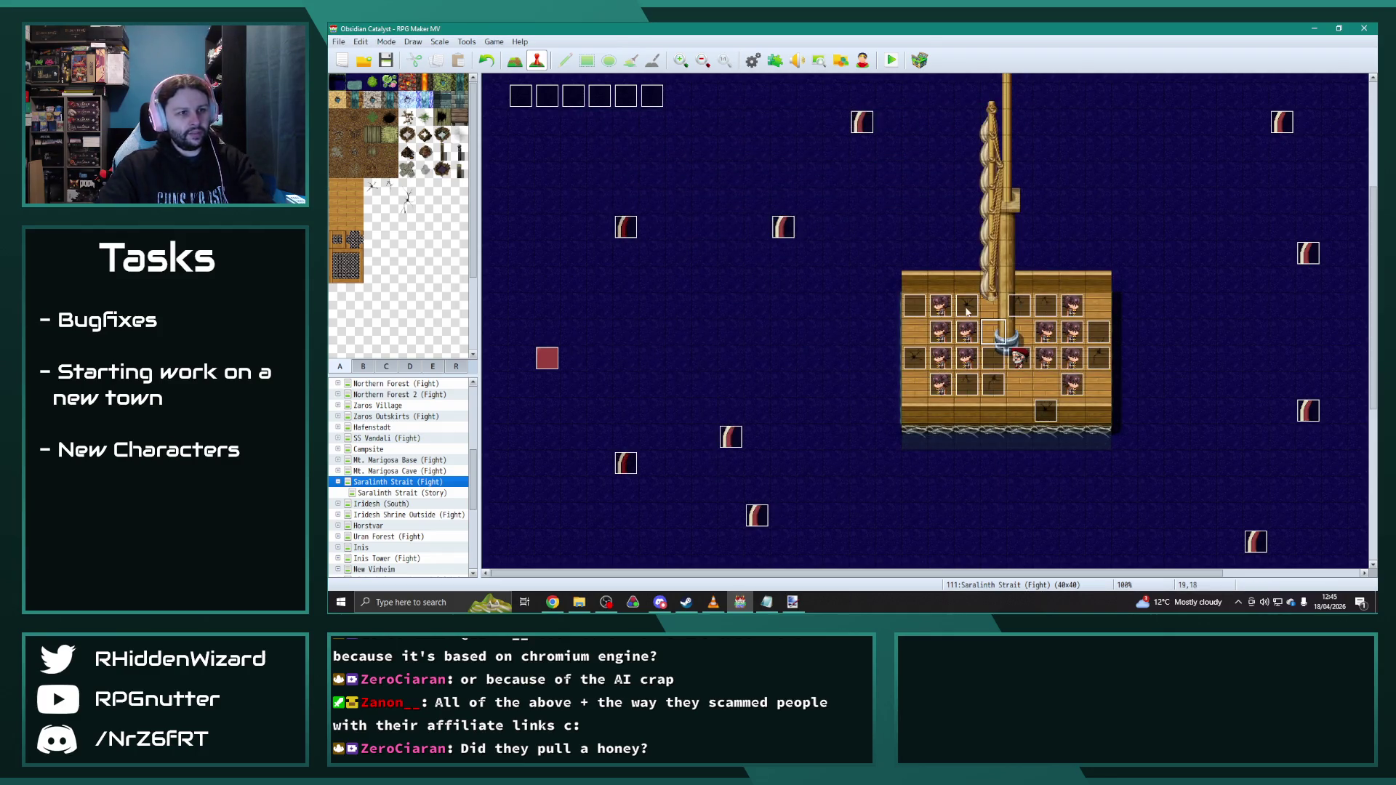
{"action": "left_click", "coordinate": [918, 306]}
{"action": "double_click", "coordinate": [969, 309]}
{"action": "double_click", "coordinate": [688, 243]}
{"action": "type", "text": "10"}
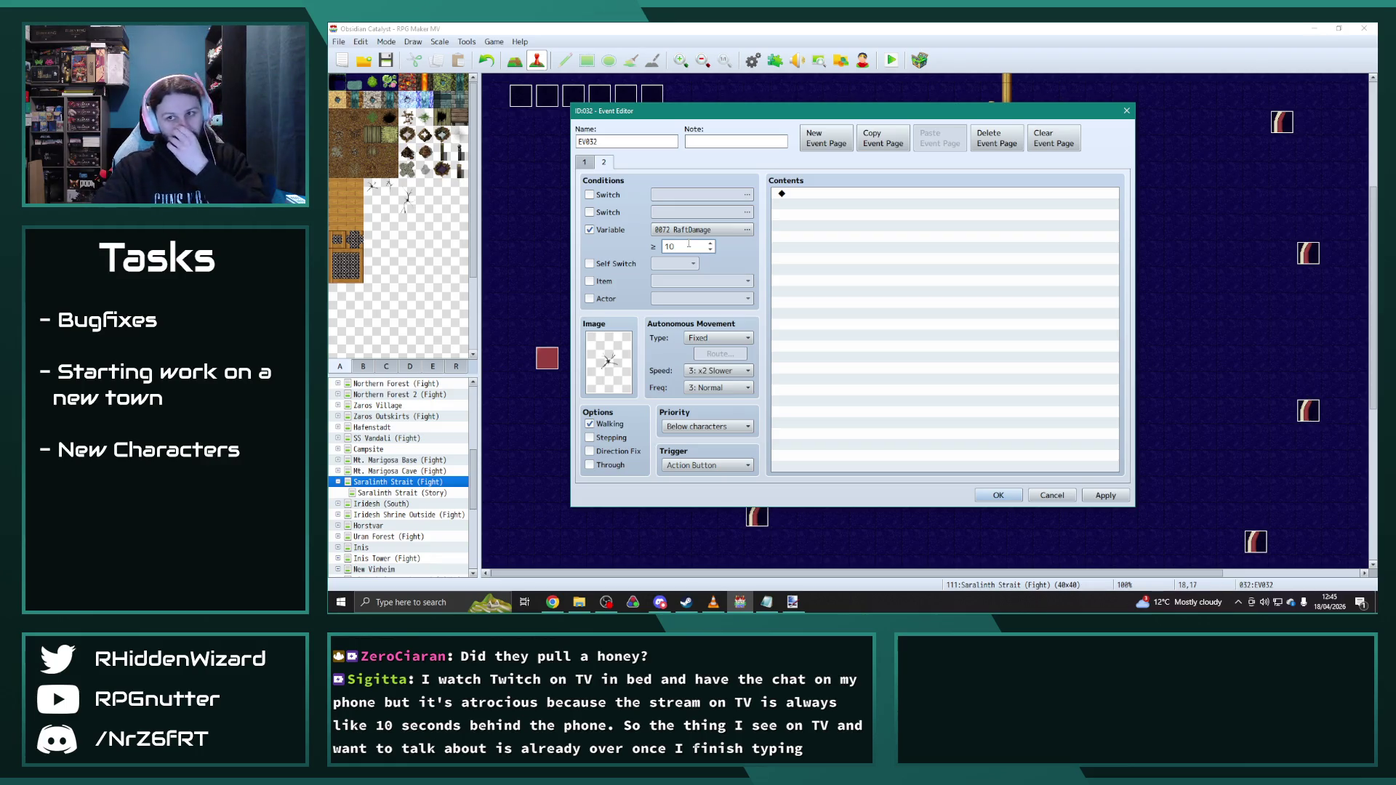
{"action": "left_click", "coordinate": [989, 493]}
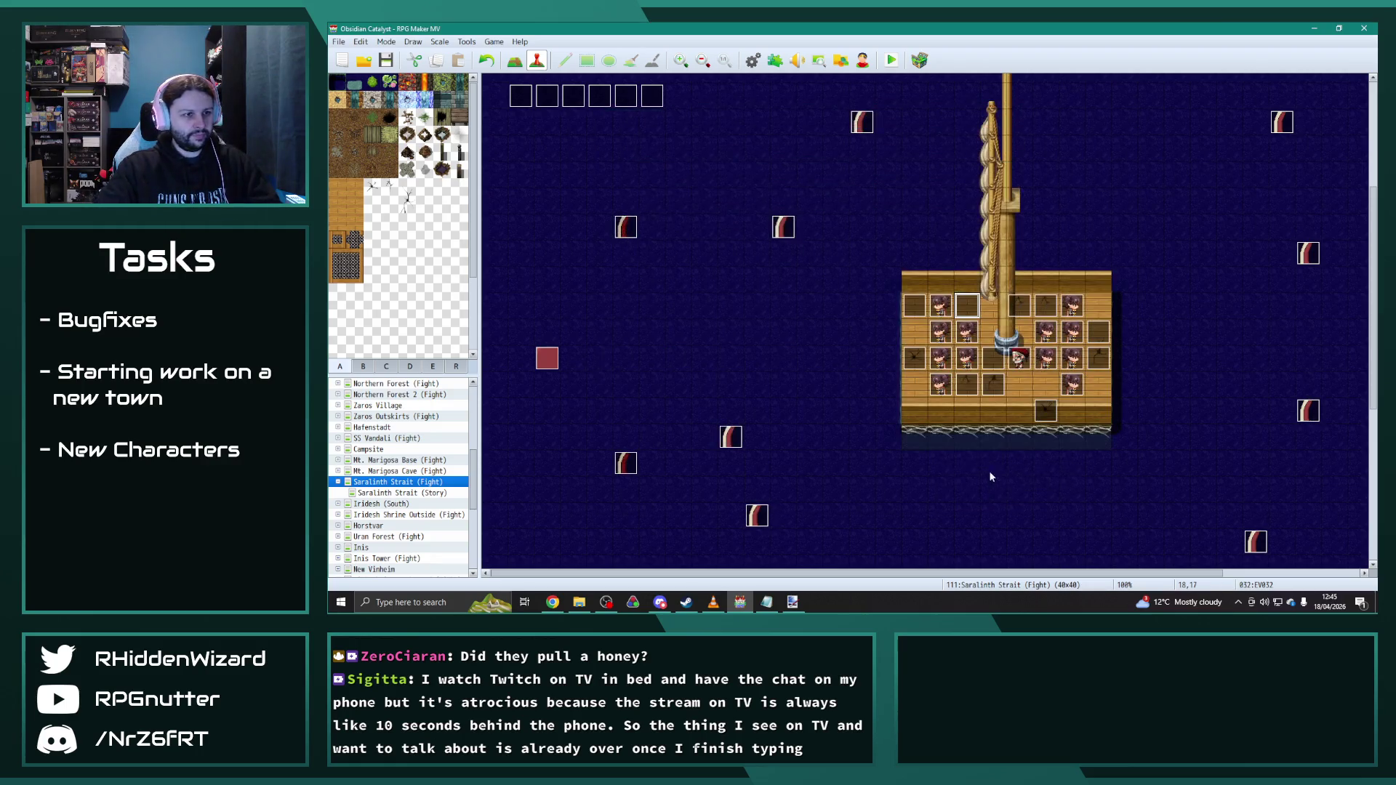
Step: Set EV033's page-2 threshold value and confirm
{"action": "left_click", "coordinate": [917, 361]}
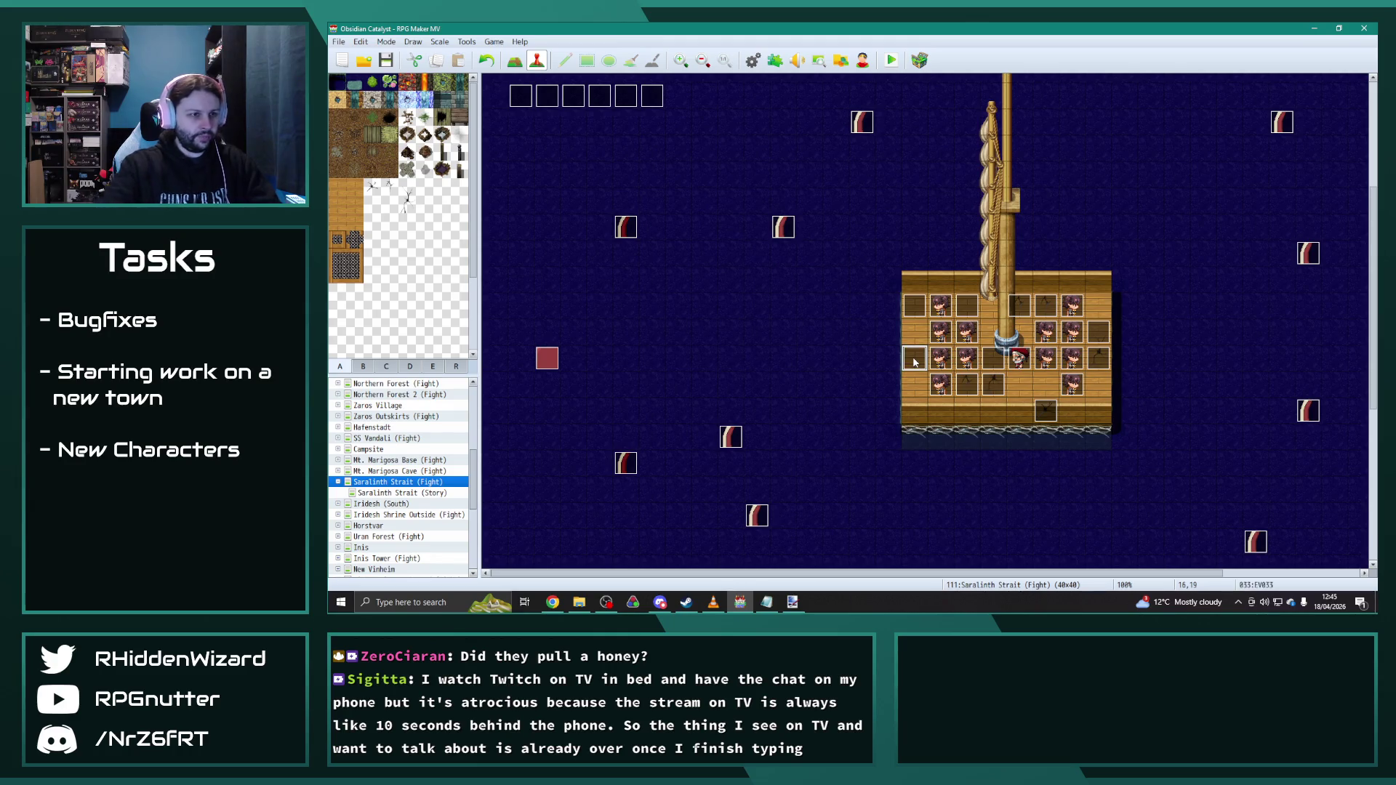
{"action": "double_click", "coordinate": [917, 361]}
{"action": "double_click", "coordinate": [689, 246]}
{"action": "type", "text": "10"}
{"action": "left_click", "coordinate": [994, 494]}
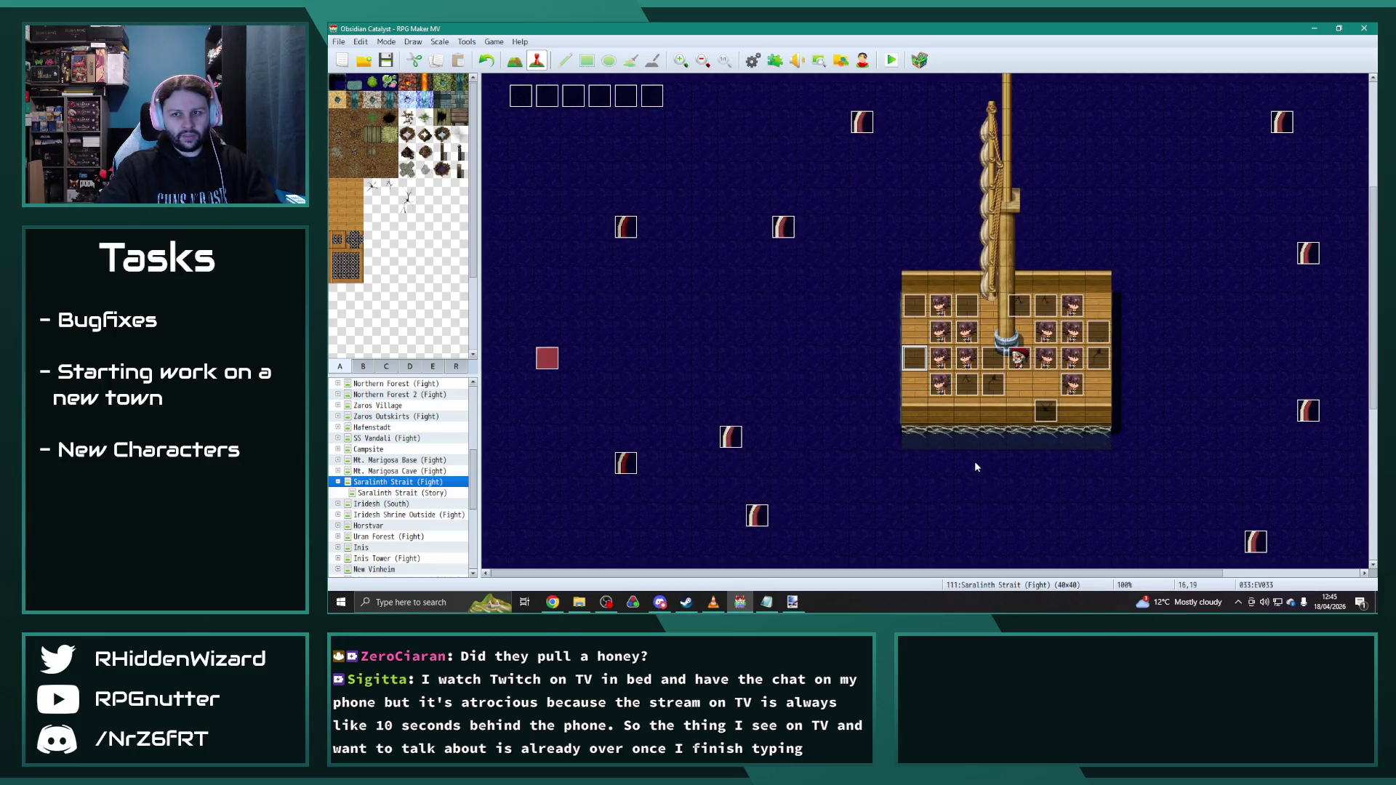
Step: Inspect EV034's second page and close it
{"action": "double_click", "coordinate": [1046, 412]}
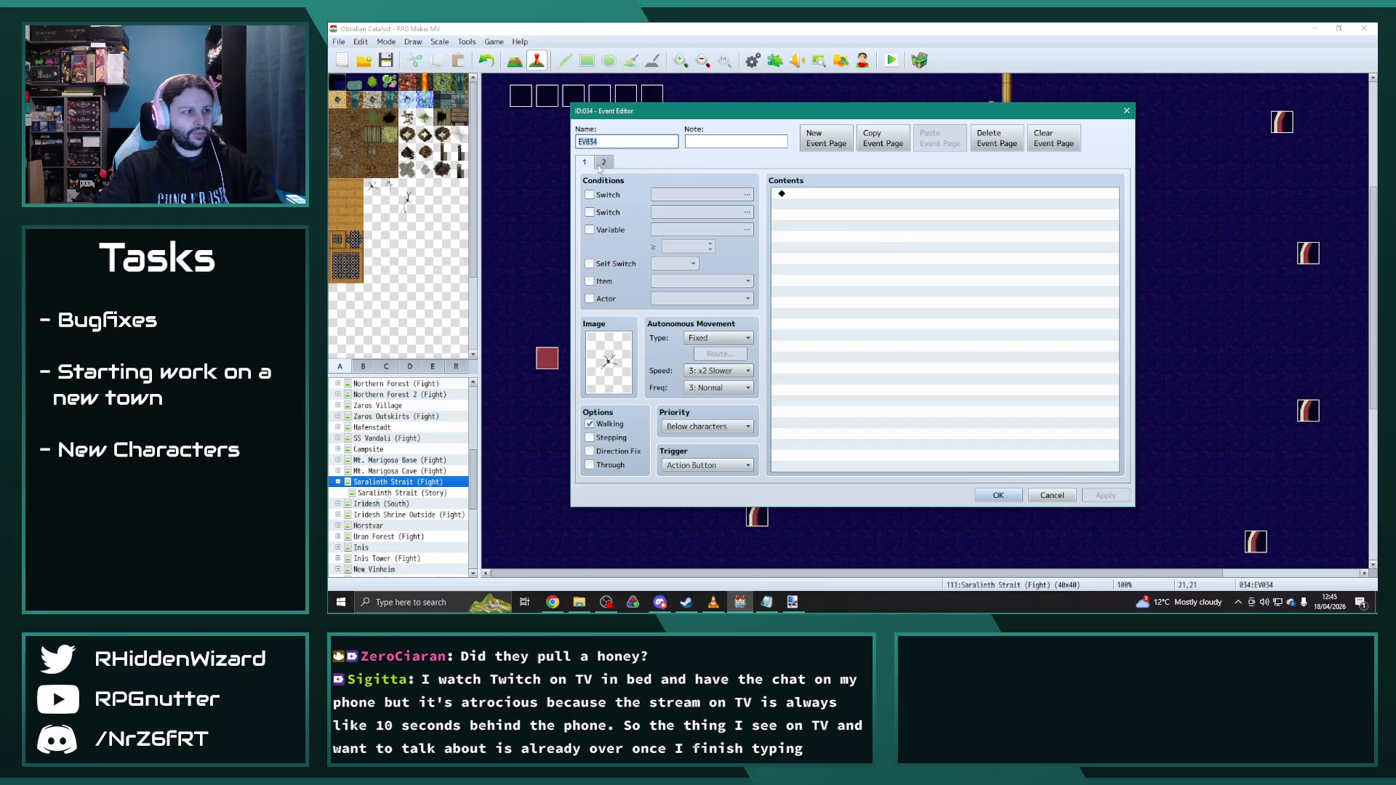
{"action": "left_click", "coordinate": [1127, 110]}
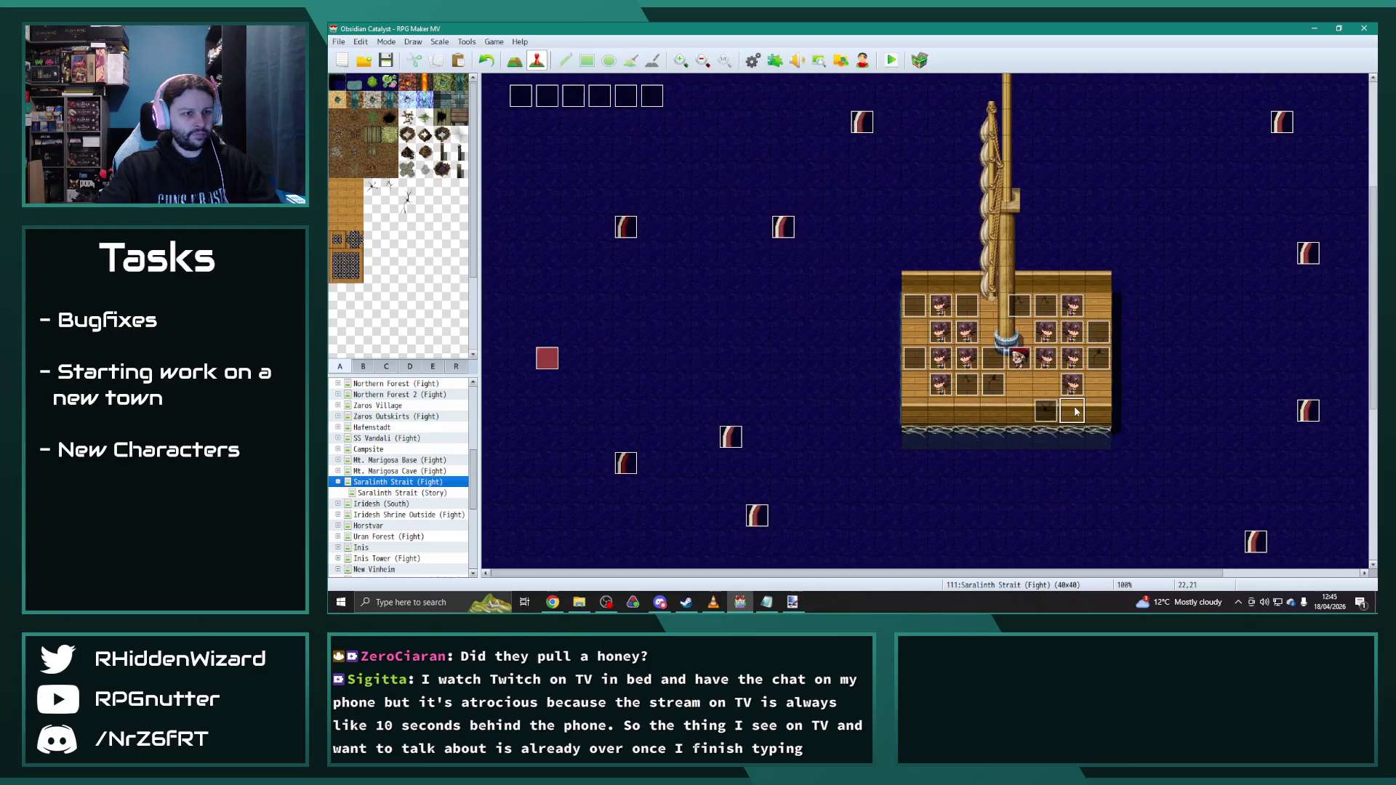
{"action": "double_click", "coordinate": [1044, 412]}
{"action": "left_click", "coordinate": [604, 162]}
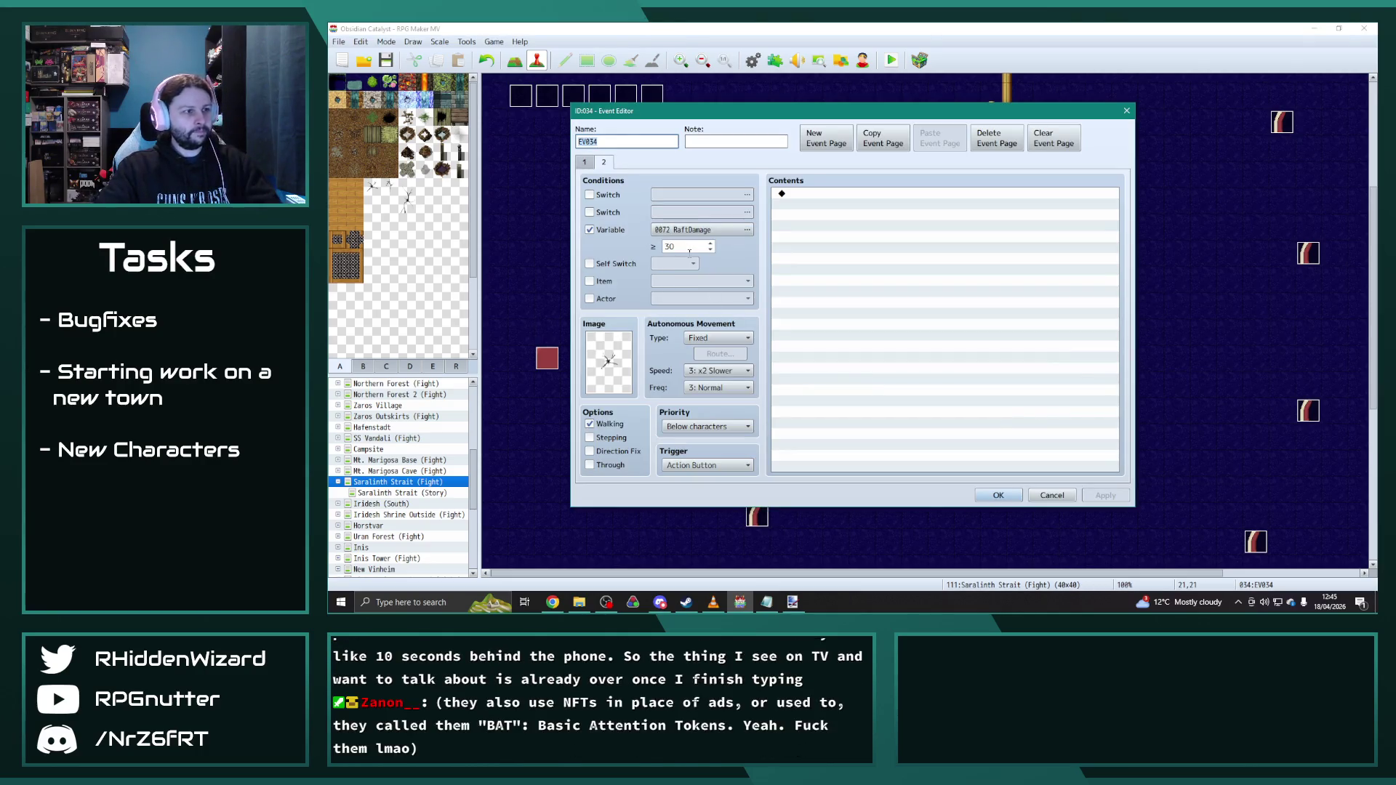
{"action": "left_click", "coordinate": [993, 494]}
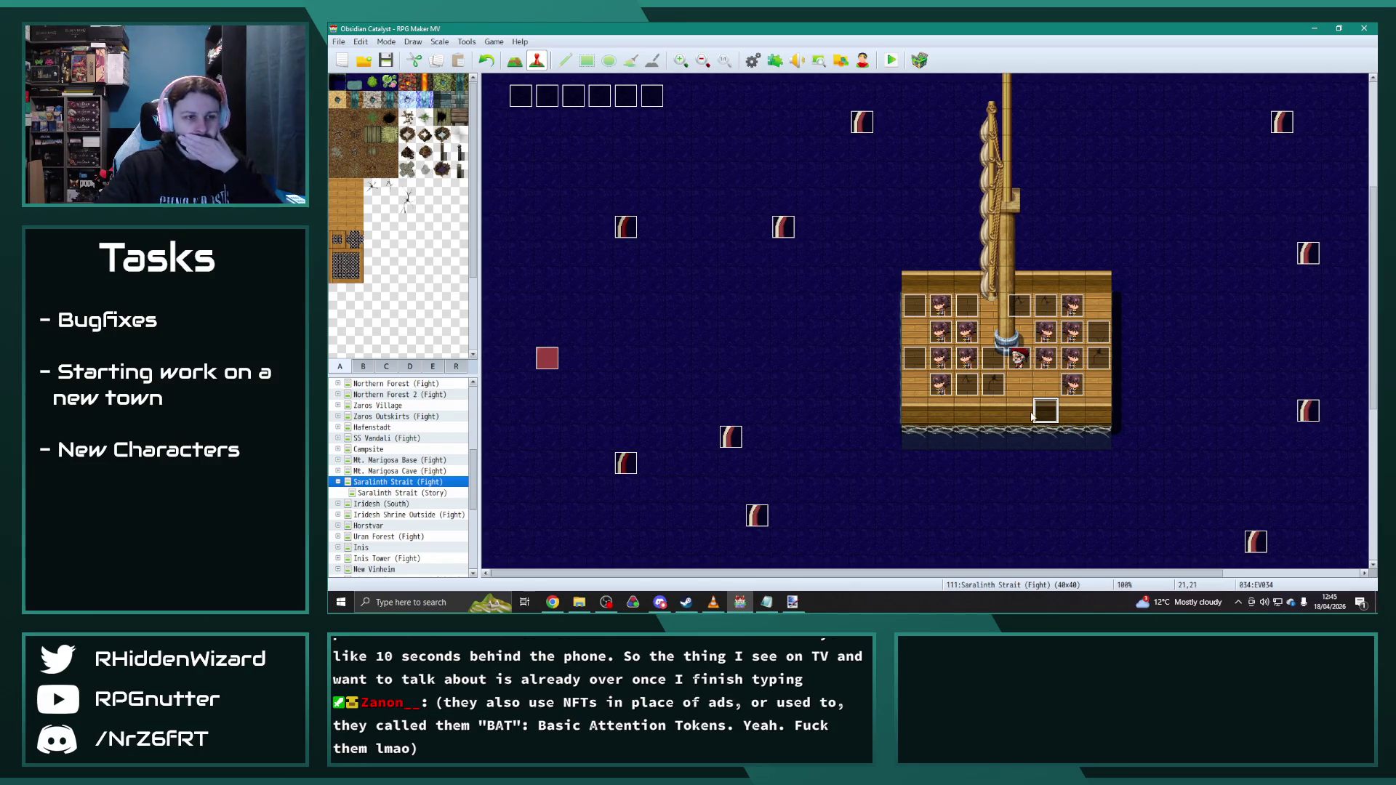
Step: Start a new event under the mast, browse graphics, then cancel it
{"action": "double_click", "coordinate": [1020, 307]}
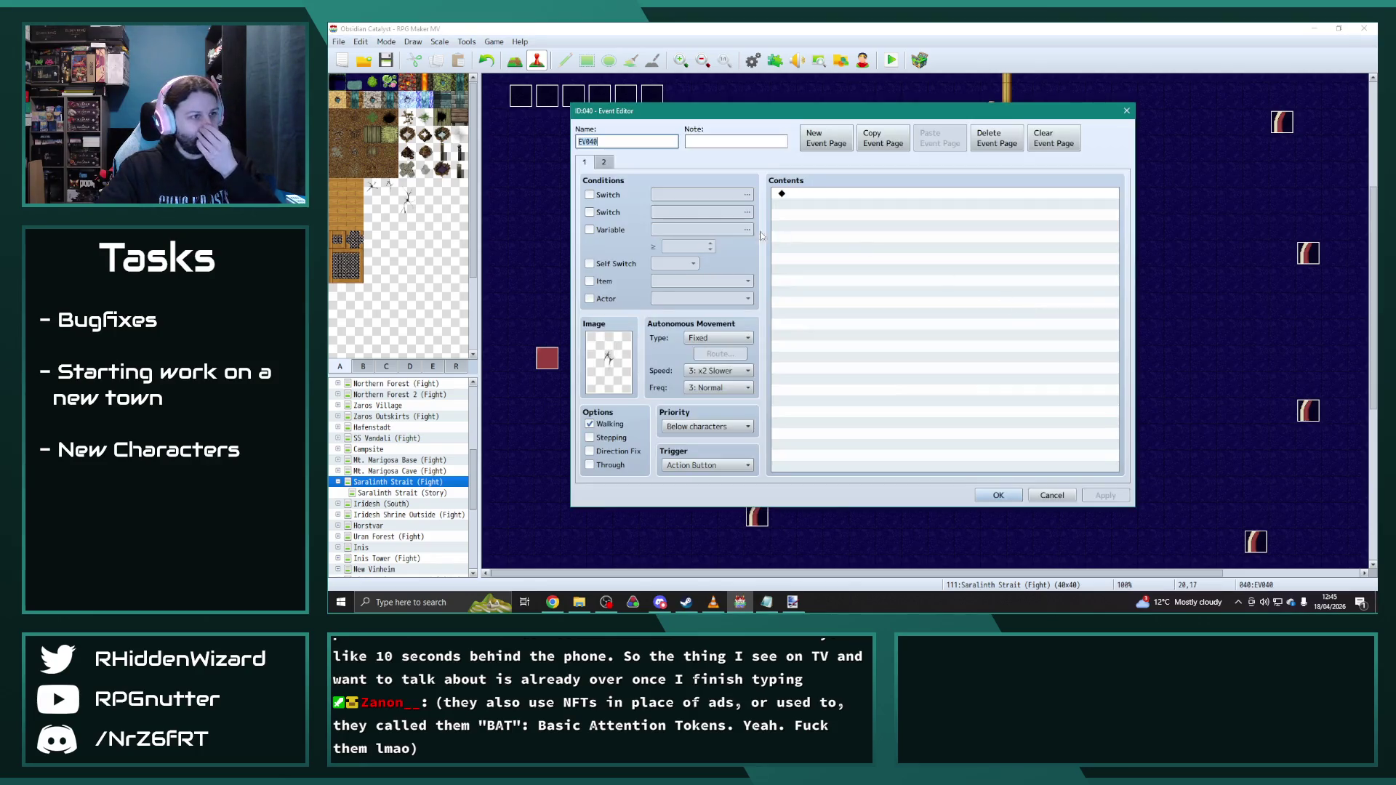
{"action": "double_click", "coordinate": [617, 354]}
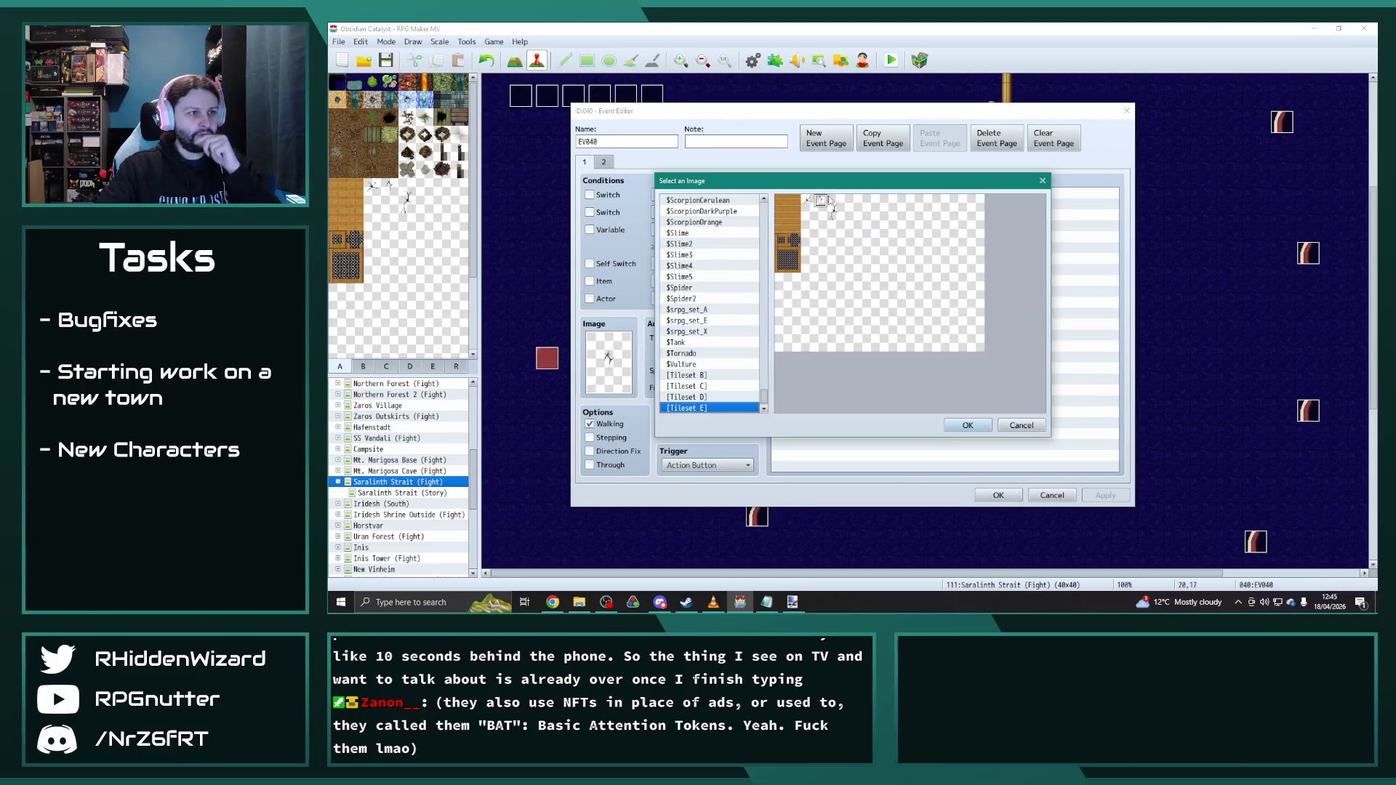
{"action": "left_click", "coordinate": [1041, 180]}
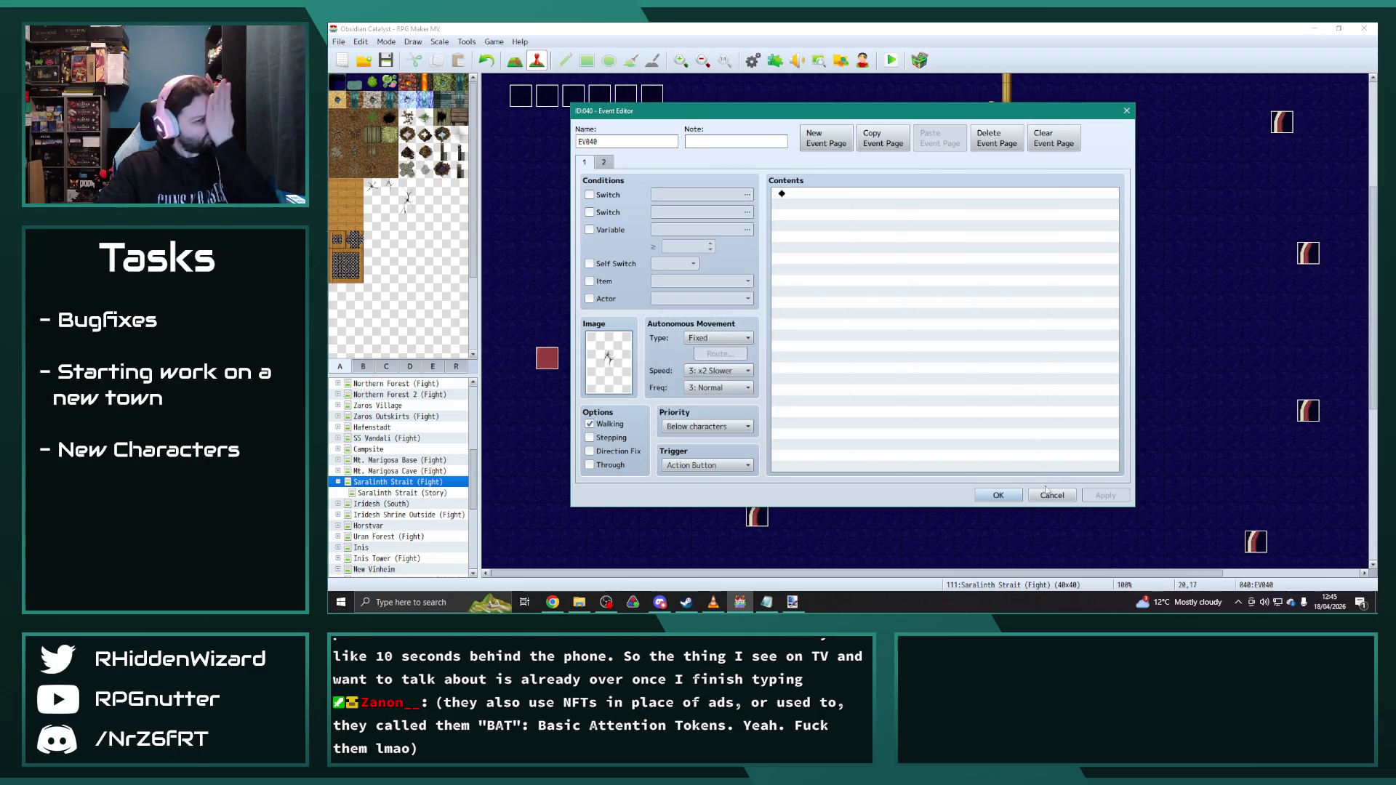
{"action": "left_click", "coordinate": [1051, 493]}
{"action": "left_click", "coordinate": [1020, 384]}
{"action": "left_click", "coordinate": [1019, 309]}
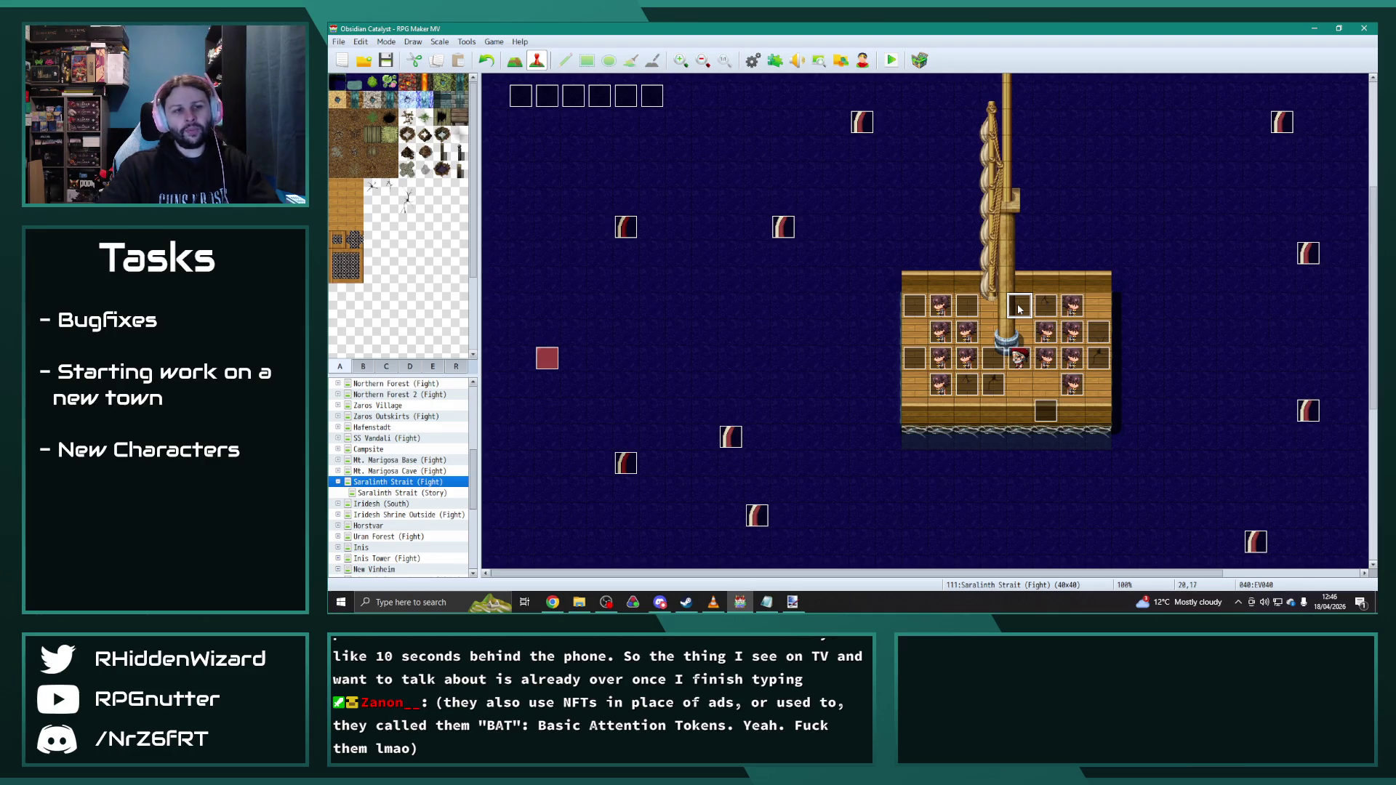
Step: Inspect the second pages of EV040, EV037 and EV032 on the deck
{"action": "double_click", "coordinate": [1018, 308]}
{"action": "left_click", "coordinate": [606, 162]}
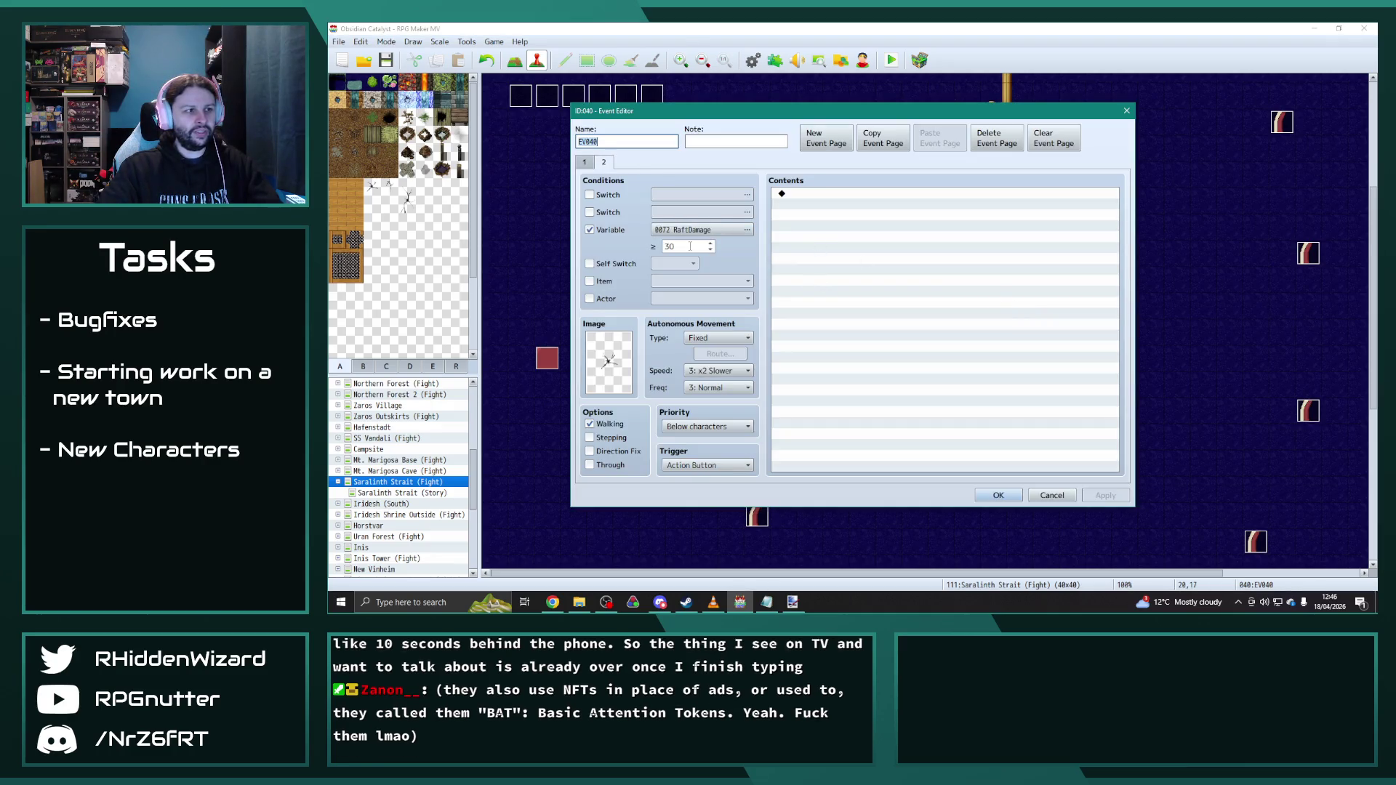
{"action": "left_click", "coordinate": [998, 494]}
{"action": "double_click", "coordinate": [919, 311]}
{"action": "left_click", "coordinate": [603, 163]}
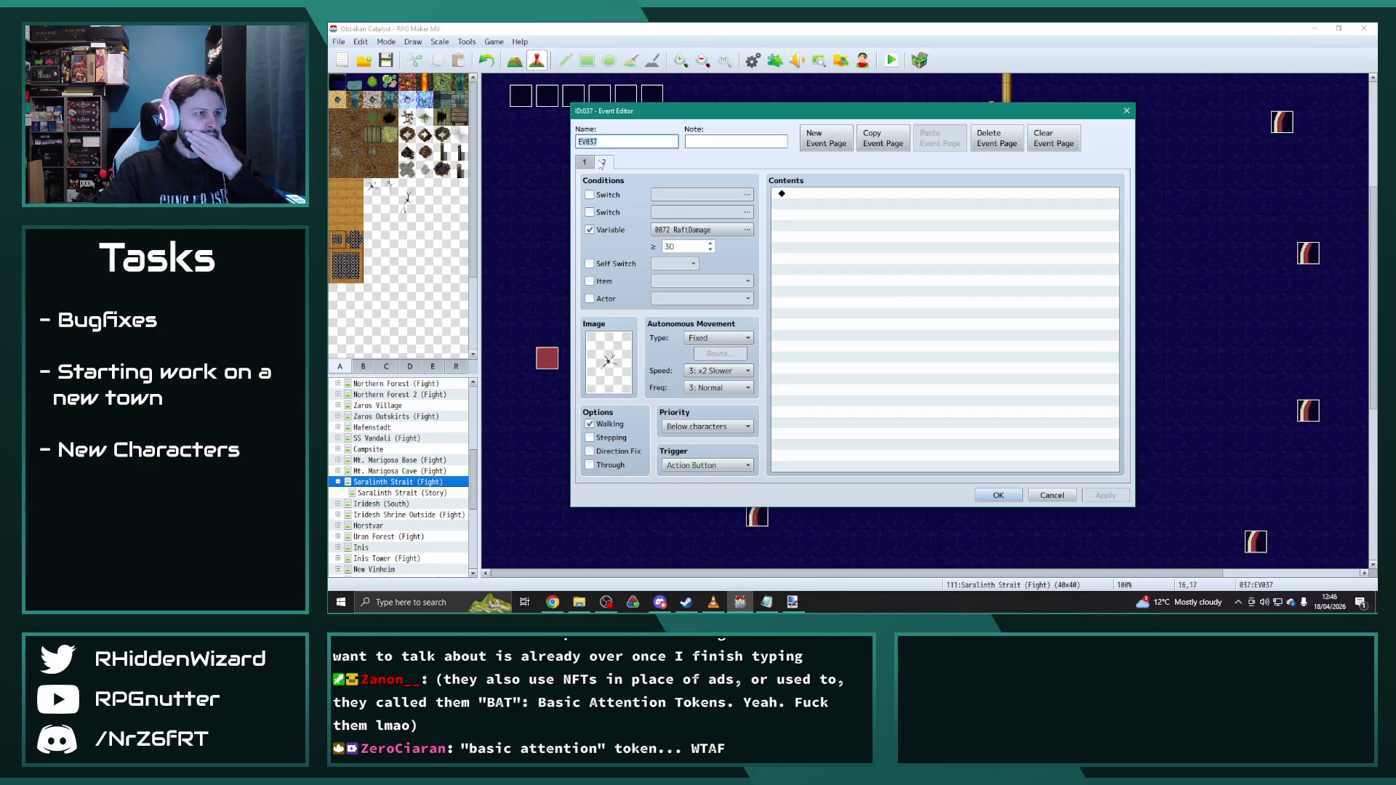
{"action": "left_click", "coordinate": [998, 493]}
{"action": "double_click", "coordinate": [962, 308]}
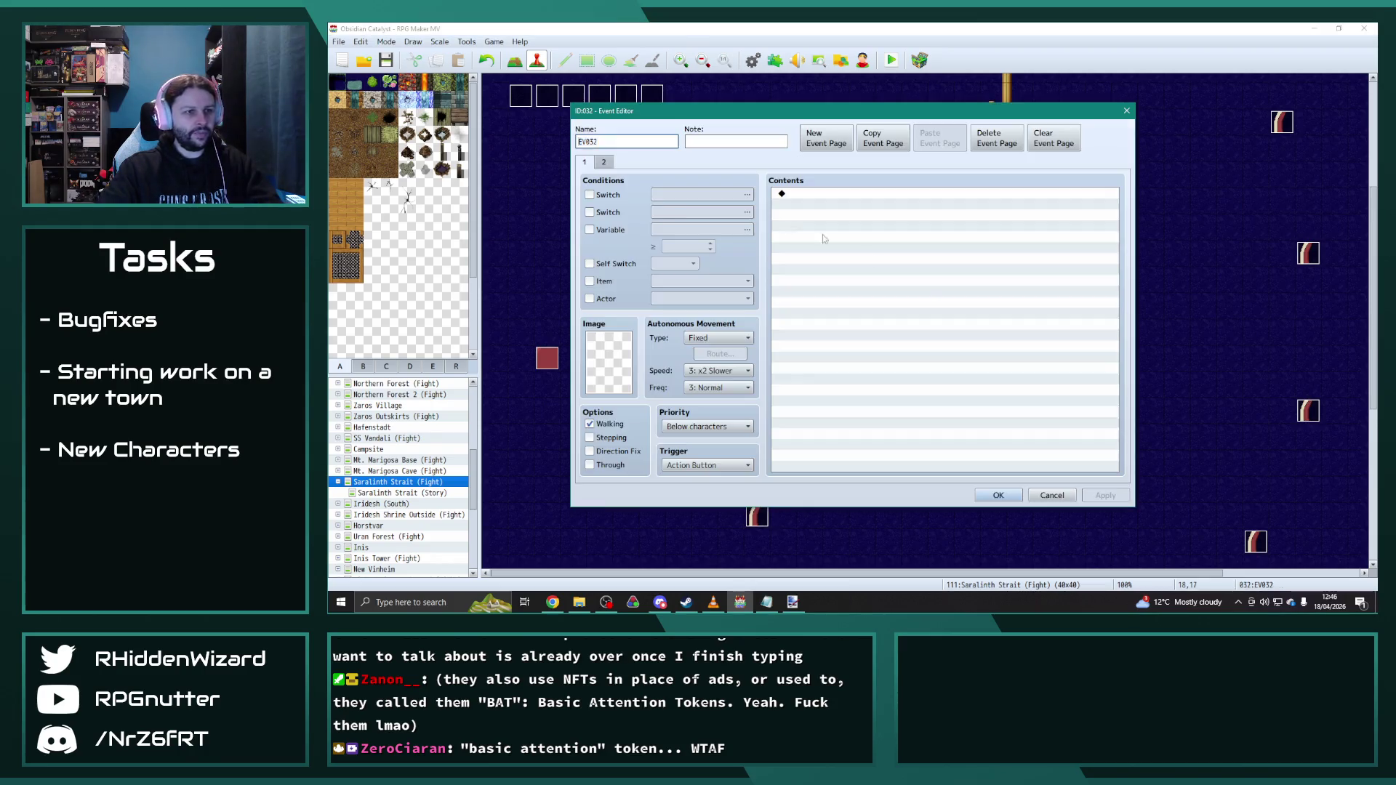
{"action": "left_click", "coordinate": [1012, 493]}
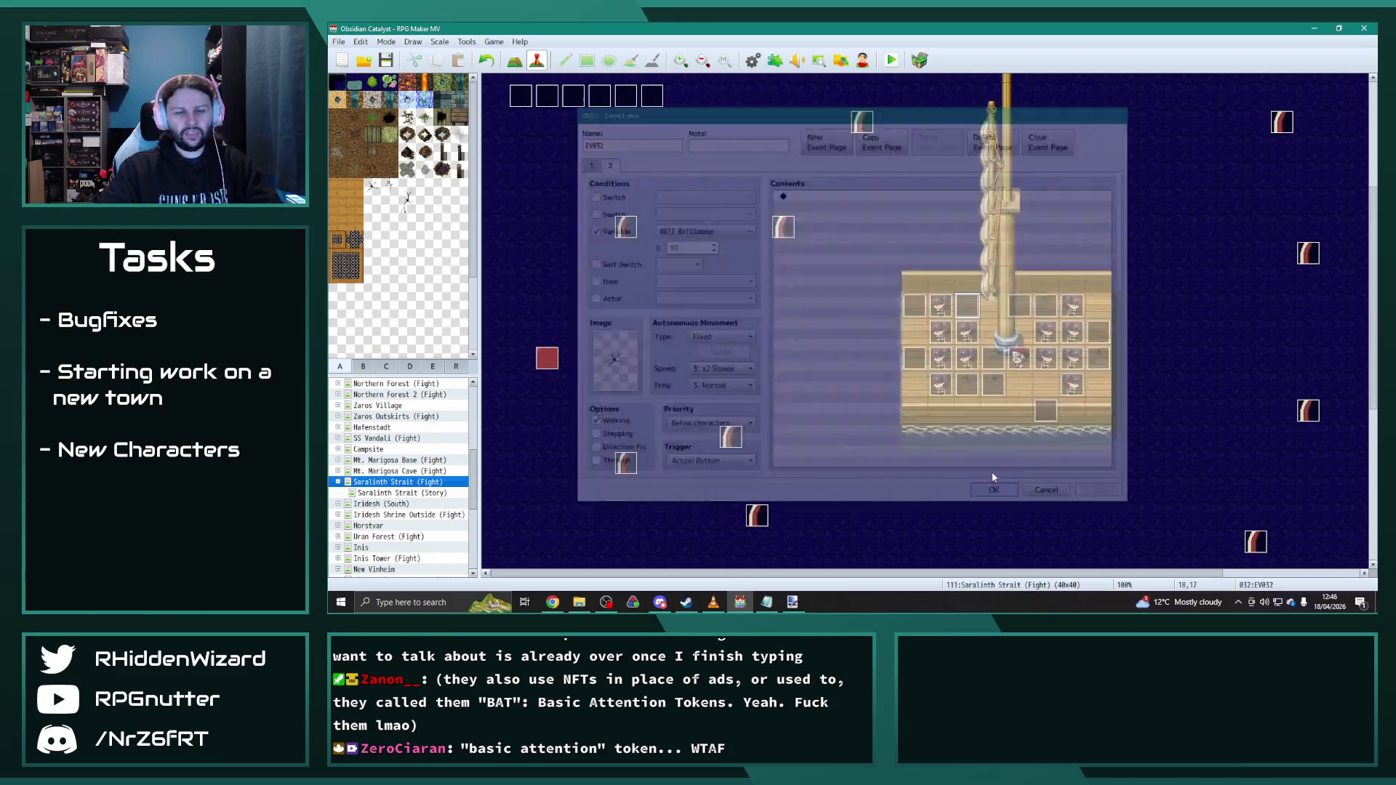
Step: Give EV040's damaged second page a sprite image and confirm
{"action": "double_click", "coordinate": [1020, 306]}
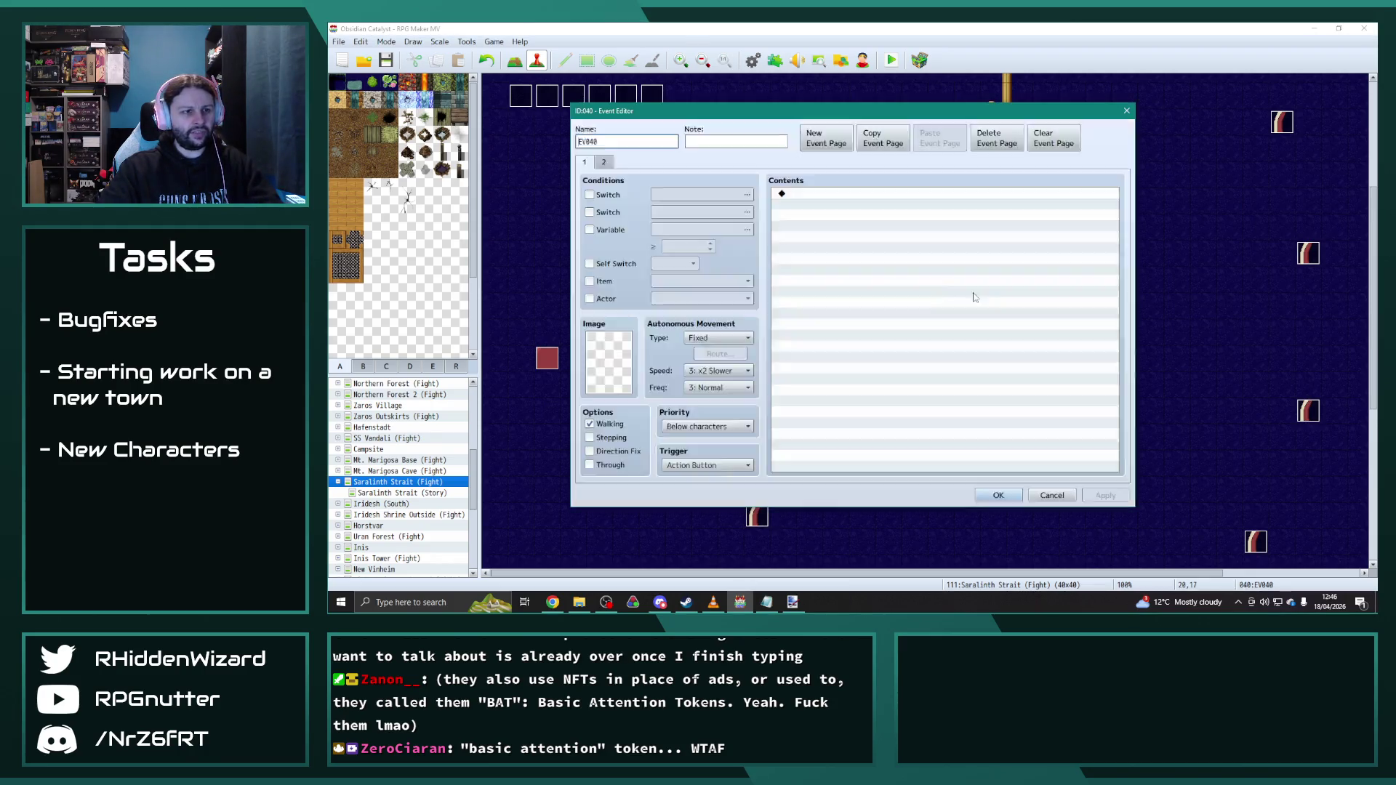
{"action": "left_click", "coordinate": [603, 162]}
{"action": "double_click", "coordinate": [609, 359]}
{"action": "double_click", "coordinate": [819, 203]}
{"action": "left_click", "coordinate": [997, 494]}
Step: Check EV038's second page, close without changes, and select deck events
{"action": "double_click", "coordinate": [996, 298]}
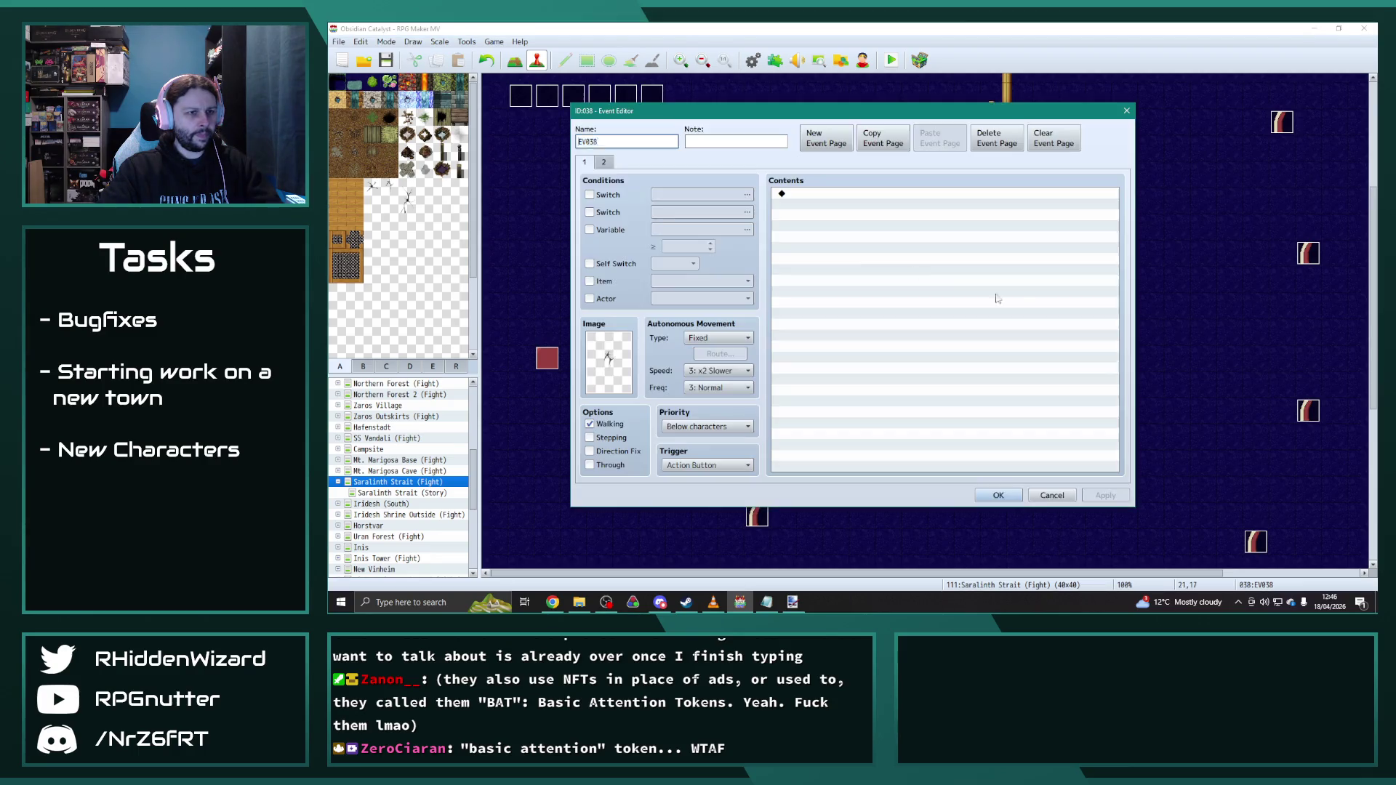
{"action": "left_click", "coordinate": [602, 162]}
{"action": "key", "text": "Escape"}
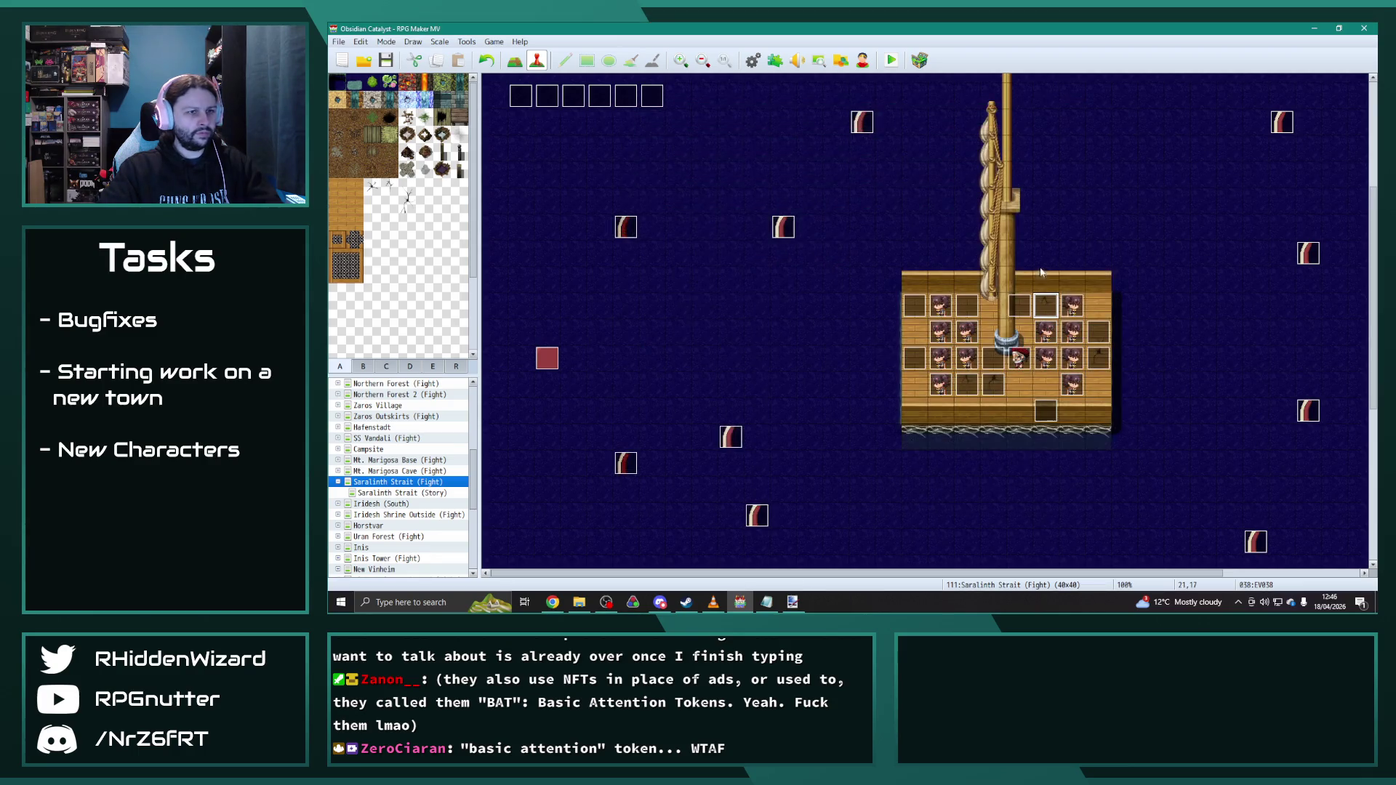
{"action": "left_click", "coordinate": [1021, 310]}
{"action": "left_click", "coordinate": [1044, 313]}
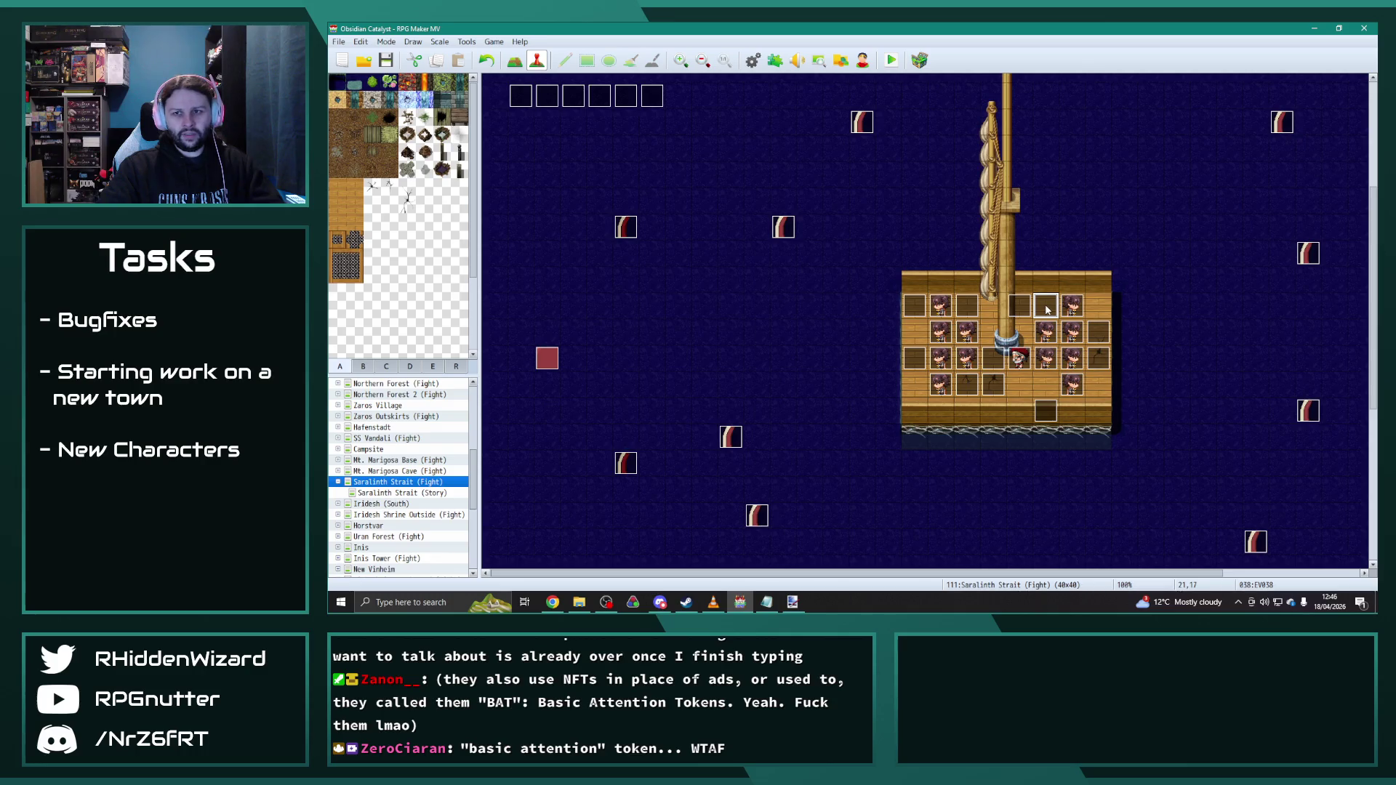
Step: Create new deck events EV033 and EV034 (tile 21,21)
{"action": "double_click", "coordinate": [914, 360]}
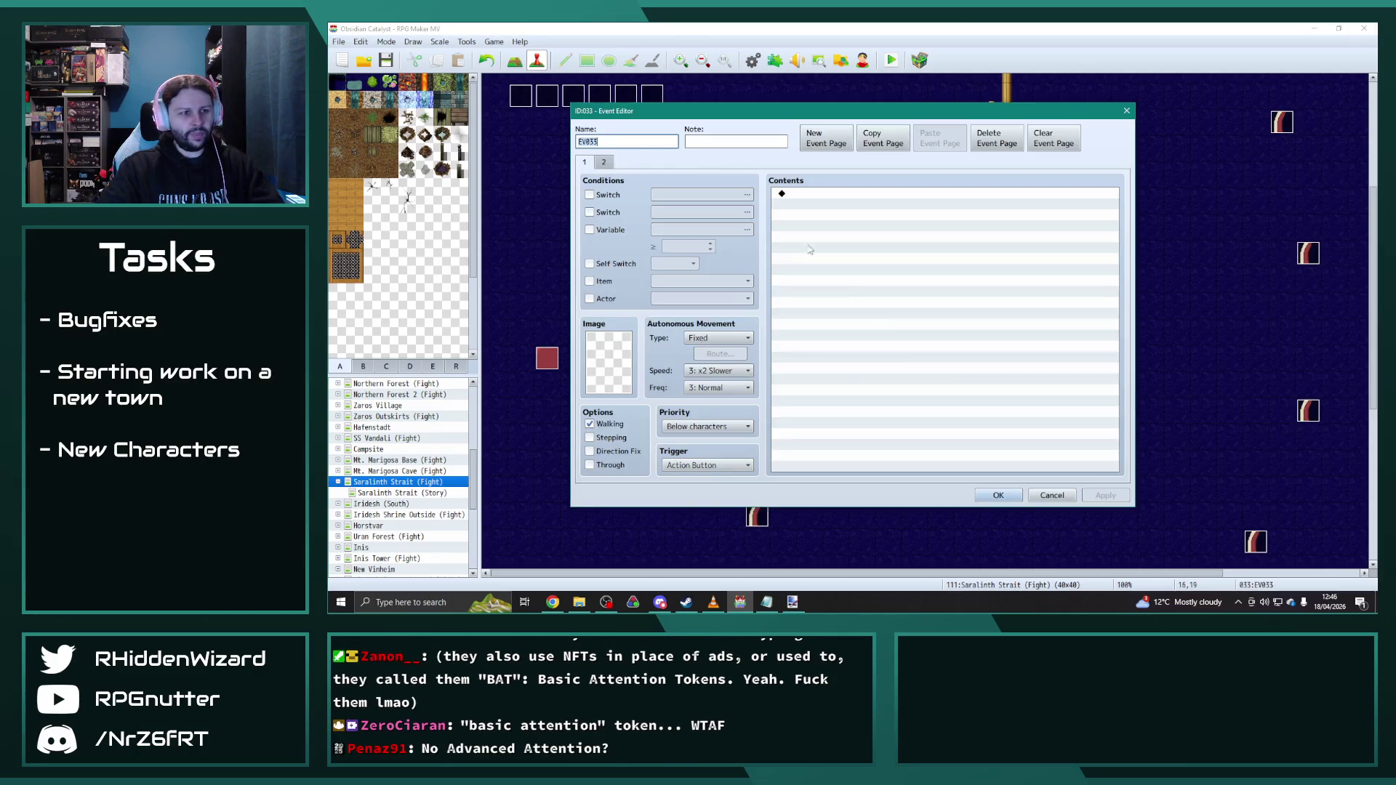
{"action": "left_click", "coordinate": [604, 163]}
{"action": "left_click", "coordinate": [992, 495]}
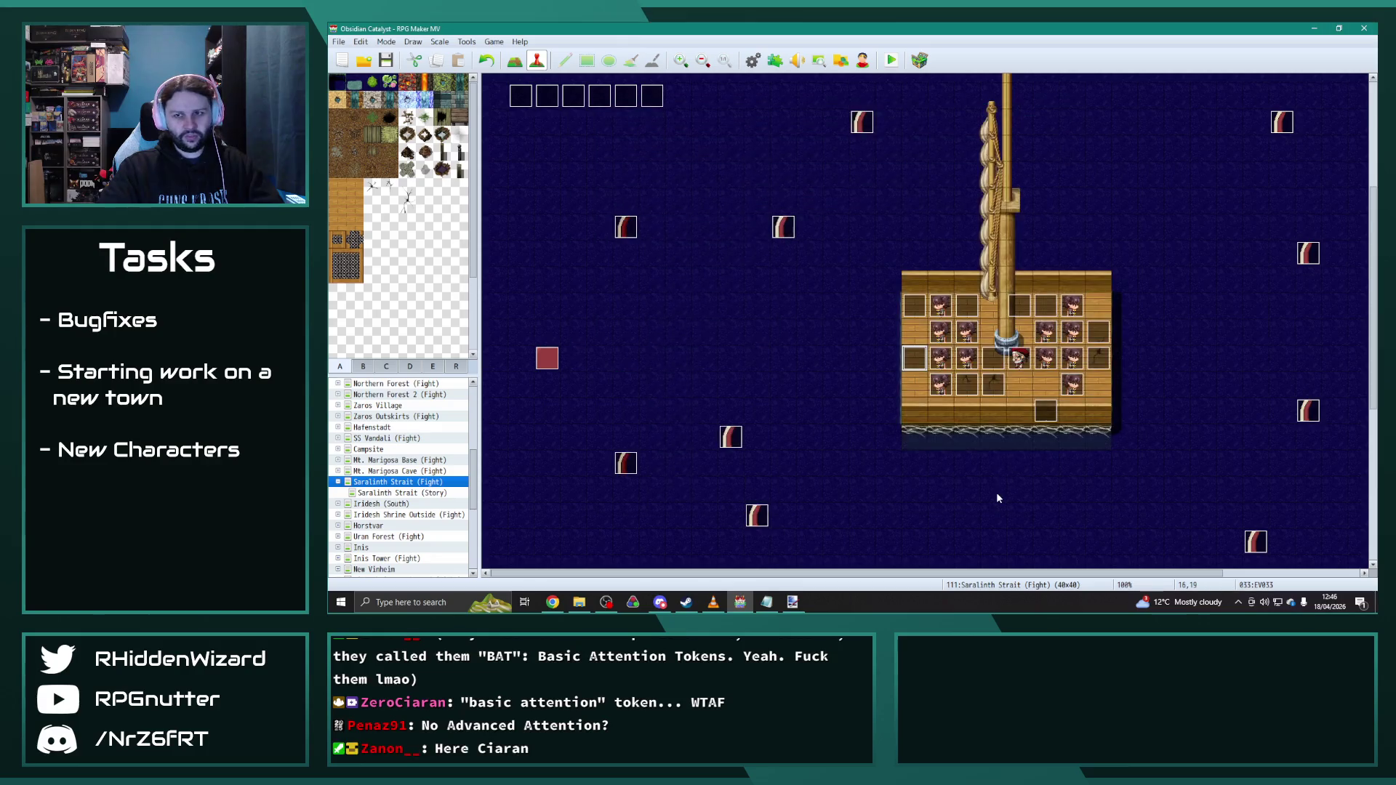
{"action": "double_click", "coordinate": [1047, 413]}
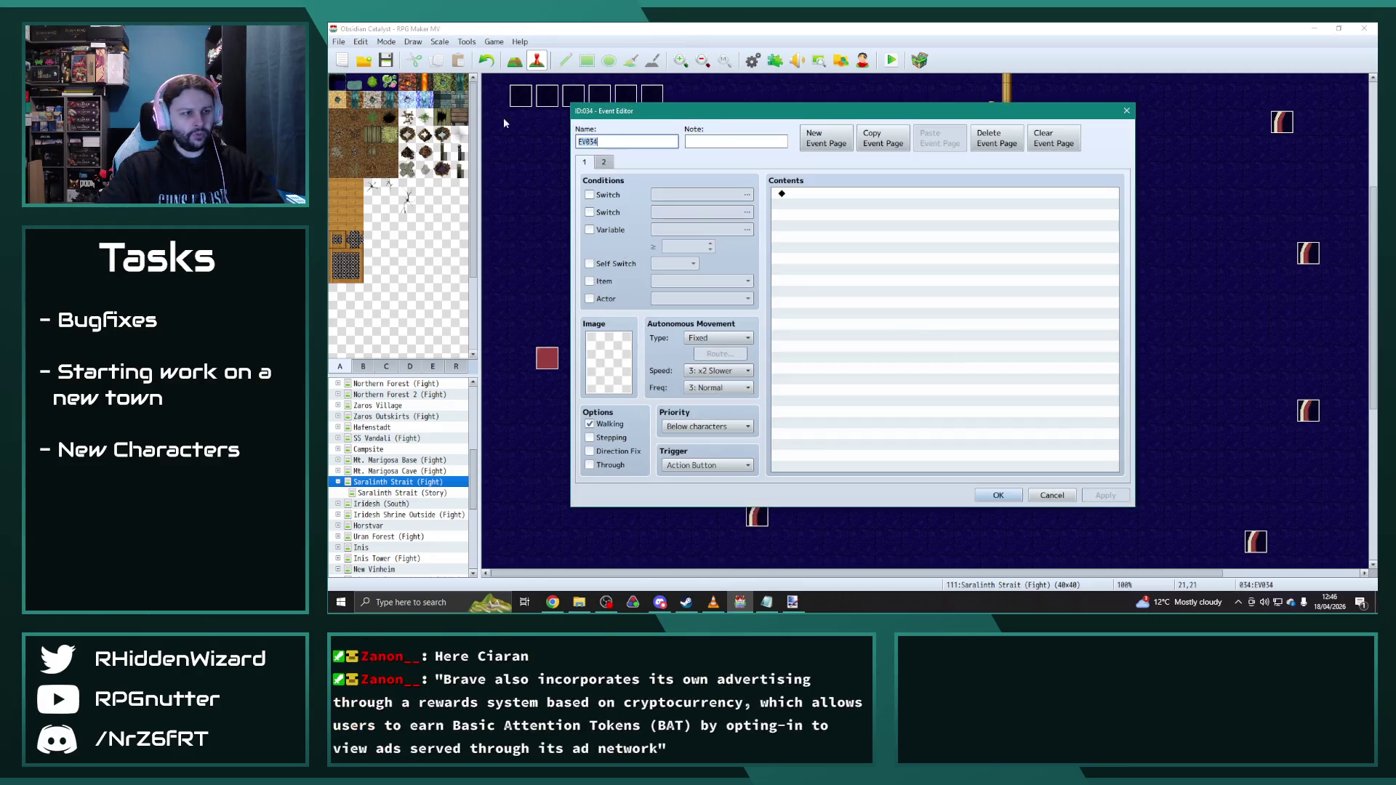
{"action": "type", "text": "10"}
{"action": "left_click", "coordinate": [996, 495]}
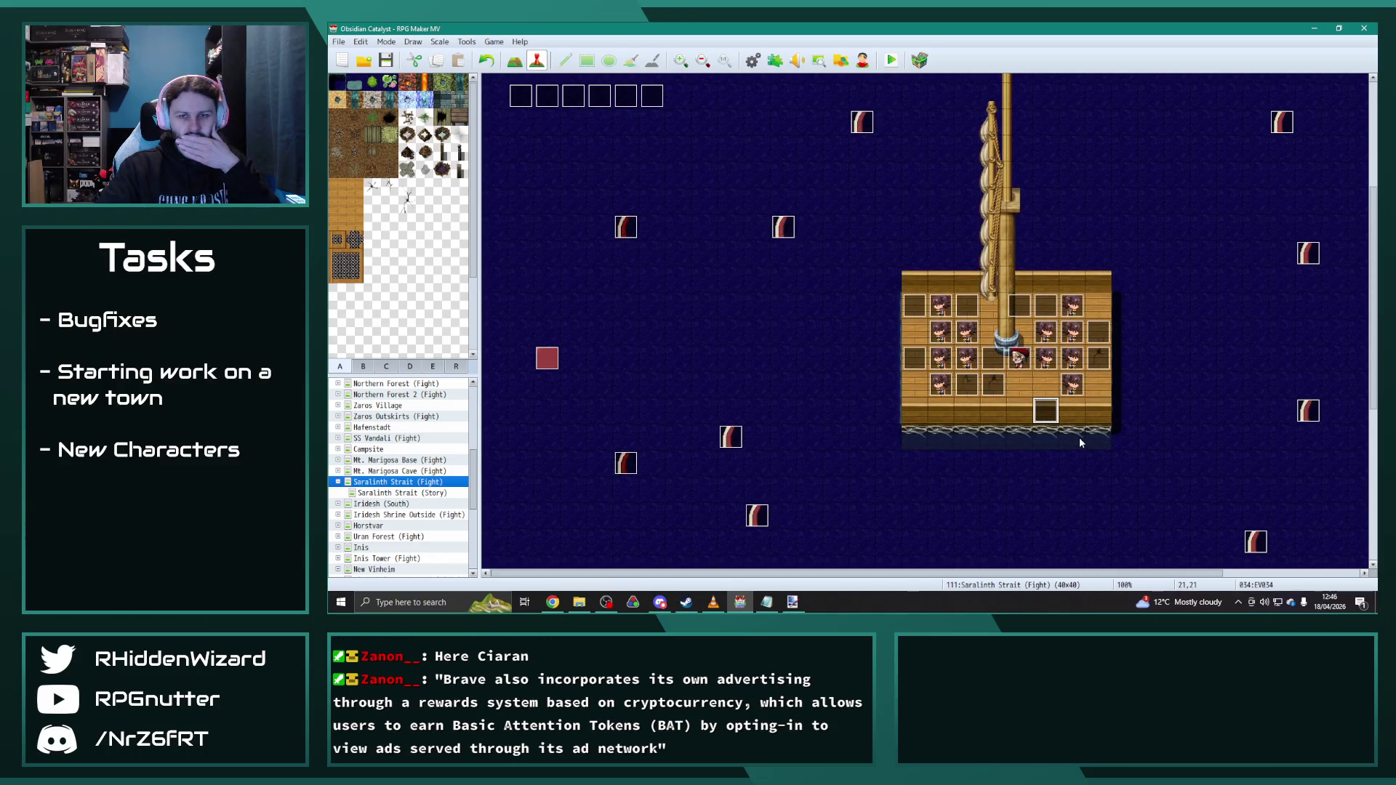
Step: Remove the stray event at 25,18 and create EV035 with a page-2 sprite
{"action": "left_click", "coordinate": [1099, 339]}
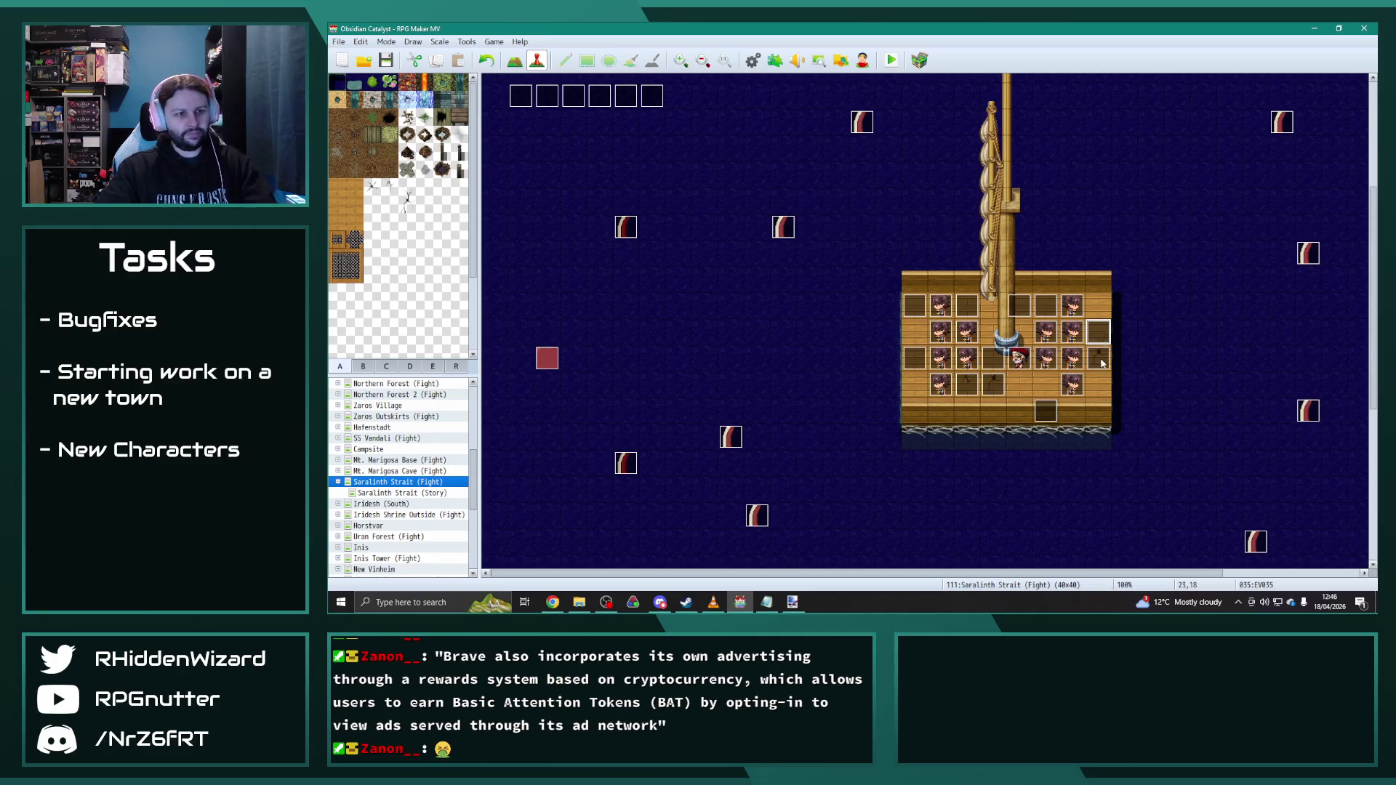
{"action": "key", "text": "ctrl+z"}
{"action": "double_click", "coordinate": [1097, 360]}
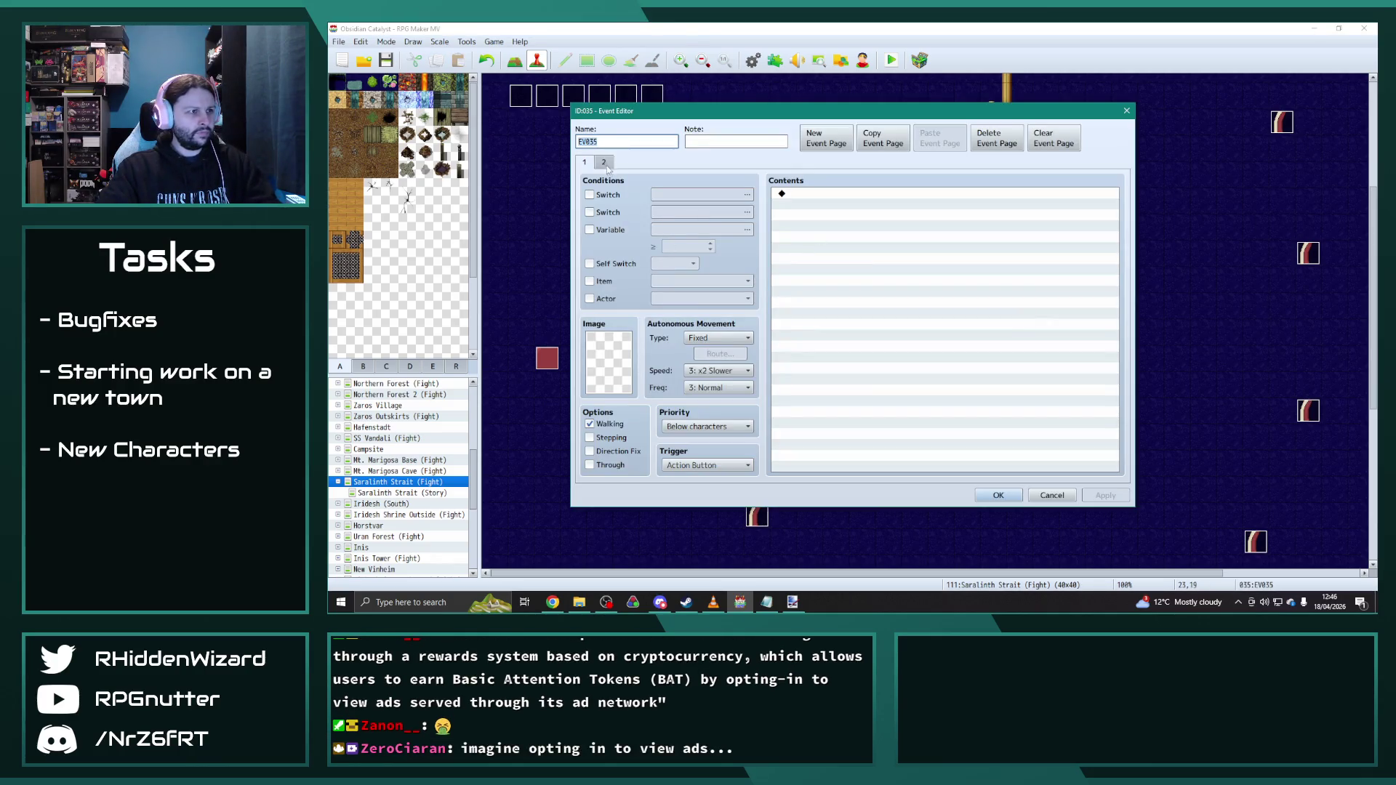
{"action": "left_click", "coordinate": [603, 161]}
{"action": "double_click", "coordinate": [608, 360]}
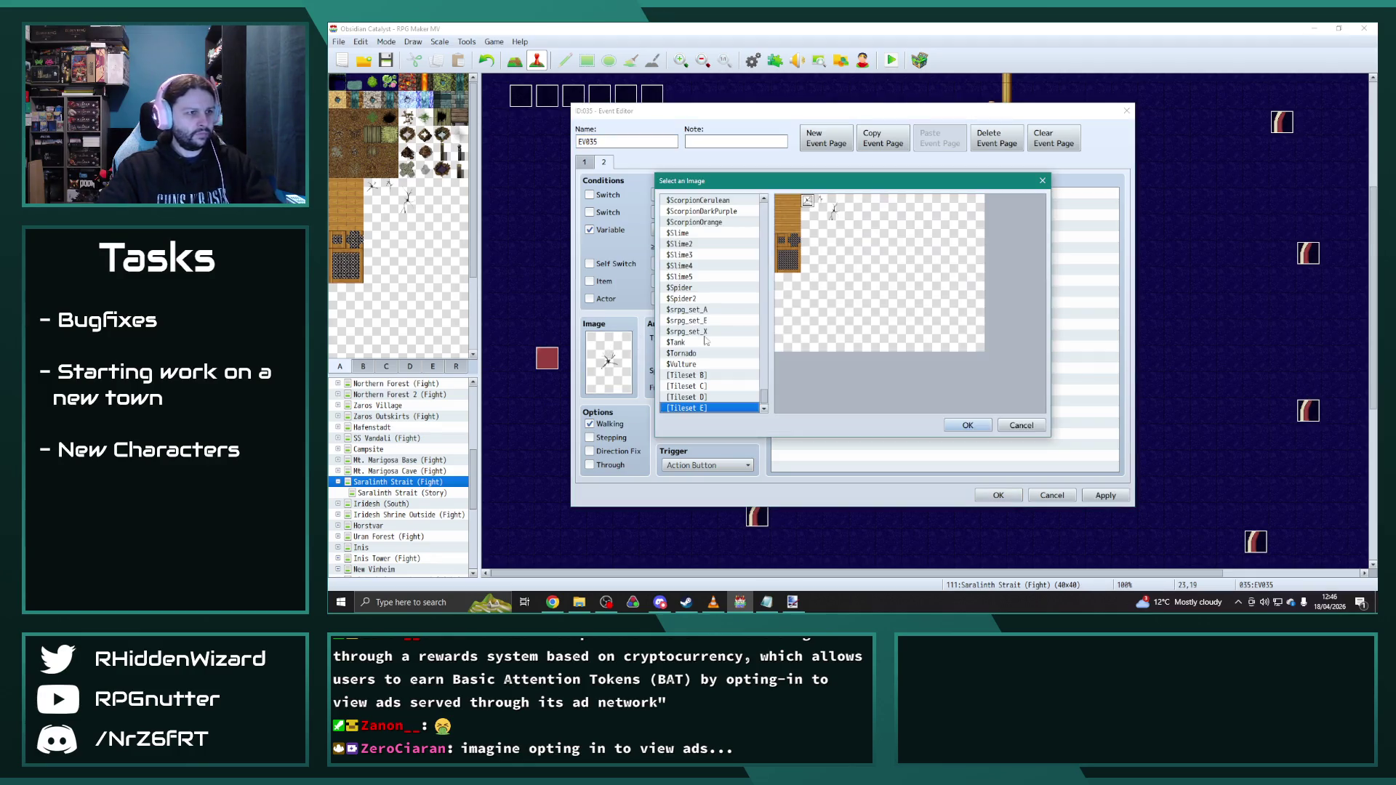
{"action": "double_click", "coordinate": [827, 226]}
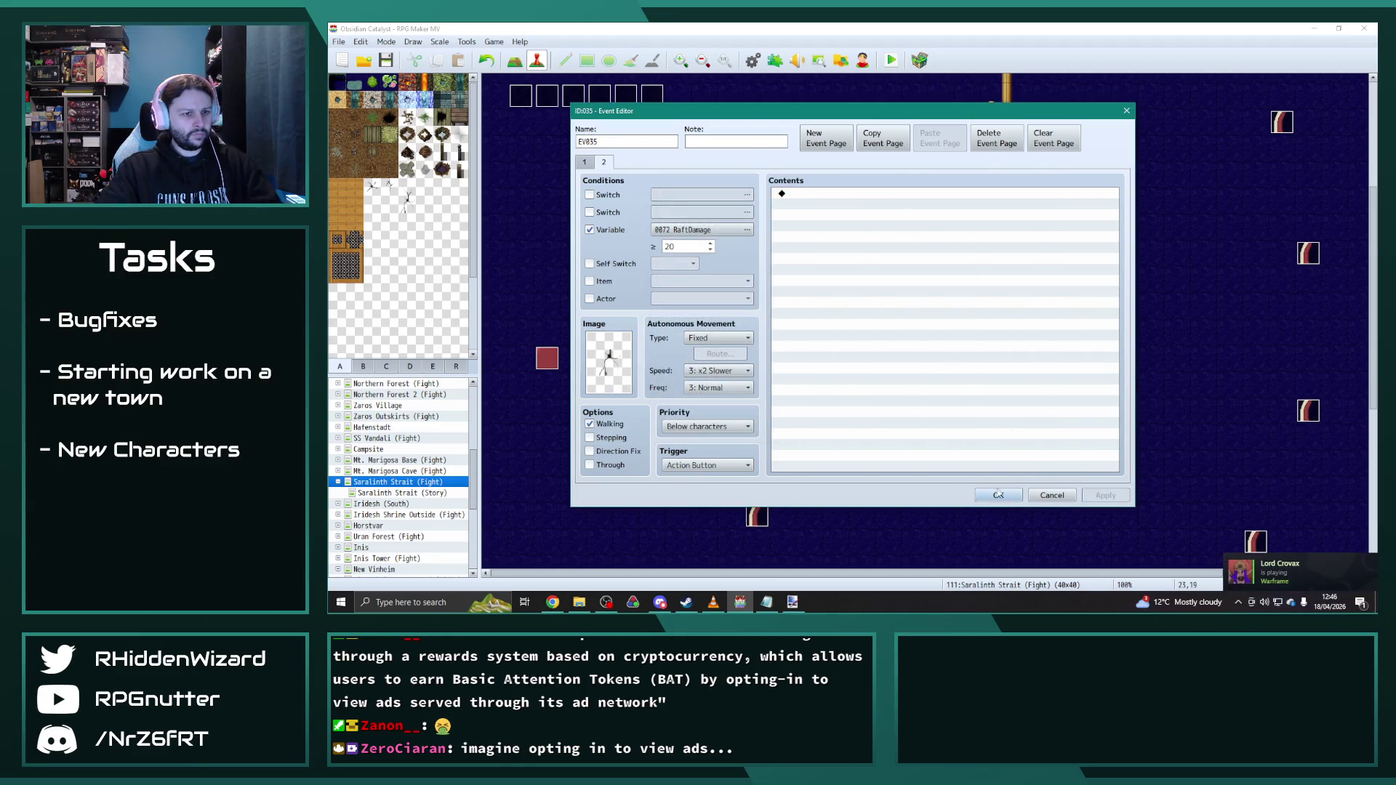
{"action": "left_click", "coordinate": [998, 495]}
Step: Create EV041 on the adjacent tile with a page-2 sprite image
{"action": "key", "text": "Down"}
{"action": "key", "text": "Up"}
{"action": "key", "text": "Up"}
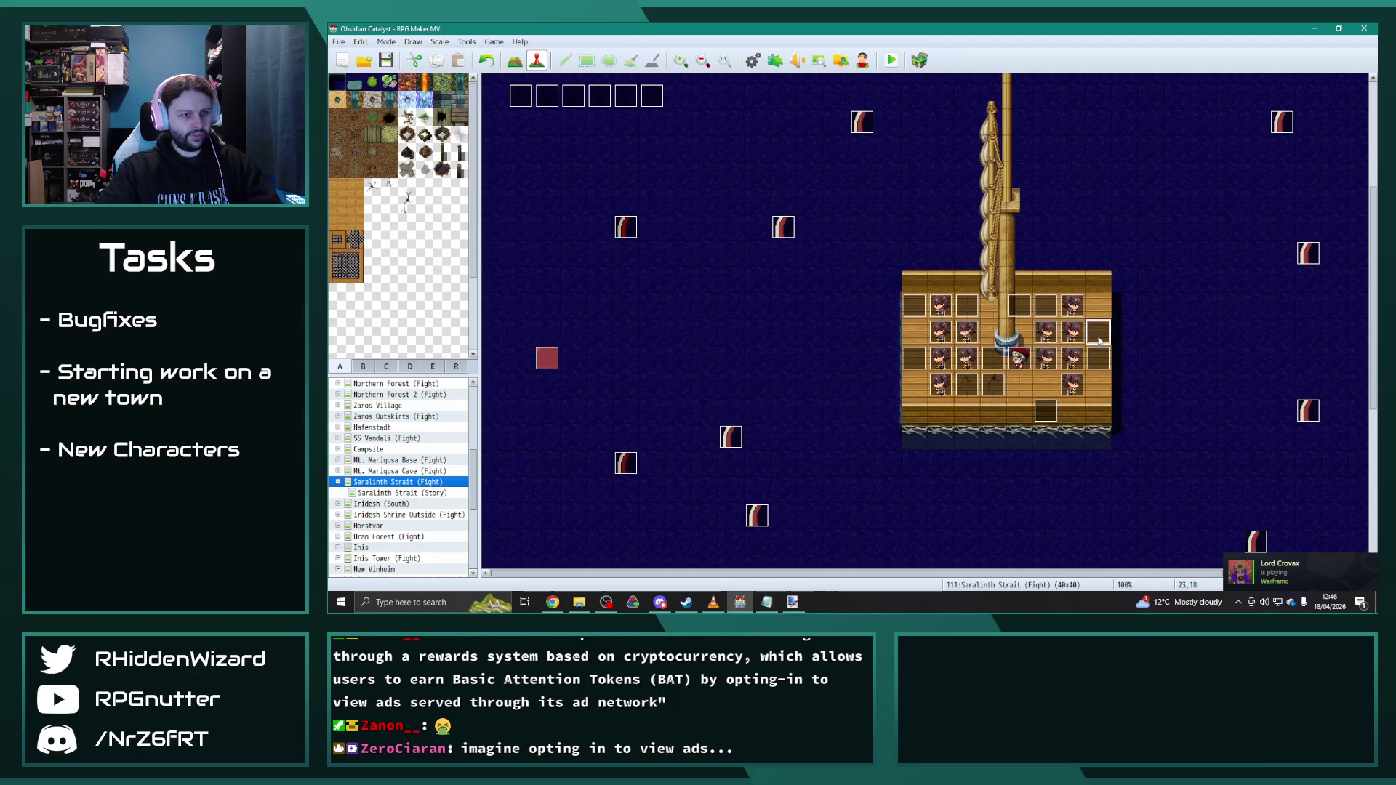
{"action": "key", "text": "Return"}
{"action": "left_click", "coordinate": [604, 161]}
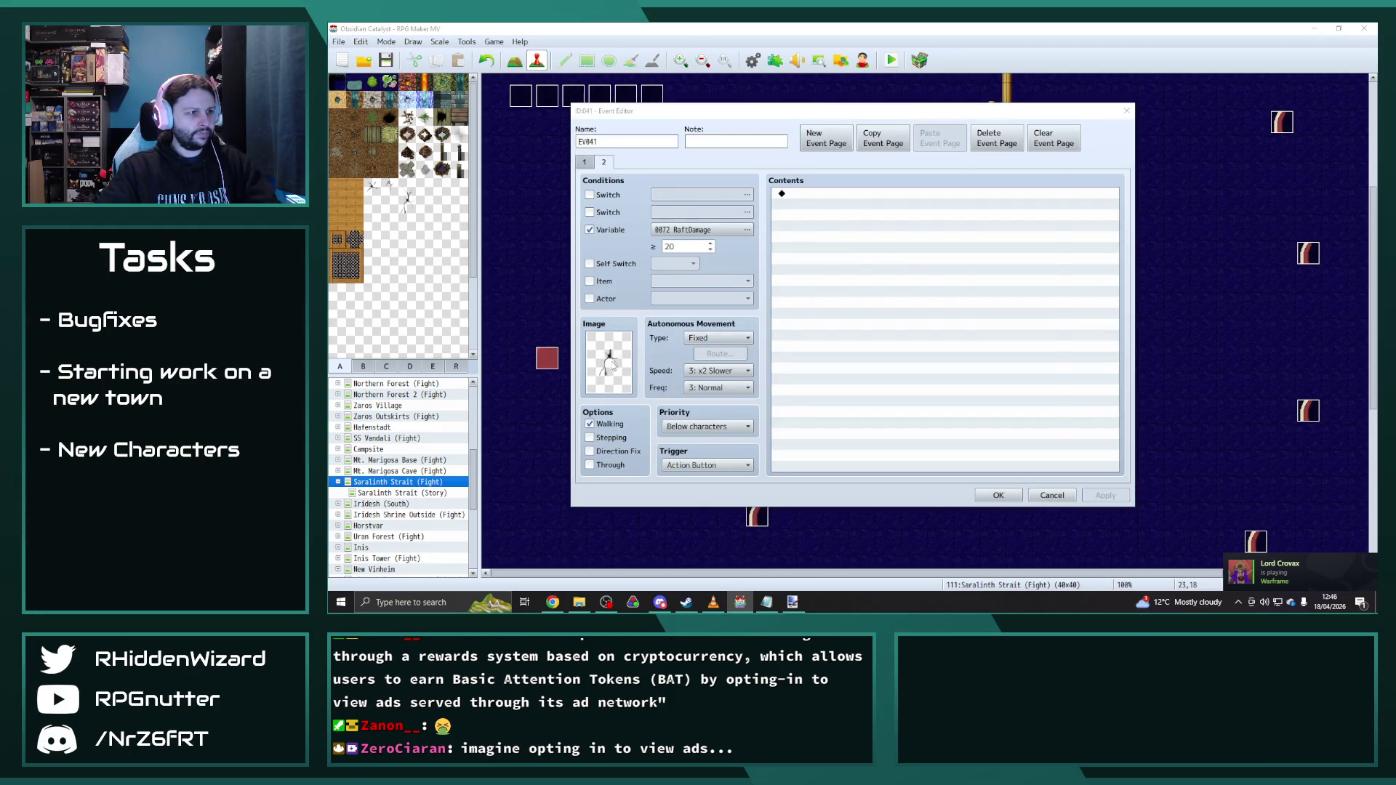
{"action": "double_click", "coordinate": [609, 360]}
{"action": "double_click", "coordinate": [835, 203]}
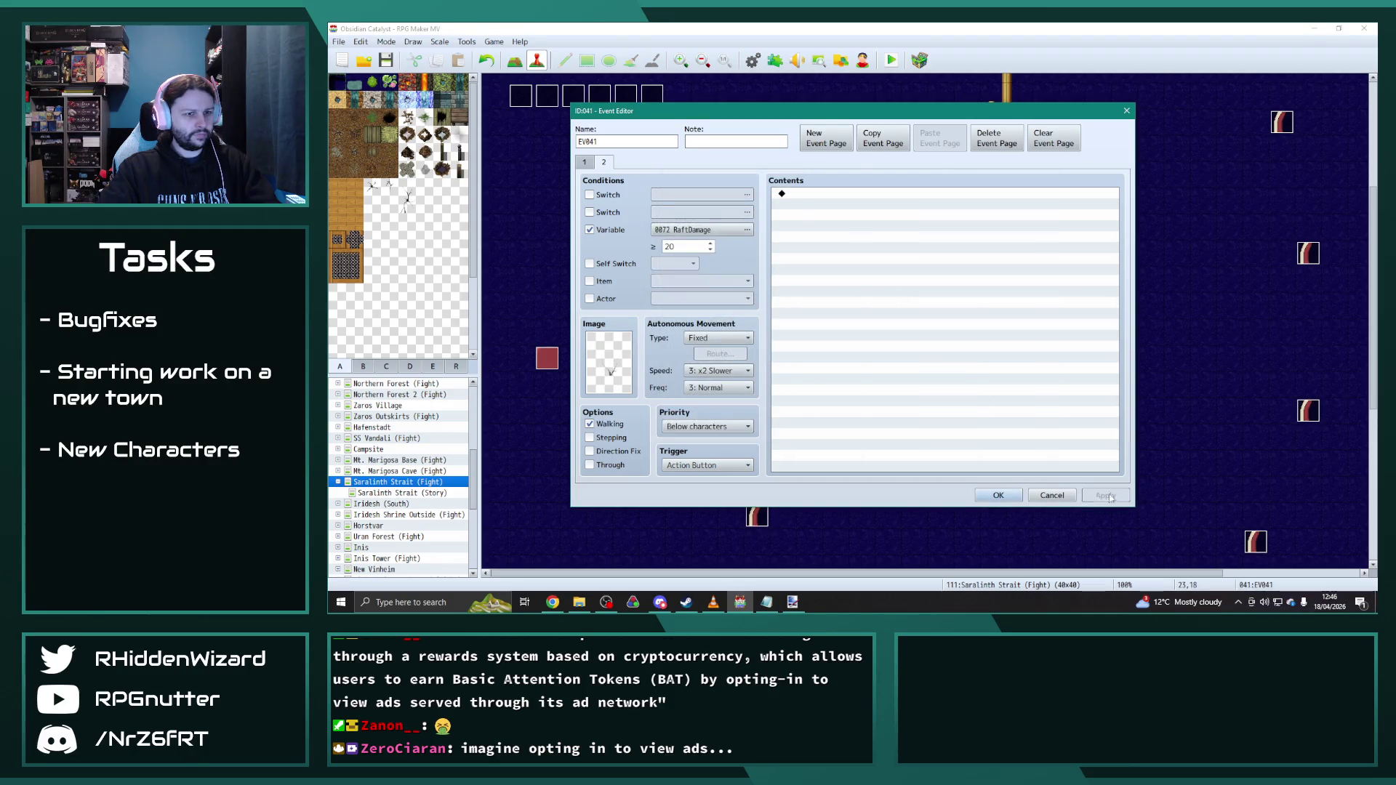
{"action": "left_click", "coordinate": [996, 495]}
Step: Set EV039's page-2 RaftDamage threshold to at least 10
{"action": "double_click", "coordinate": [975, 388]}
{"action": "key", "text": "Escape"}
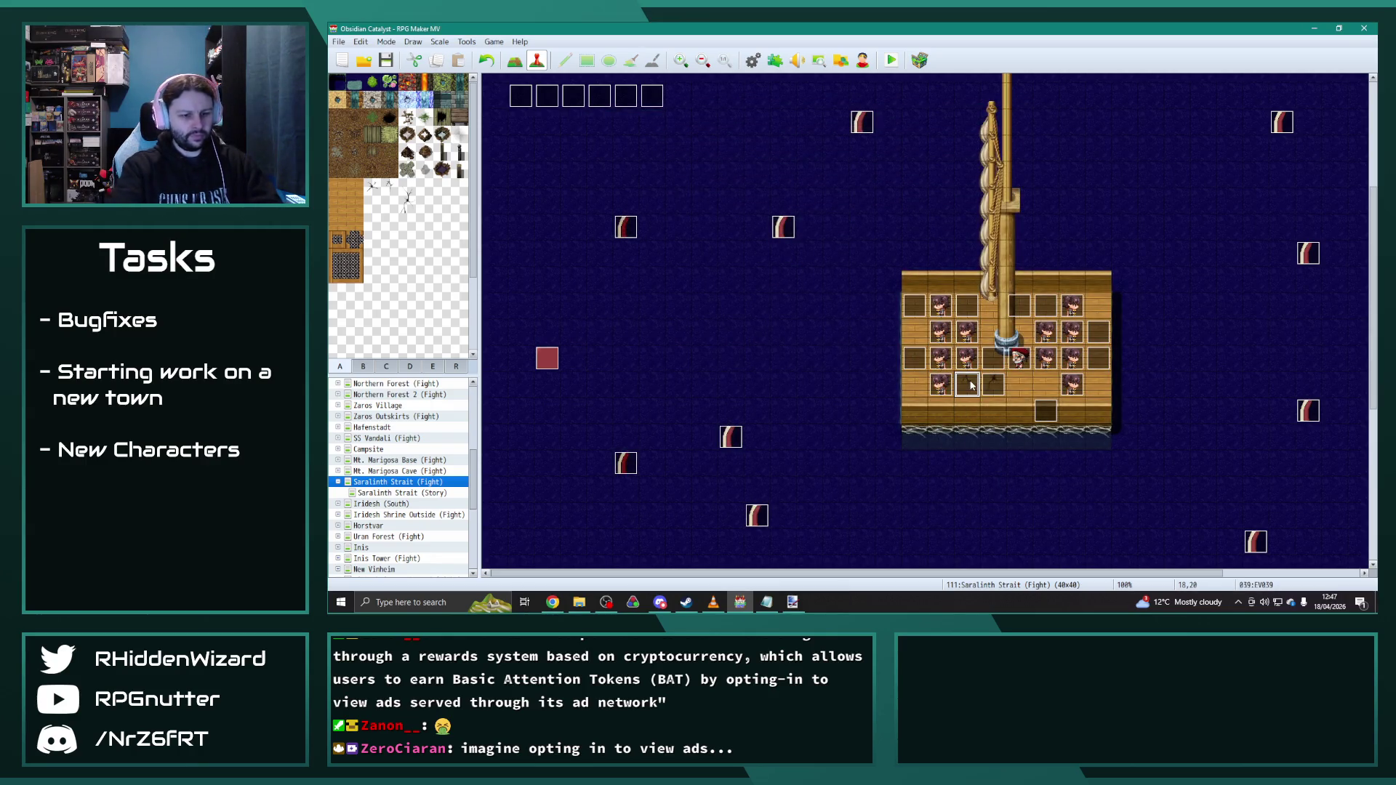
{"action": "double_click", "coordinate": [971, 386]}
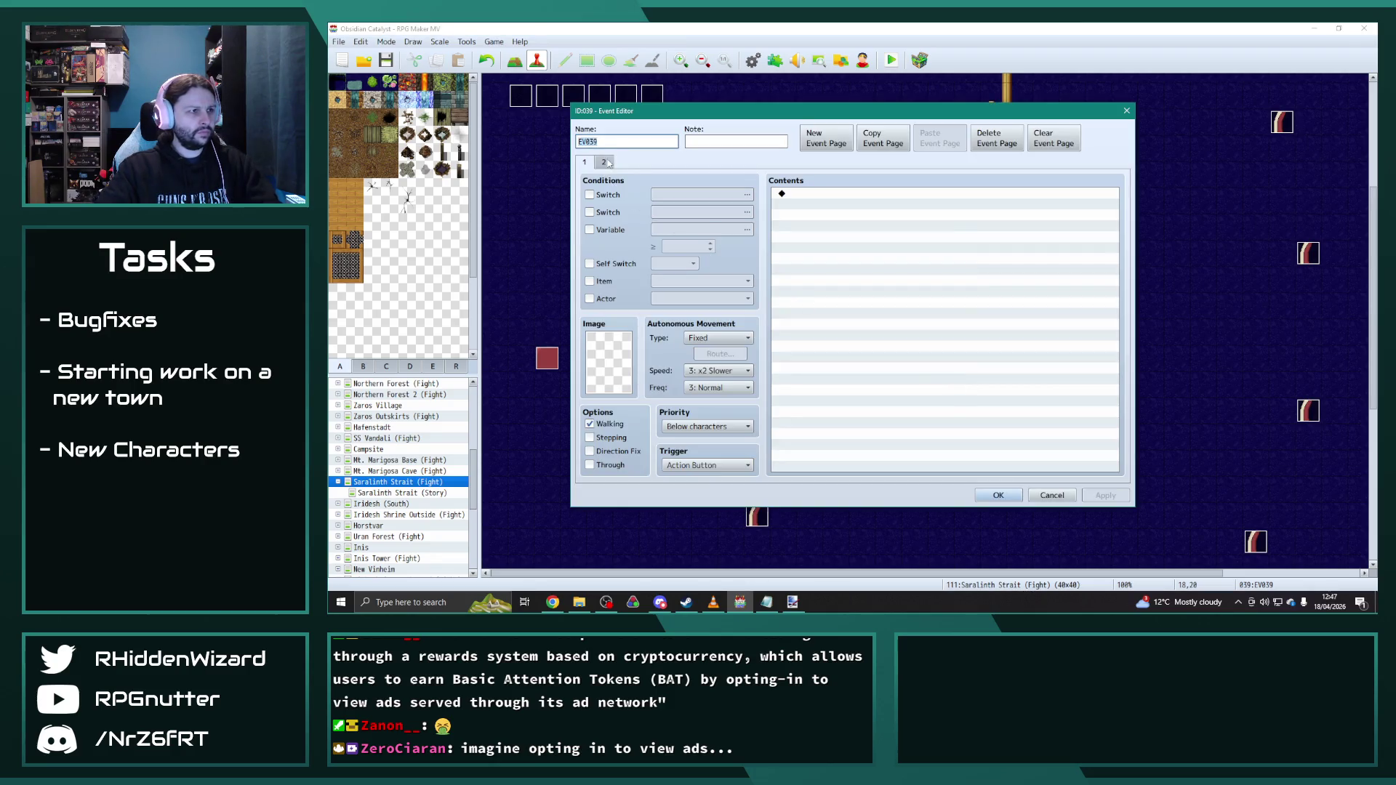
{"action": "left_click", "coordinate": [604, 161]}
{"action": "double_click", "coordinate": [685, 247]}
{"action": "type", "text": "2"}
Step: Give EV039's second page a new sprite image, apply and close
{"action": "double_click", "coordinate": [610, 360]}
{"action": "left_click", "coordinate": [816, 203]}
{"action": "left_click", "coordinate": [991, 427]}
{"action": "left_click", "coordinate": [1105, 496]}
{"action": "left_click", "coordinate": [998, 496]}
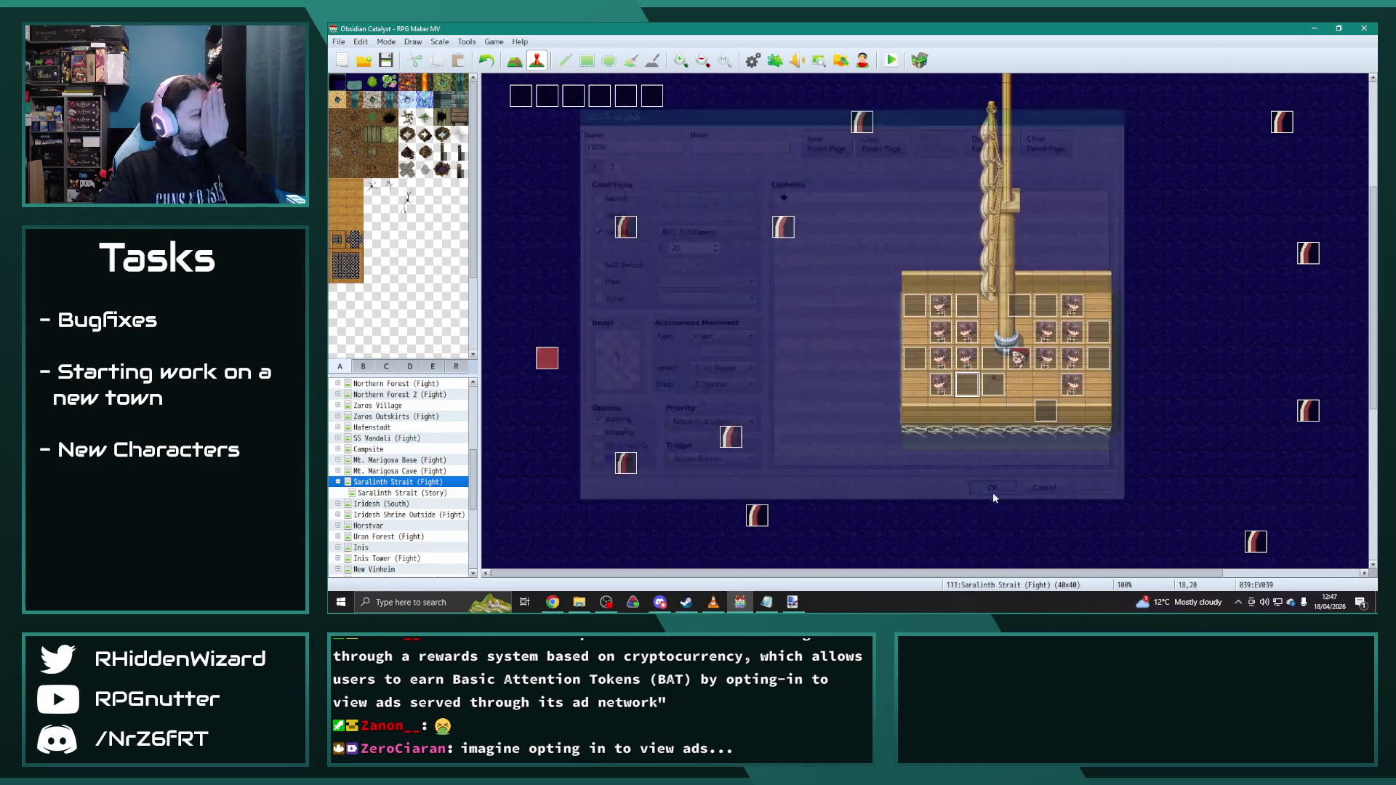
{"action": "left_click", "coordinate": [992, 389]}
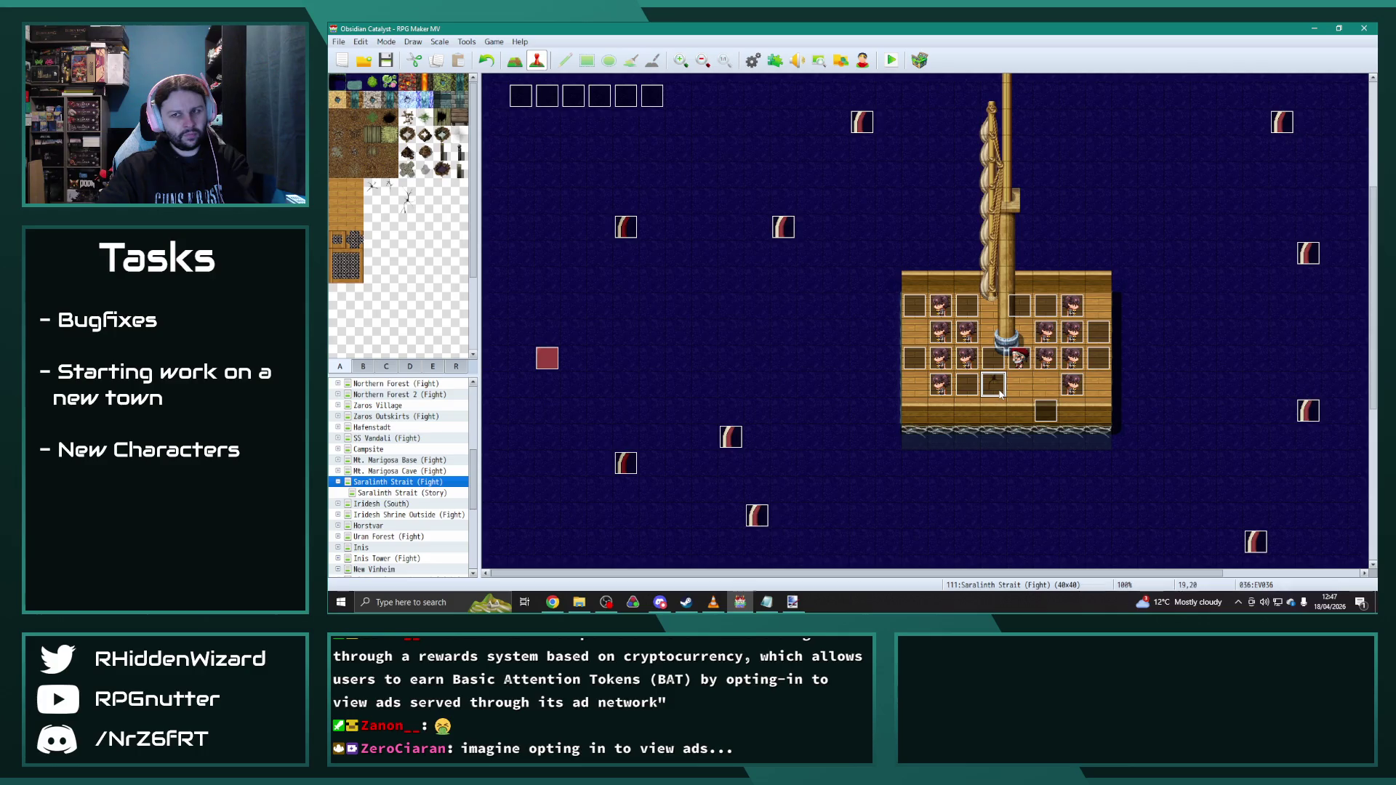
Step: Add damage event EV032 on an empty deck tile and paste another damage event onto the next tile
{"action": "double_click", "coordinate": [969, 310]}
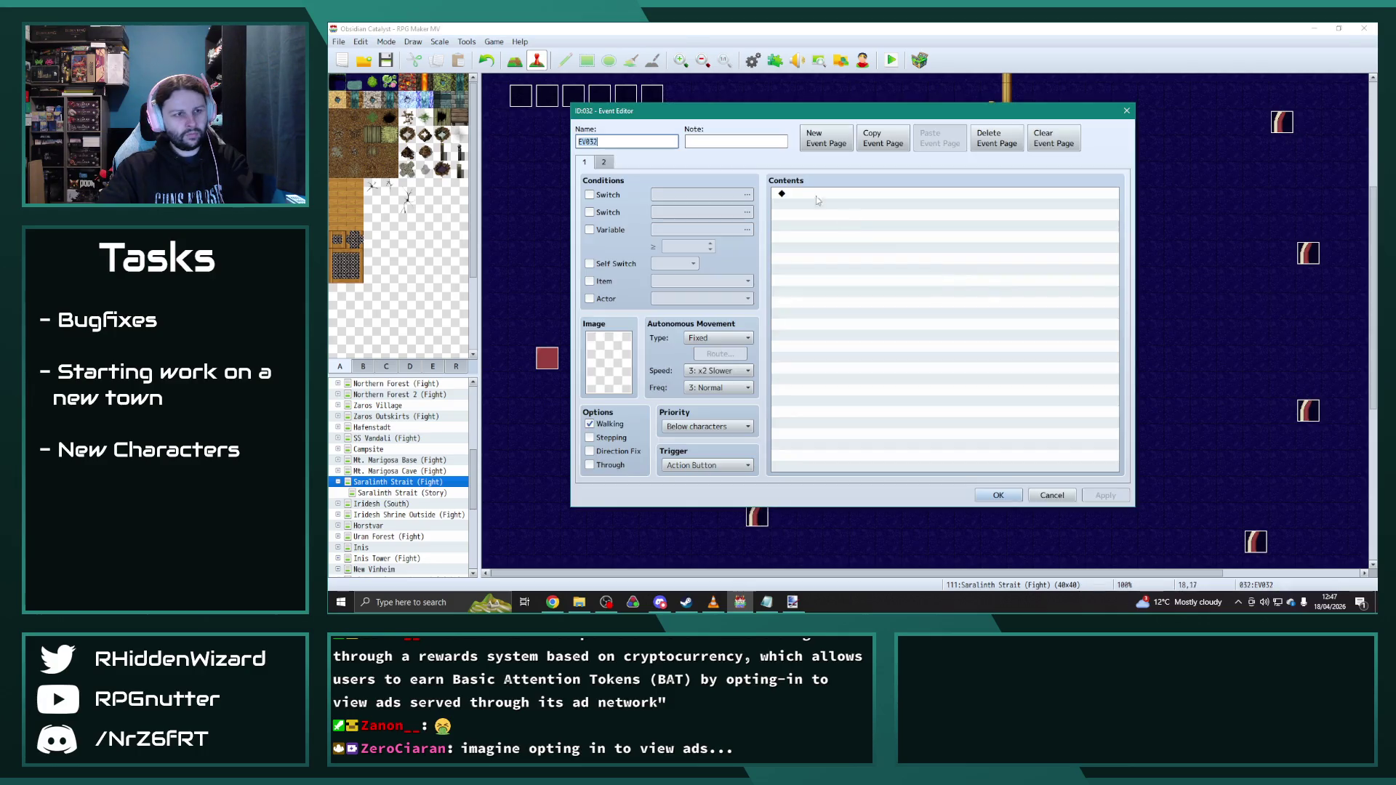
{"action": "left_click", "coordinate": [603, 163]}
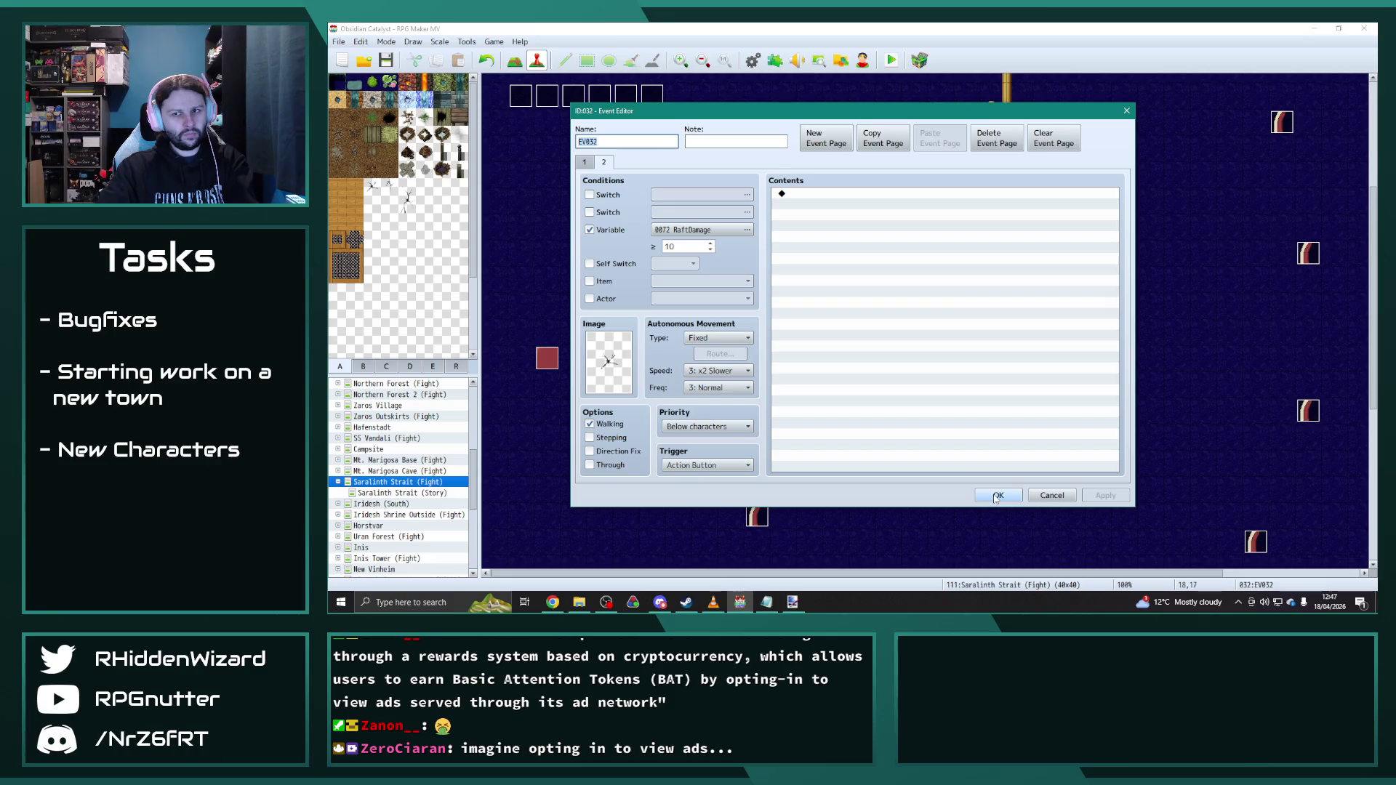
{"action": "left_click", "coordinate": [996, 496]}
{"action": "left_click", "coordinate": [994, 385]}
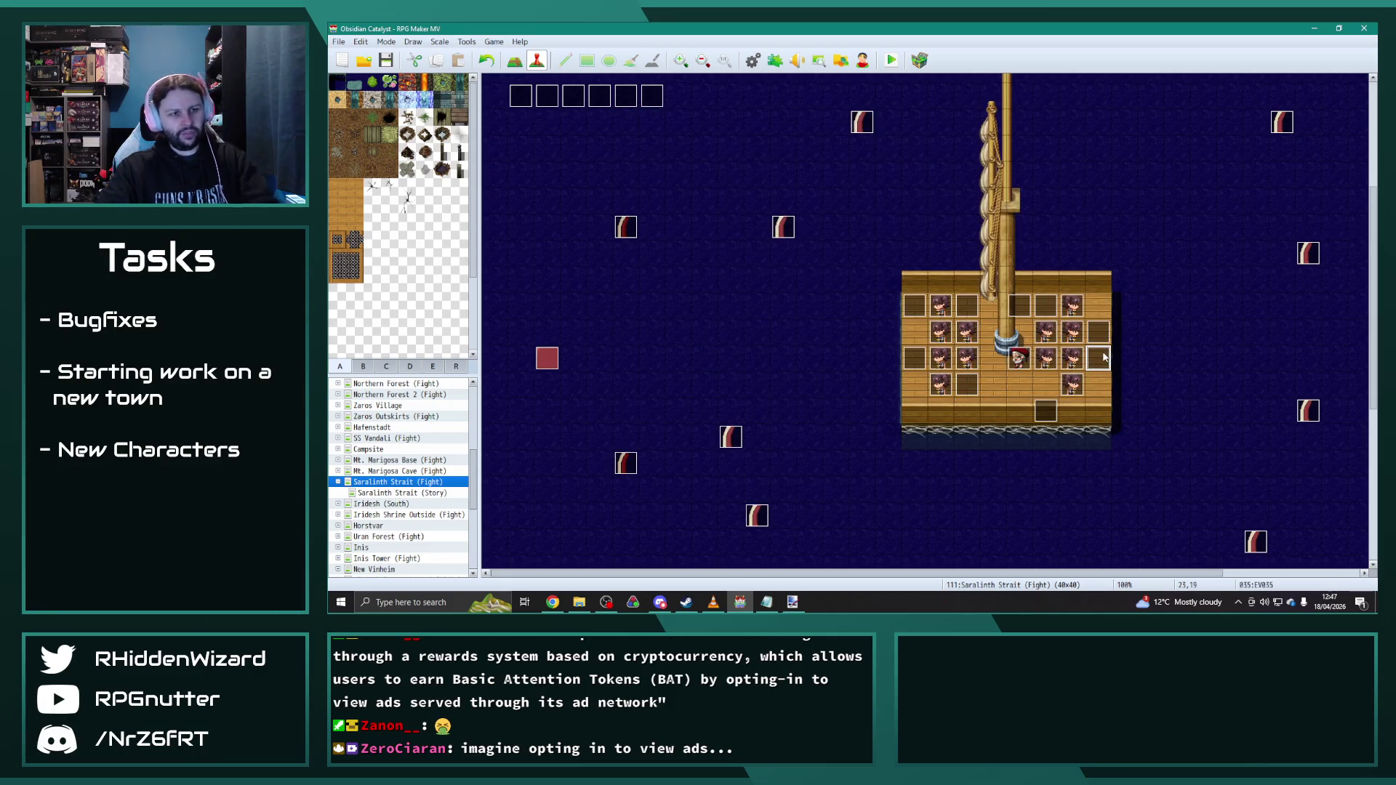
{"action": "key", "text": "ctrl+v"}
{"action": "double_click", "coordinate": [996, 394]}
{"action": "left_click", "coordinate": [603, 161]}
{"action": "left_click", "coordinate": [697, 248]}
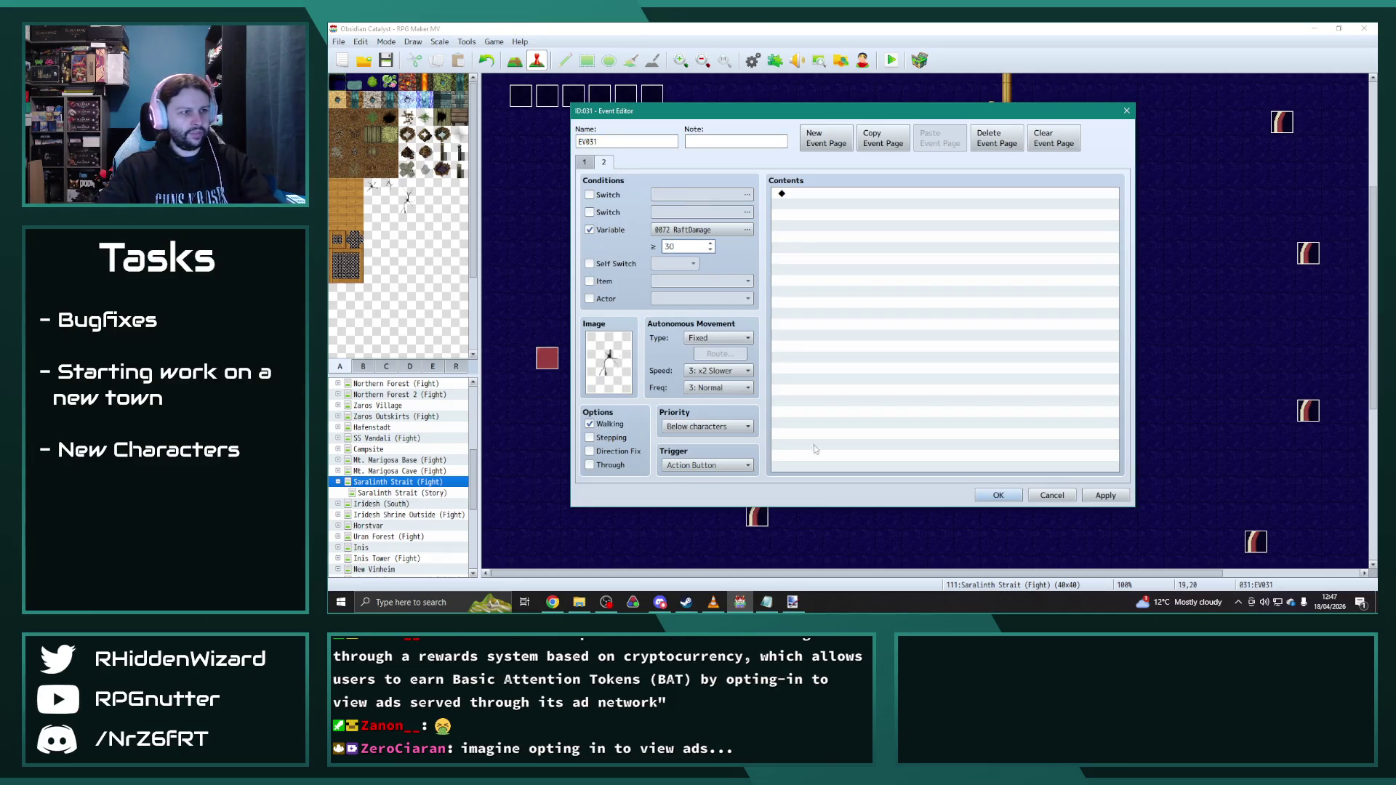
{"action": "key", "text": "Return"}
Step: Create EV036 one tile up with its second page requiring RaftDamage of at least 30
{"action": "double_click", "coordinate": [994, 359]}
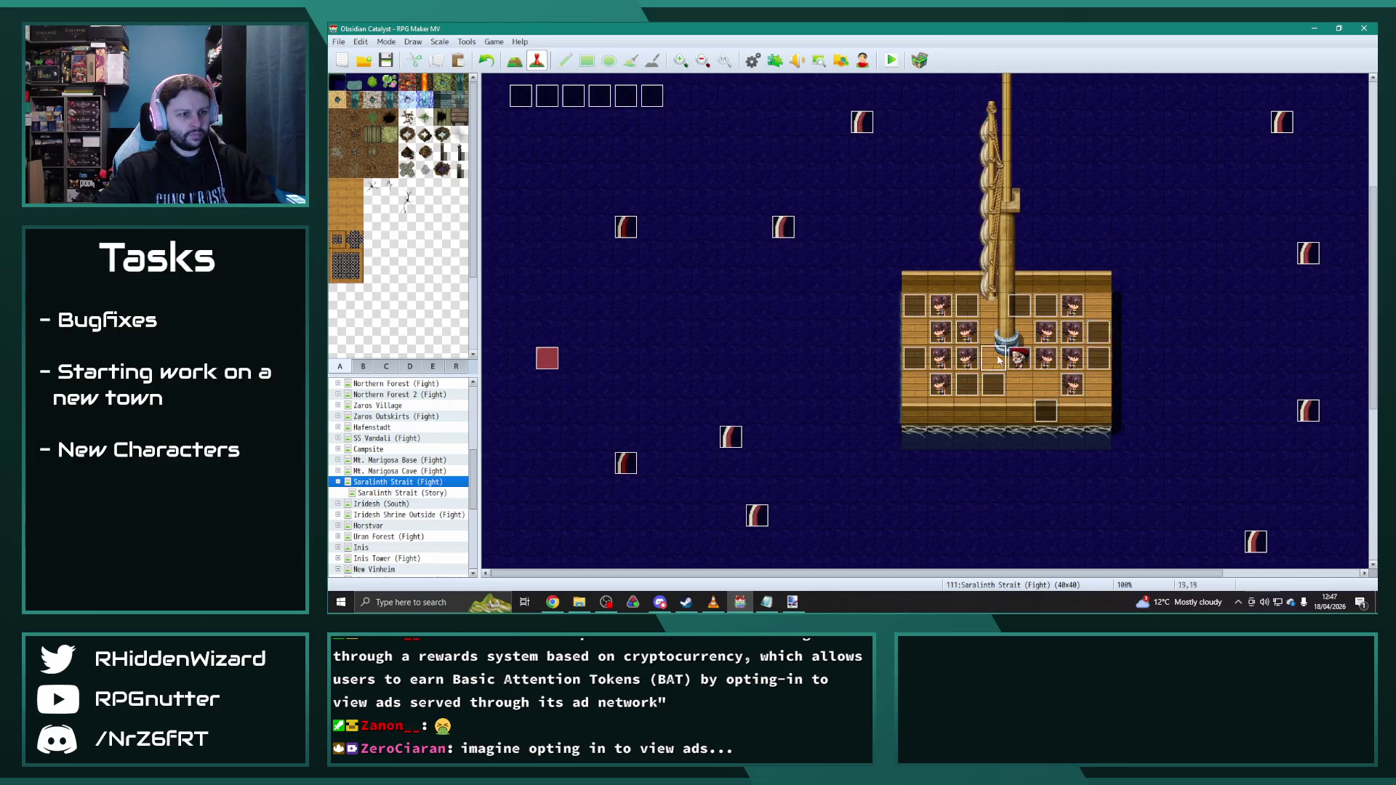
{"action": "left_click", "coordinate": [603, 161]}
{"action": "double_click", "coordinate": [671, 247]}
{"action": "type", "text": "30"}
{"action": "left_click", "coordinate": [1105, 495]}
{"action": "left_click", "coordinate": [999, 496]}
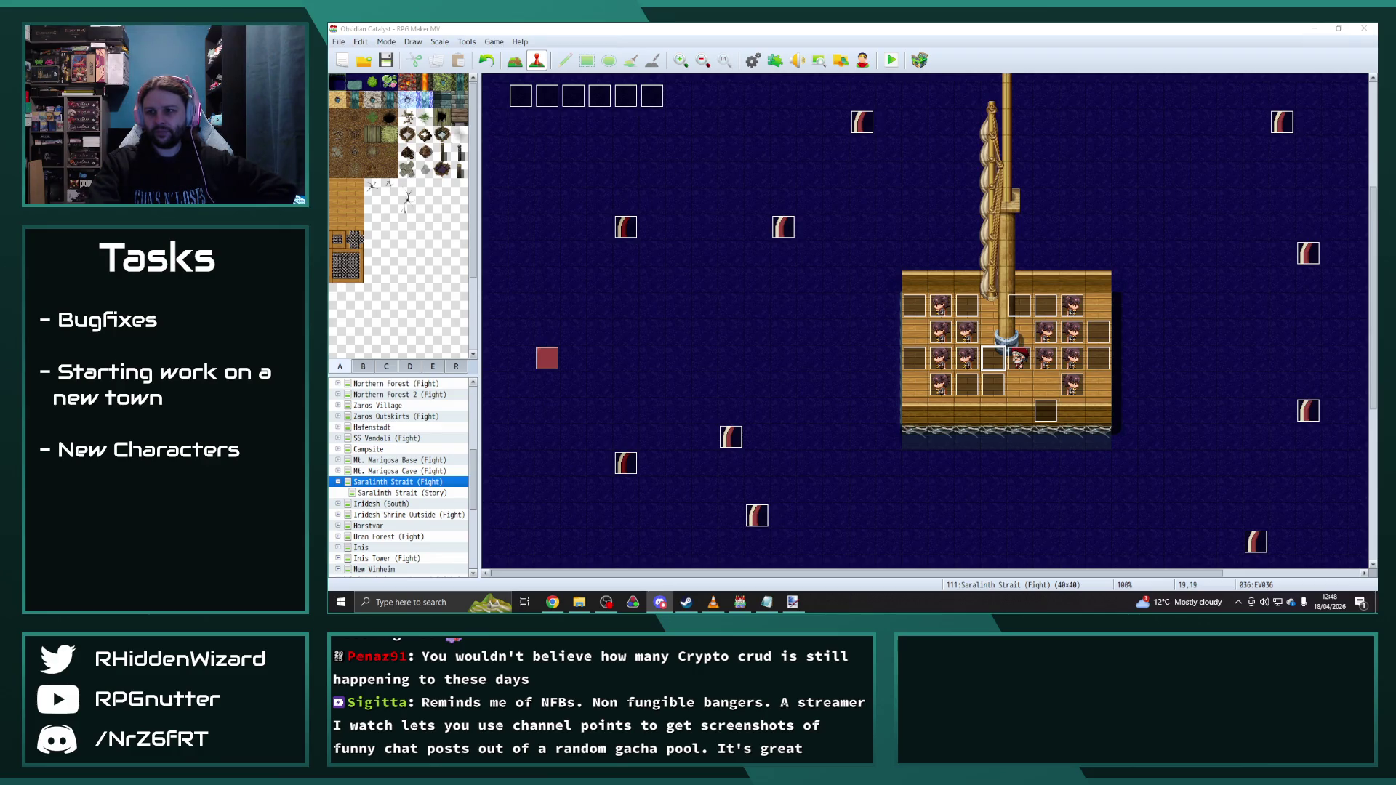
{"action": "scroll", "coordinate": [416, 481], "scroll_direction": "up", "scroll_amount": 2}
{"action": "scroll", "coordinate": [415, 481], "scroll_direction": "up", "scroll_amount": 2}
{"action": "scroll", "coordinate": [403, 475], "scroll_direction": "up", "scroll_amount": 2}
{"action": "scroll", "coordinate": [410, 447], "scroll_direction": "up", "scroll_amount": 2}
{"action": "left_click", "coordinate": [376, 396]}
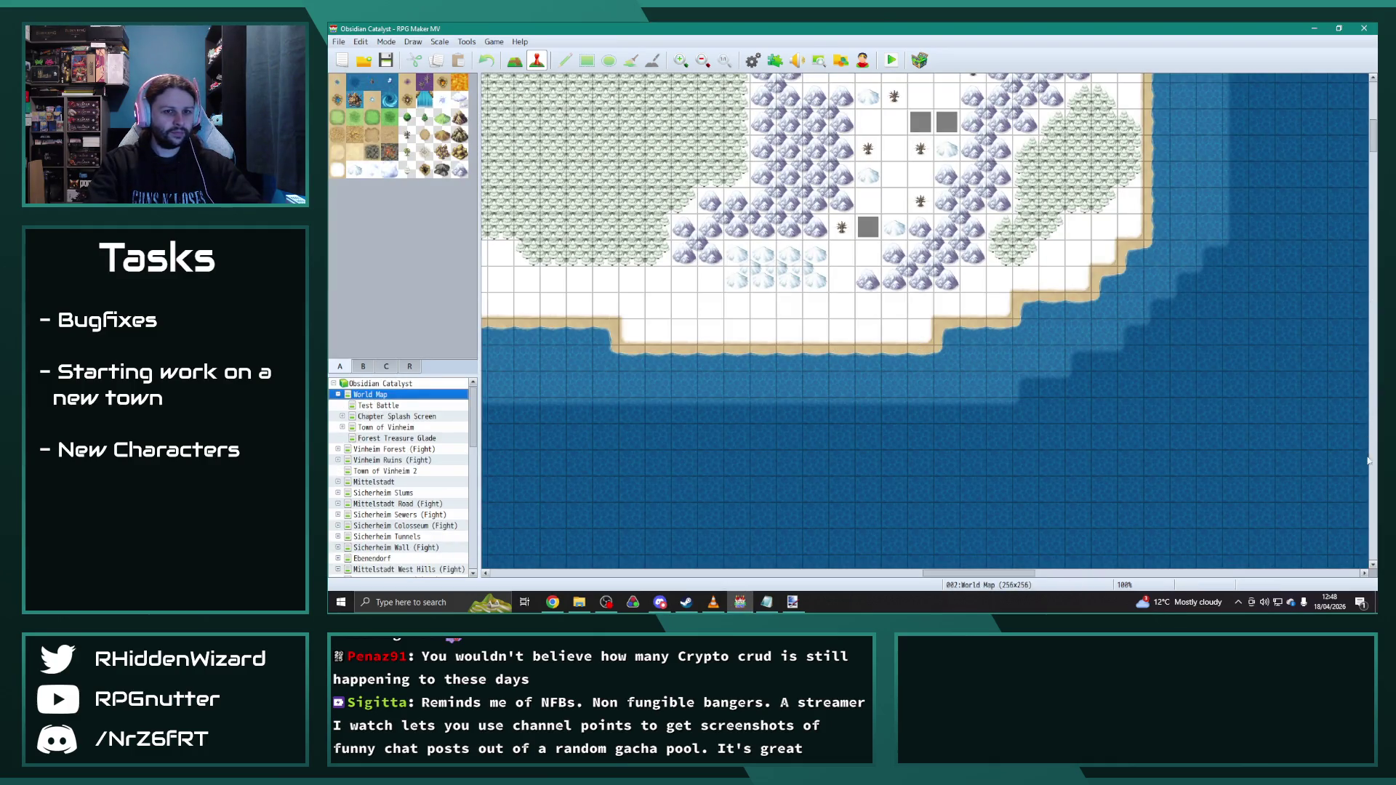
{"action": "left_click", "coordinate": [1375, 218]}
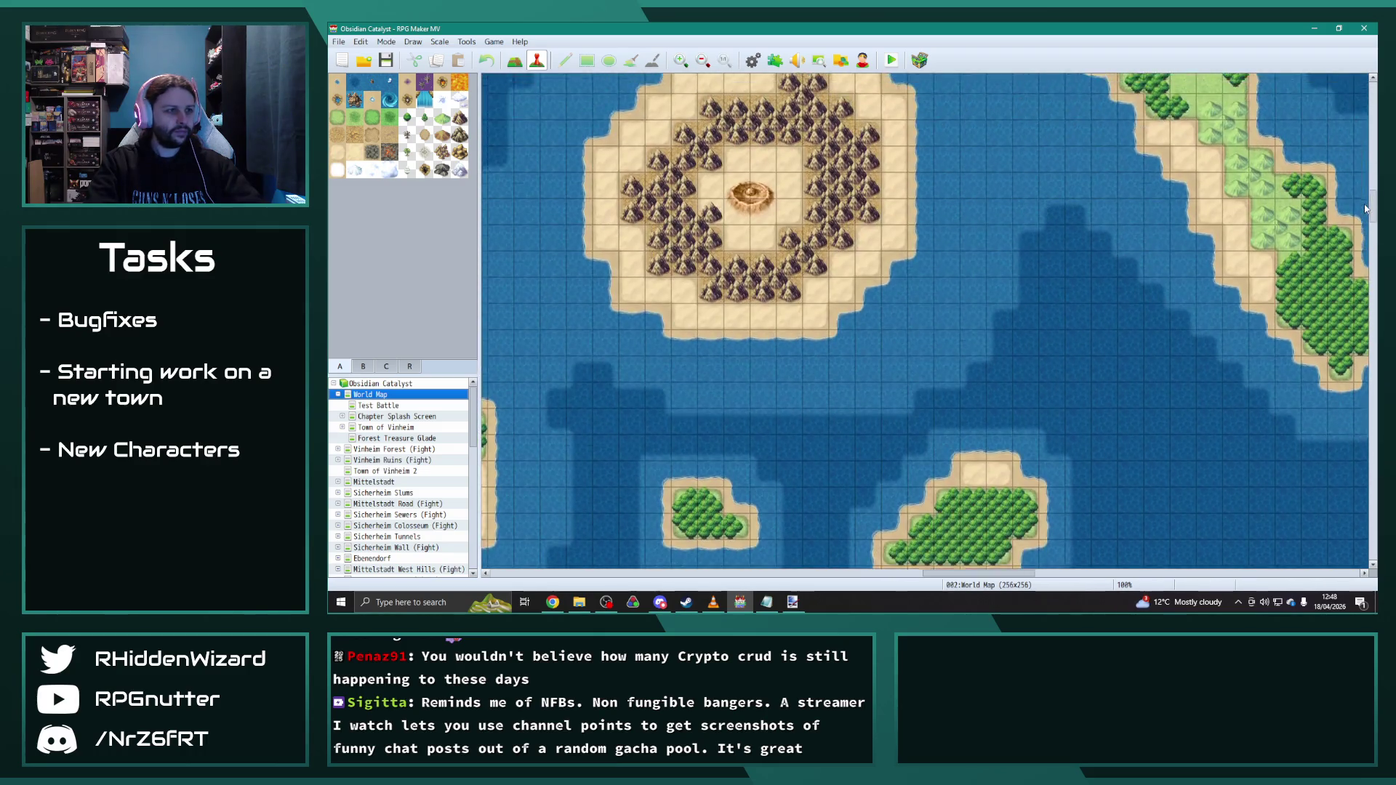
{"action": "left_click_drag", "start_coordinate": [961, 572], "coordinate": [919, 572]}
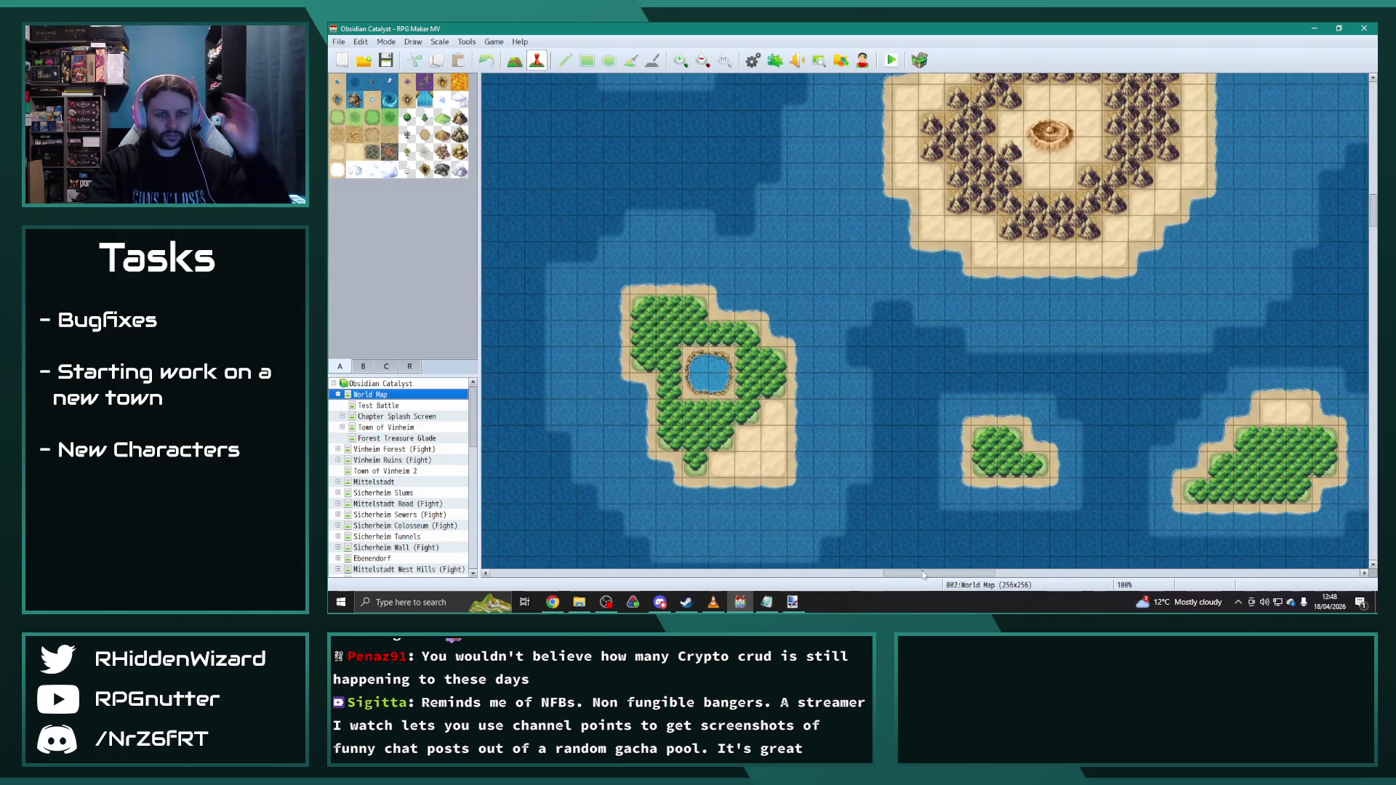
{"action": "left_click", "coordinate": [1365, 315]}
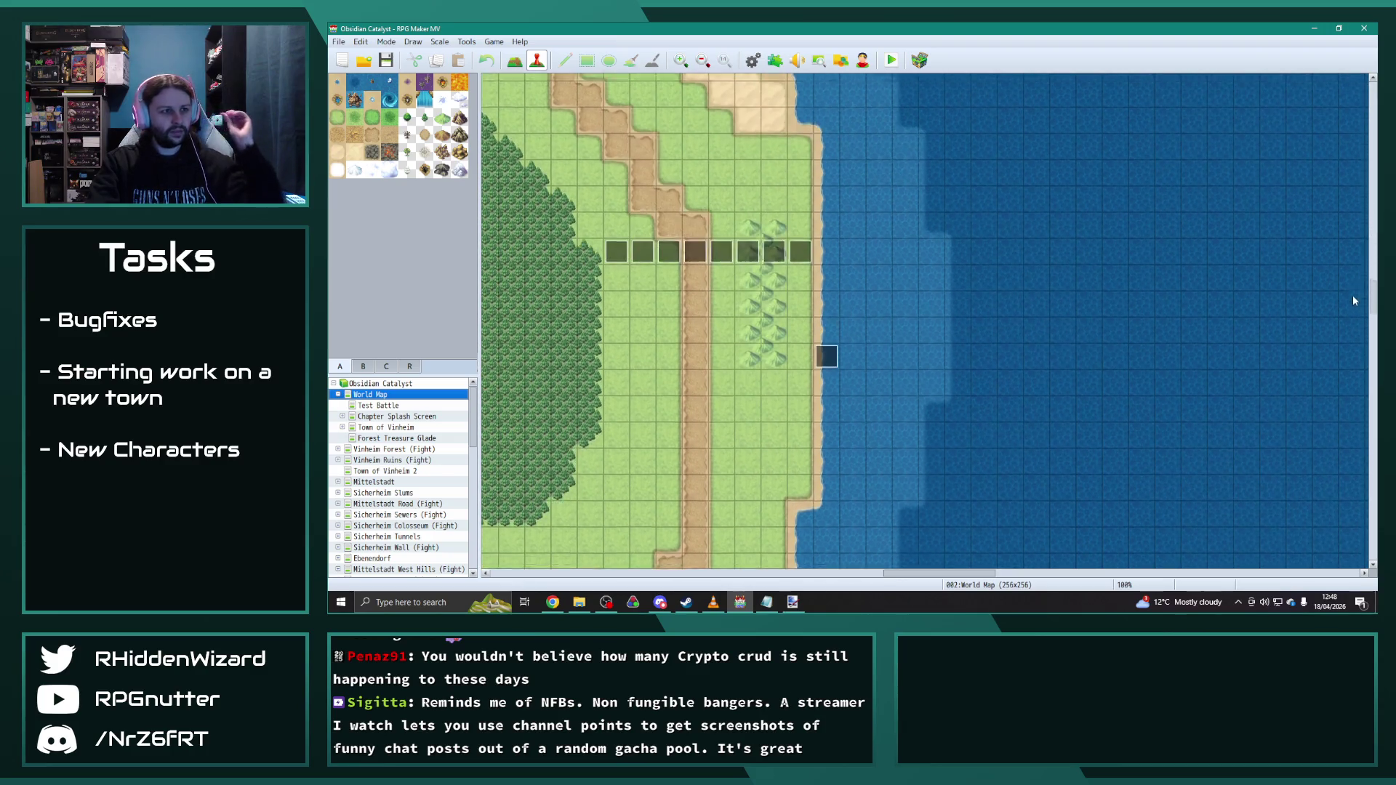
{"action": "left_click_drag", "start_coordinate": [892, 554], "coordinate": [557, 539]}
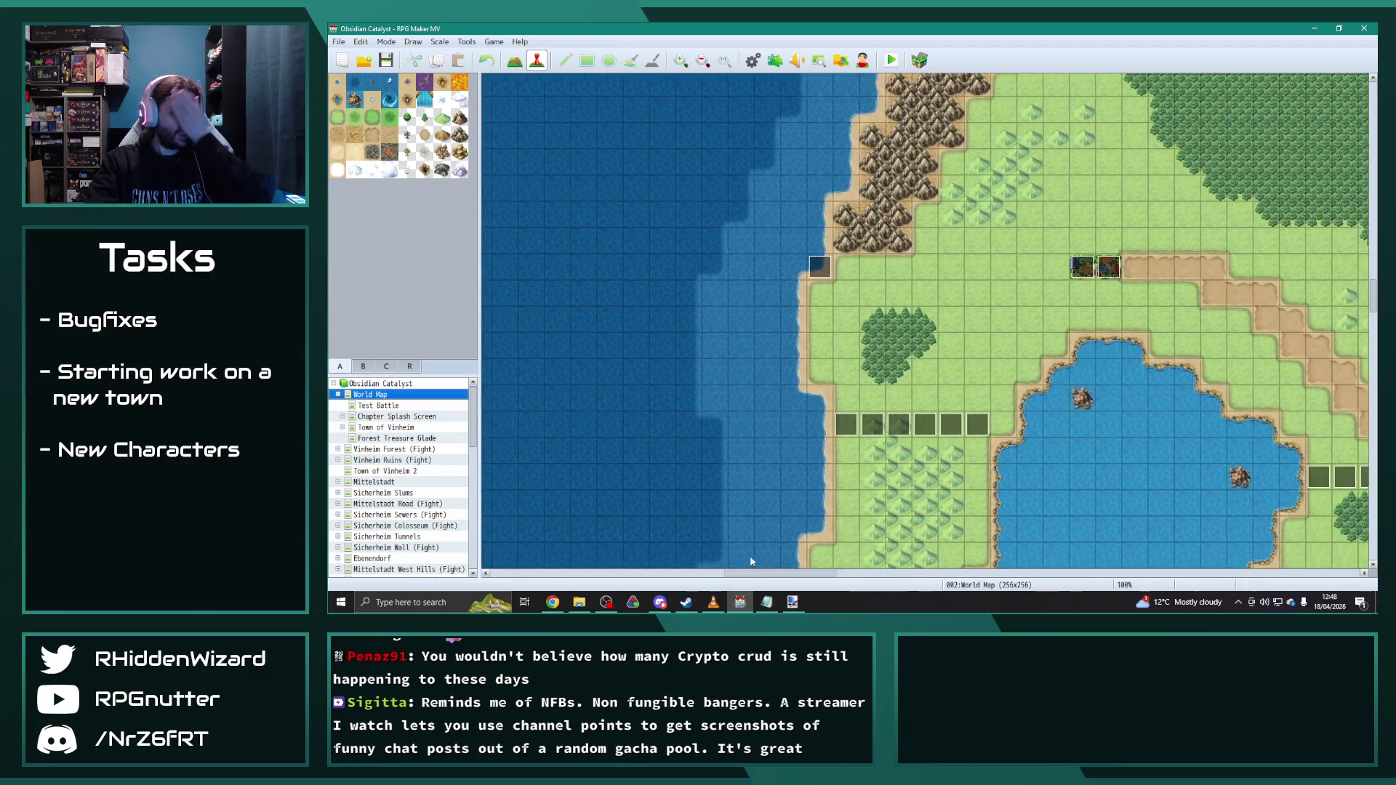
{"action": "scroll", "coordinate": [557, 539], "scroll_direction": "up", "scroll_amount": 5}
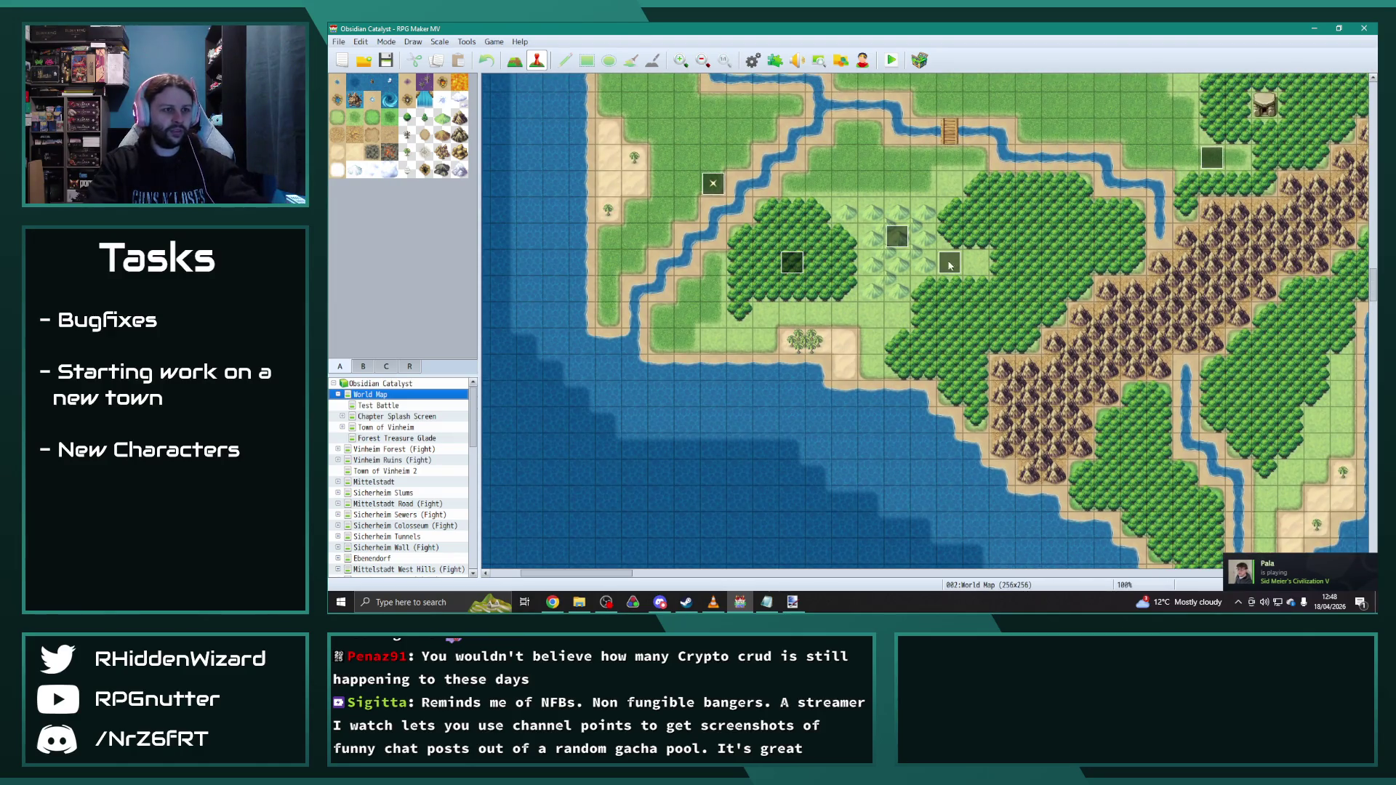
{"action": "double_click", "coordinate": [953, 256]}
{"action": "left_click", "coordinate": [603, 162]}
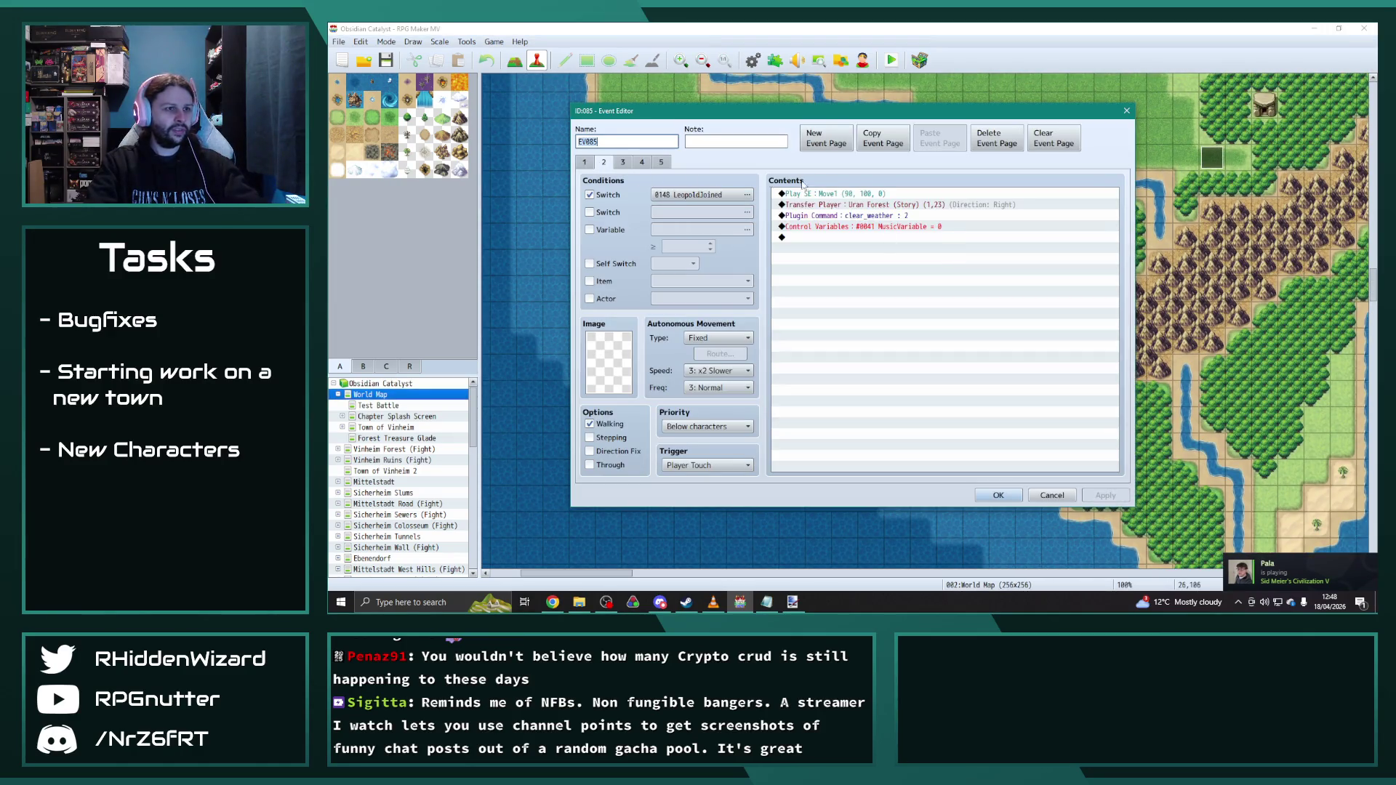
{"action": "left_click", "coordinate": [860, 216]}
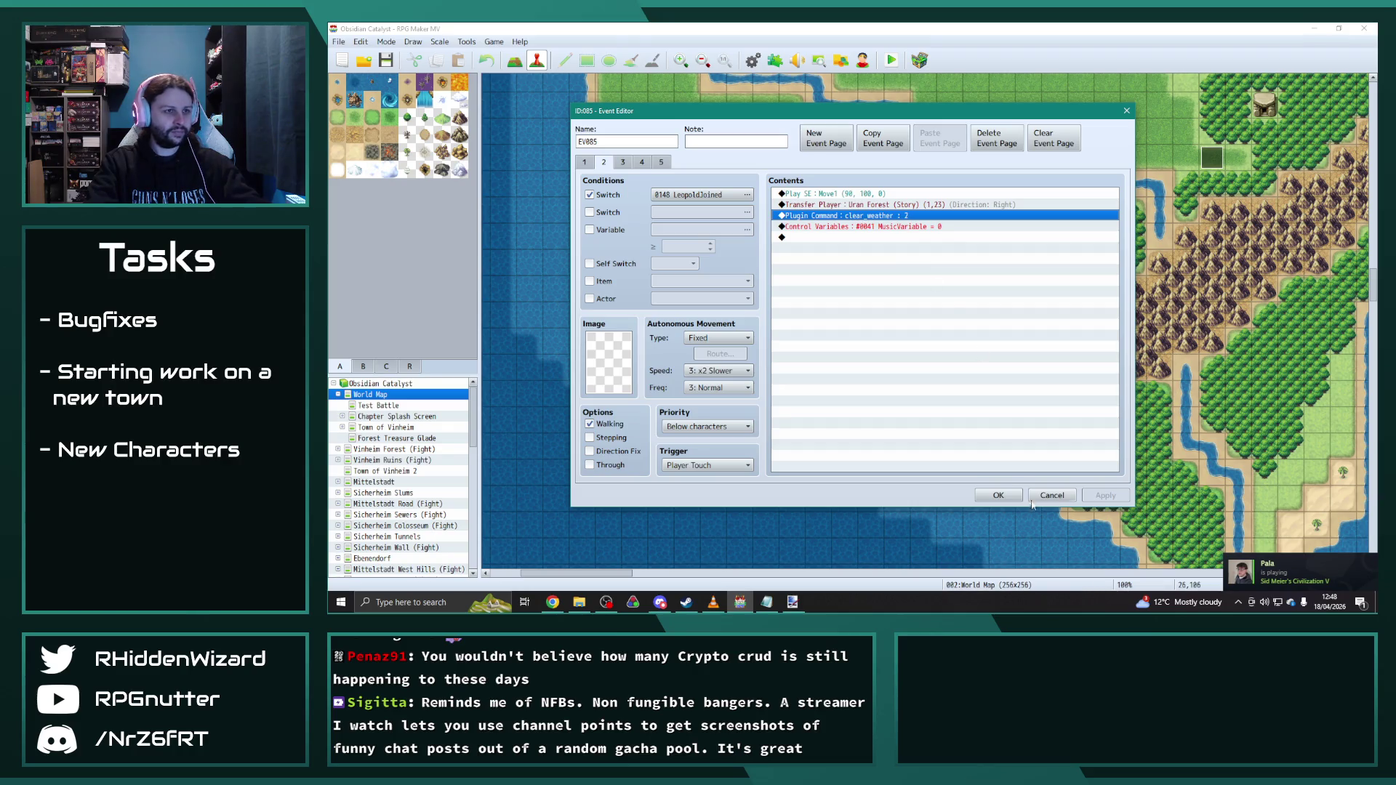
{"action": "key", "text": "Escape"}
{"action": "scroll", "coordinate": [892, 330], "scroll_direction": "up", "scroll_amount": 5}
{"action": "scroll", "coordinate": [893, 330], "scroll_direction": "up", "scroll_amount": 3}
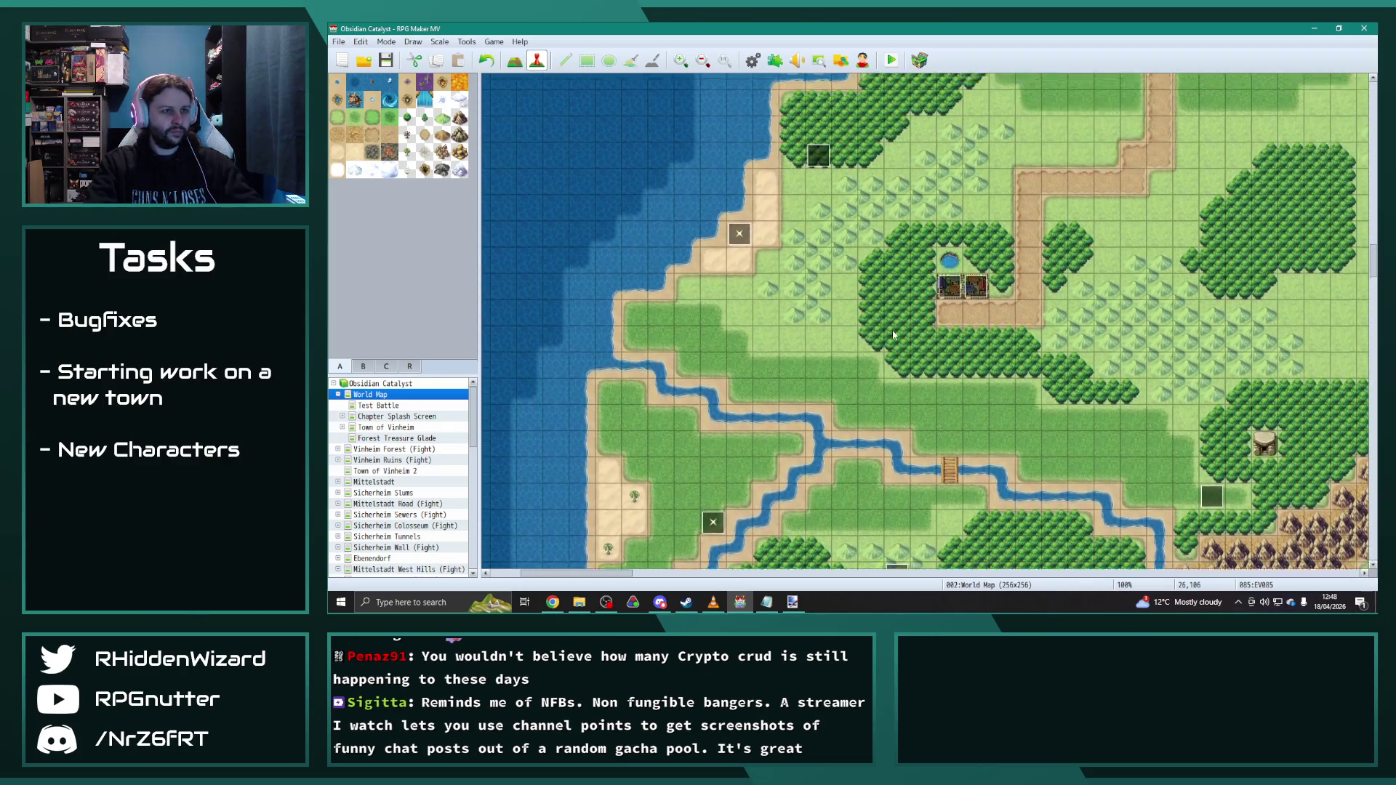
{"action": "scroll", "coordinate": [892, 330], "scroll_direction": "up", "scroll_amount": 2}
{"action": "double_click", "coordinate": [819, 235]}
Step: Page back through EV158 from its ninth page down to the sixth treasure-entry page
{"action": "left_click", "coordinate": [732, 164]}
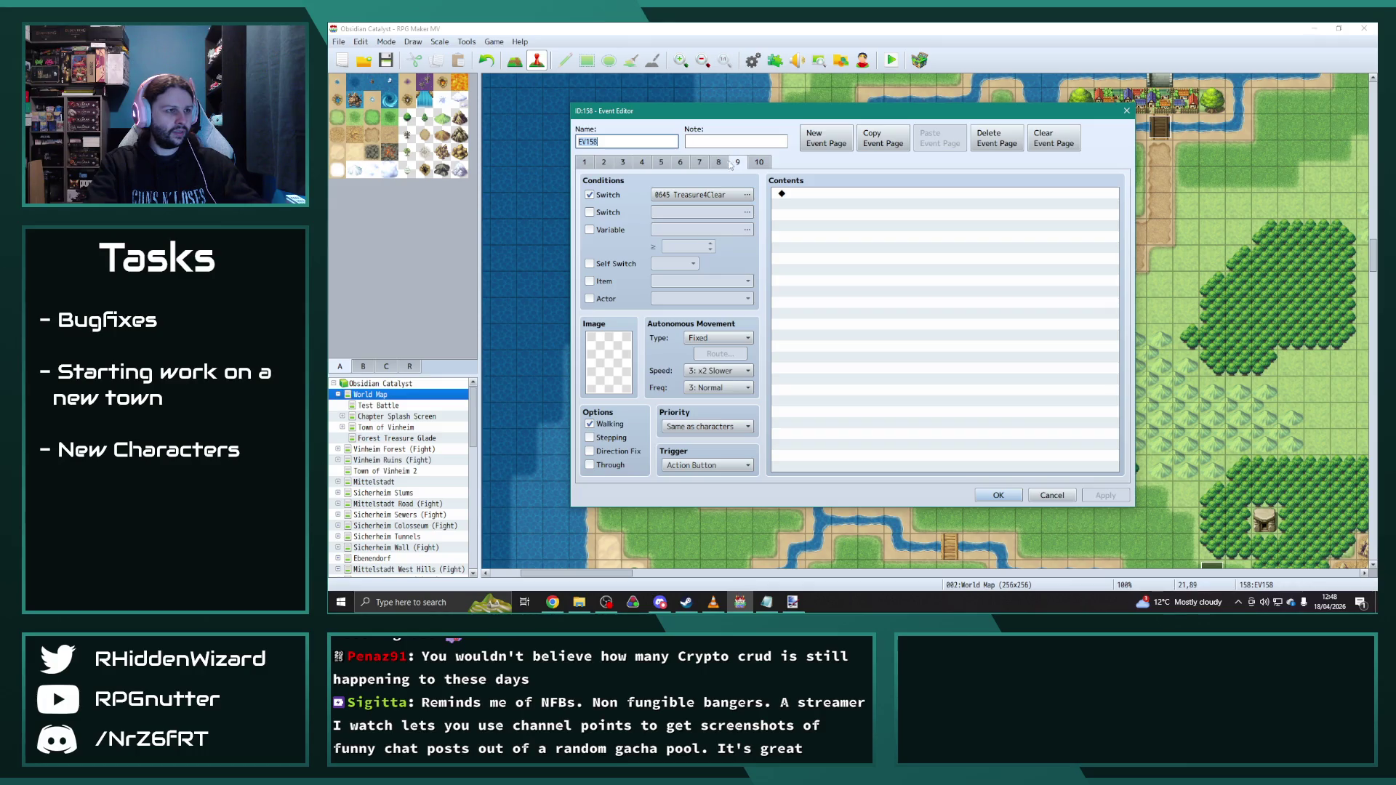
{"action": "left_click", "coordinate": [758, 163]}
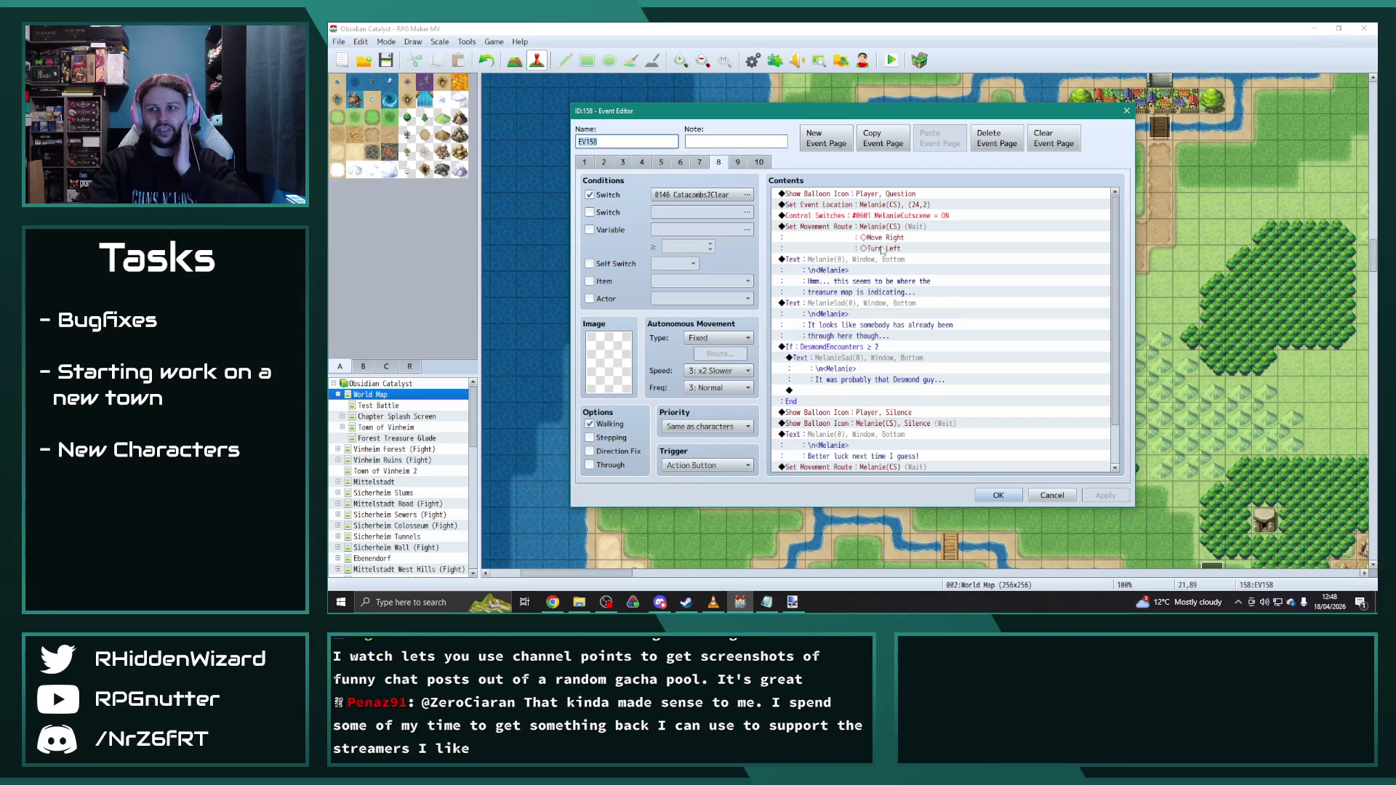
{"action": "left_click_drag", "start_coordinate": [1112, 270], "coordinate": [1119, 352]}
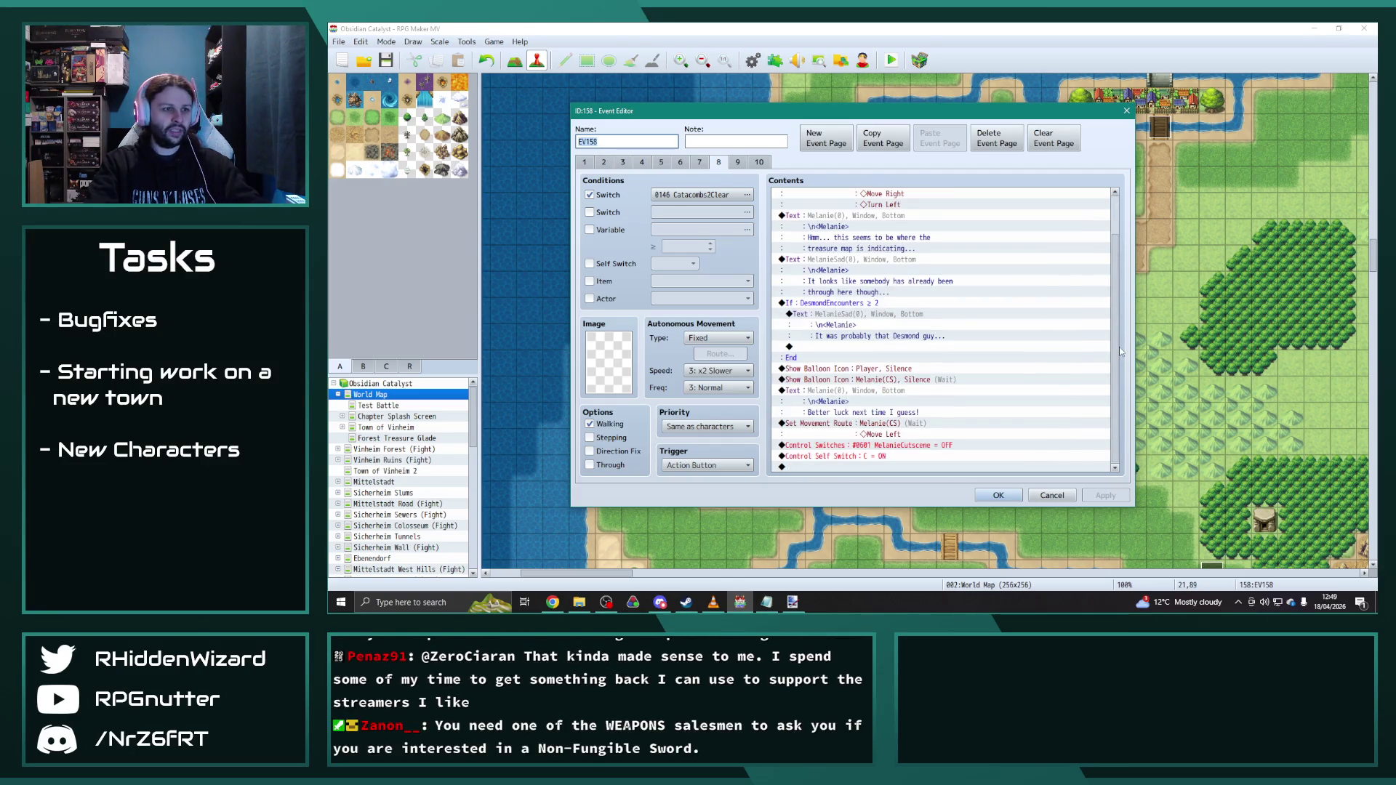
{"action": "left_click_drag", "start_coordinate": [1123, 284], "coordinate": [758, 162]}
{"action": "left_click", "coordinate": [700, 162]}
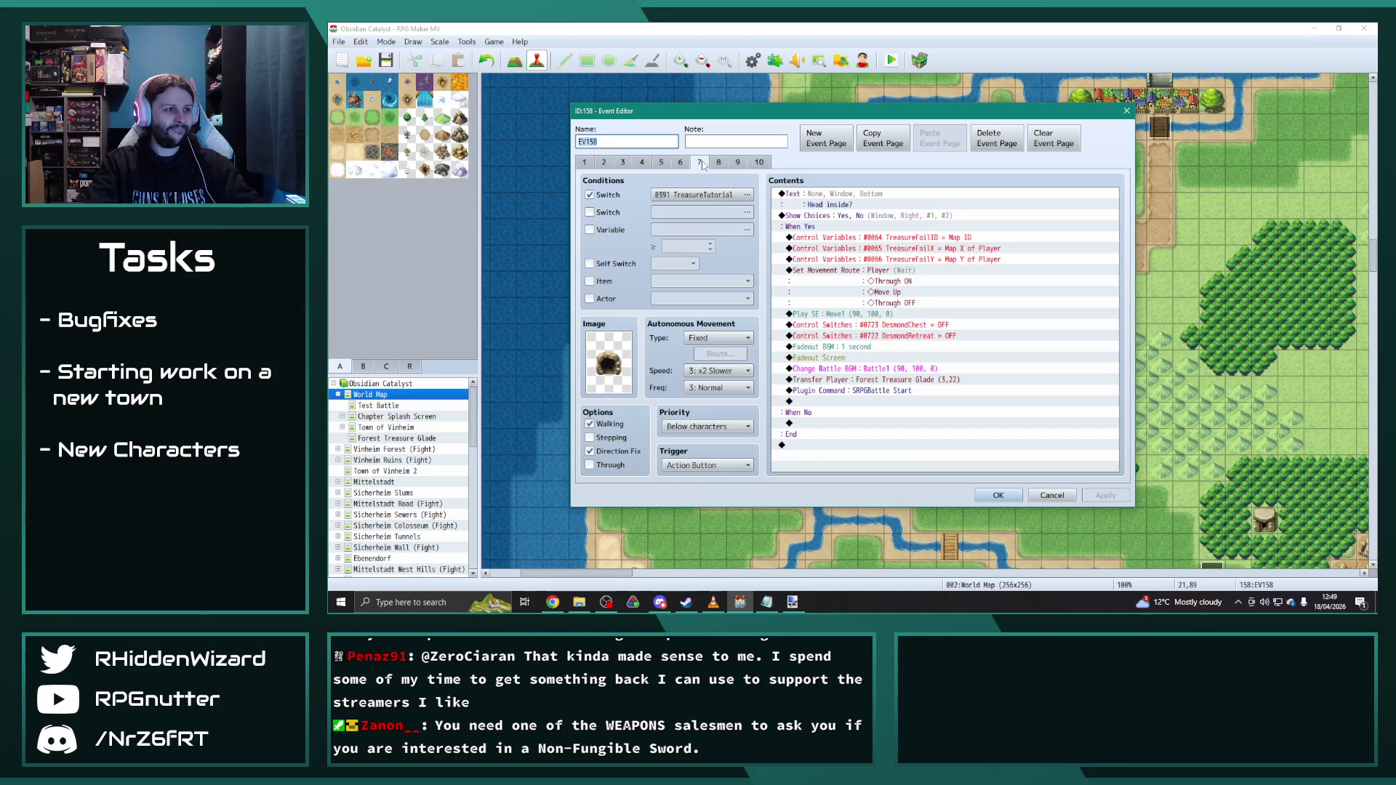
{"action": "left_click", "coordinate": [681, 162]}
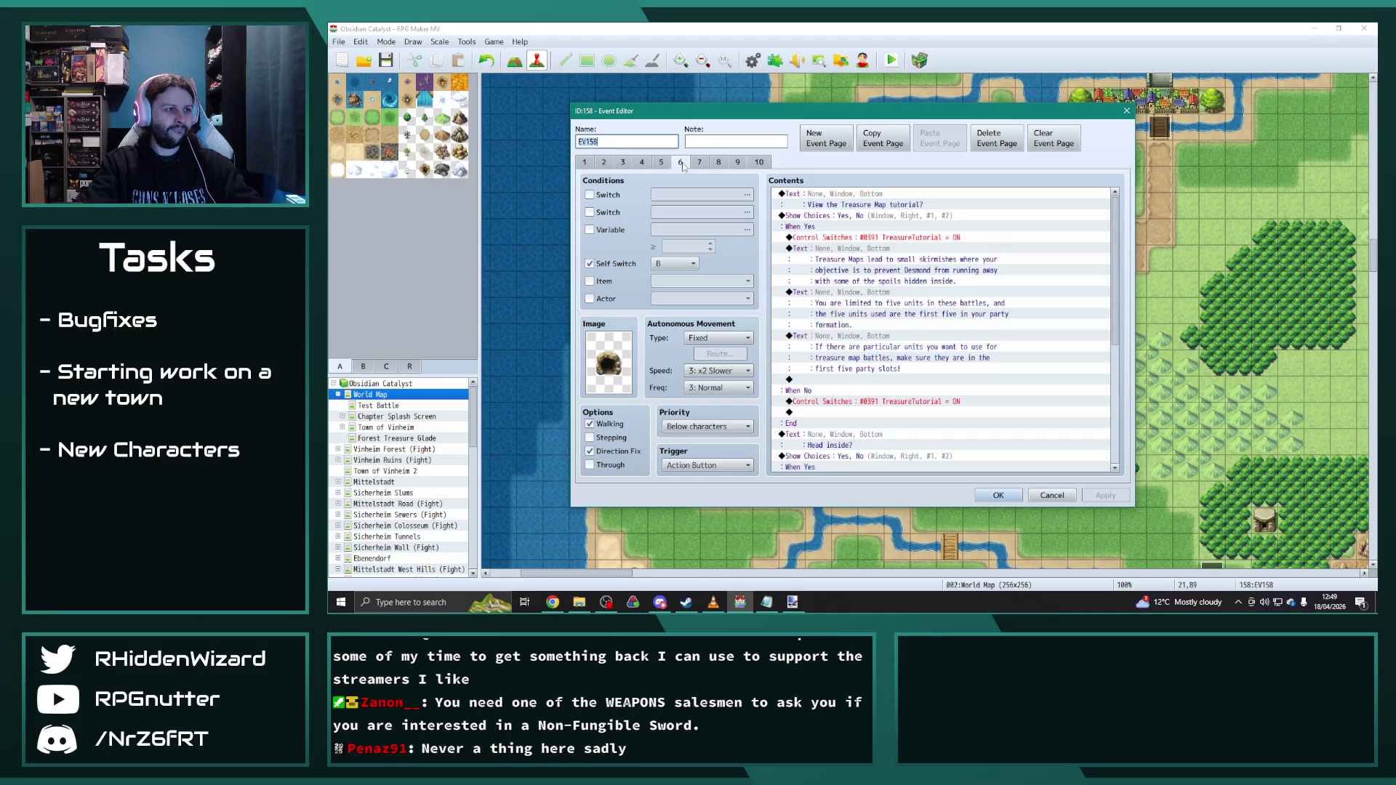
{"action": "scroll", "coordinate": [1104, 245], "scroll_direction": "down", "scroll_amount": 7}
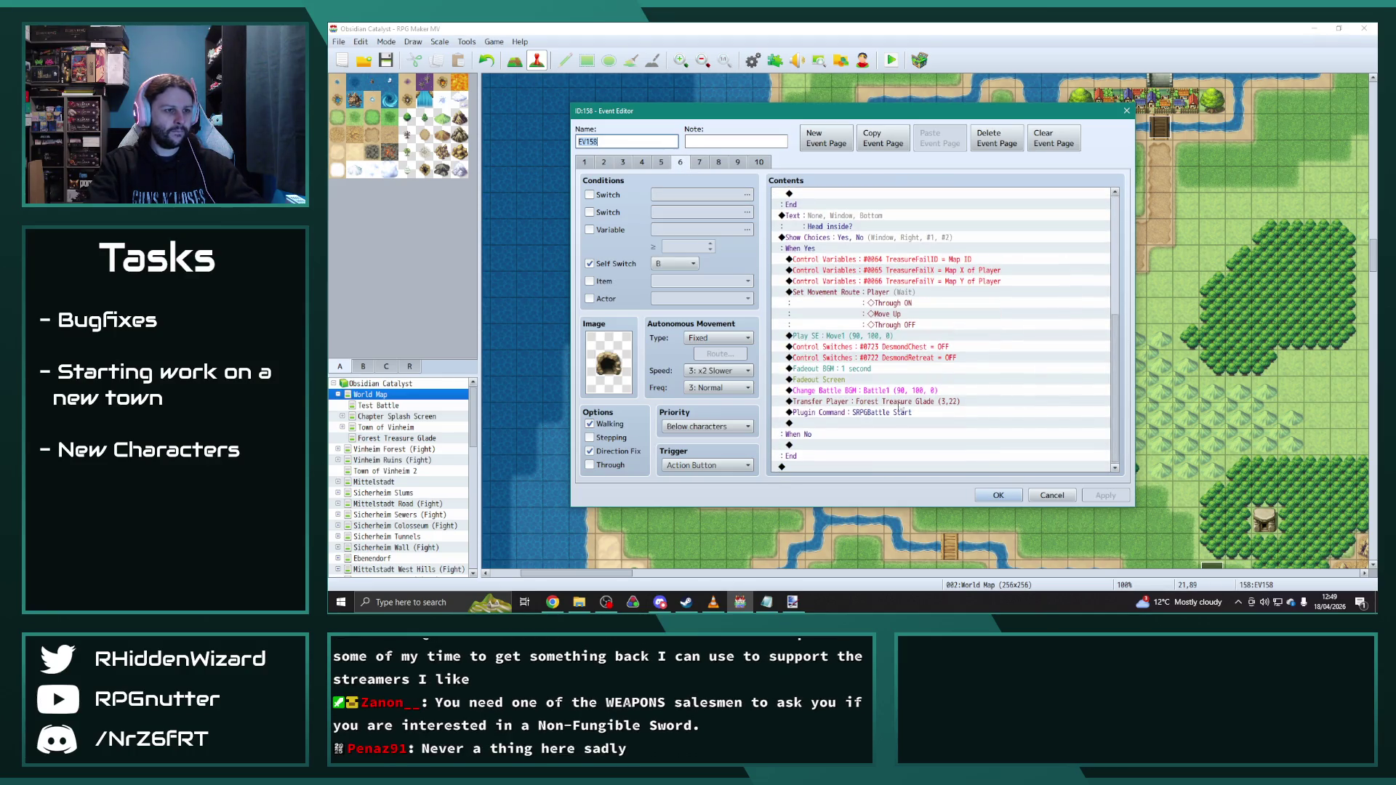
Step: Insert Plugin Command clear_weather 2 before Change Battle BGM on pages 6 and 7 and confirm
{"action": "left_click", "coordinate": [856, 370]}
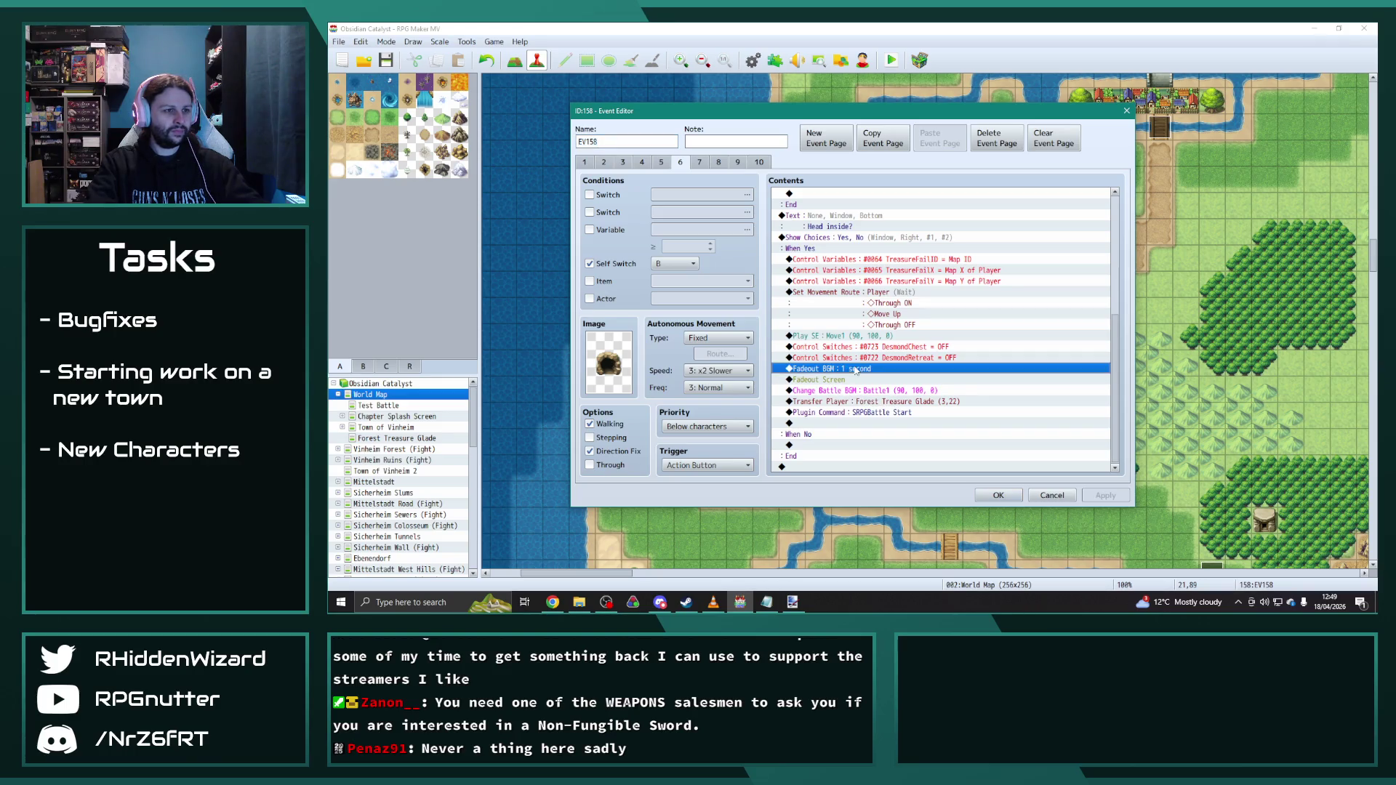
{"action": "left_click", "coordinate": [849, 392]}
{"action": "key", "text": "ctrl+v"}
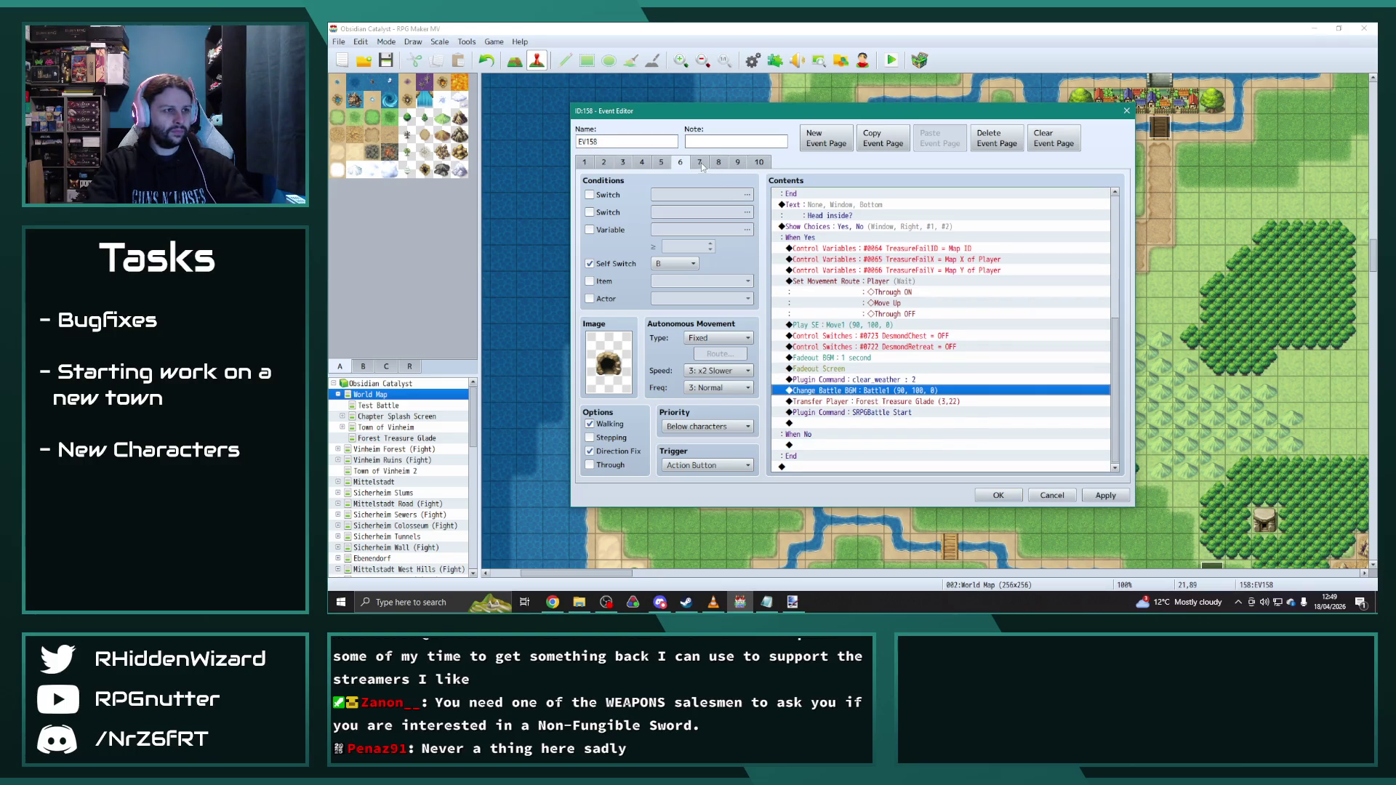
{"action": "left_click", "coordinate": [699, 161]}
{"action": "left_click", "coordinate": [857, 368]}
{"action": "key", "text": "ctrl+v"}
{"action": "left_click", "coordinate": [998, 497]}
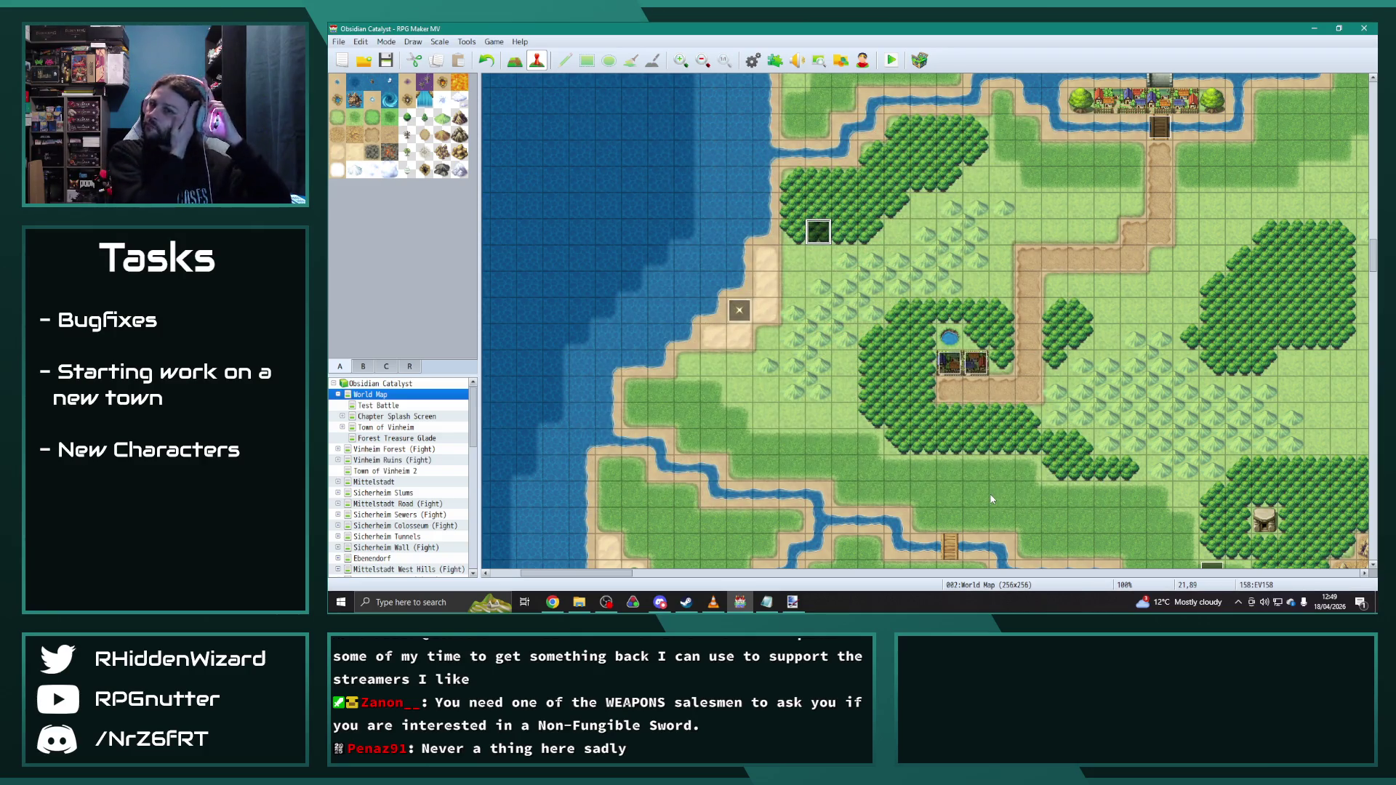
{"action": "scroll", "coordinate": [398, 458], "scroll_direction": "down", "scroll_amount": 1}
{"action": "scroll", "coordinate": [397, 458], "scroll_direction": "down", "scroll_amount": 1}
Step: Review Forest Treasure Glade's Post-Action event with Desmond's dialogue, then switch to Town of Vinheim
{"action": "left_click", "coordinate": [395, 415]}
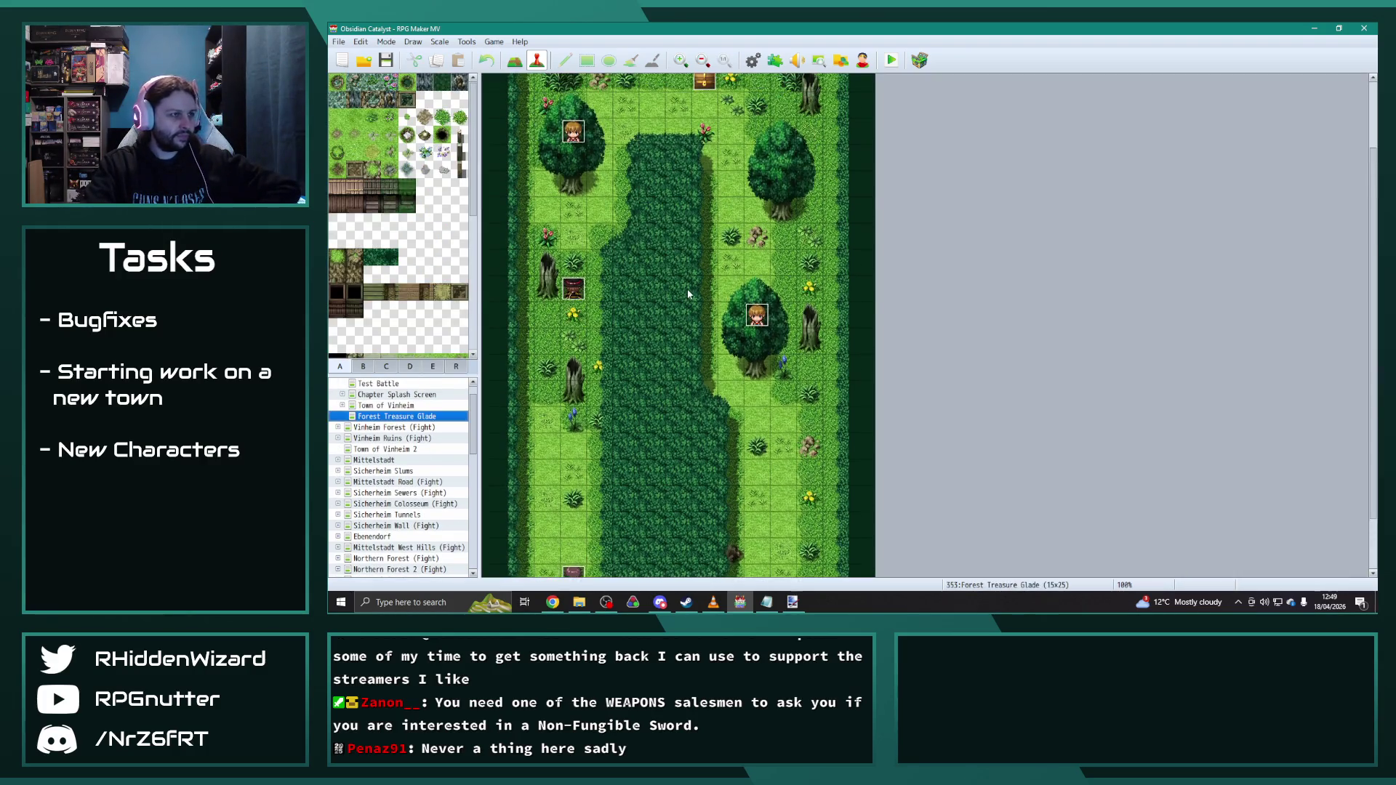
{"action": "scroll", "coordinate": [688, 290], "scroll_direction": "up", "scroll_amount": 2}
{"action": "double_click", "coordinate": [627, 87]}
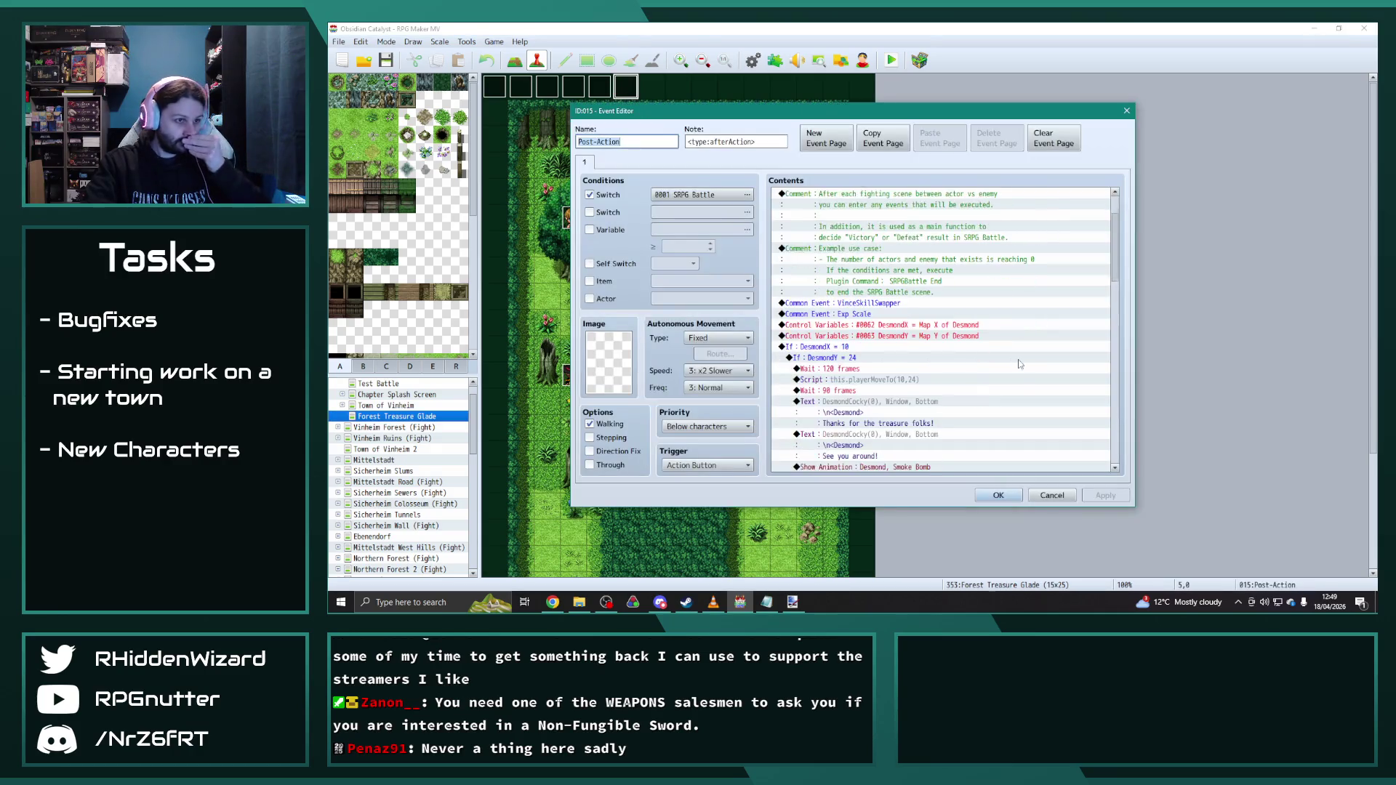
{"action": "scroll", "coordinate": [1016, 369], "scroll_direction": "down", "scroll_amount": 2}
{"action": "scroll", "coordinate": [1020, 377], "scroll_direction": "down", "scroll_amount": 6}
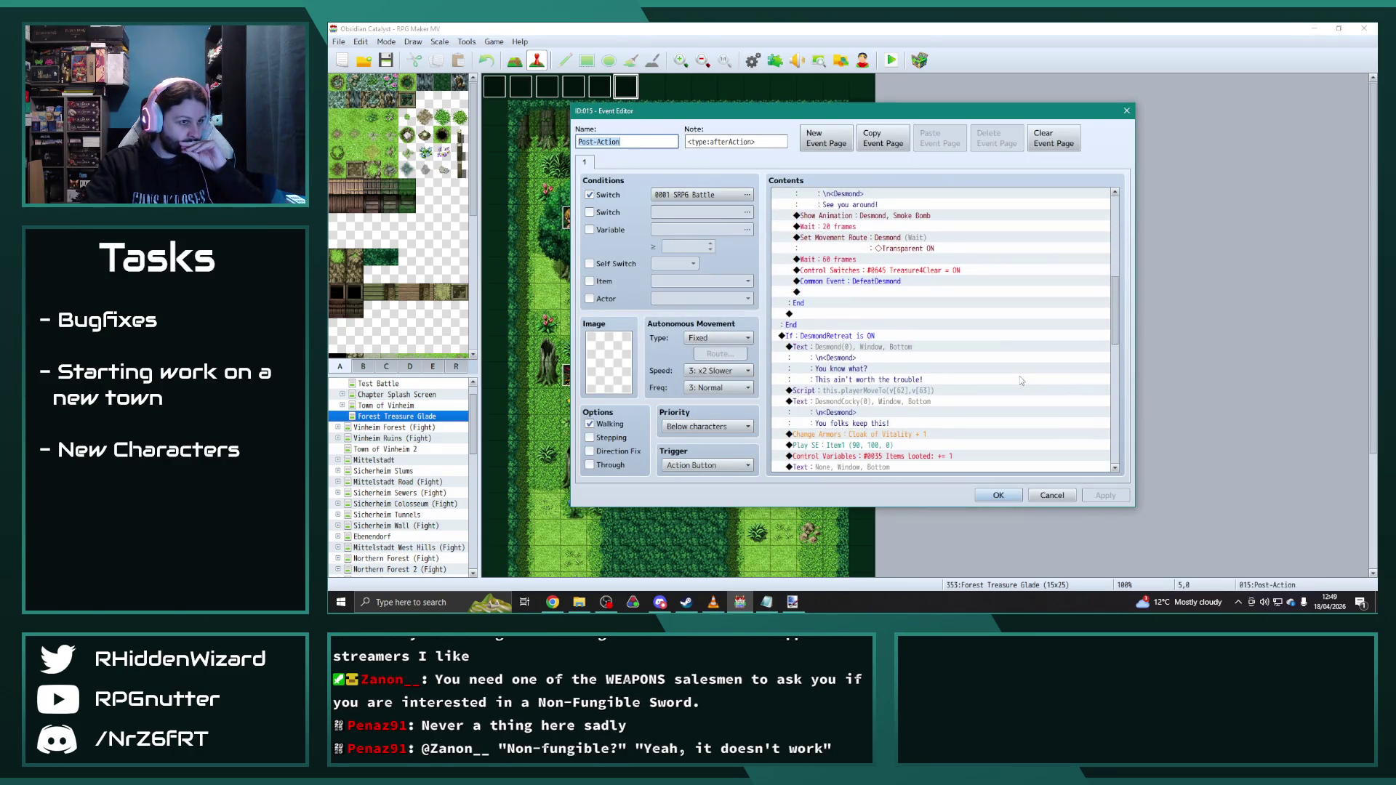
{"action": "scroll", "coordinate": [1020, 377], "scroll_direction": "down", "scroll_amount": 3}
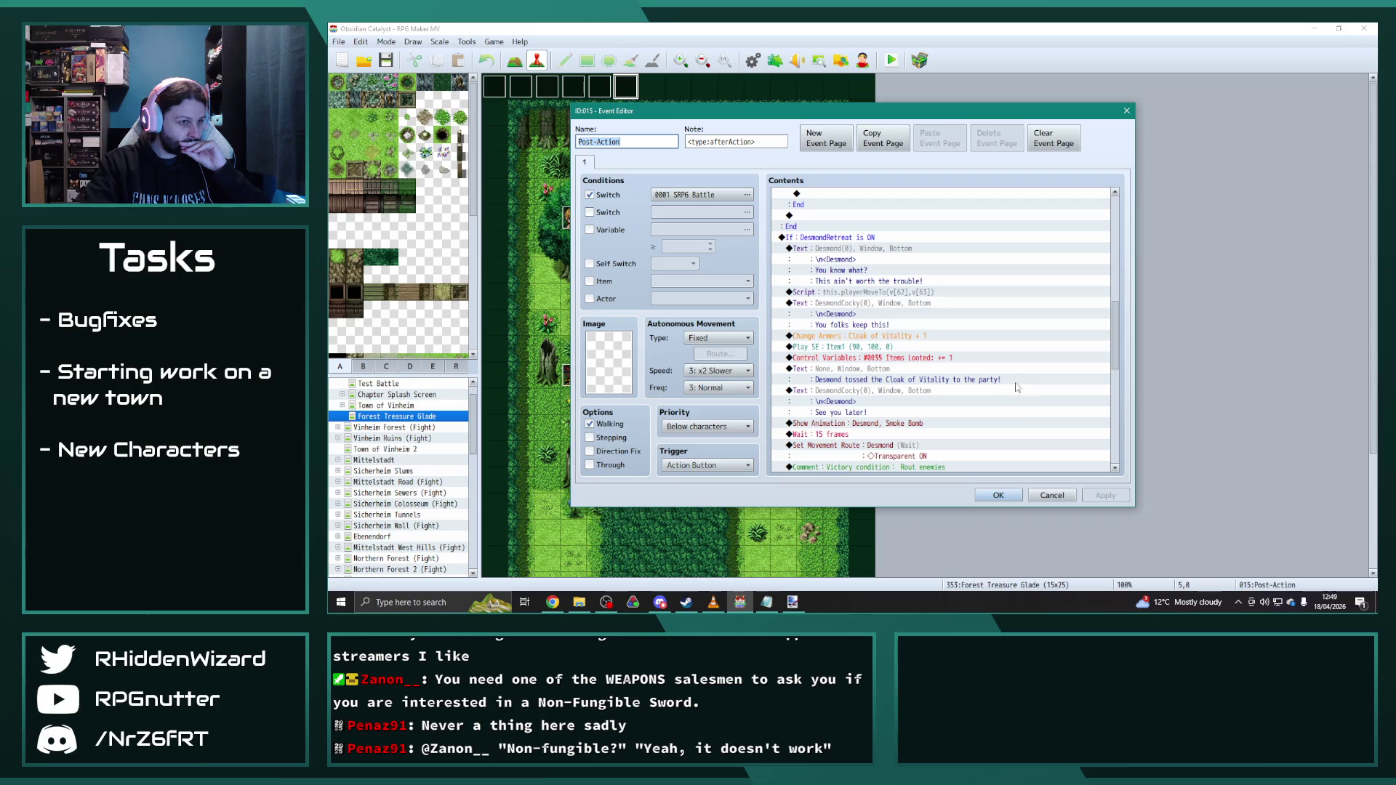
{"action": "scroll", "coordinate": [998, 488], "scroll_direction": "down", "scroll_amount": 1}
{"action": "left_click", "coordinate": [997, 494]}
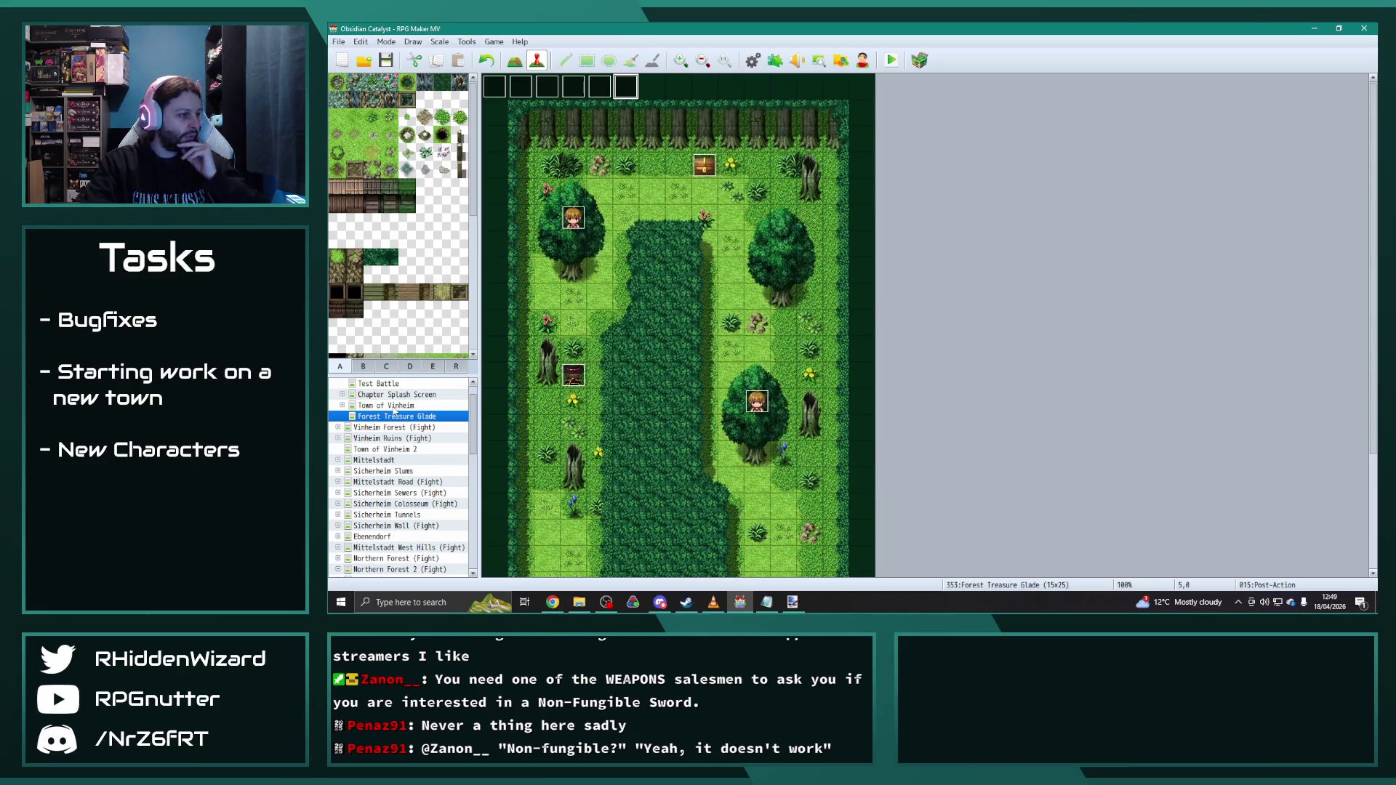
{"action": "left_click", "coordinate": [393, 405]}
{"action": "scroll", "coordinate": [887, 555], "scroll_direction": "down", "scroll_amount": 2}
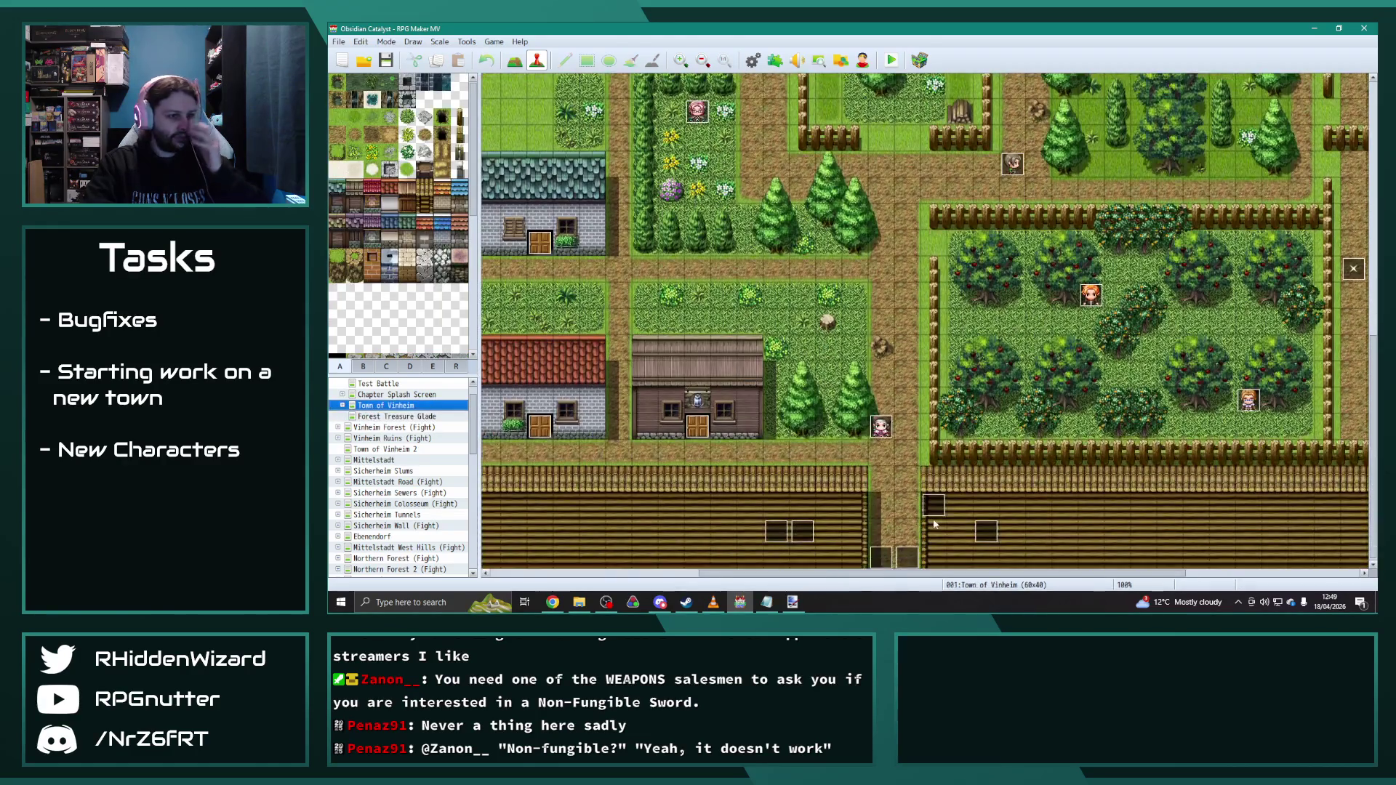
{"action": "scroll", "coordinate": [886, 554], "scroll_direction": "down", "scroll_amount": 3}
Step: Copy the cloudy-weather Plugin Command from Vinheim's EV022 page 4 and return to Forest Treasure Glade
{"action": "double_click", "coordinate": [887, 554]}
{"action": "left_click", "coordinate": [603, 163]}
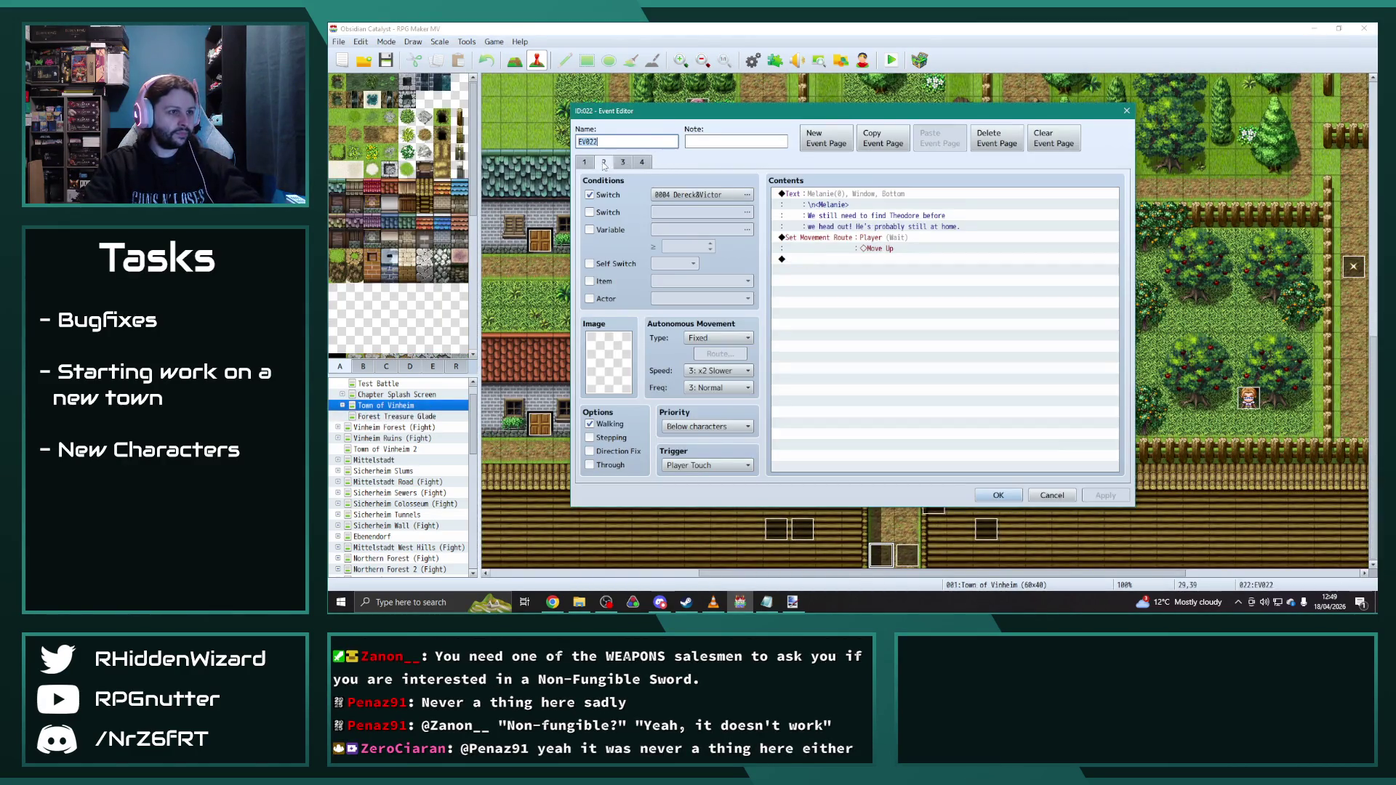
{"action": "left_click", "coordinate": [641, 162]}
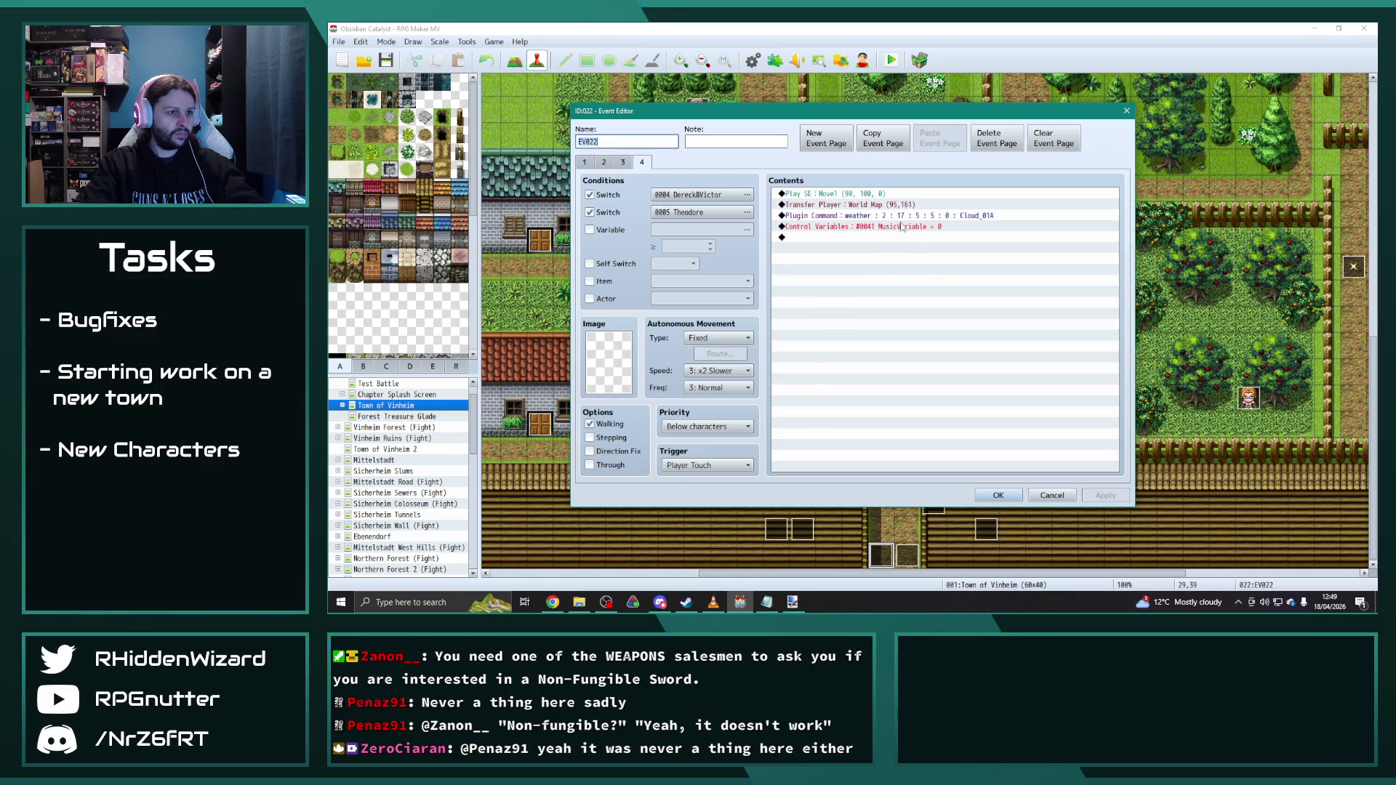
{"action": "left_click", "coordinate": [876, 218]}
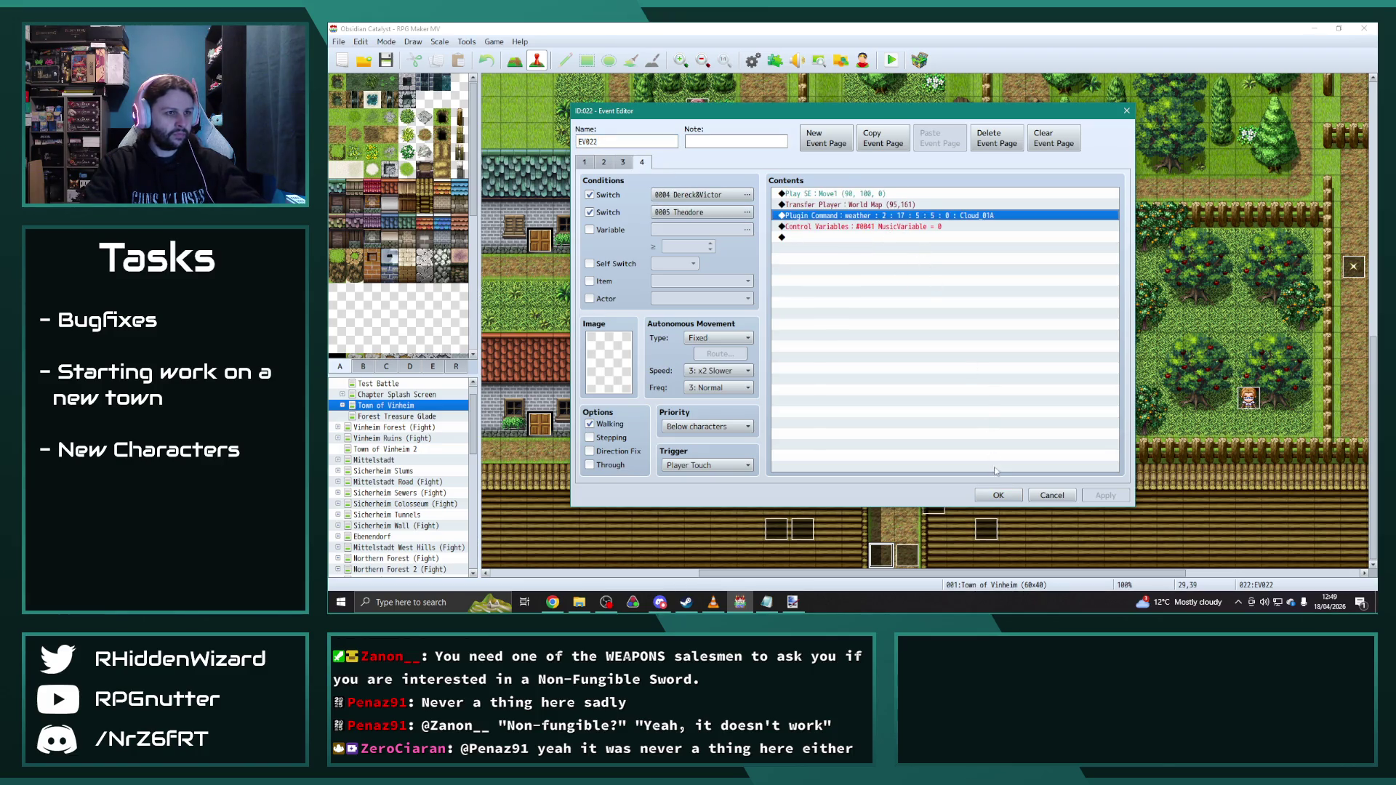
{"action": "left_click", "coordinate": [997, 495]}
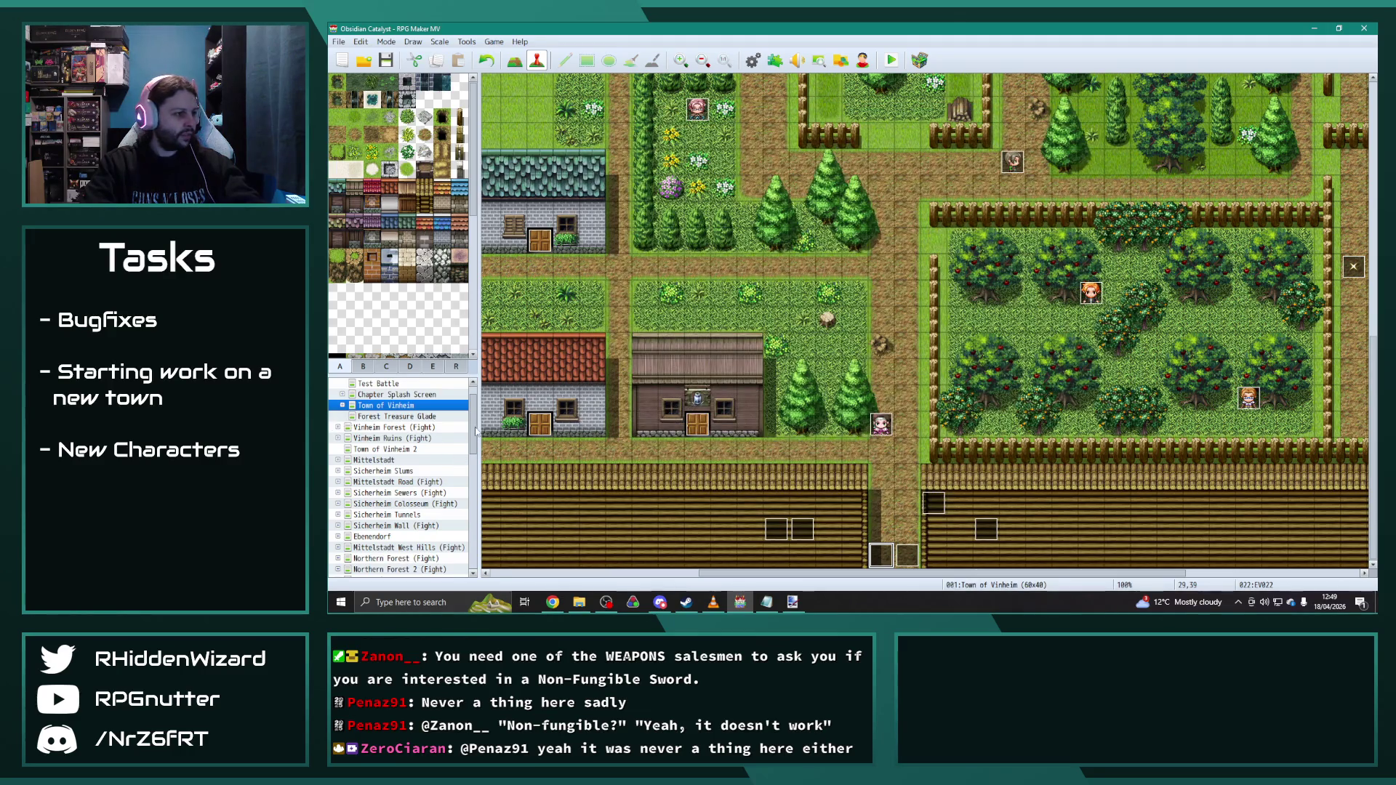
{"action": "key", "text": "Down"}
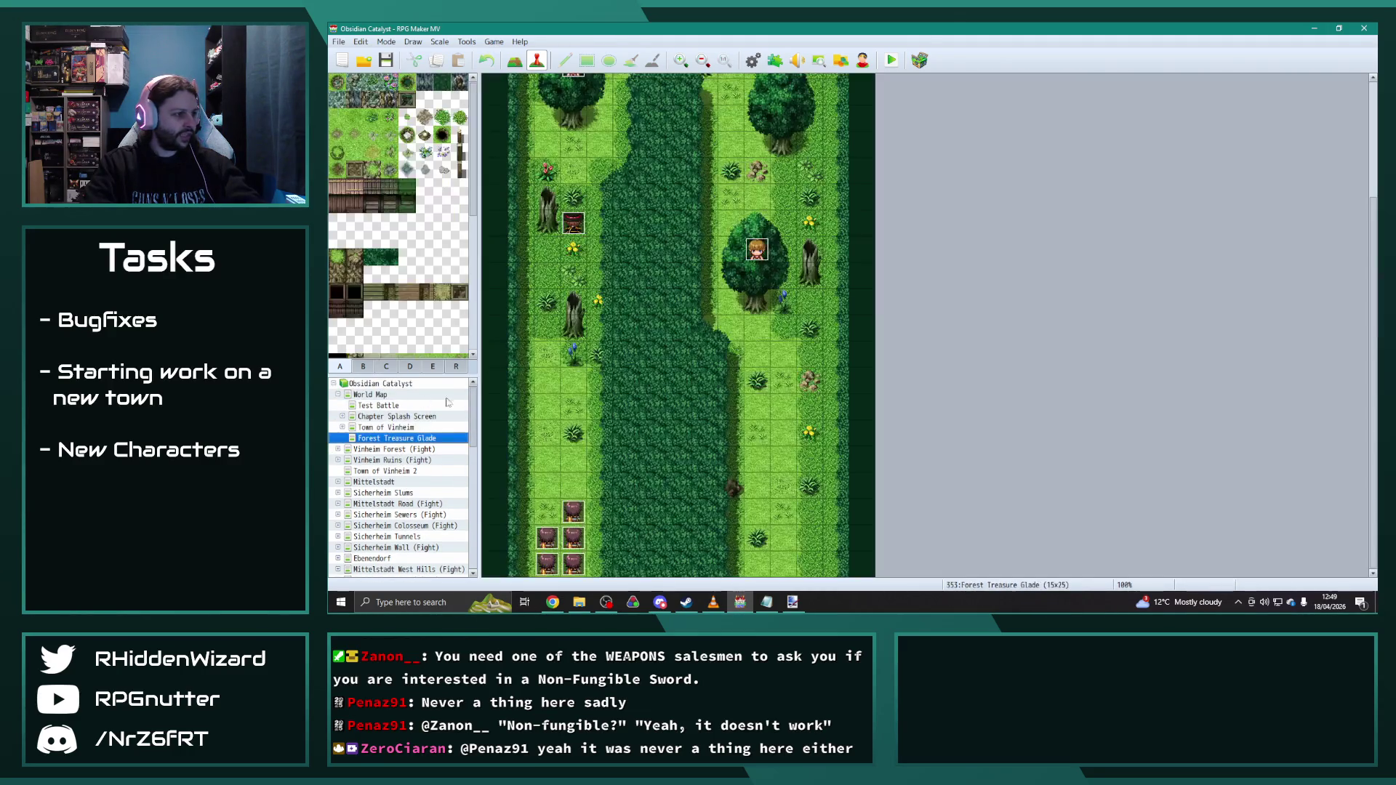
{"action": "scroll", "coordinate": [772, 212], "scroll_direction": "up", "scroll_amount": 5}
Step: Paste the cloudy-weather command after Common Event DefeatDesmond and after Transfer Player in Post-Action
{"action": "double_click", "coordinate": [627, 87]}
{"action": "scroll", "coordinate": [965, 373], "scroll_direction": "down", "scroll_amount": 2}
{"action": "scroll", "coordinate": [965, 373], "scroll_direction": "down", "scroll_amount": 2}
{"action": "scroll", "coordinate": [966, 374], "scroll_direction": "down", "scroll_amount": 2}
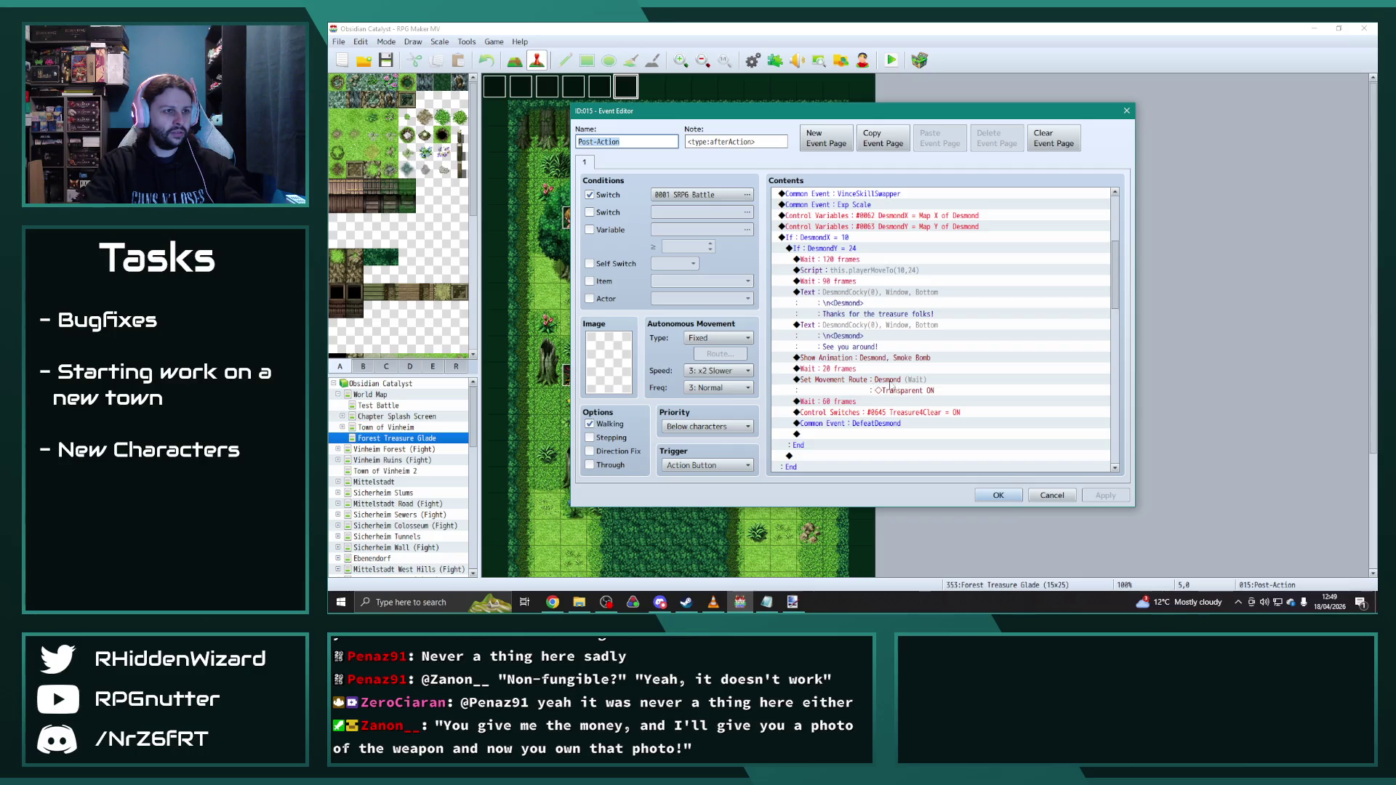
{"action": "scroll", "coordinate": [871, 403], "scroll_direction": "down", "scroll_amount": 1}
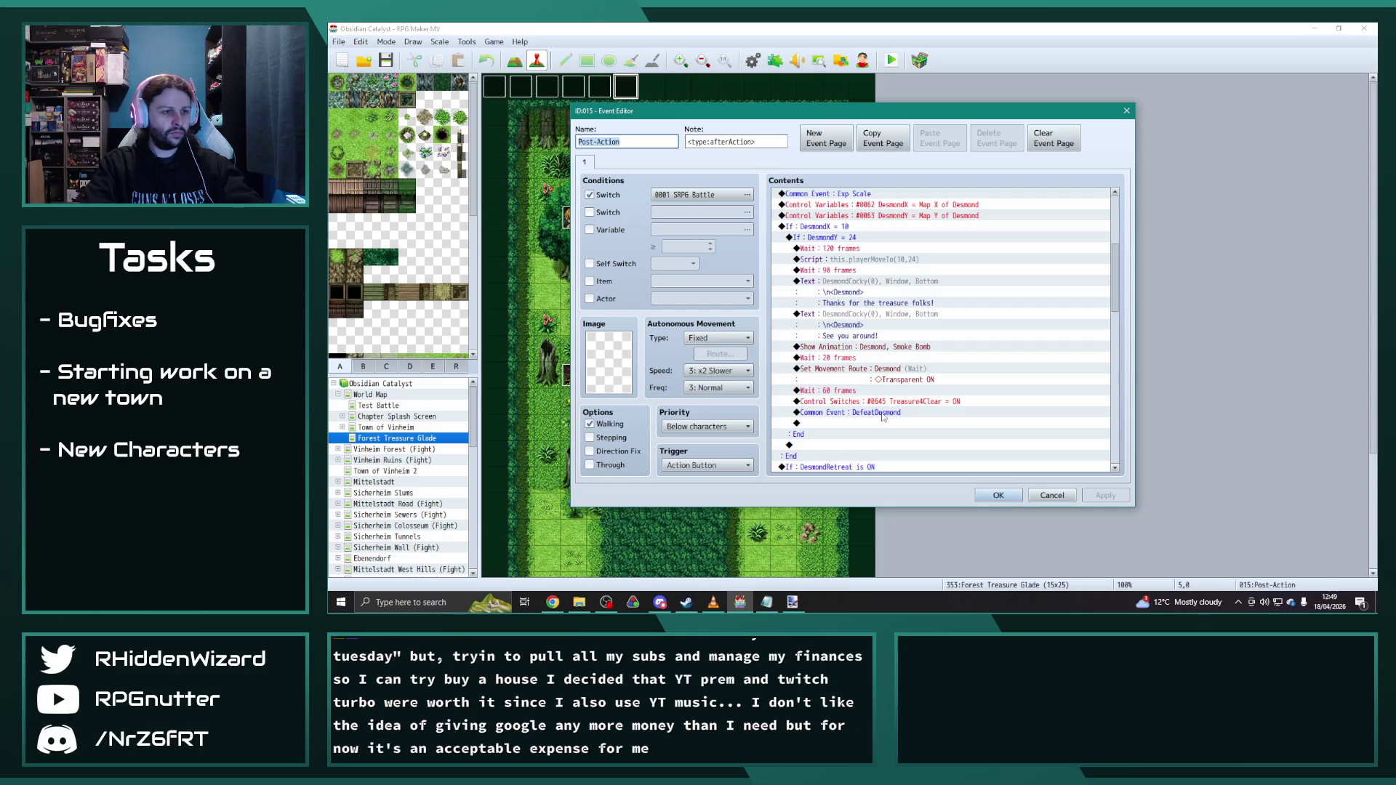
{"action": "left_click", "coordinate": [869, 425]}
{"action": "key", "text": "ctrl+v"}
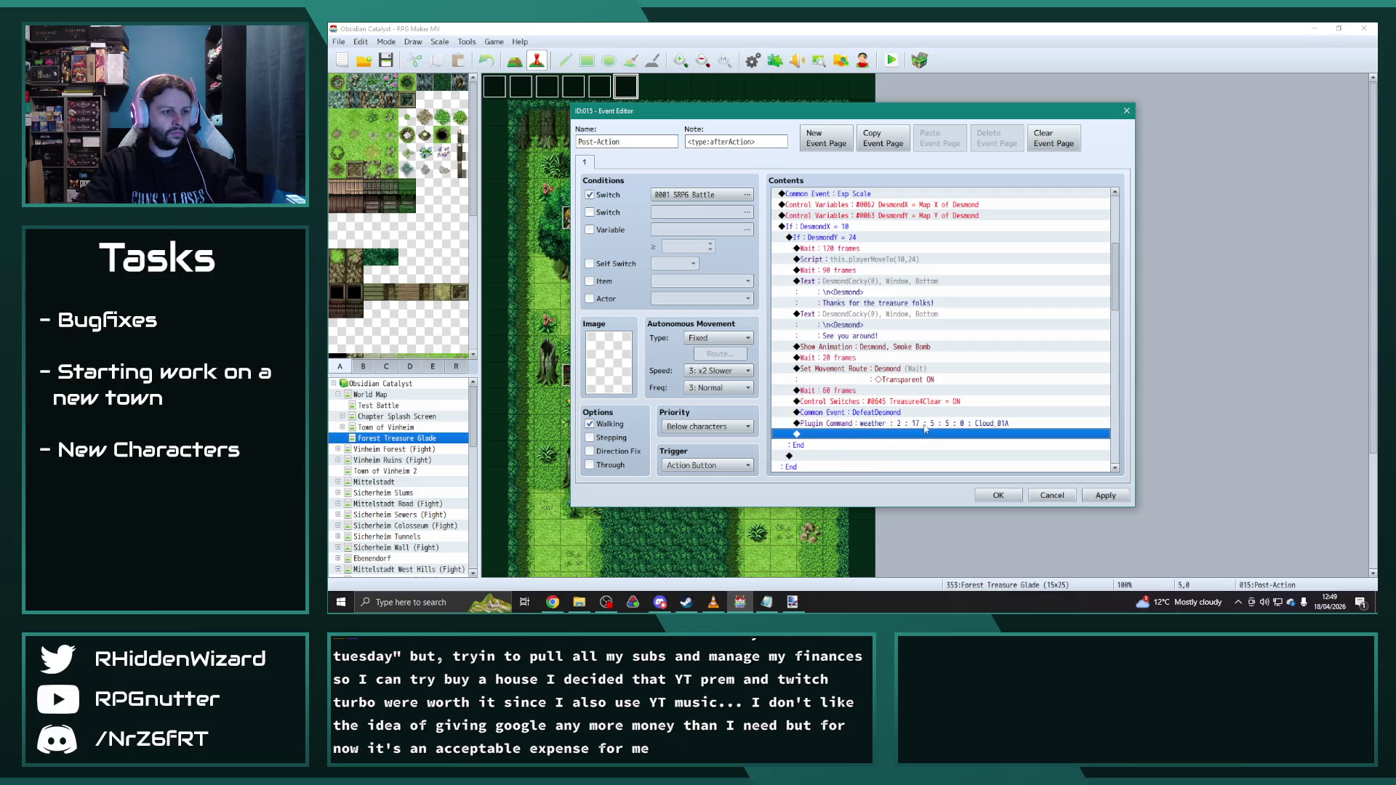
{"action": "scroll", "coordinate": [920, 410], "scroll_direction": "down", "scroll_amount": 7}
{"action": "scroll", "coordinate": [920, 410], "scroll_direction": "down", "scroll_amount": 2}
{"action": "scroll", "coordinate": [919, 410], "scroll_direction": "down", "scroll_amount": 1}
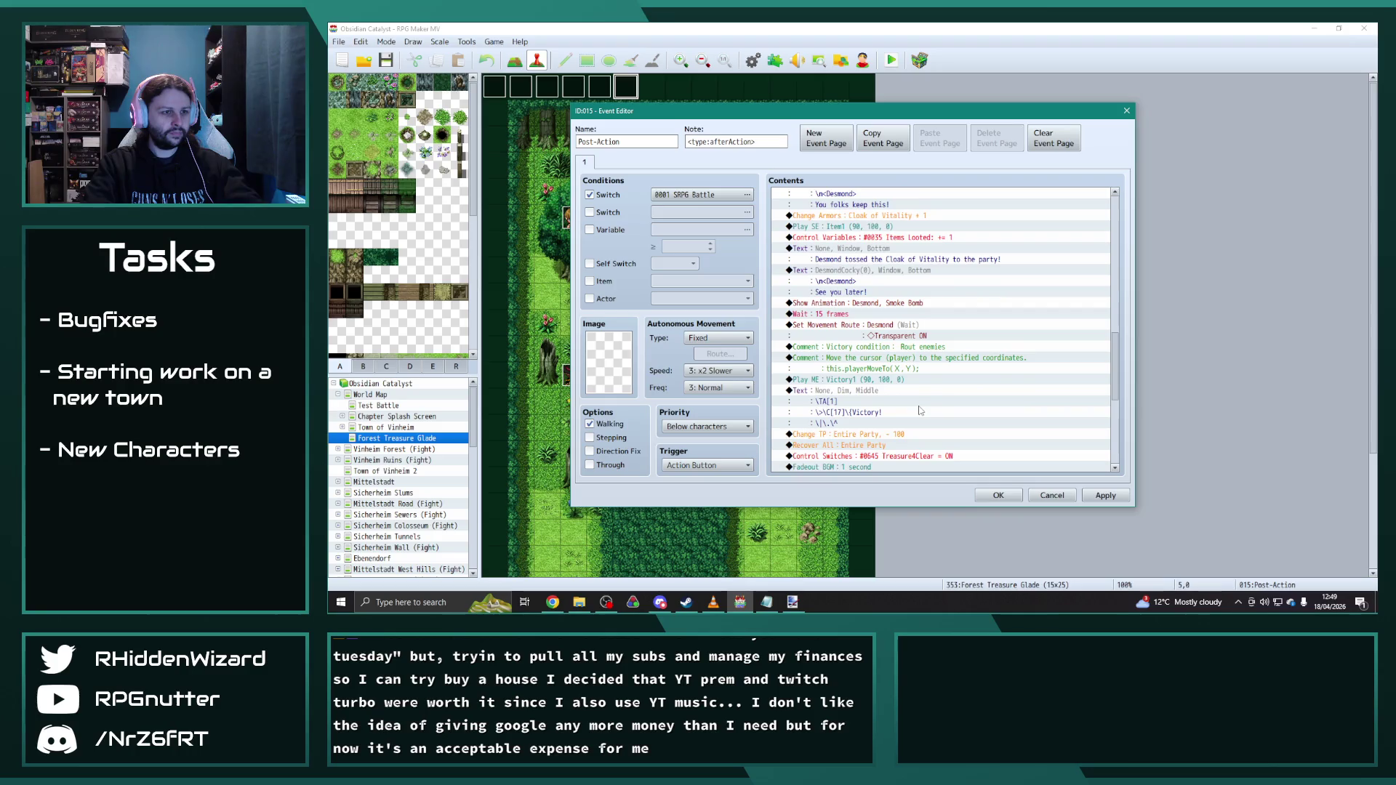
{"action": "scroll", "coordinate": [920, 411], "scroll_direction": "down", "scroll_amount": 2}
{"action": "scroll", "coordinate": [919, 410], "scroll_direction": "down", "scroll_amount": 2}
{"action": "scroll", "coordinate": [918, 412], "scroll_direction": "down", "scroll_amount": 1}
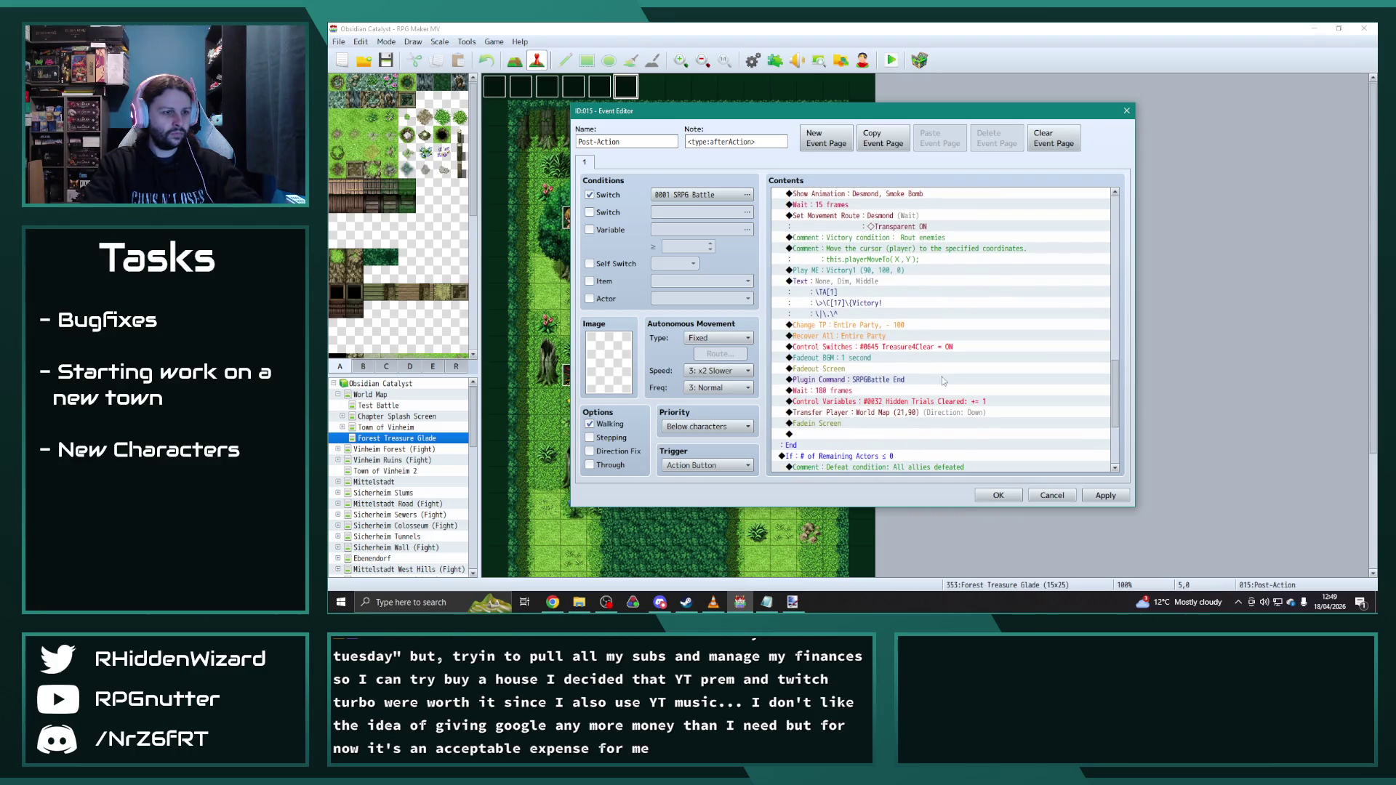
{"action": "left_click", "coordinate": [884, 415]}
{"action": "key", "text": "ctrl+v"}
{"action": "left_click", "coordinate": [1095, 494]}
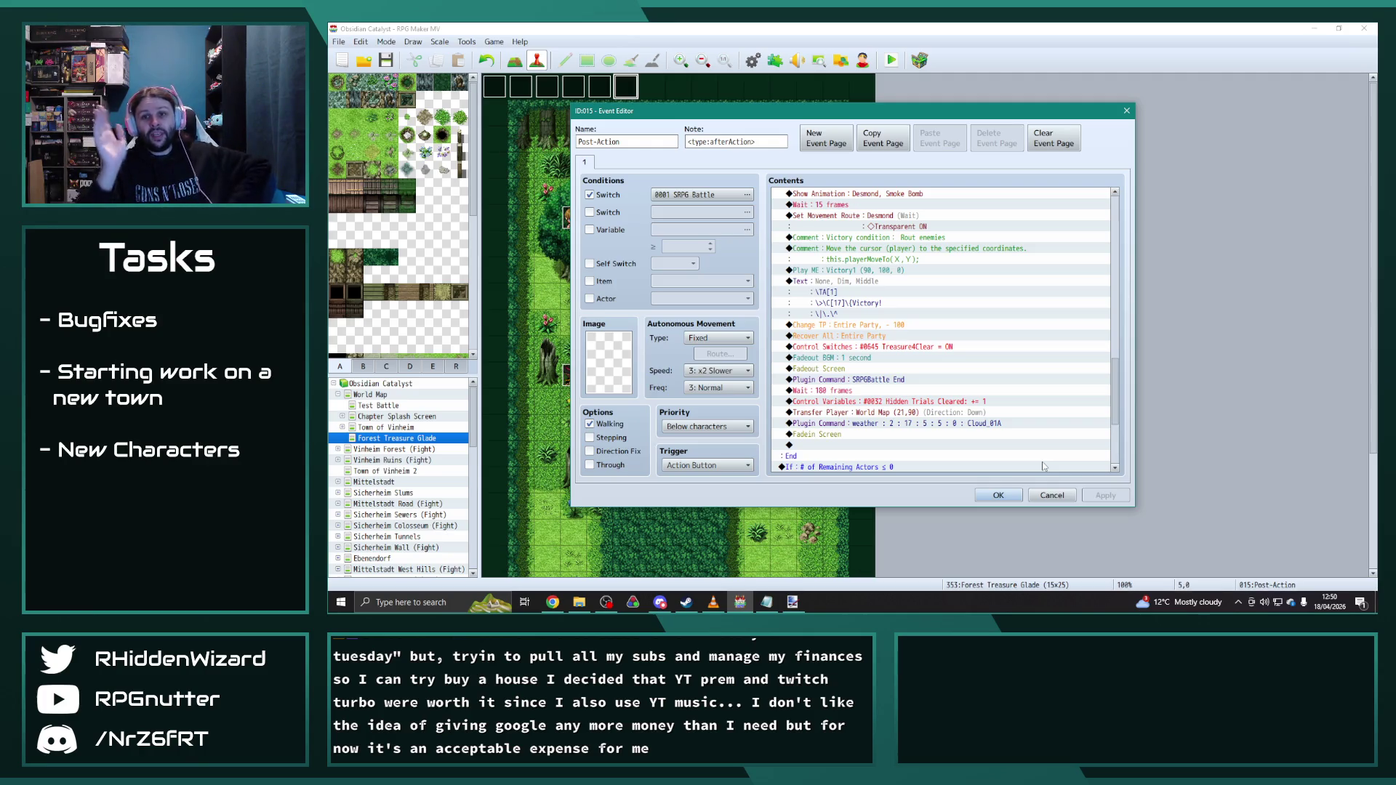
{"action": "left_click", "coordinate": [998, 494]}
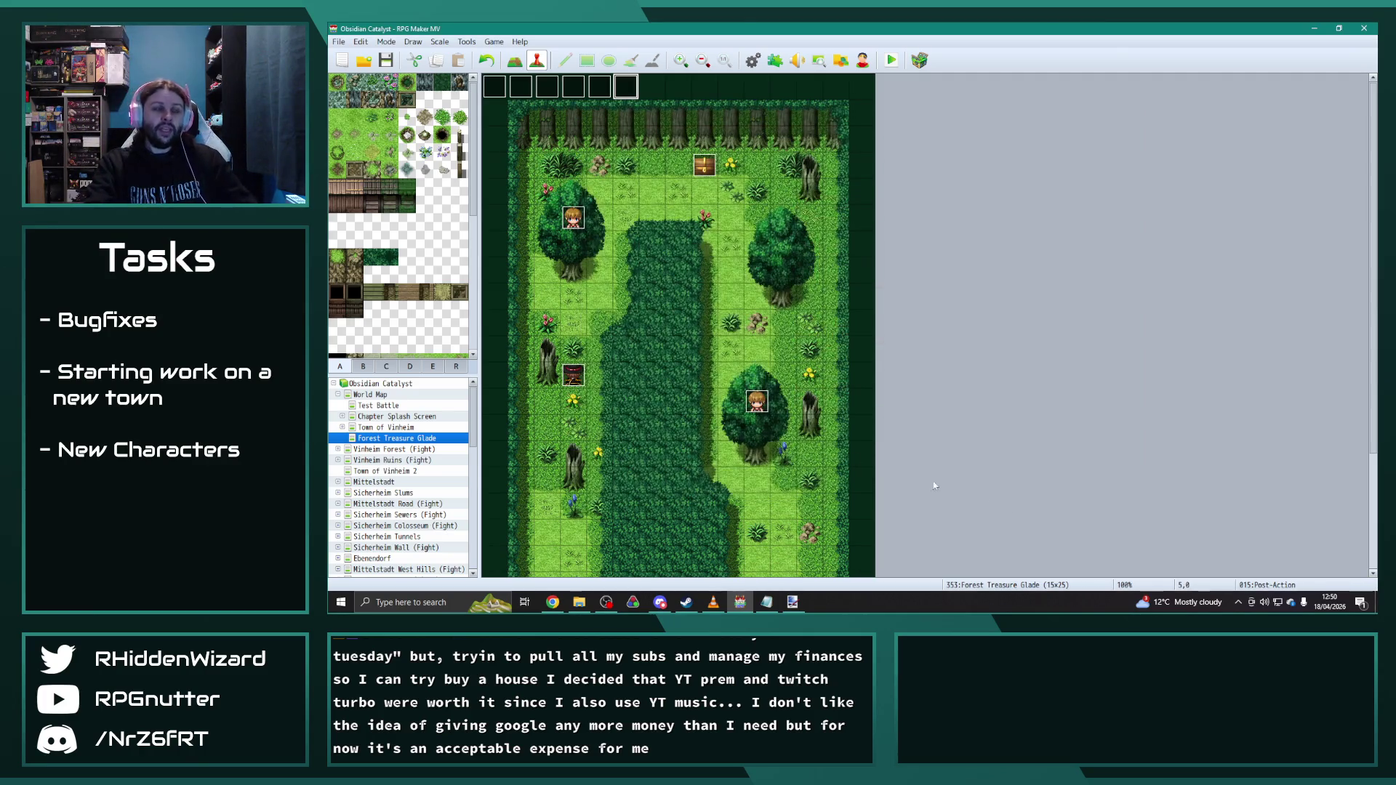
{"action": "left_click", "coordinate": [386, 60]}
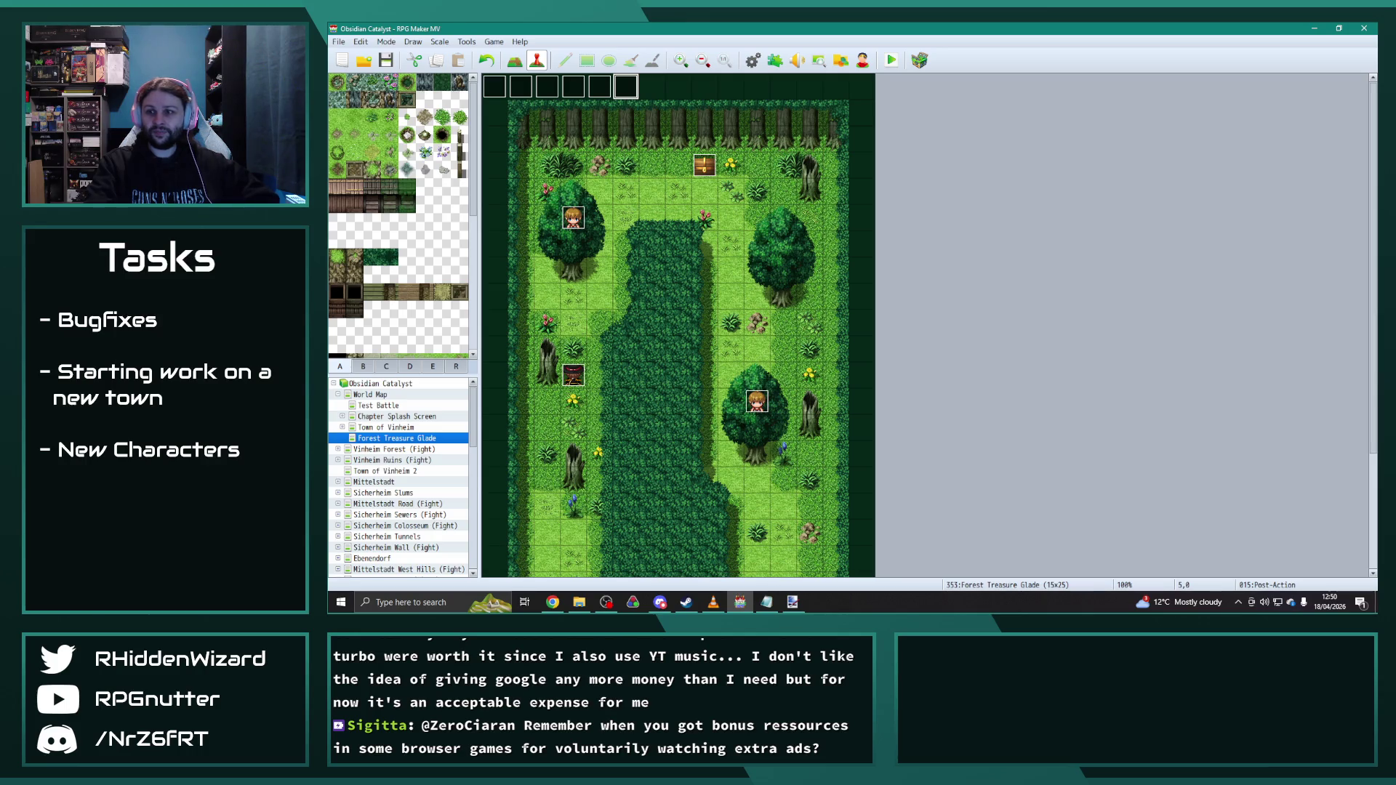
{"action": "key", "text": "alt+Tab"}
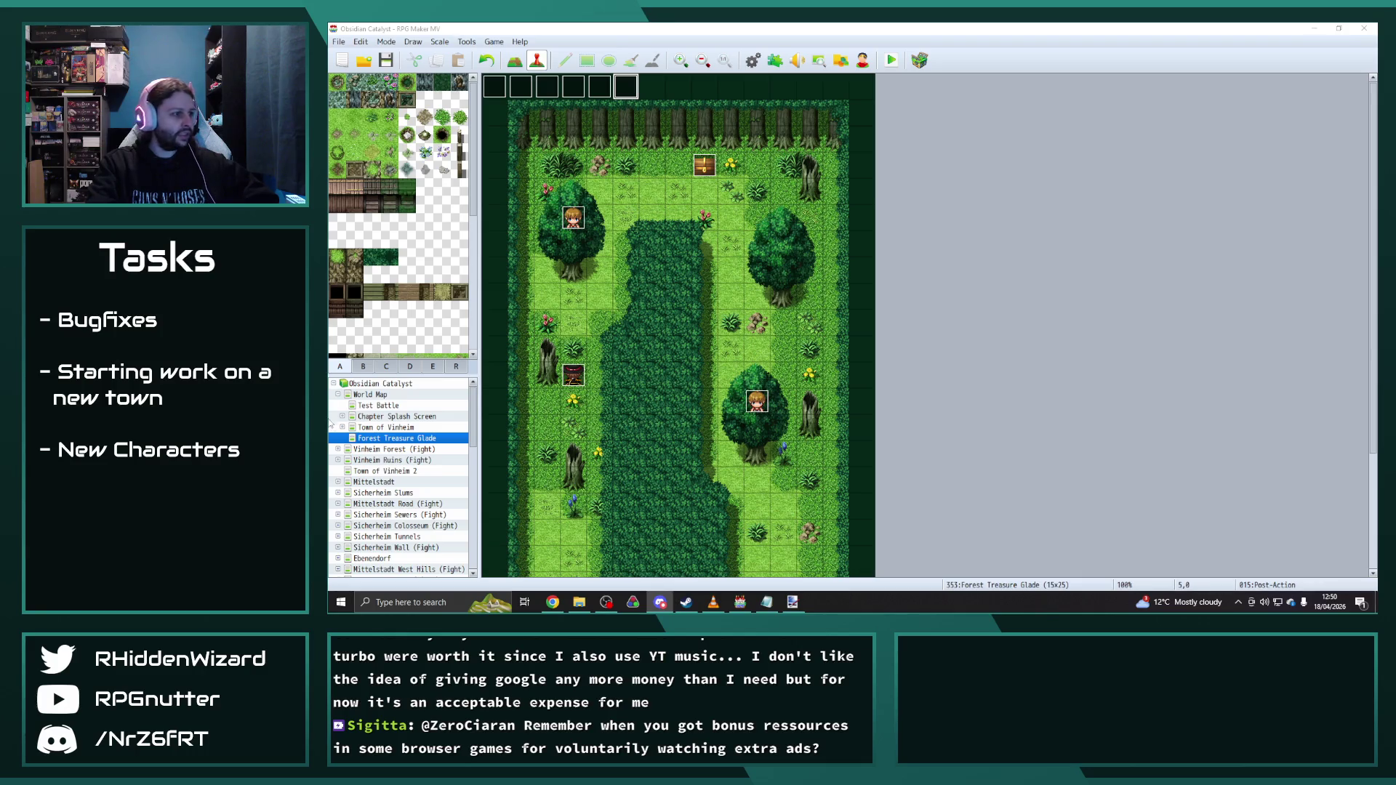
{"action": "scroll", "coordinate": [360, 458], "scroll_direction": "down", "scroll_amount": 2}
{"action": "scroll", "coordinate": [394, 500], "scroll_direction": "down", "scroll_amount": 2}
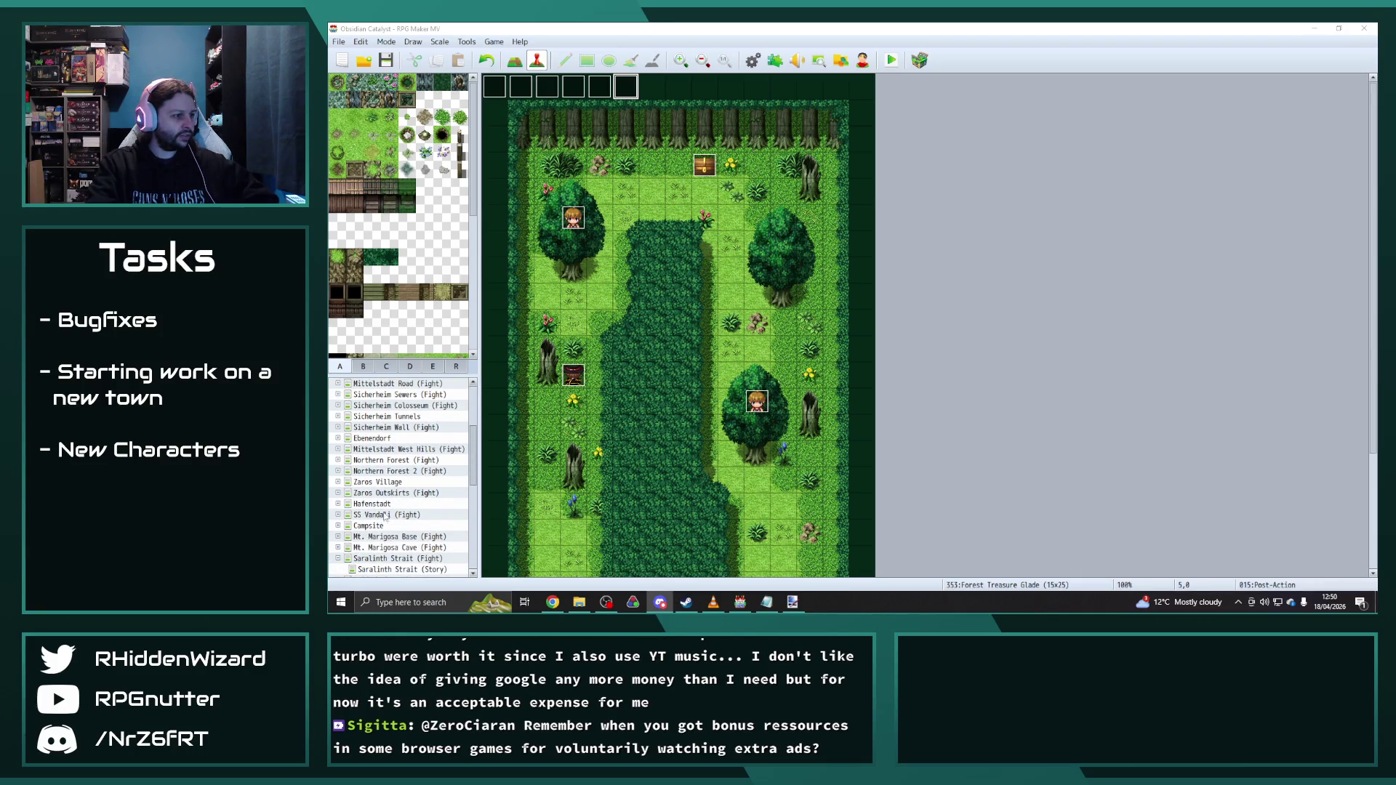
{"action": "scroll", "coordinate": [382, 516], "scroll_direction": "down", "scroll_amount": 2}
Step: Navigate through Horstvar to The Shaded Woods interior and bring up villager event EV009
{"action": "left_click", "coordinate": [343, 493]}
{"action": "left_click", "coordinate": [391, 526]}
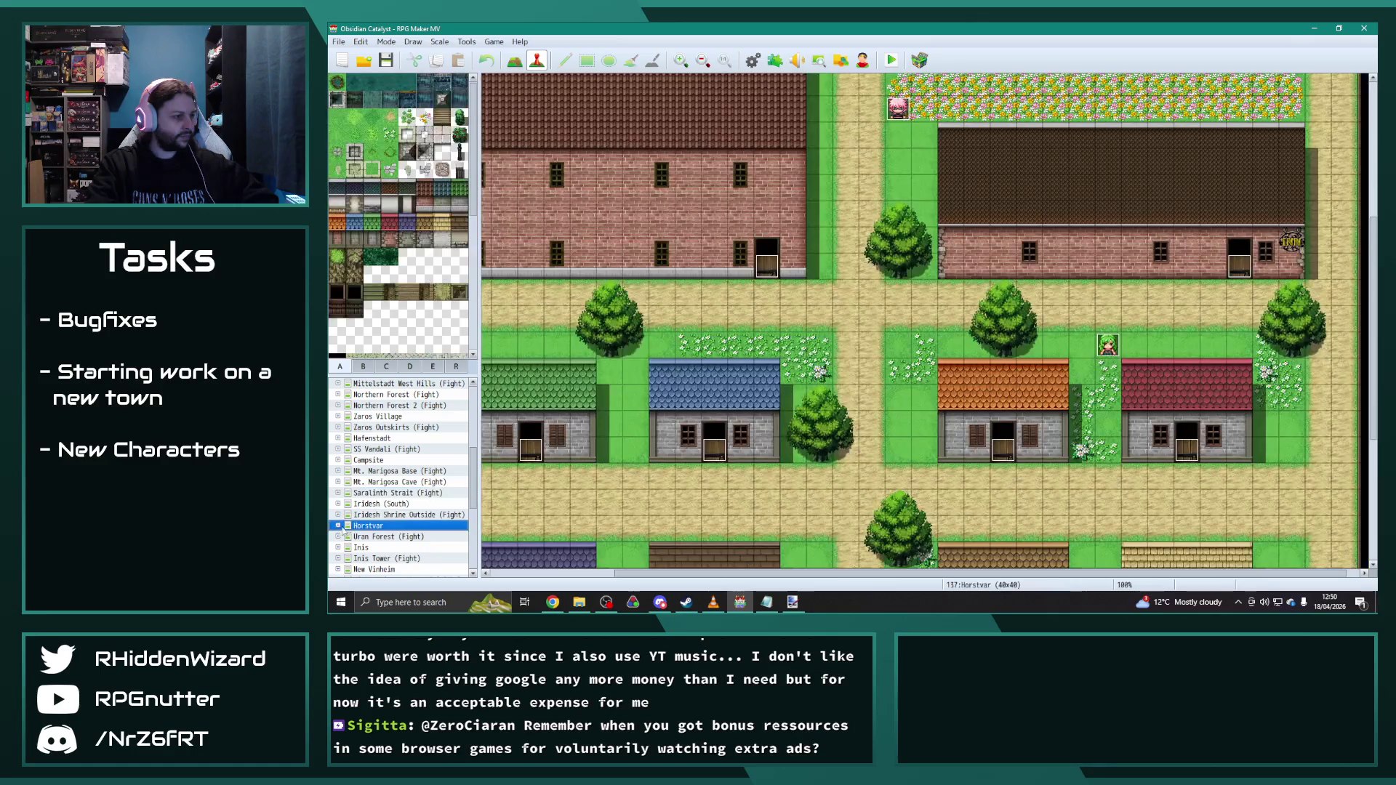
{"action": "left_click", "coordinate": [384, 569]}
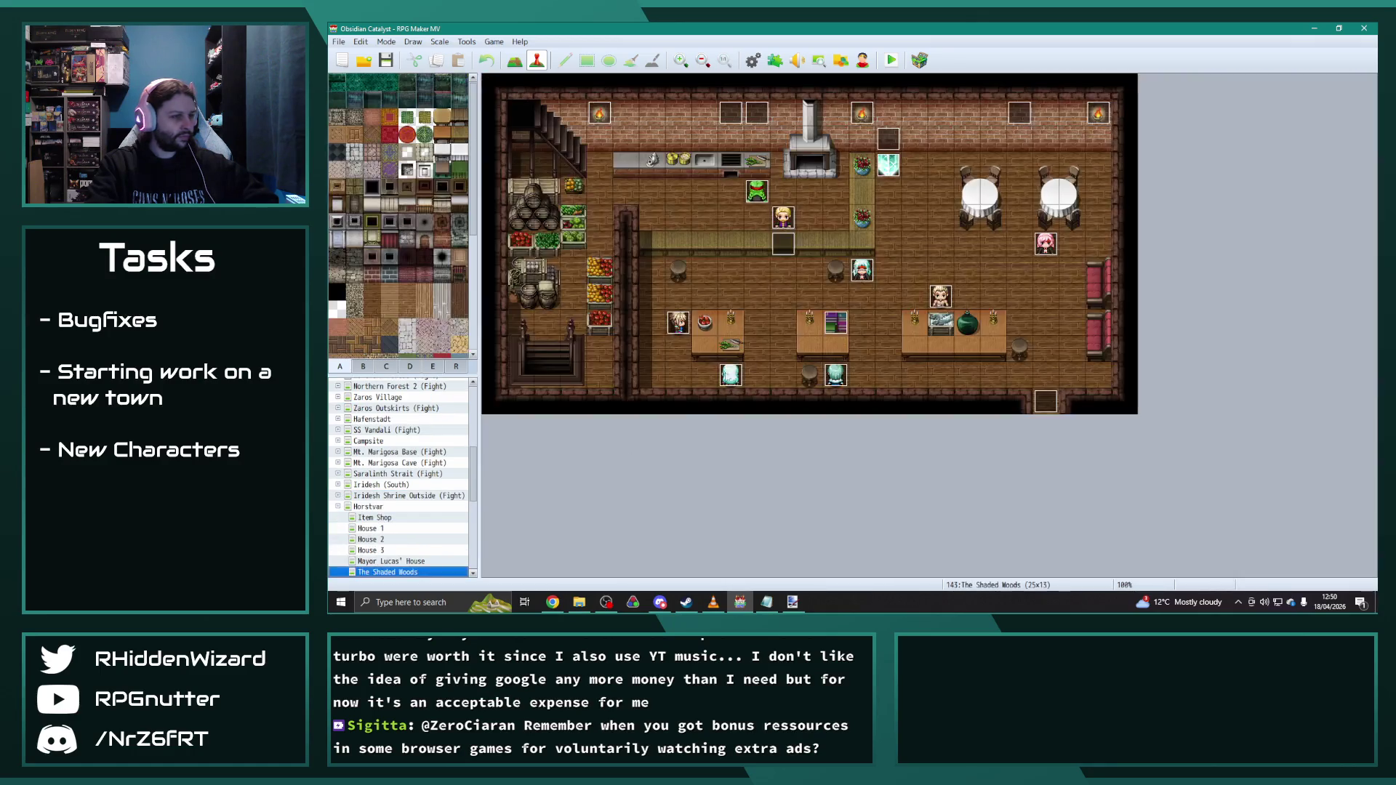
{"action": "double_click", "coordinate": [864, 272]}
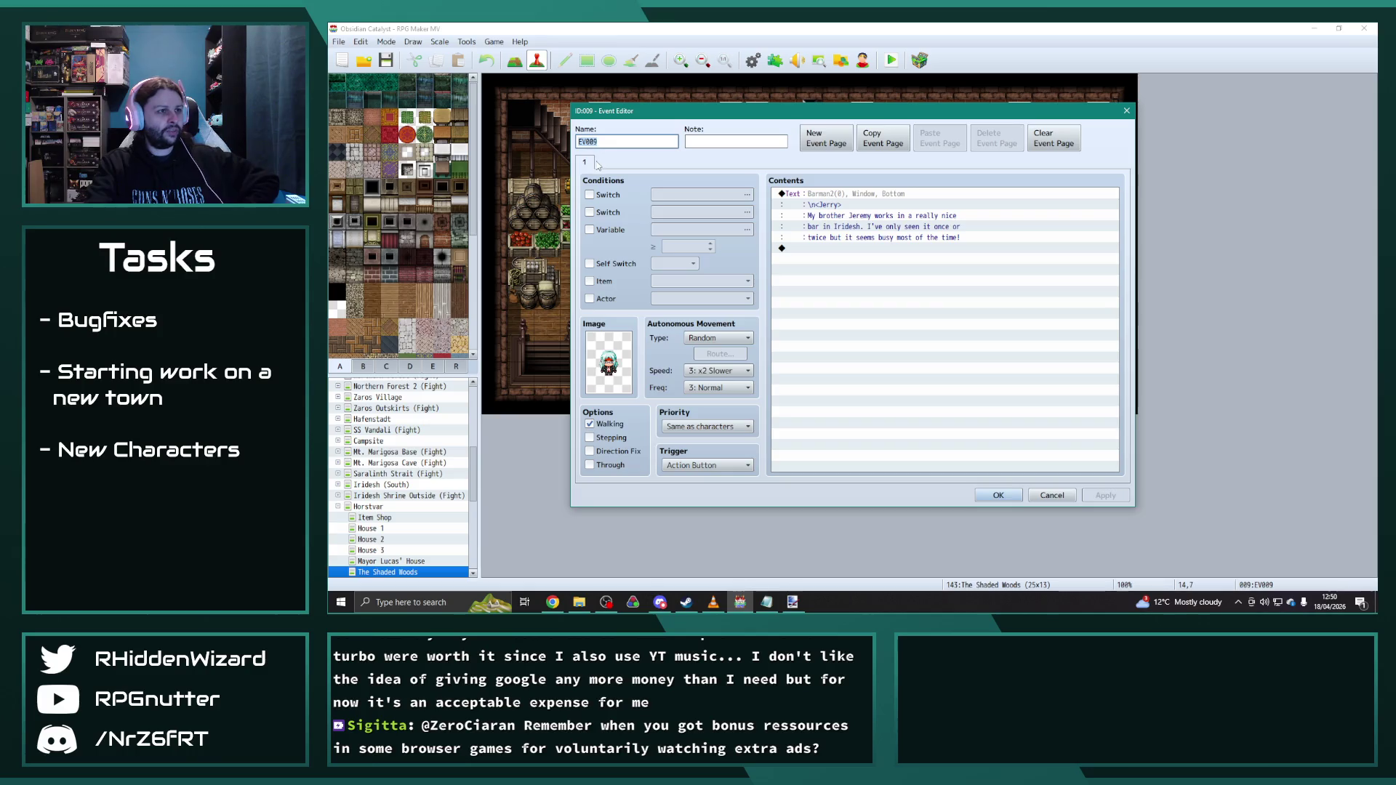
Step: Copy EV009's page into a second page conditioned on switch 0131 ShrineOutsideCutscene
{"action": "left_click", "coordinate": [888, 144]}
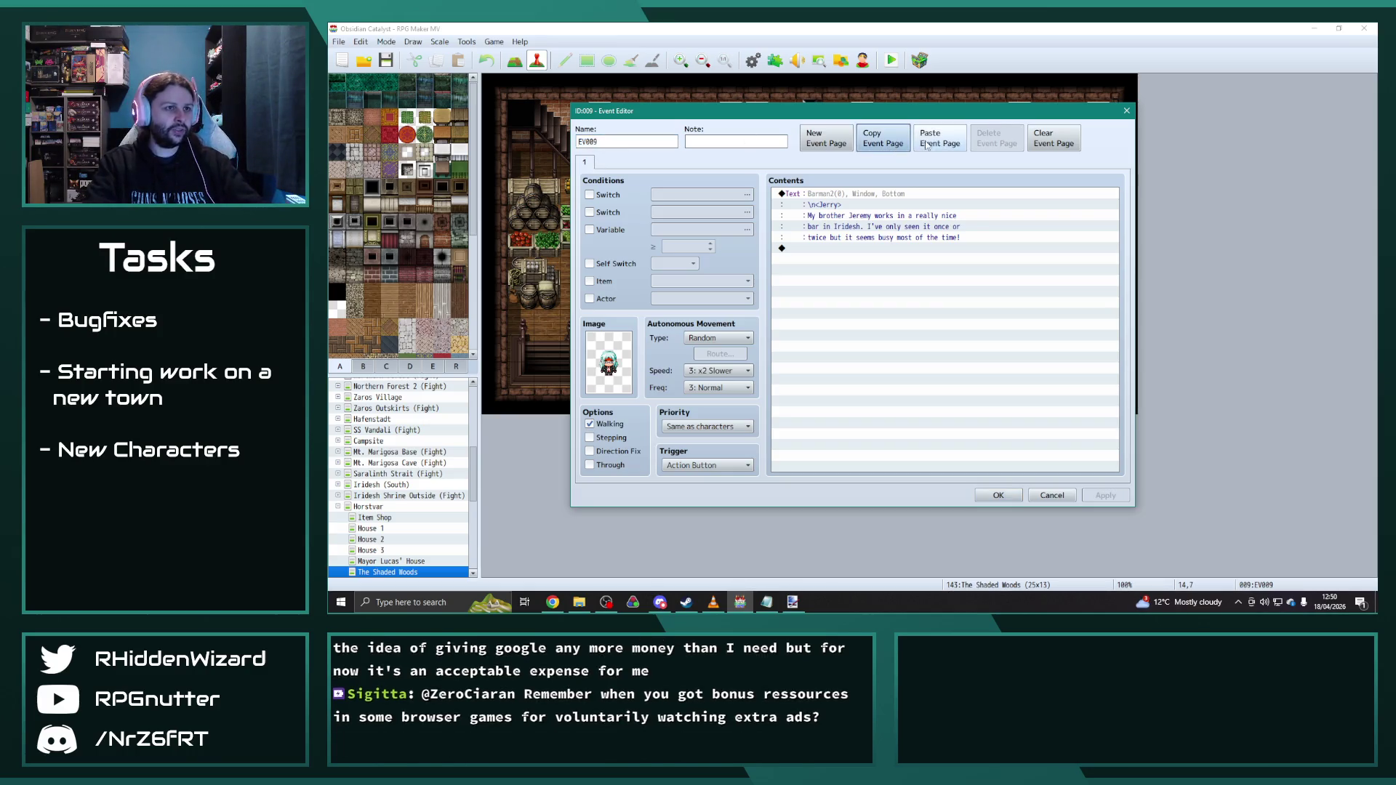
{"action": "left_click", "coordinate": [939, 142]}
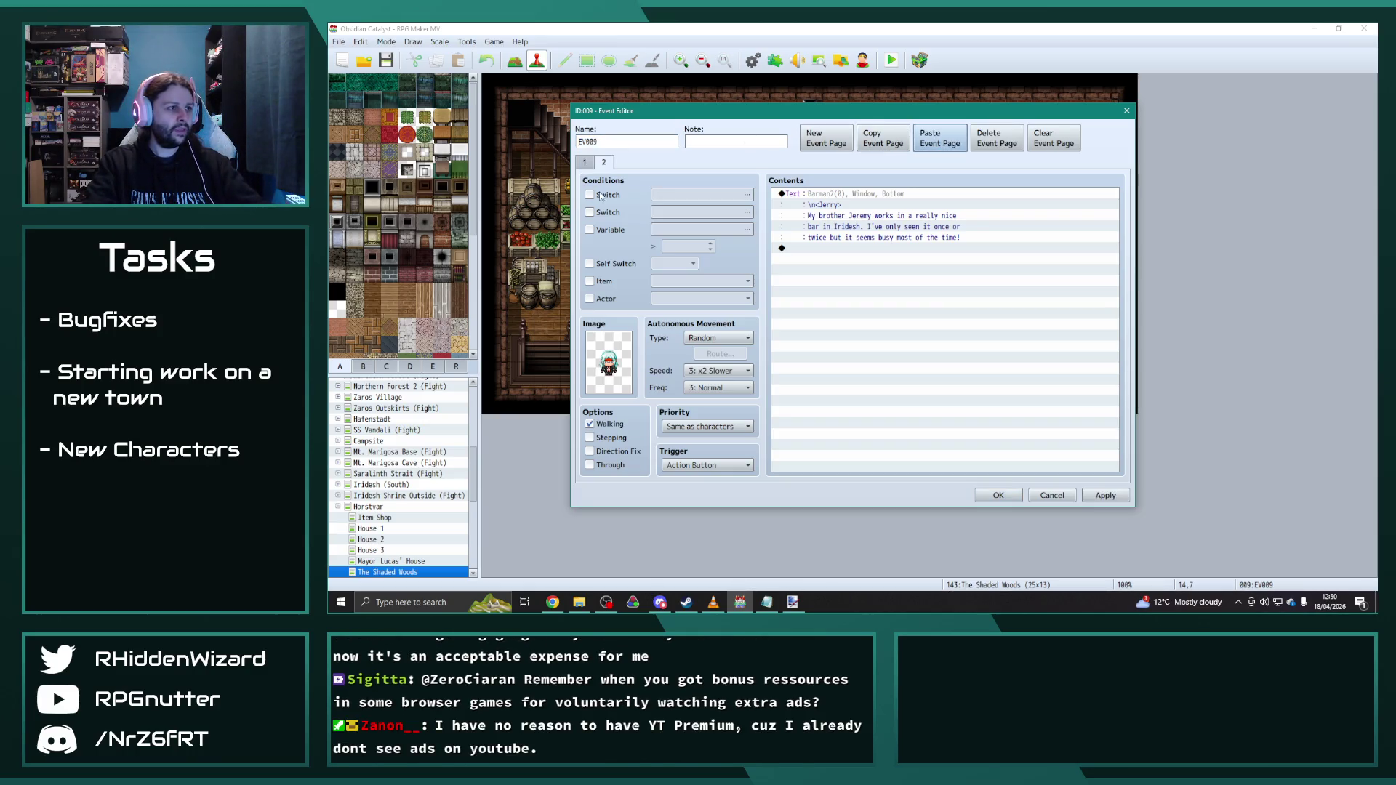
{"action": "left_click", "coordinate": [590, 195]}
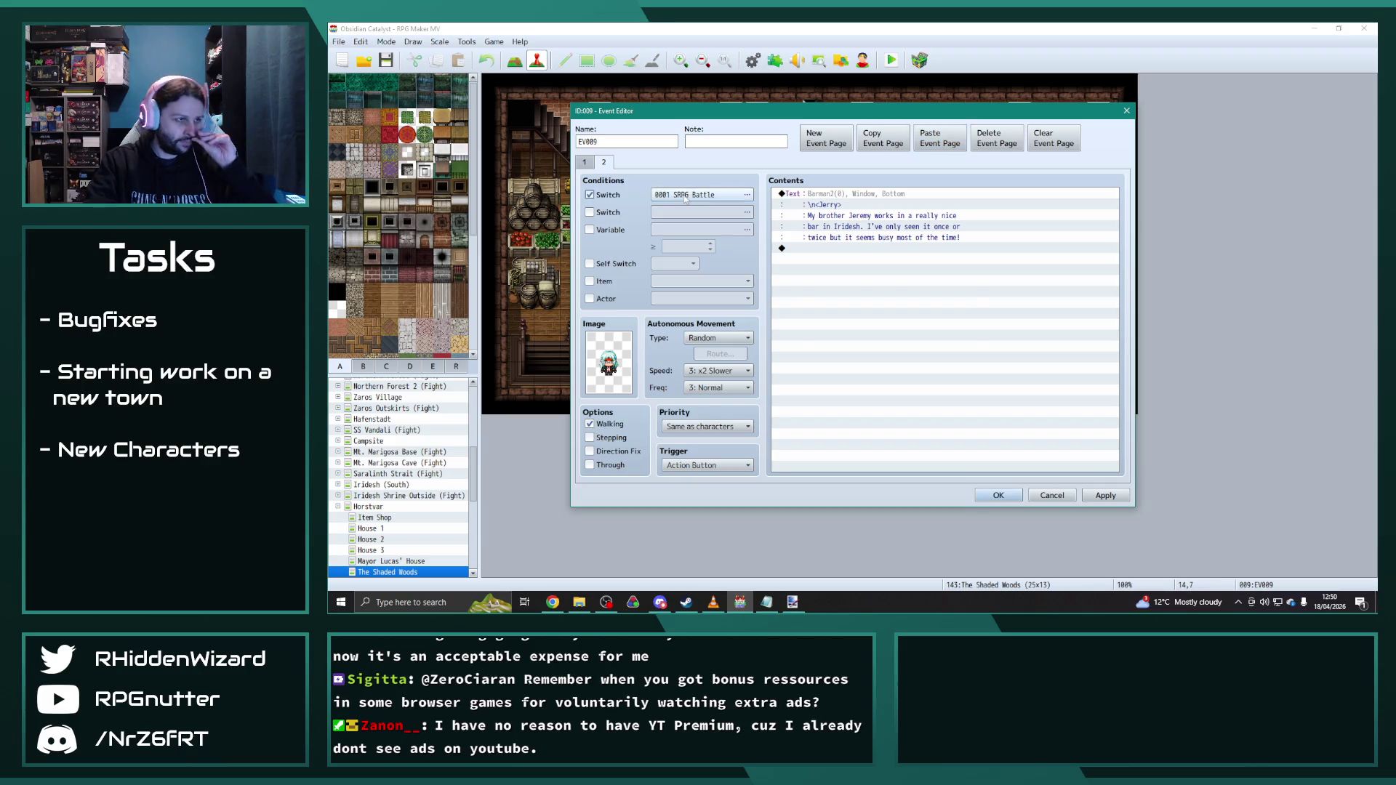
{"action": "left_click", "coordinate": [747, 195]}
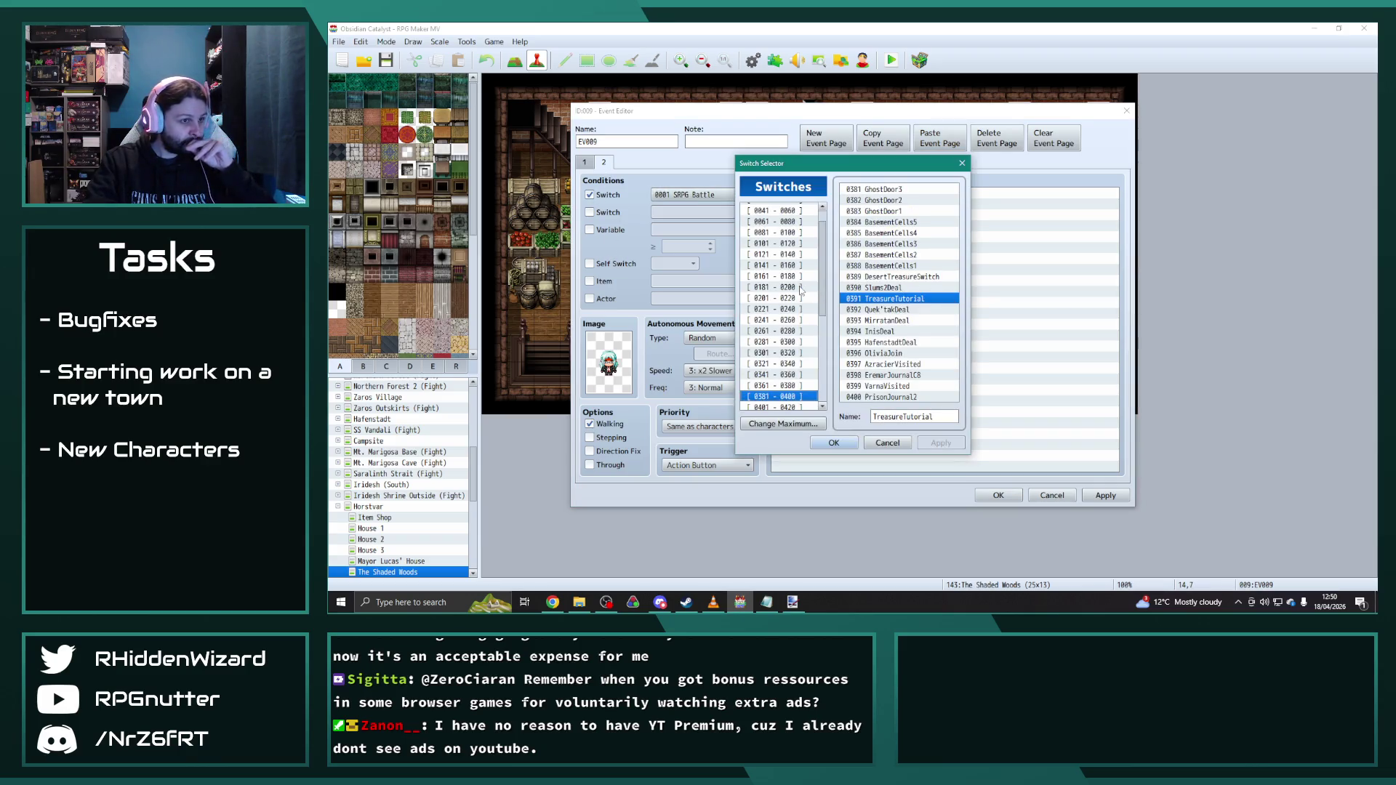
{"action": "left_click", "coordinate": [787, 374]}
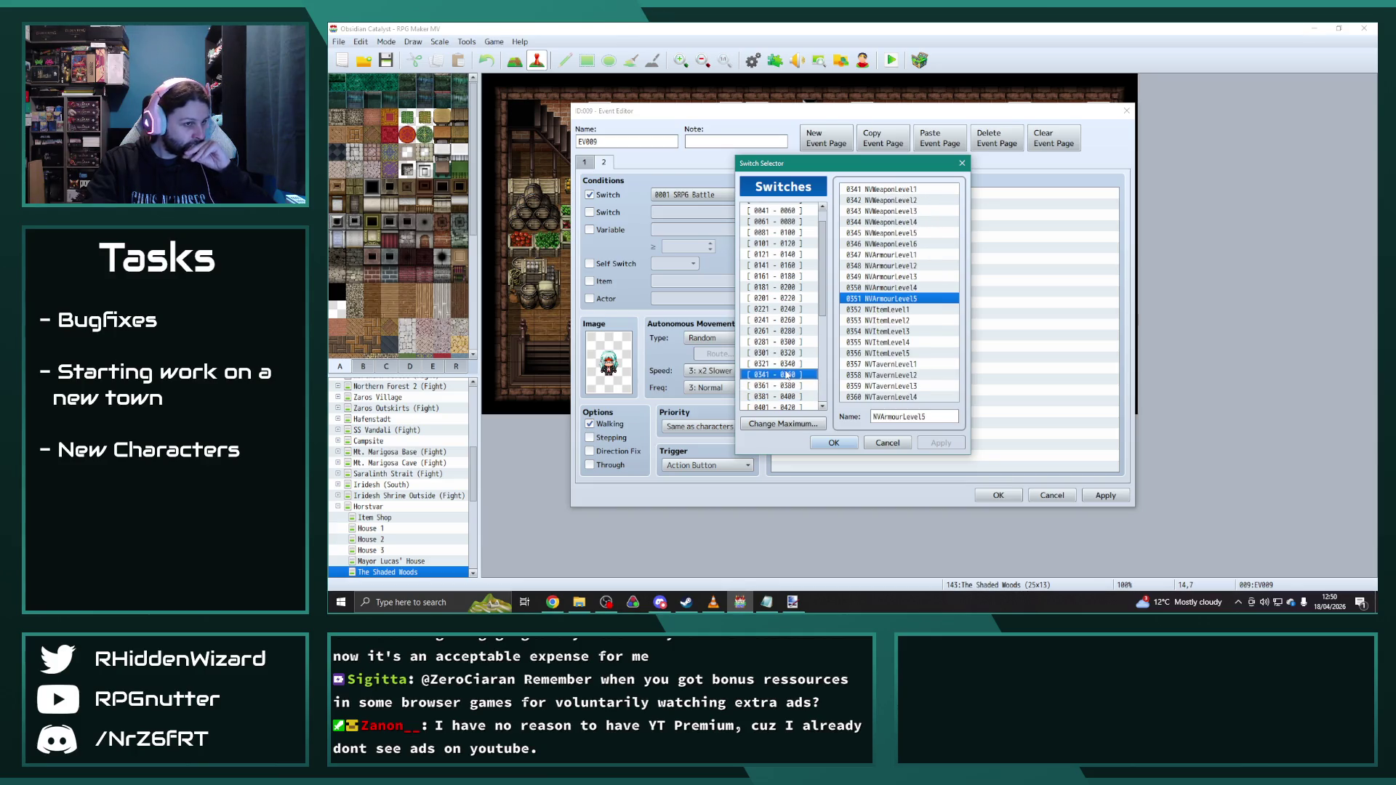
{"action": "left_click", "coordinate": [786, 363]}
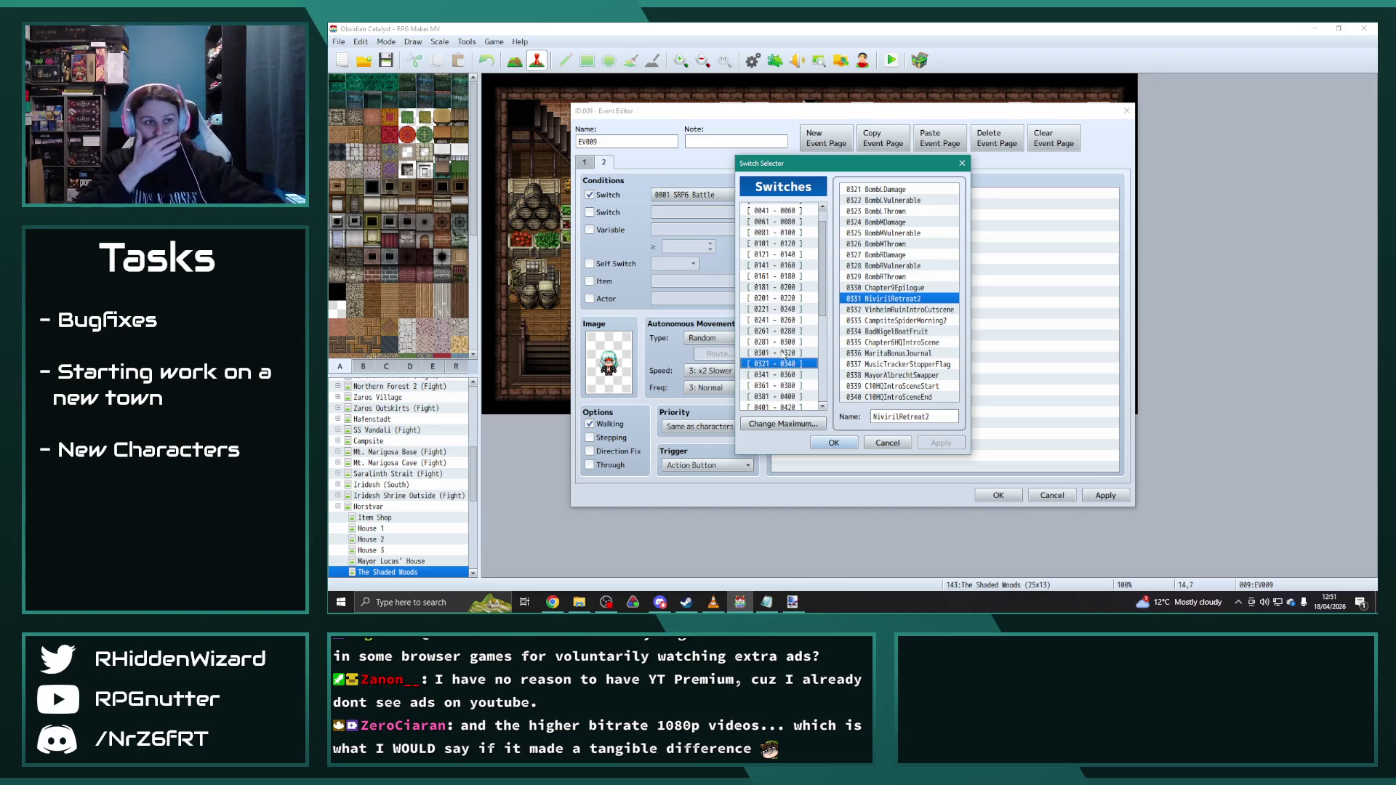
{"action": "left_click", "coordinate": [772, 291]}
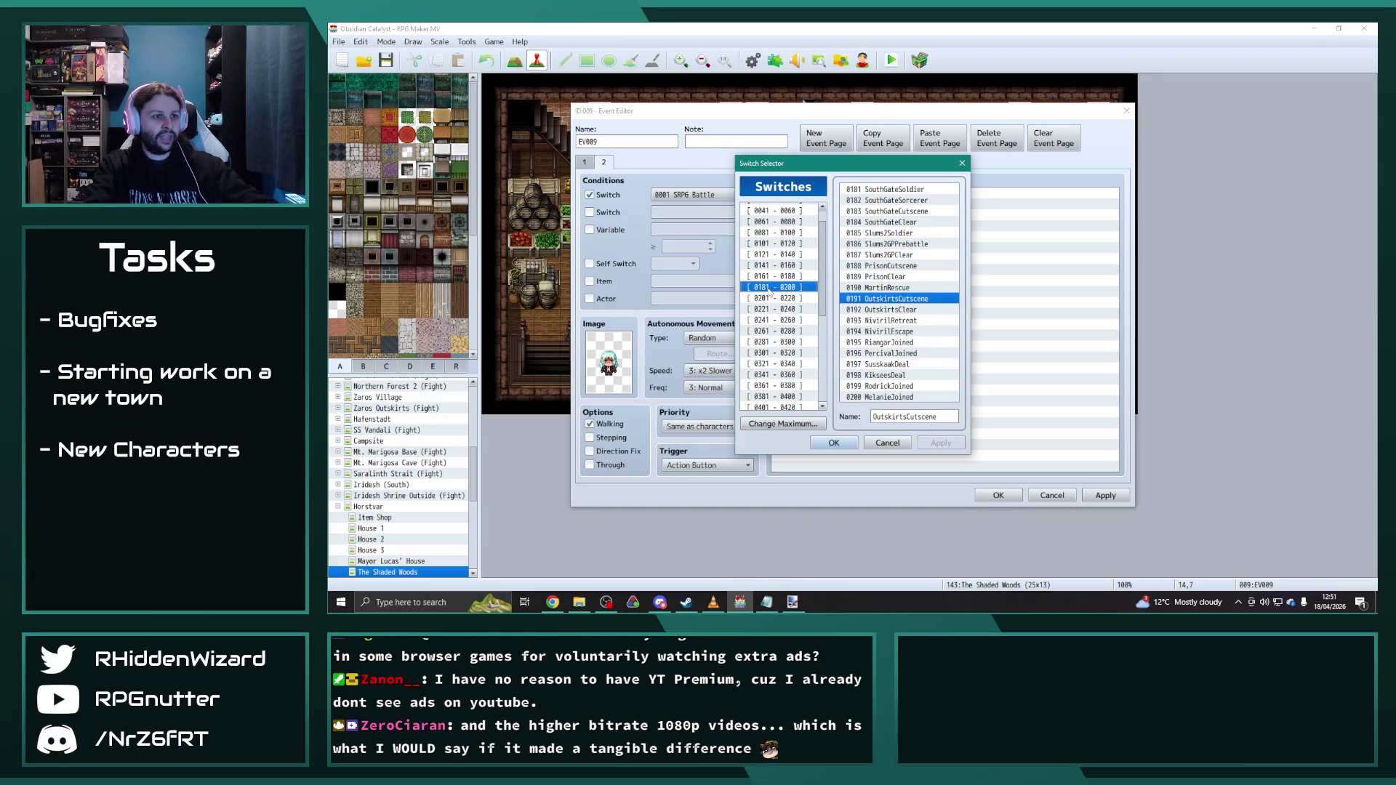
{"action": "left_click", "coordinate": [773, 268]}
{"action": "left_click", "coordinate": [773, 256]}
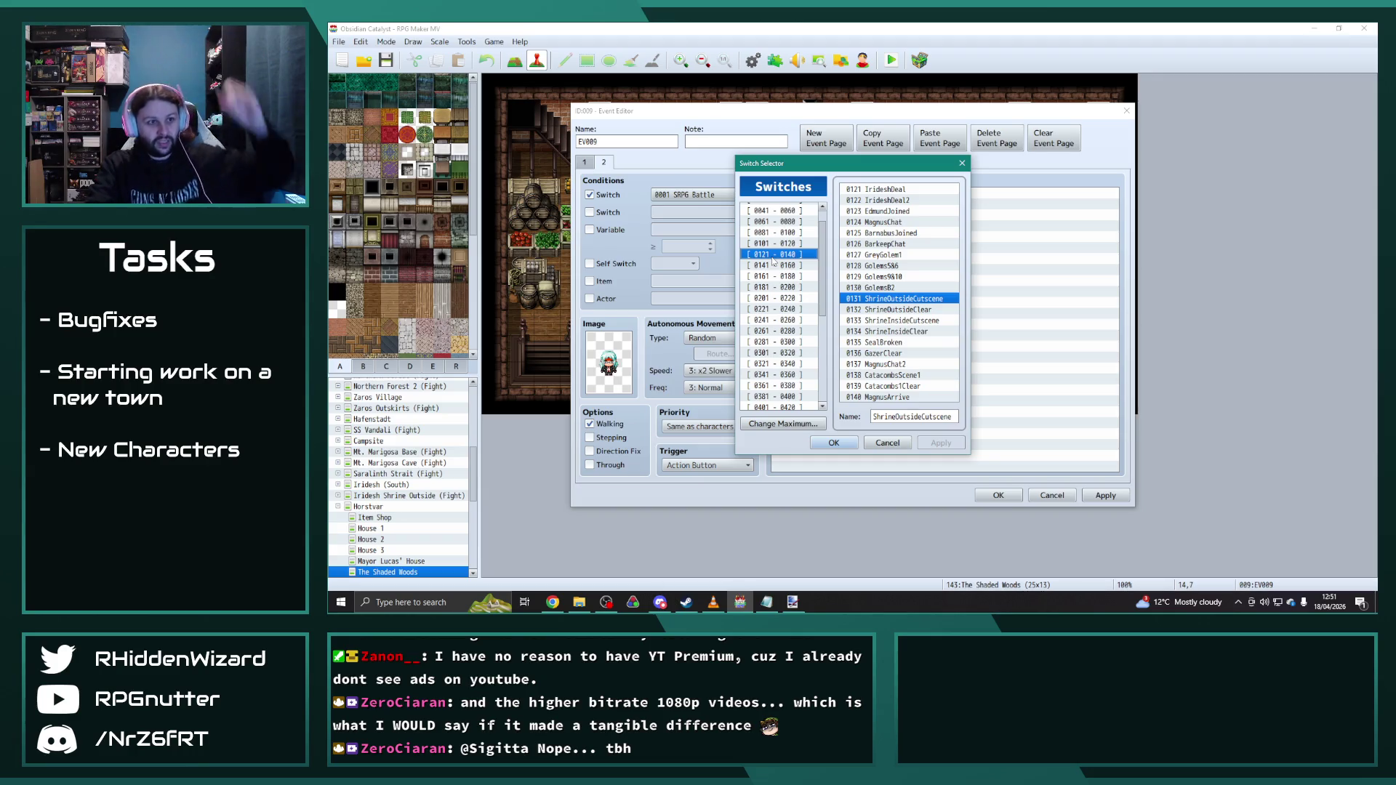
{"action": "left_click", "coordinate": [828, 444]}
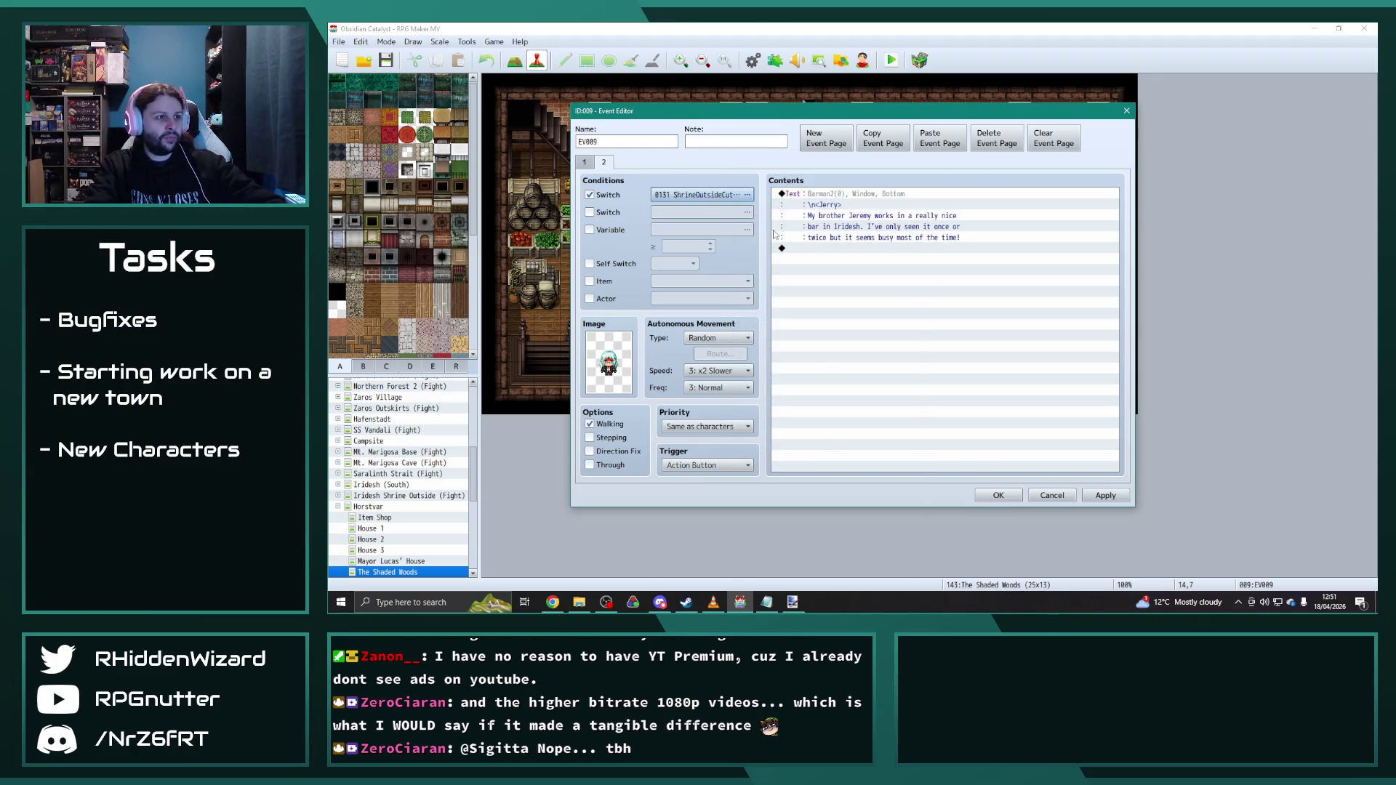
Step: Set EV009's page one movement Type to Fixed, confirm, and bring up Johnny's EV015
{"action": "left_click", "coordinate": [584, 162]}
{"action": "left_click", "coordinate": [716, 338]}
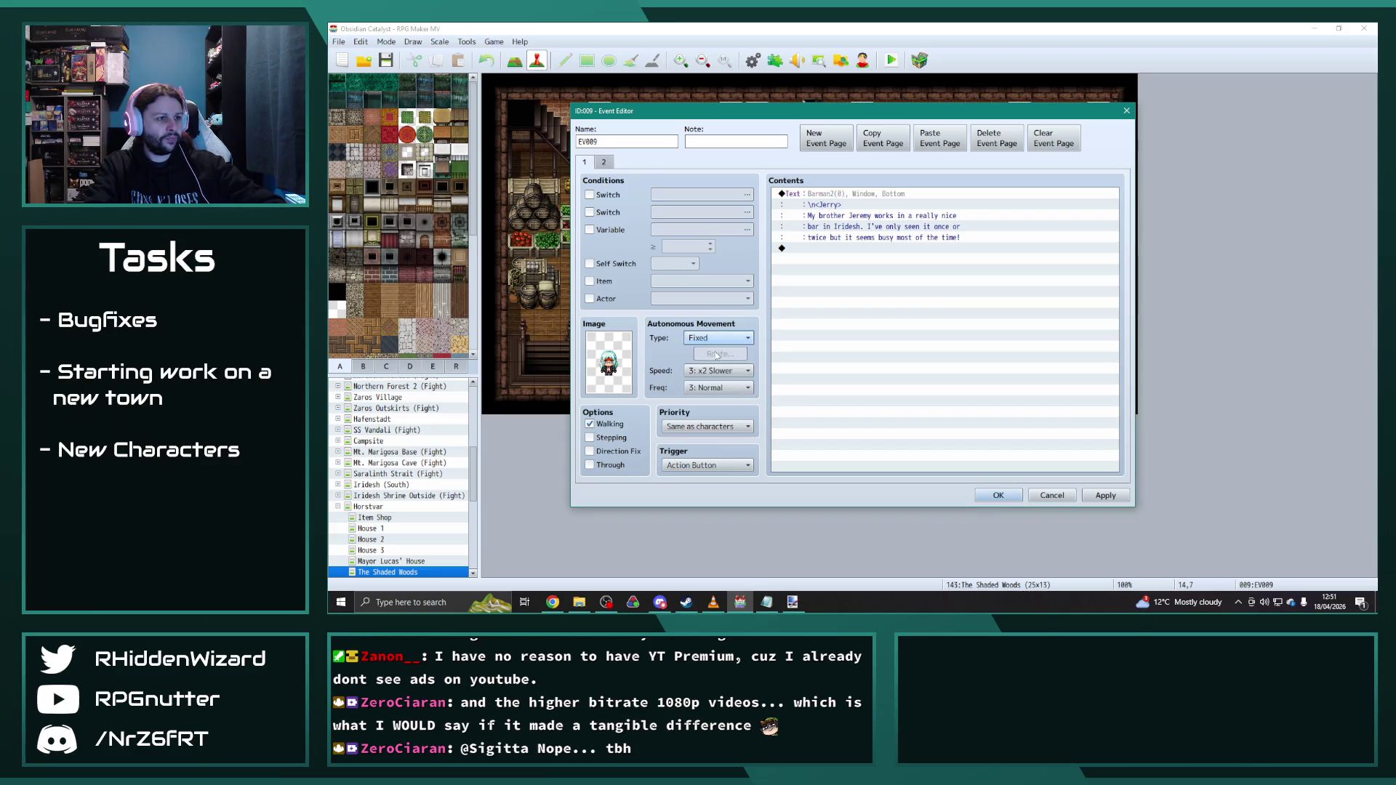
{"action": "left_click", "coordinate": [997, 495]}
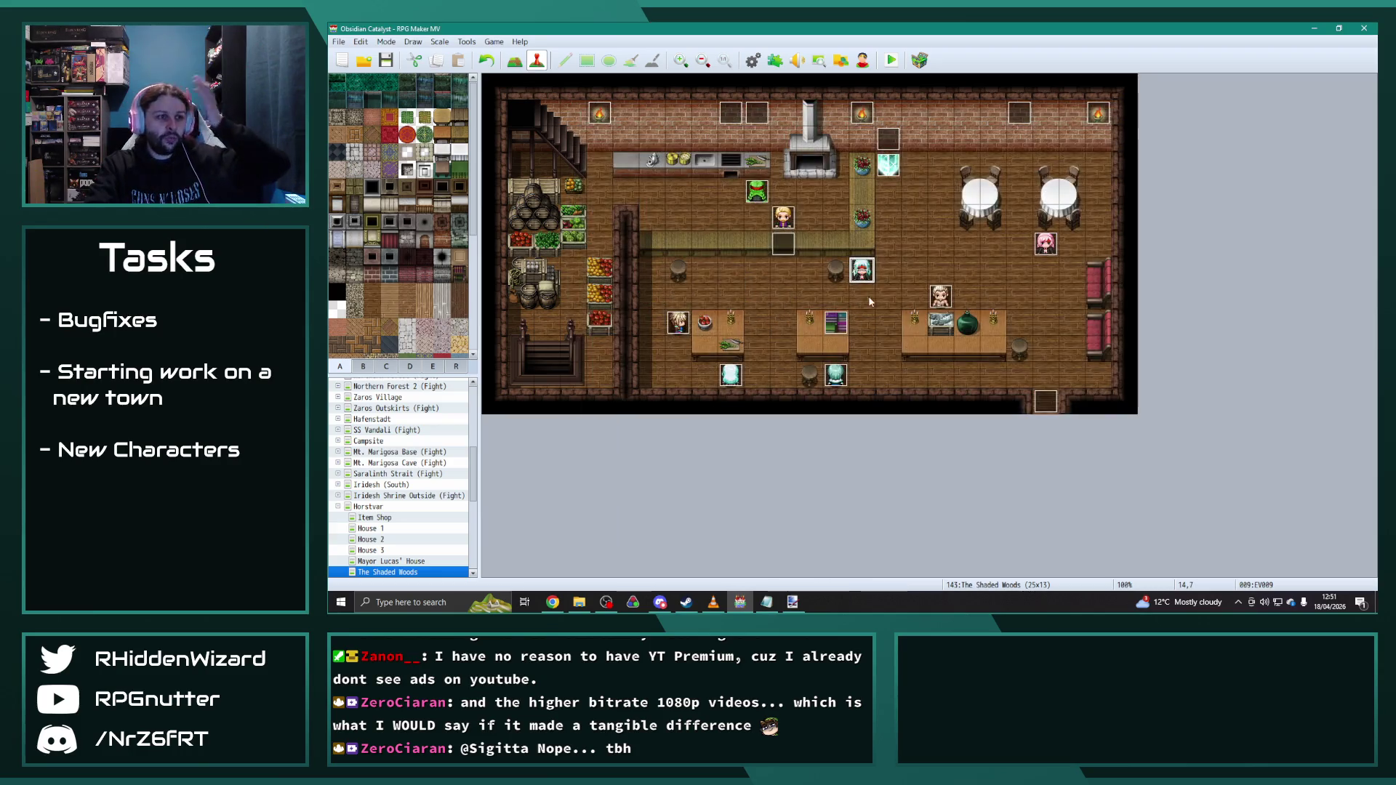
{"action": "double_click", "coordinate": [1044, 242]}
Step: Give EV015 a Fixed movement type and a second page requiring switch 0131 ShrineOutsideCutscene
{"action": "left_click", "coordinate": [873, 138]}
{"action": "left_click", "coordinate": [938, 139]}
{"action": "left_click", "coordinate": [715, 338]}
{"action": "left_click", "coordinate": [603, 163]}
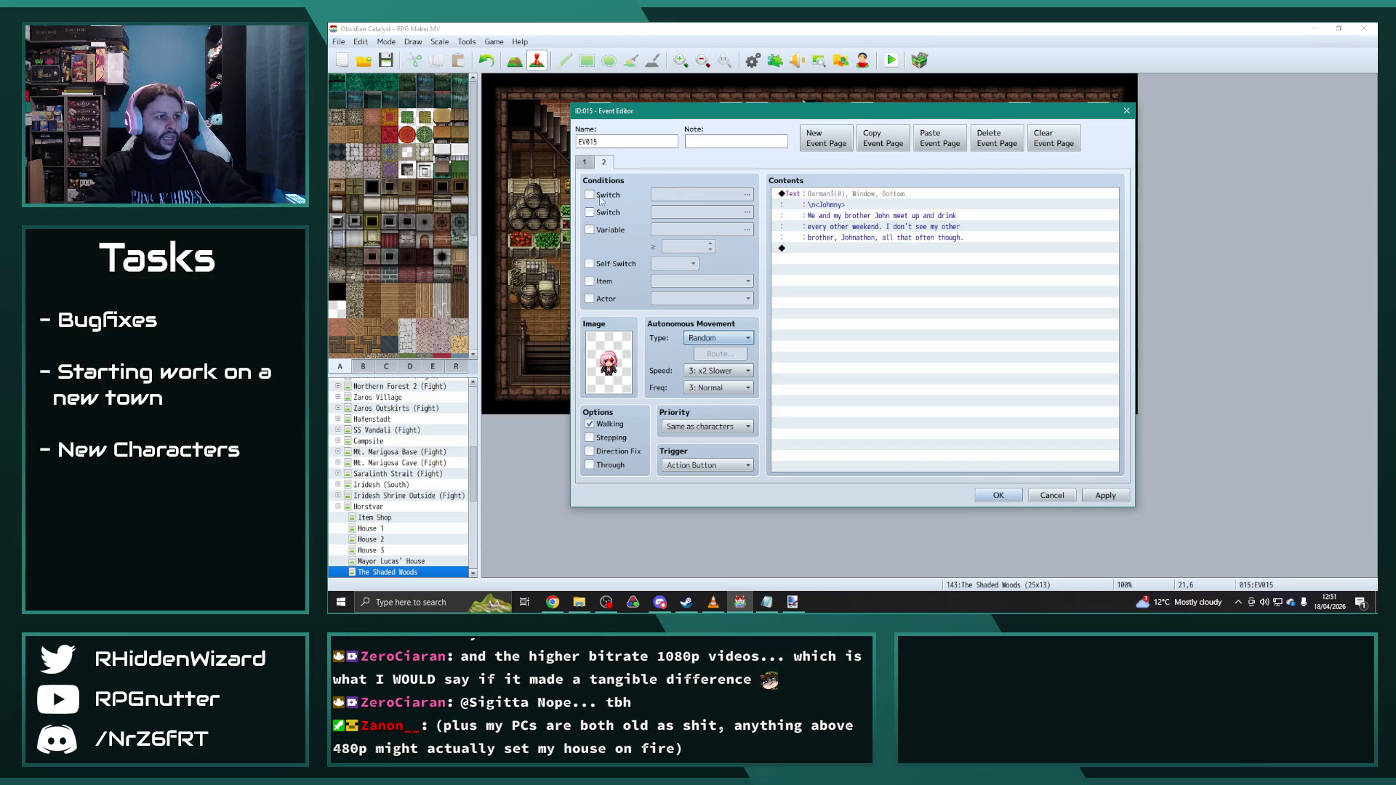
{"action": "left_click", "coordinate": [589, 194]}
{"action": "left_click", "coordinate": [747, 194]}
Step: Apply and close EV015, then bring up the game Database
{"action": "left_click", "coordinate": [1109, 500]}
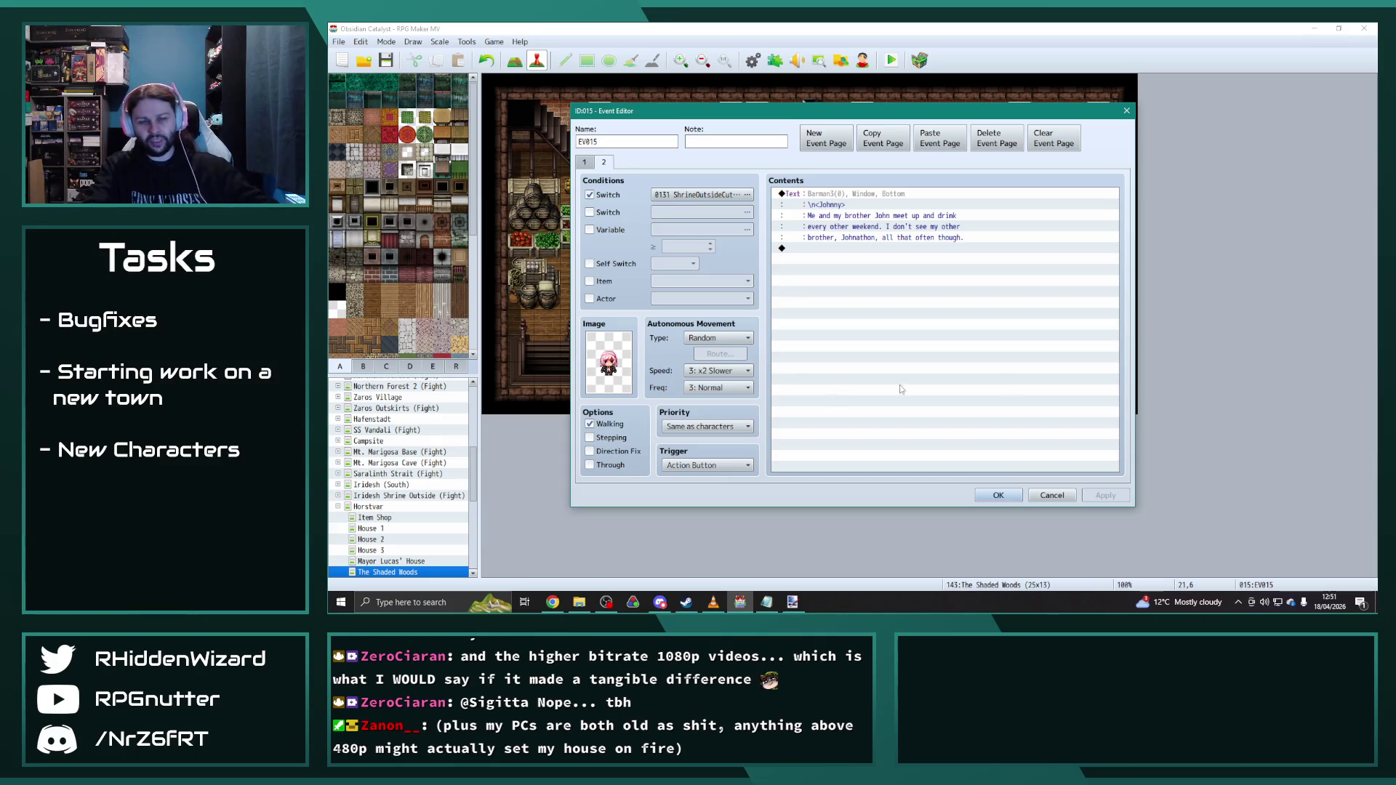
{"action": "left_click", "coordinate": [981, 496]}
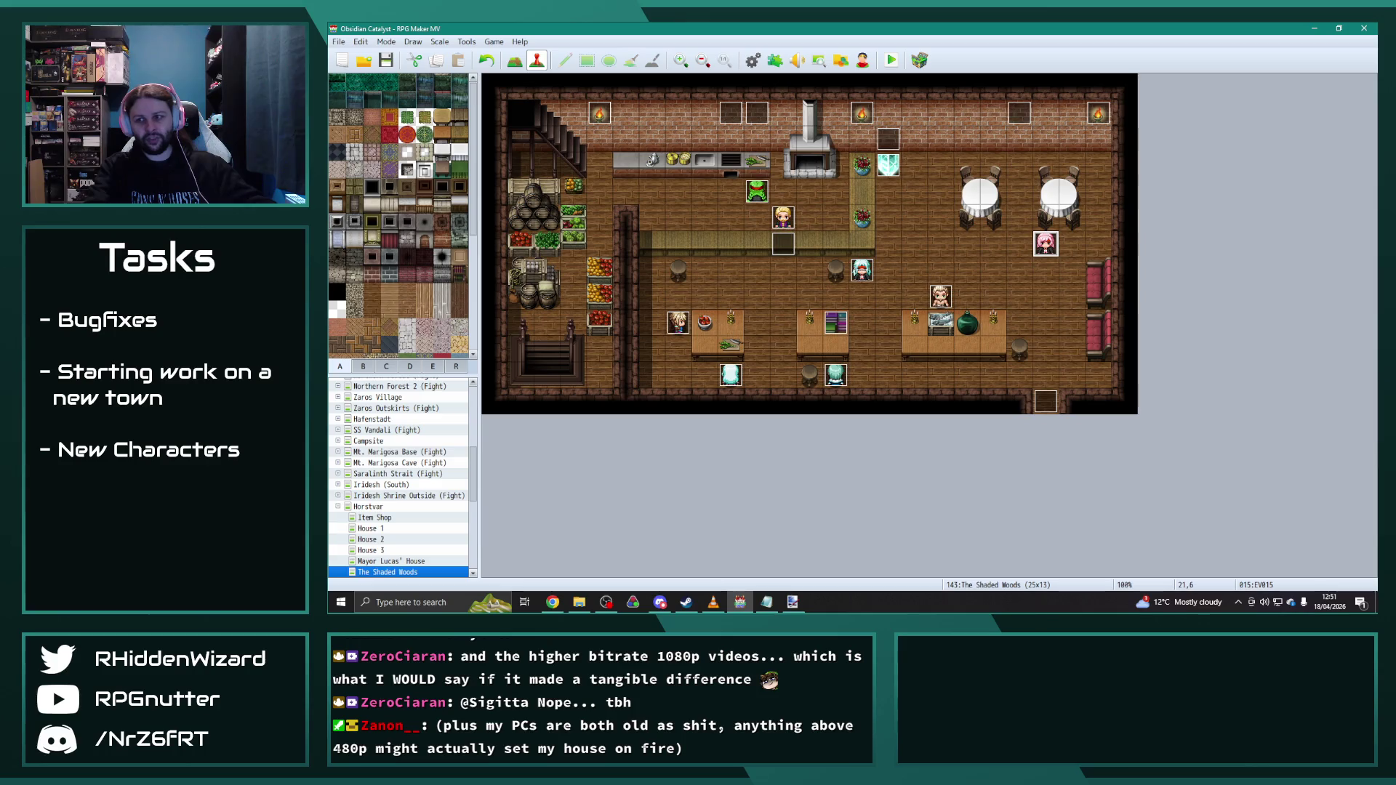
{"action": "key", "text": "alt+Tab"}
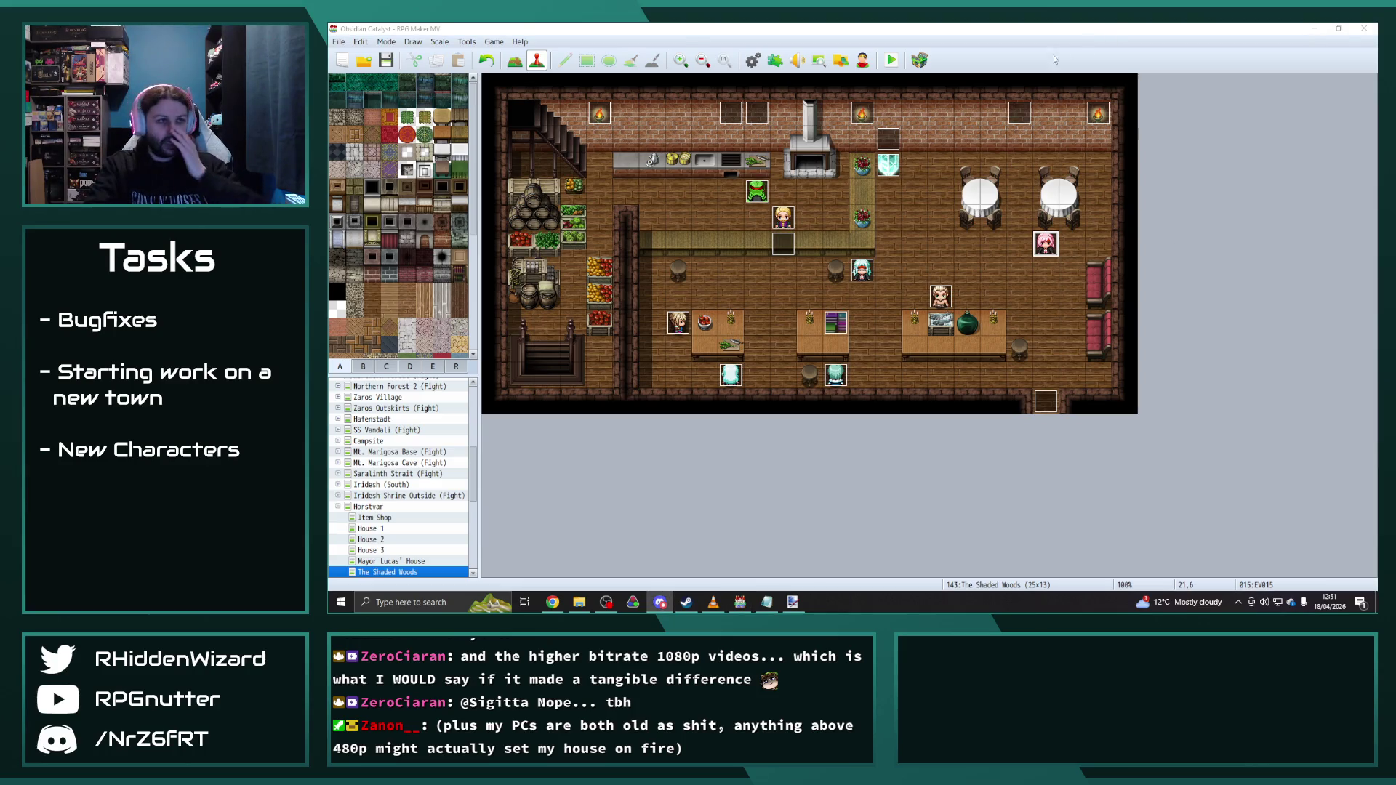
{"action": "left_click", "coordinate": [753, 59]}
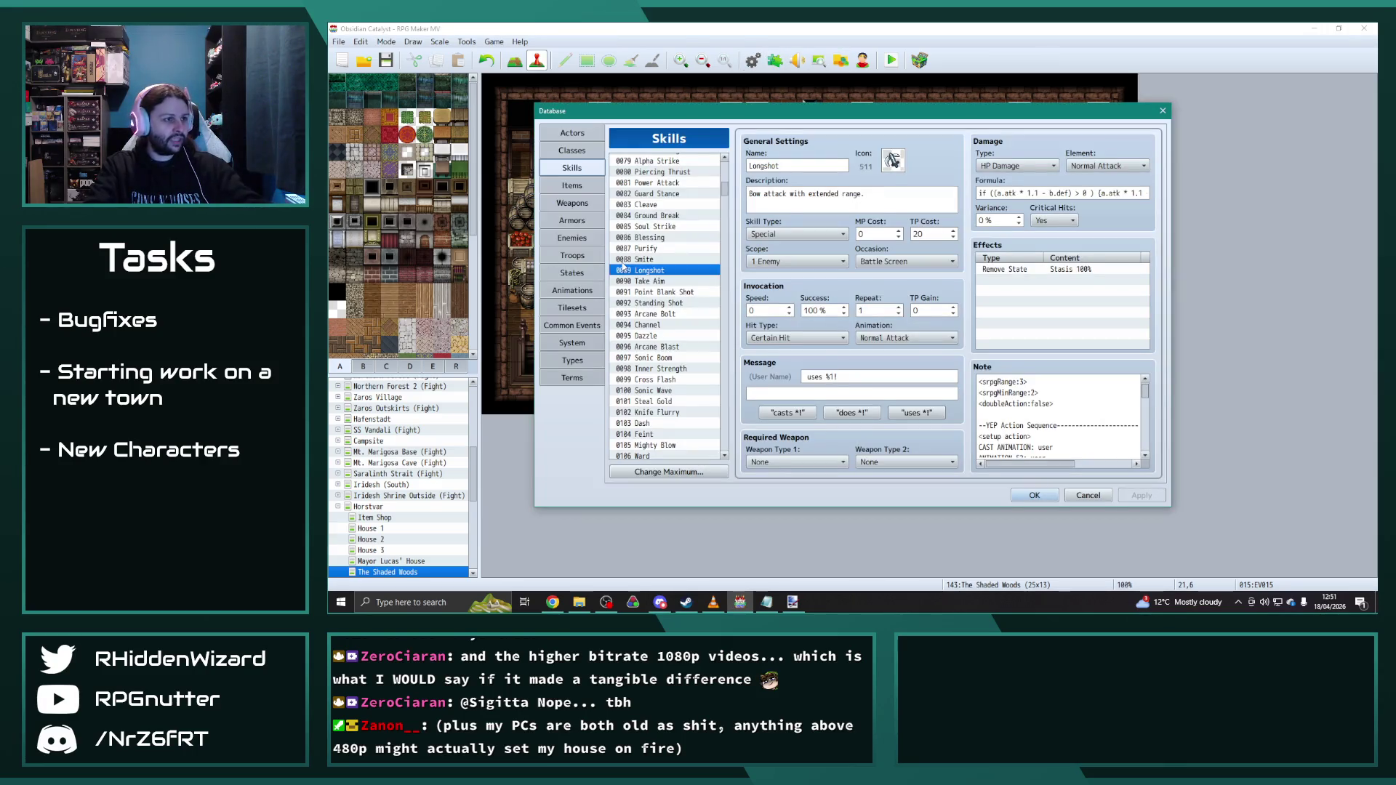
Step: Rename item 0128 to Cells Treasure Map in the Items list and close the Database
{"action": "left_click", "coordinate": [572, 184]}
{"action": "left_click_drag", "start_coordinate": [727, 194], "coordinate": [728, 409]}
{"action": "scroll", "coordinate": [689, 393], "scroll_direction": "down", "scroll_amount": 5}
{"action": "left_click", "coordinate": [660, 323]}
{"action": "double_click", "coordinate": [765, 167]}
{"action": "type", "text": "Cells Treasure Map"}
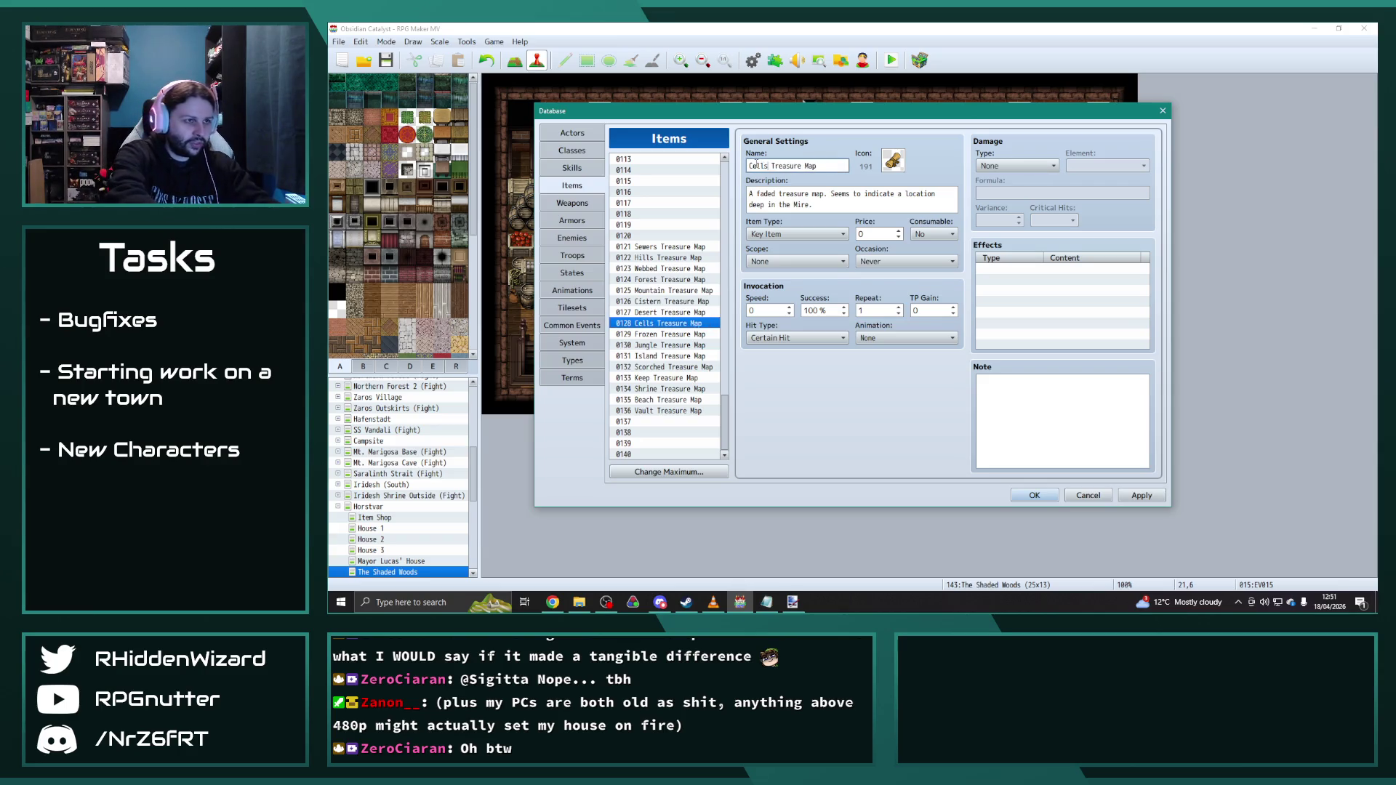
{"action": "left_click", "coordinate": [1135, 496]}
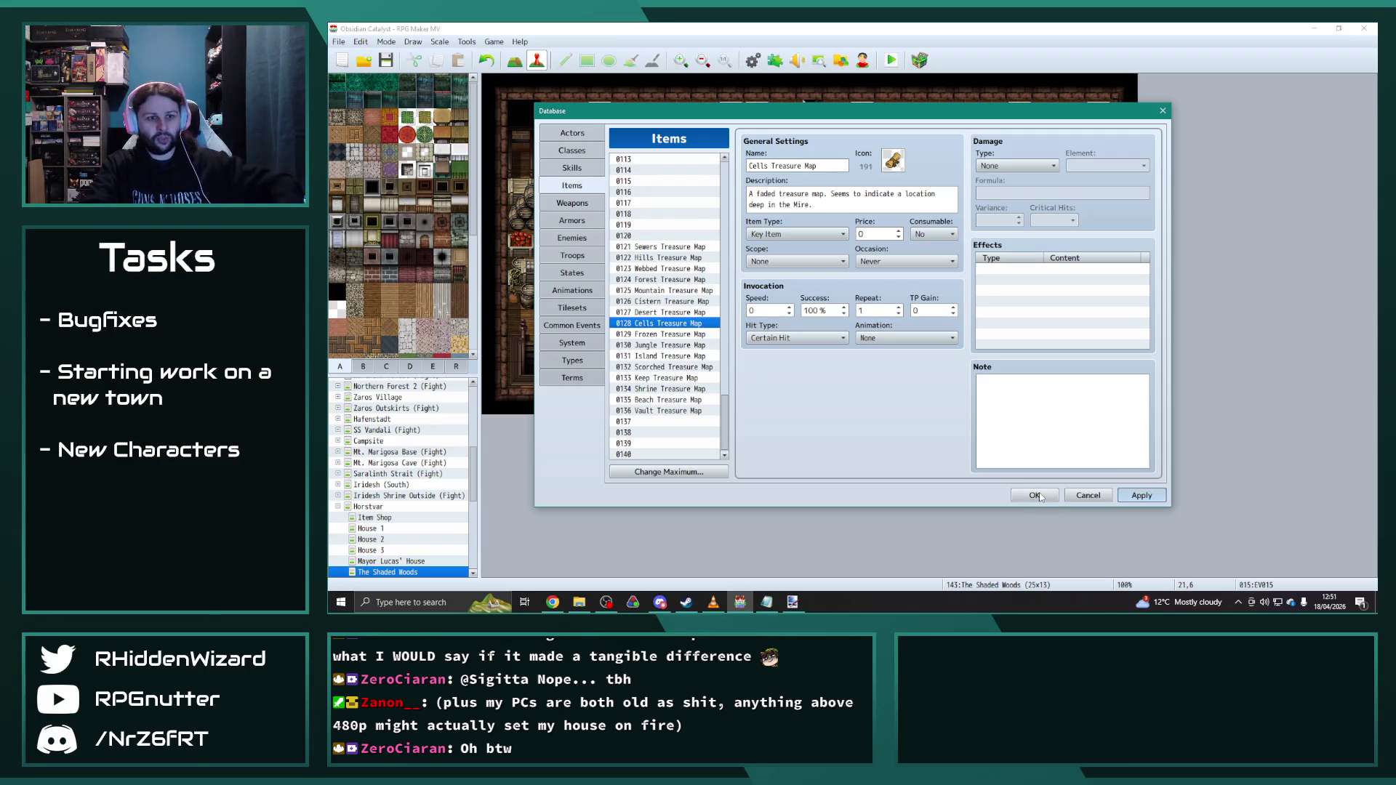
{"action": "left_click", "coordinate": [1036, 496]}
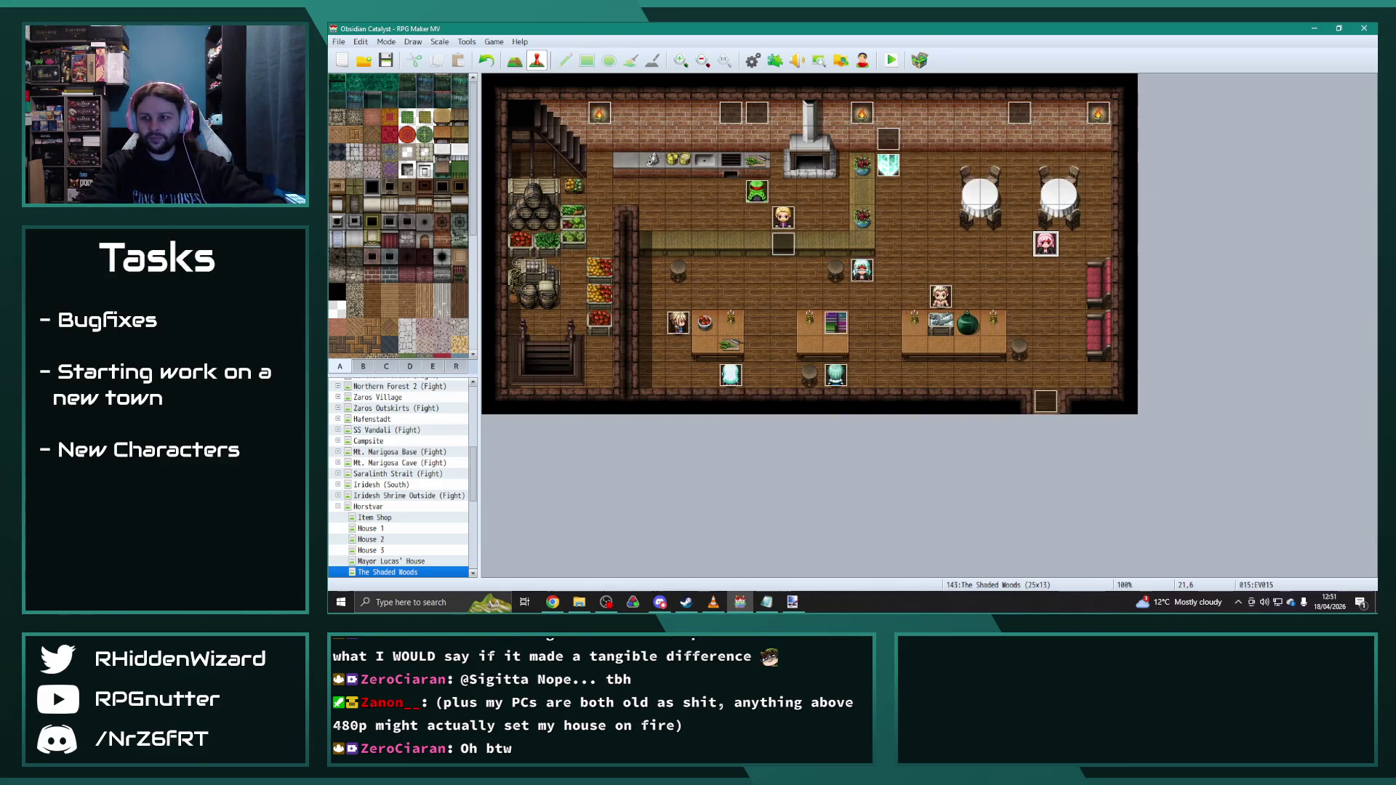
{"action": "key", "text": "alt+Tab"}
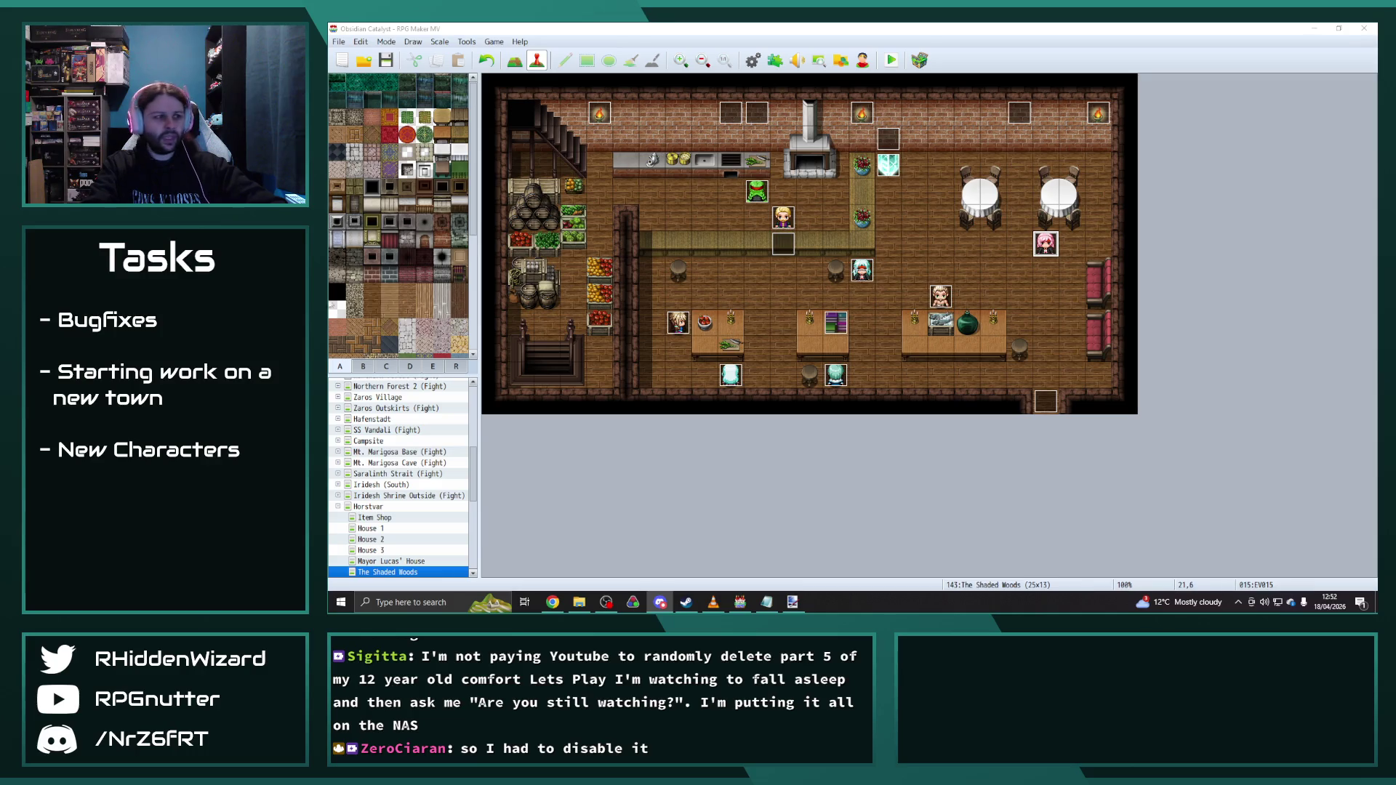
Step: Navigate through Iridesh (South) to the Accessory Shop interior and bring up its music event EV005
{"action": "left_click", "coordinate": [368, 507]}
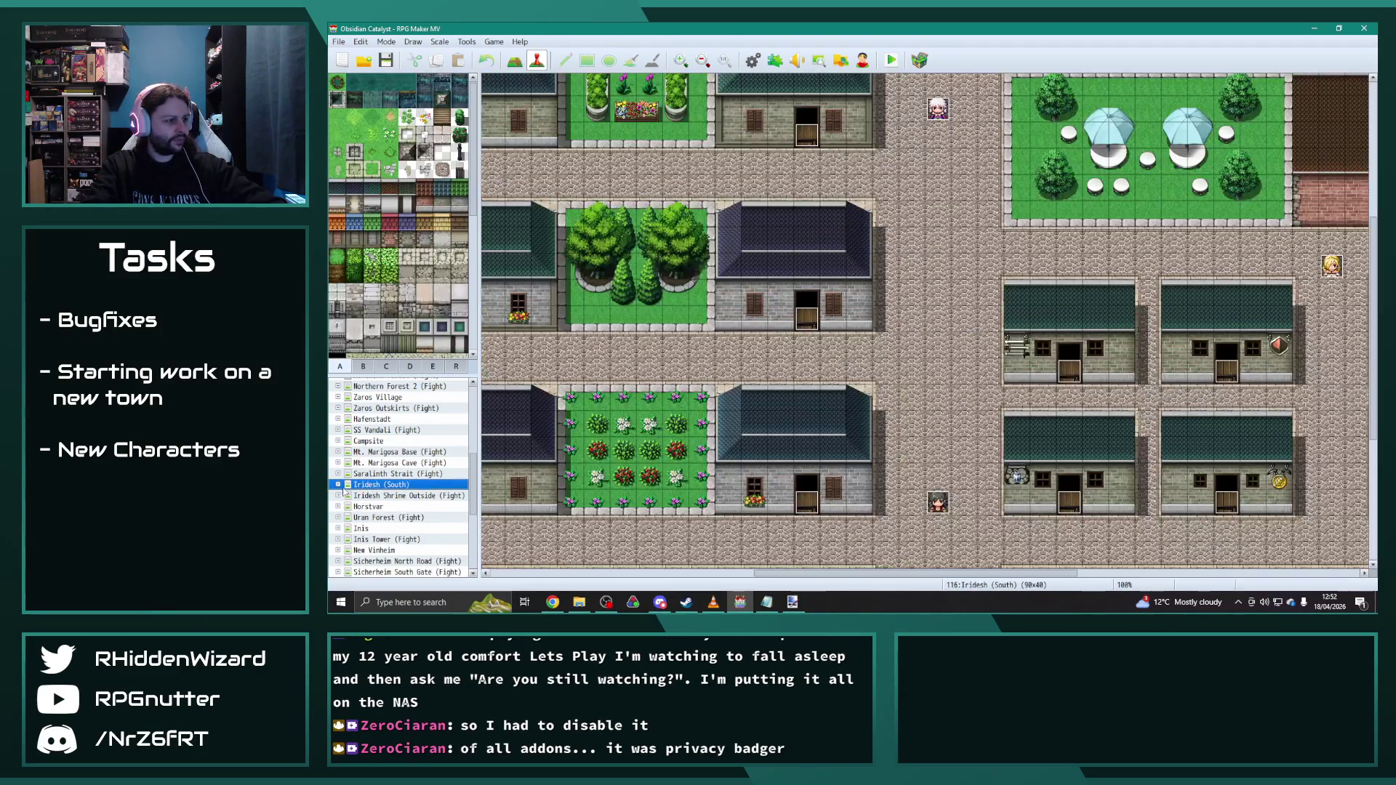
{"action": "left_click", "coordinate": [340, 485]}
{"action": "scroll", "coordinate": [371, 480], "scroll_direction": "down", "scroll_amount": 3}
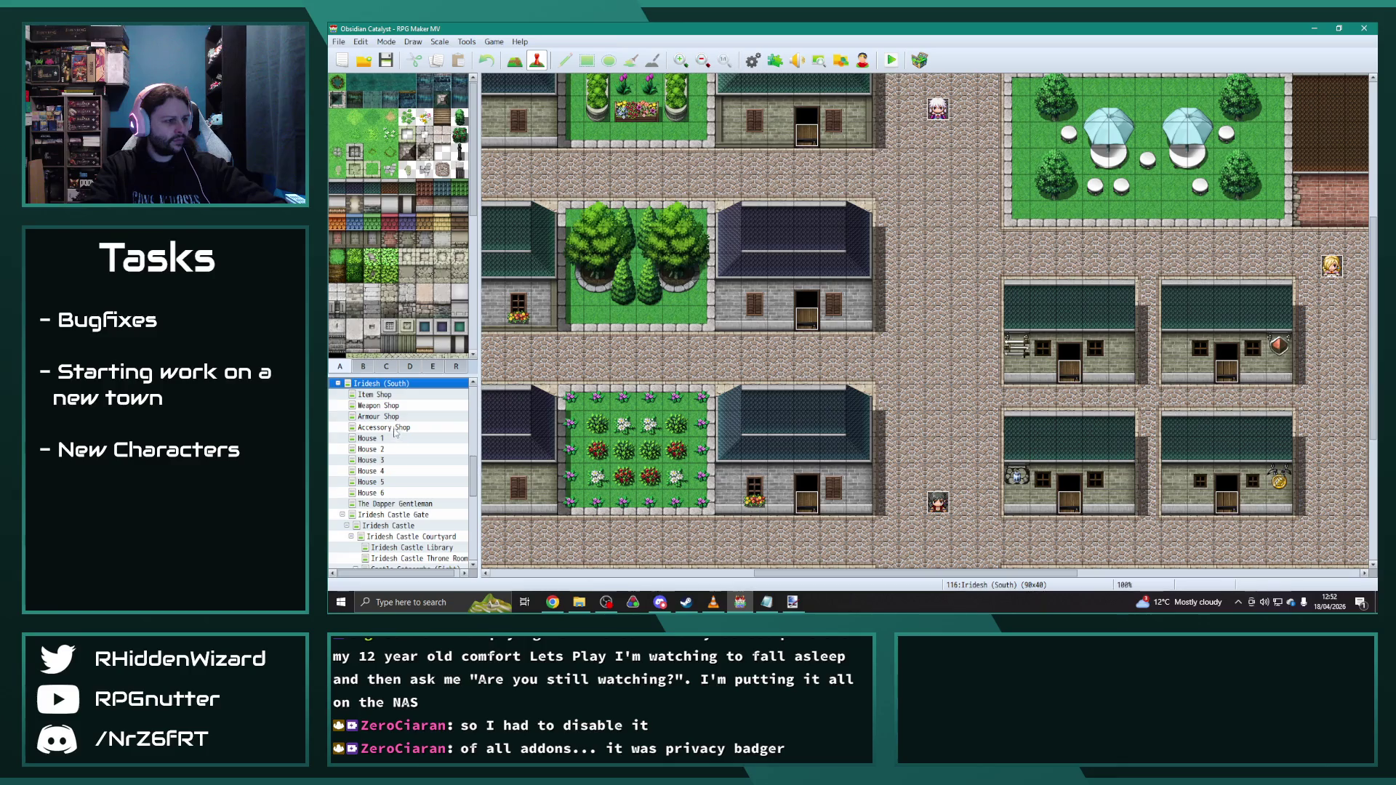
{"action": "left_click", "coordinate": [384, 427]}
{"action": "double_click", "coordinate": [575, 115]}
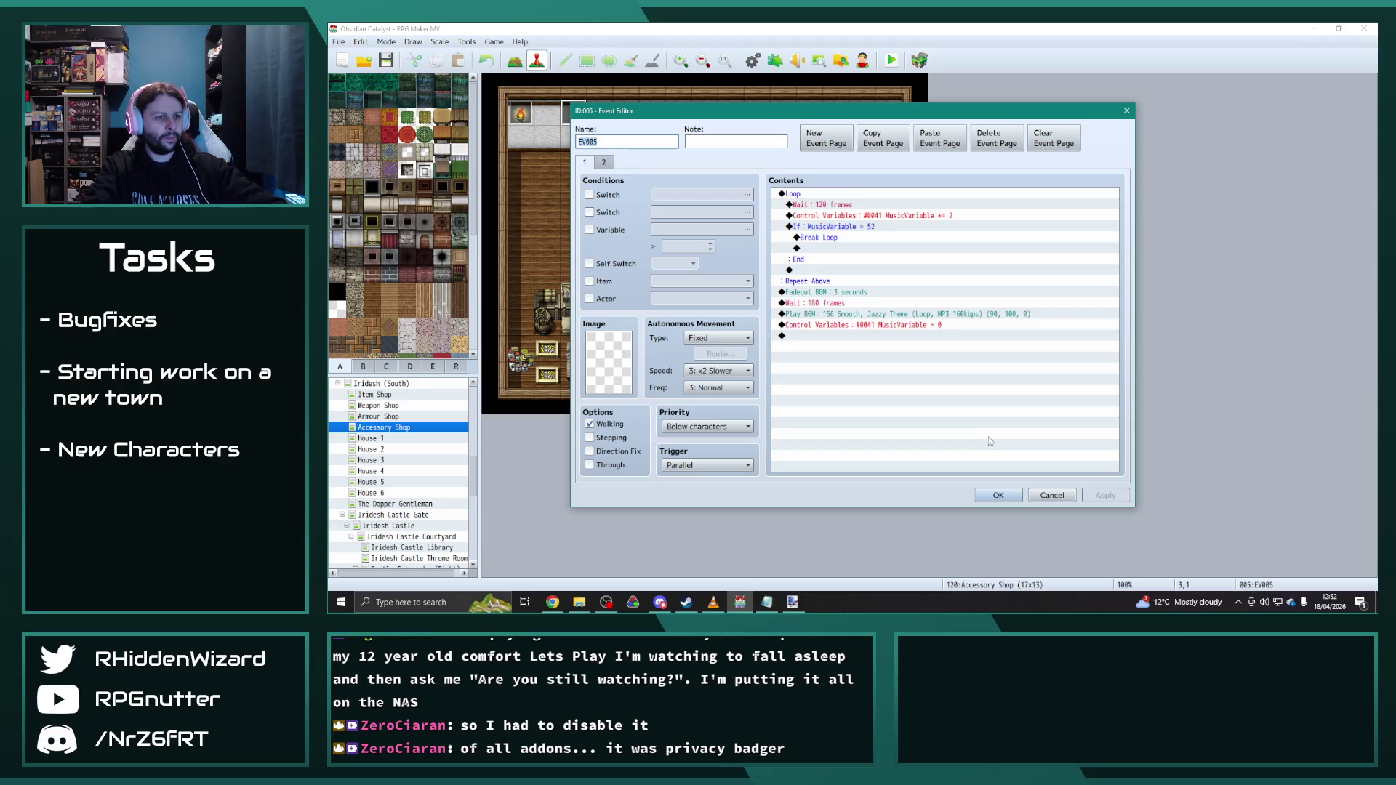
Step: Review EV005's Fadeout BGM and Wait 180 frames commands, close it, and bring up the Database
{"action": "left_click", "coordinate": [816, 293]}
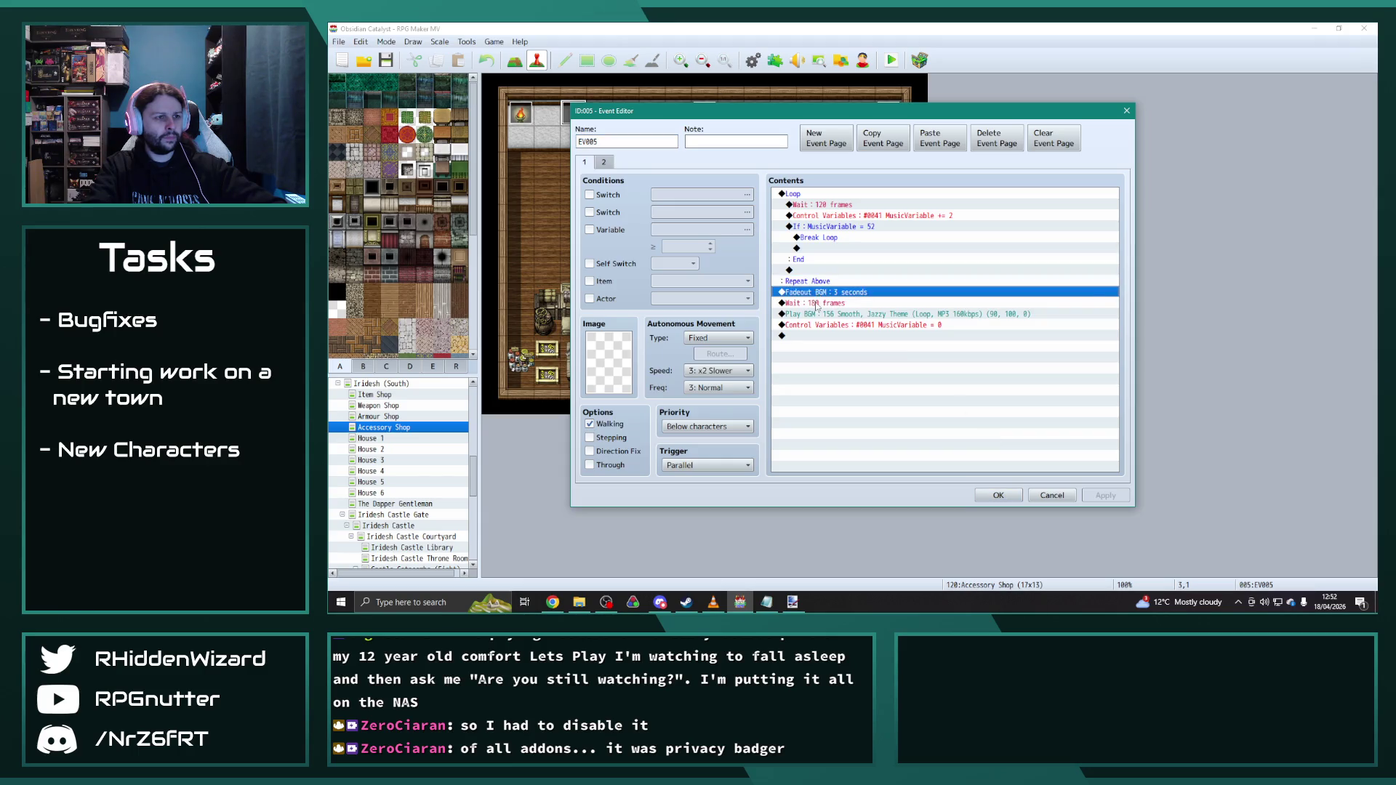
{"action": "key", "text": "Down"}
{"action": "key", "text": "Down"}
{"action": "key", "text": "Down"}
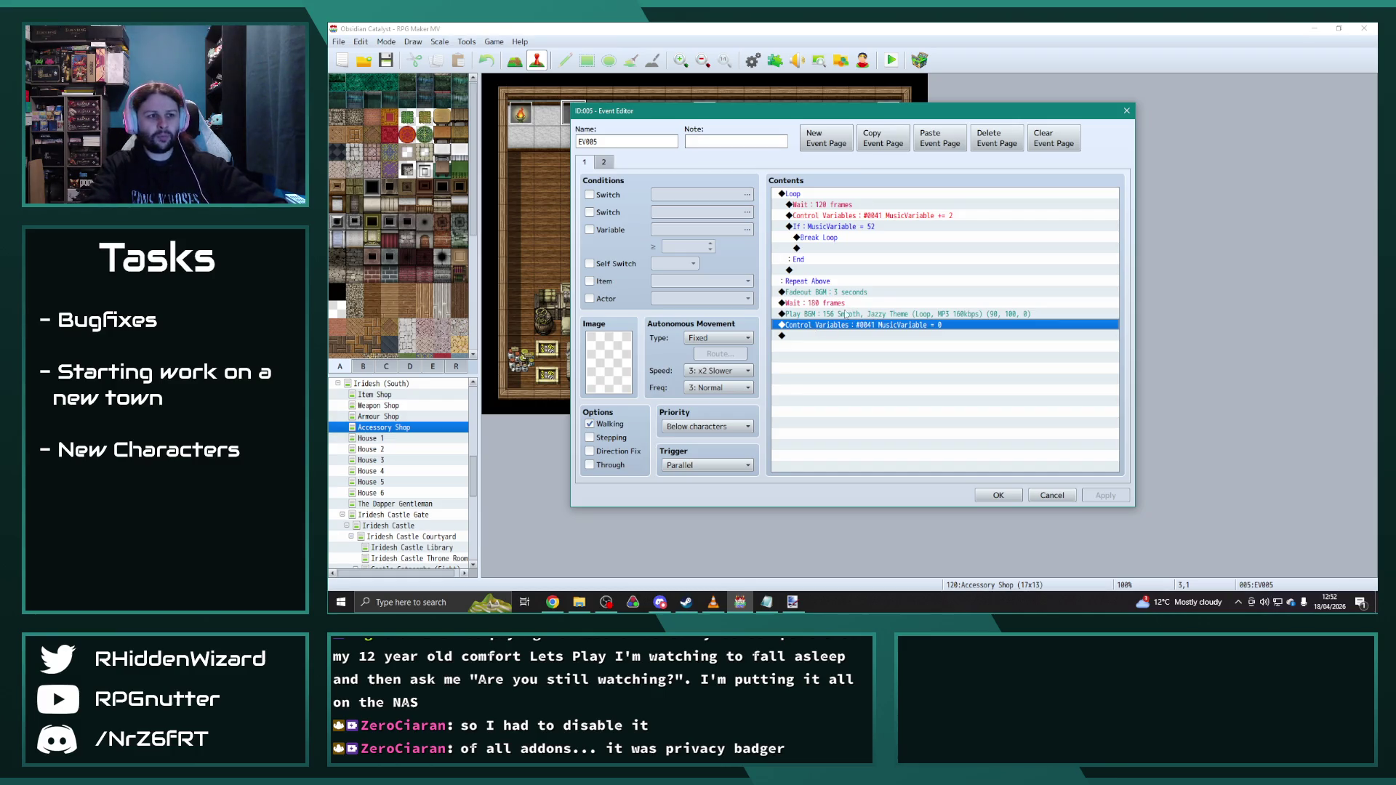
{"action": "left_click", "coordinate": [836, 306]}
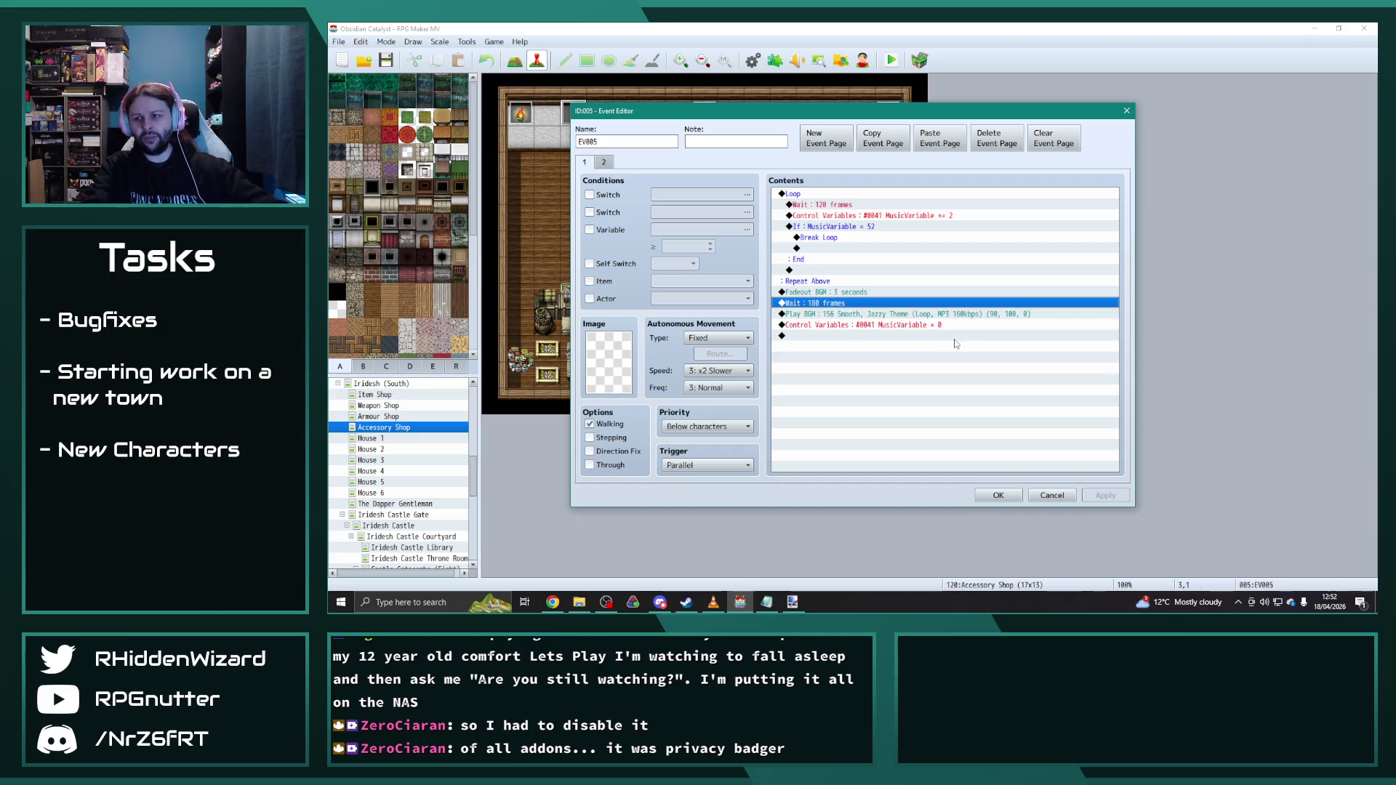
{"action": "key", "text": "alt+Tab"}
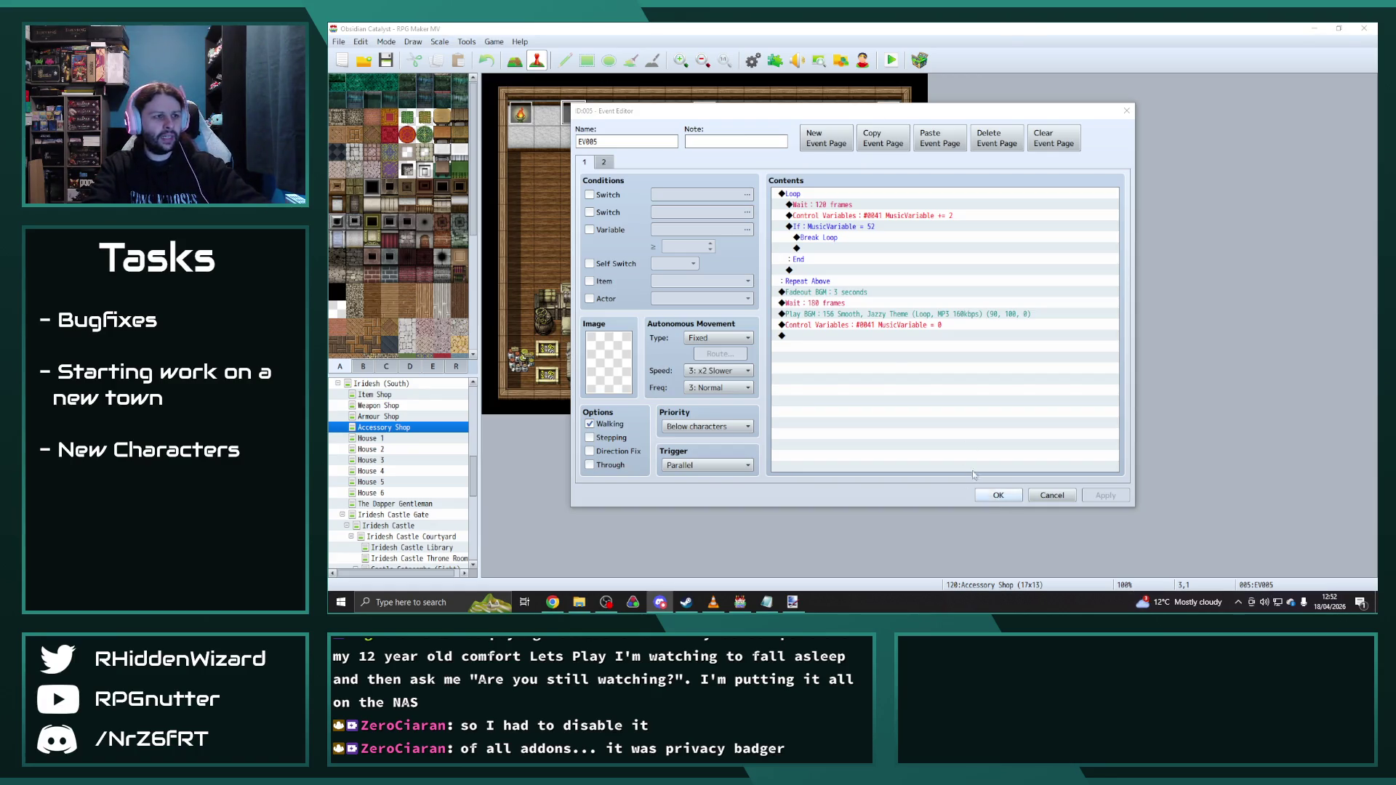
{"action": "left_click", "coordinate": [998, 494]}
{"action": "left_click", "coordinate": [753, 59]}
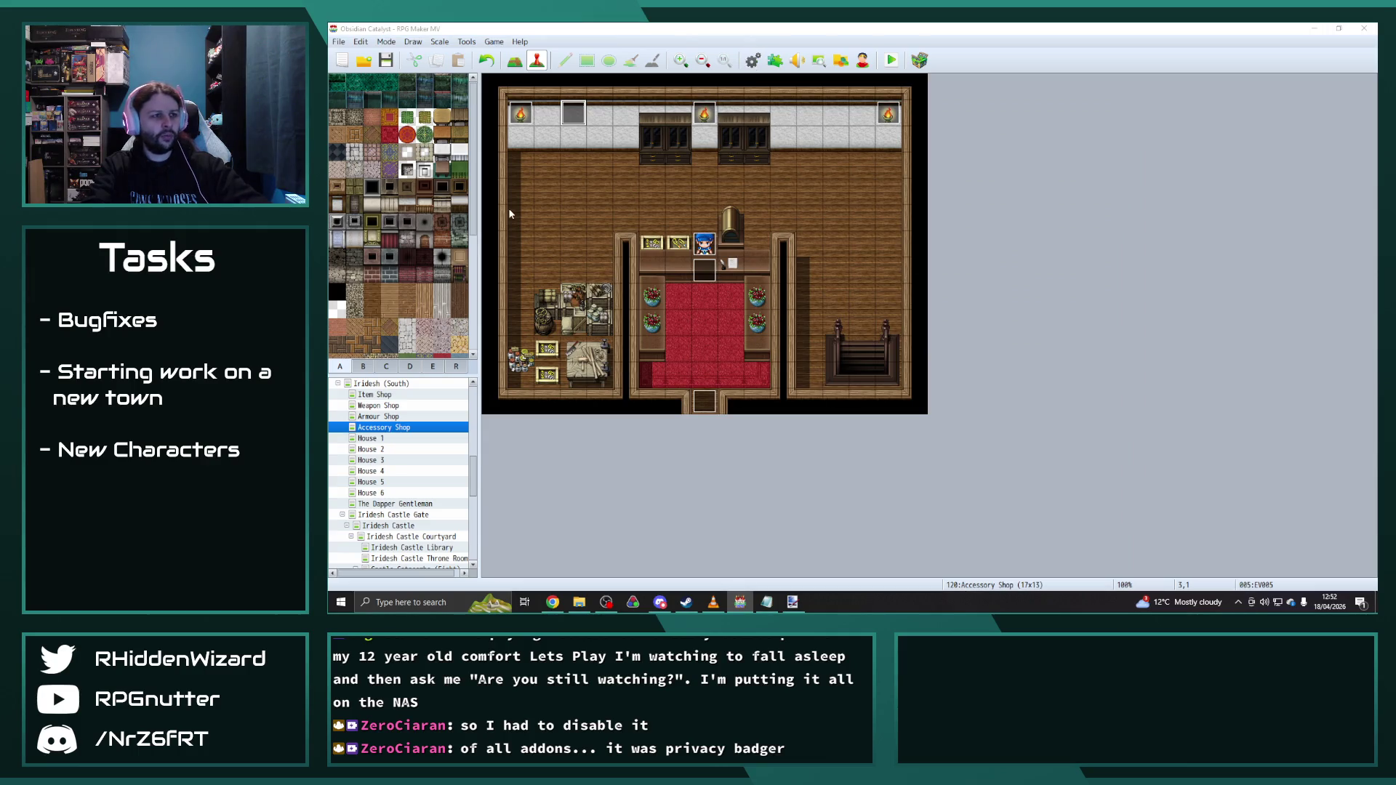
{"action": "left_click_drag", "start_coordinate": [724, 418], "coordinate": [725, 163]}
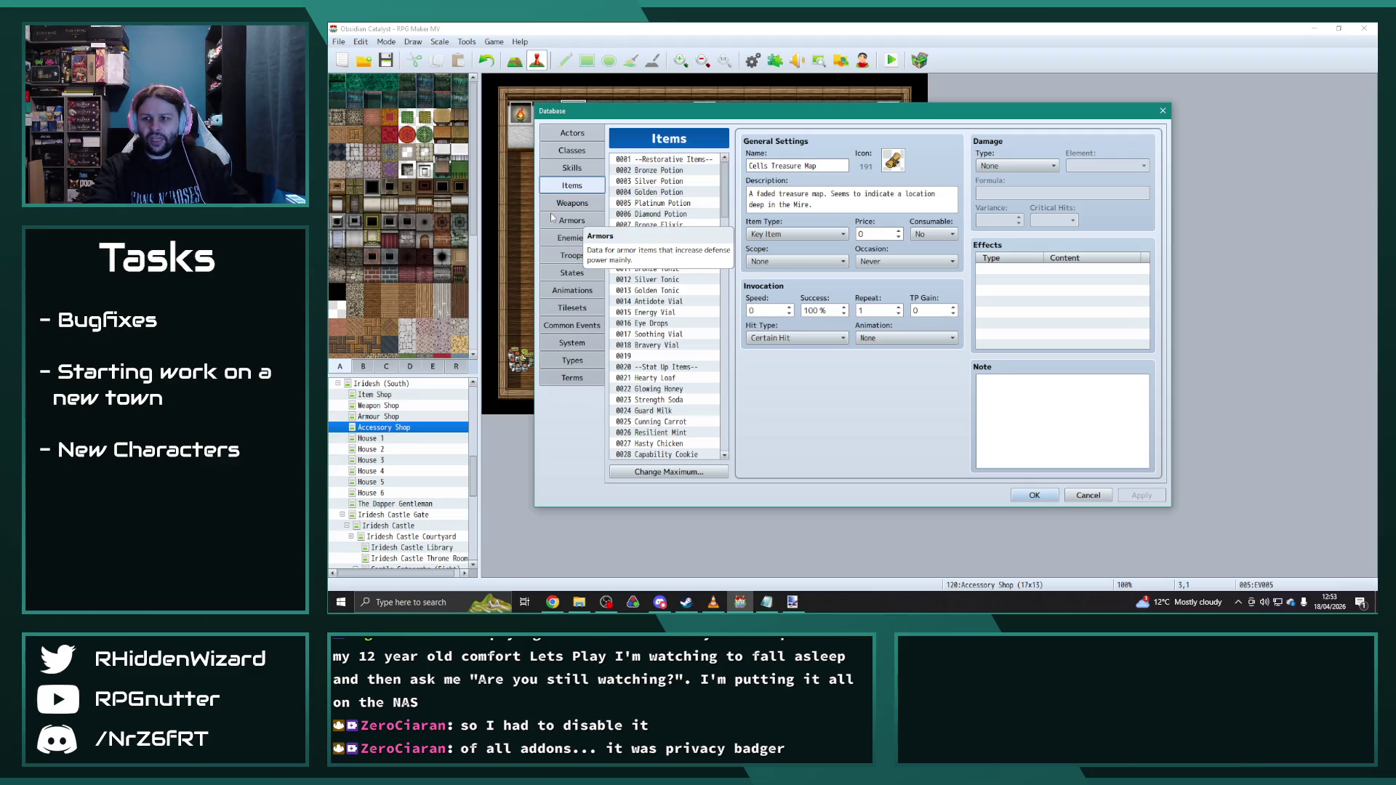
Step: Edit the Lv 11 Purify entry under Skills to Learn for Cleric class 0016
{"action": "left_click", "coordinate": [569, 152]}
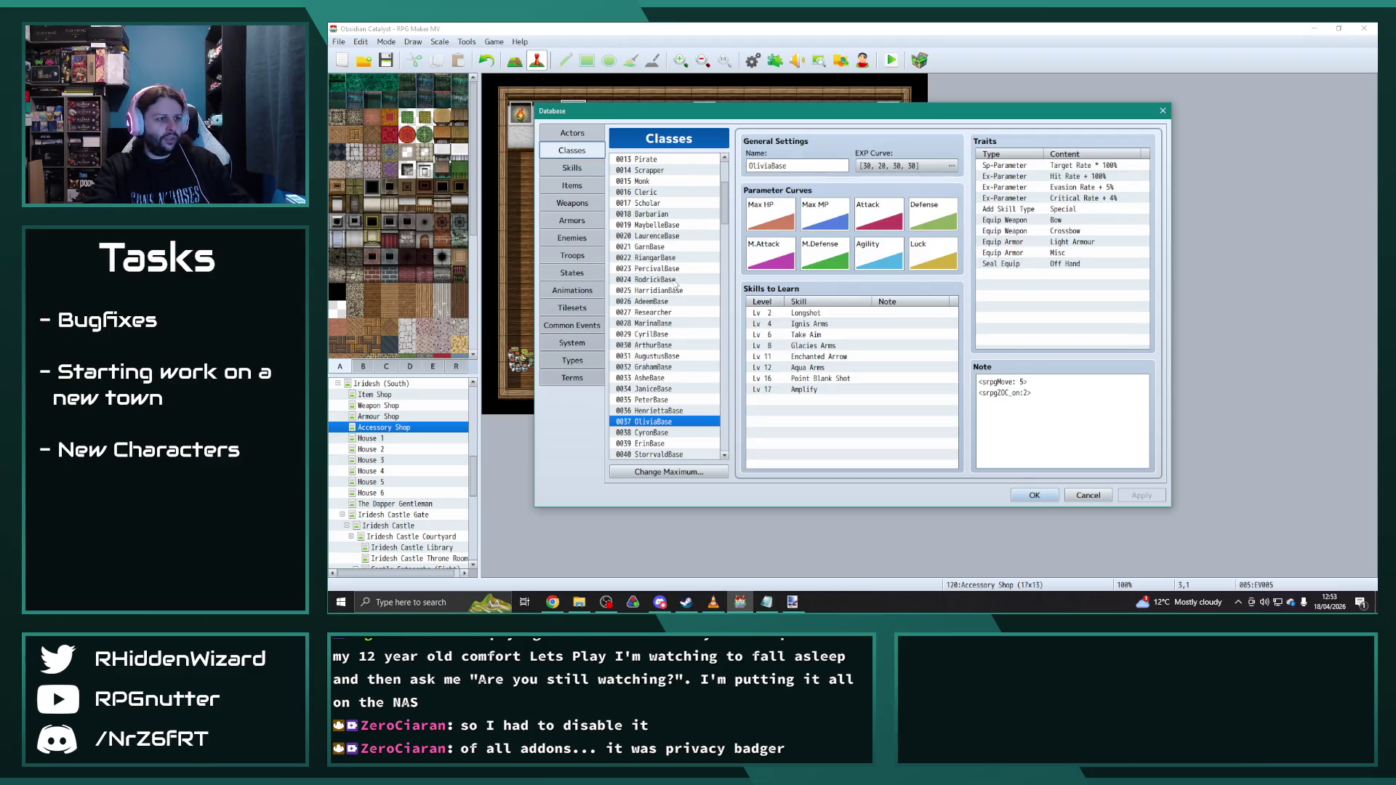
{"action": "scroll", "coordinate": [676, 280], "scroll_direction": "up", "scroll_amount": 3}
{"action": "scroll", "coordinate": [717, 235], "scroll_direction": "up", "scroll_amount": 2}
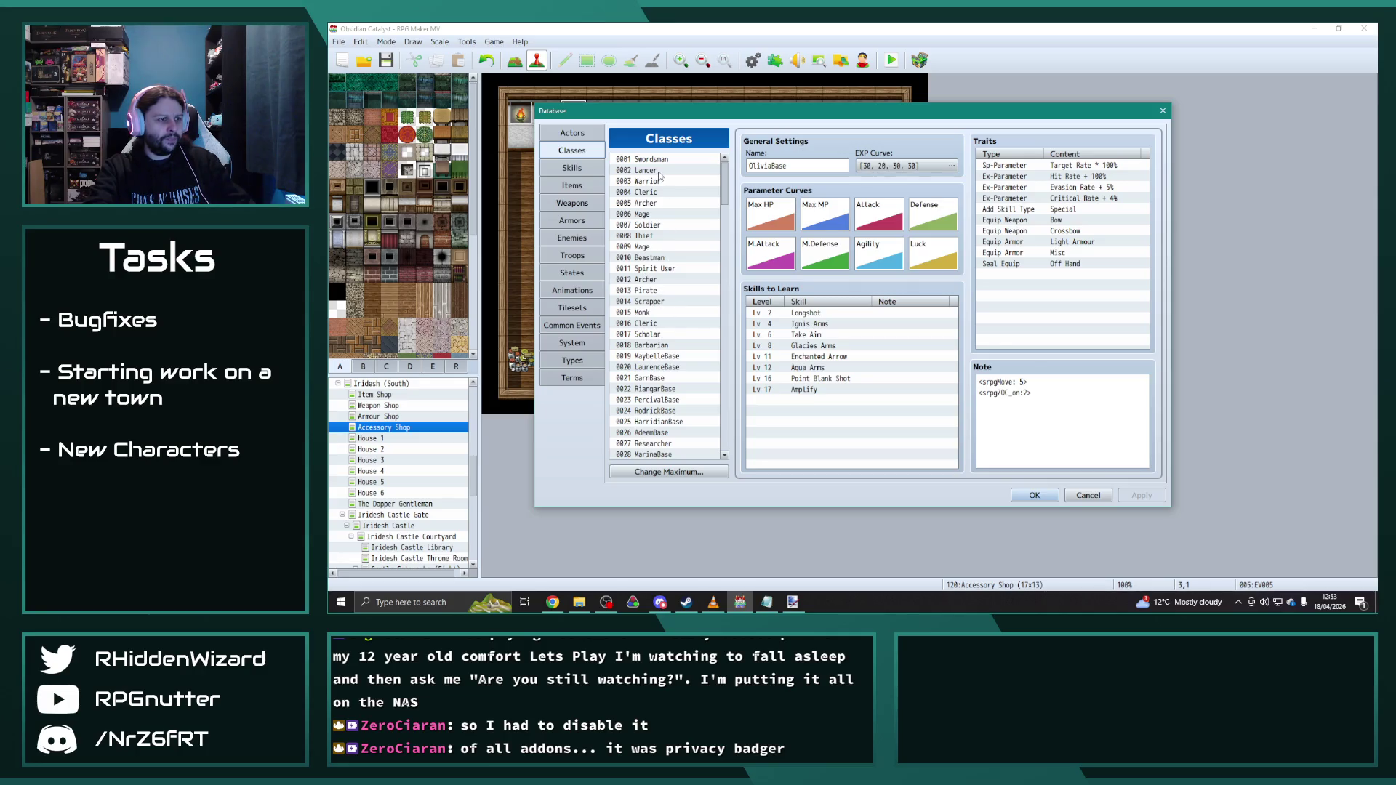
{"action": "left_click", "coordinate": [652, 323]}
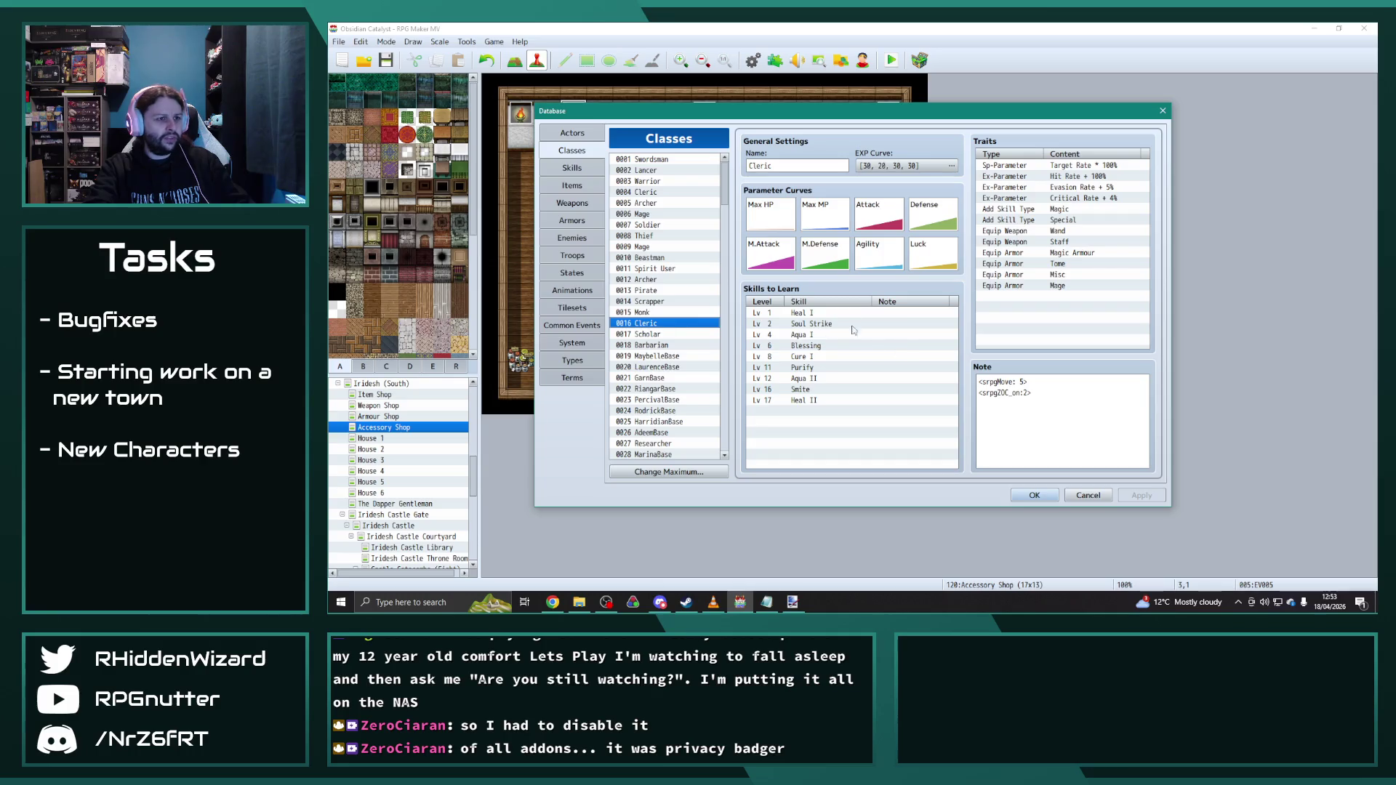
{"action": "right_click", "coordinate": [805, 373]}
{"action": "left_click", "coordinate": [818, 373]}
{"action": "left_click", "coordinate": [874, 420]}
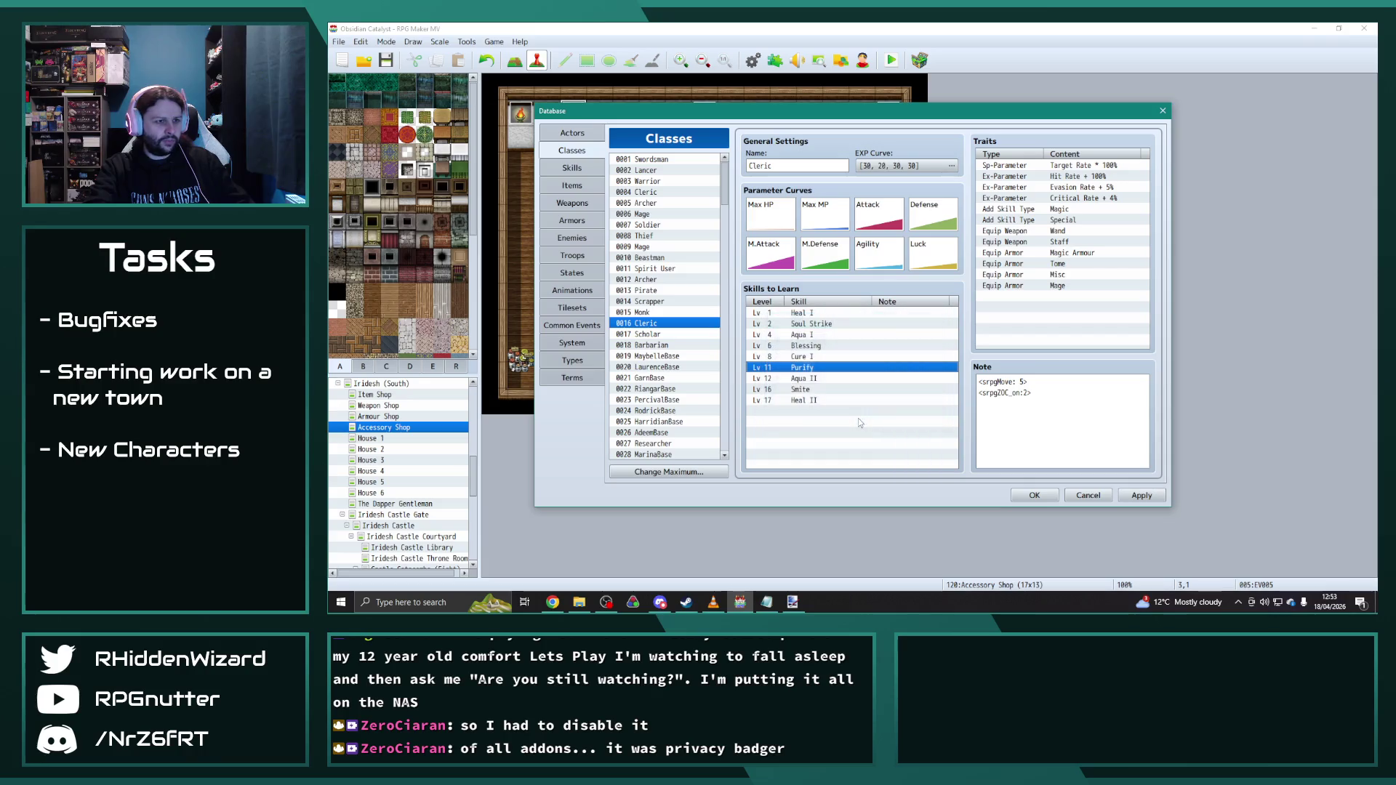
Step: Edit the Purify learnable skill for Cleric class 0004 likewise and switch to the Skills list
{"action": "left_click", "coordinate": [658, 197]}
{"action": "right_click", "coordinate": [805, 369]}
{"action": "left_click", "coordinate": [827, 366]}
{"action": "left_click", "coordinate": [867, 418]}
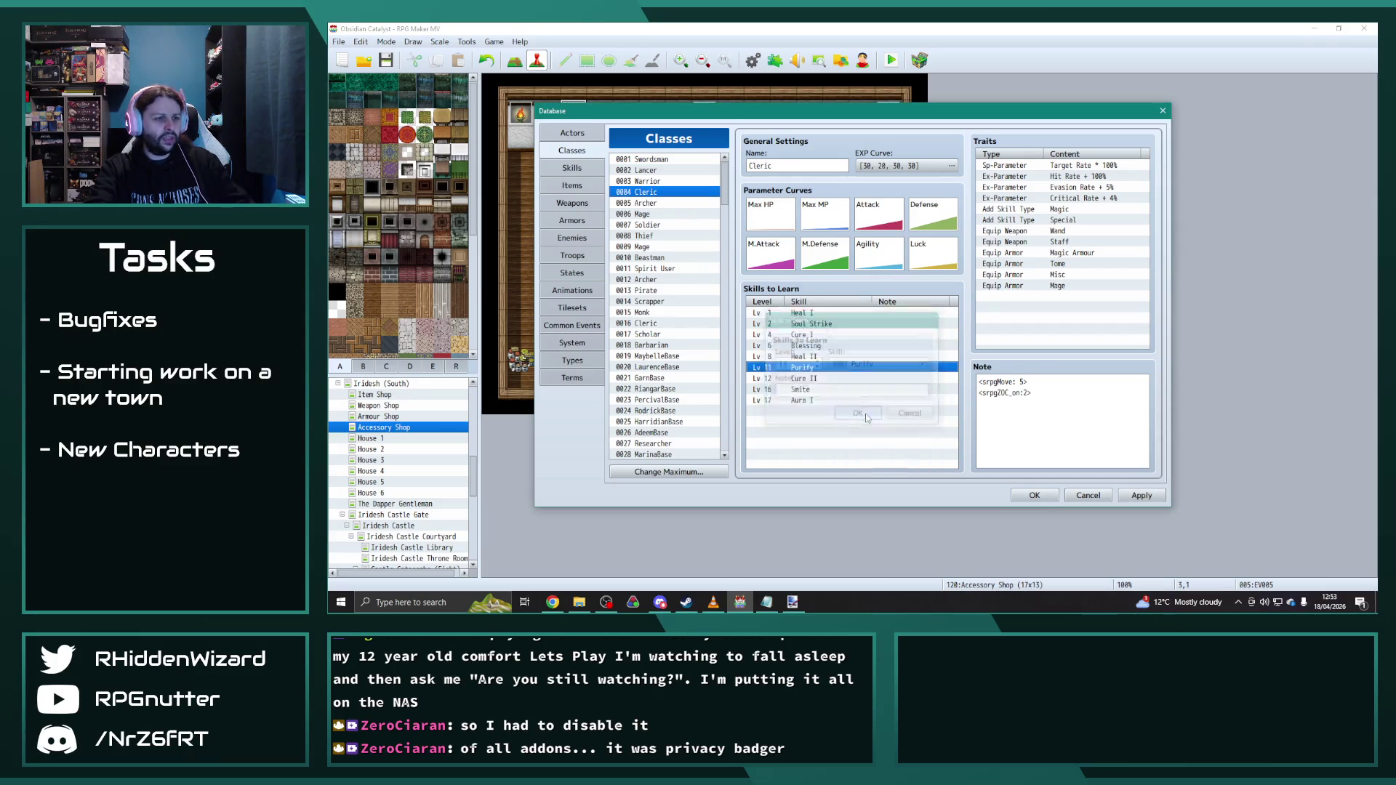
{"action": "left_click", "coordinate": [572, 168]}
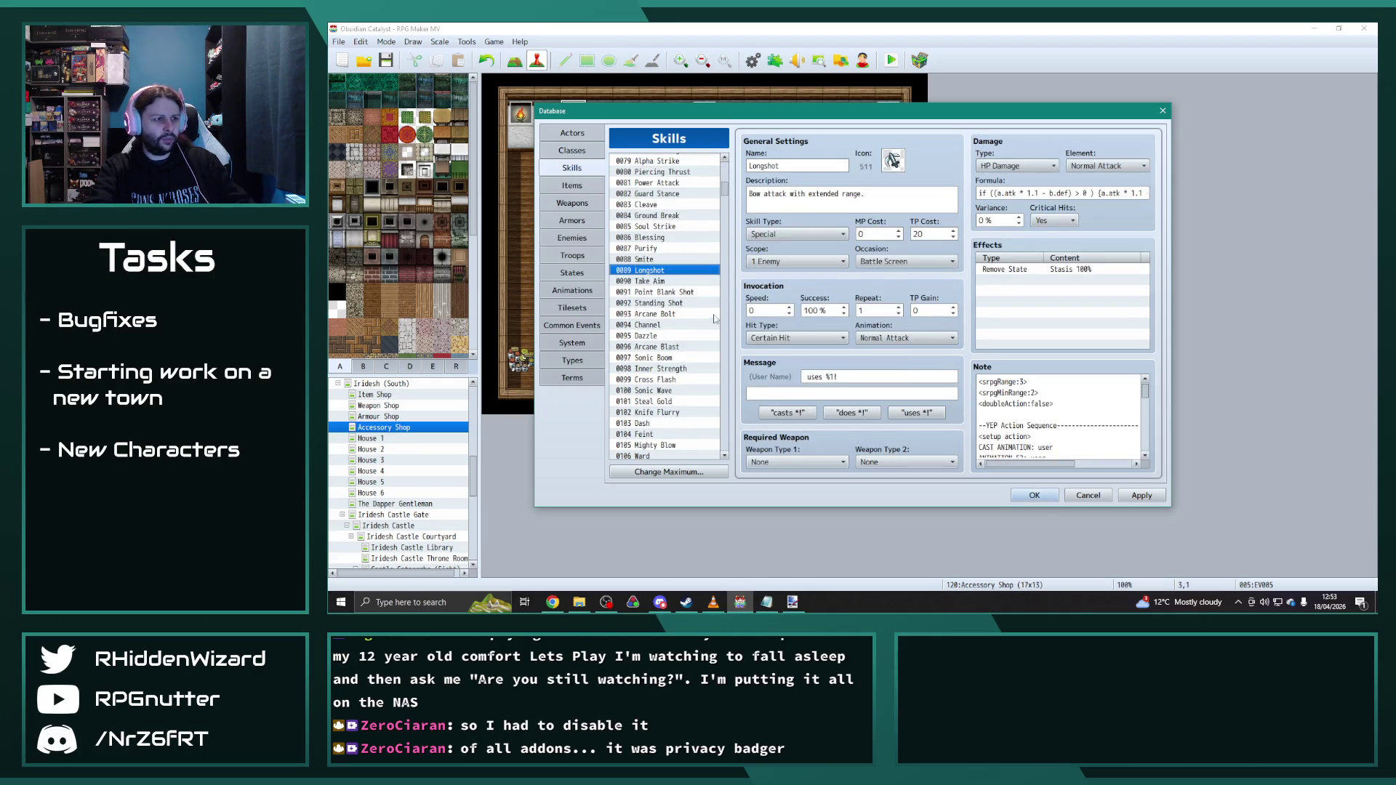
Step: Give skill 0173 Purify the All Allies scope and icon 348 of the original 0087 Purify
{"action": "left_click", "coordinate": [649, 249]}
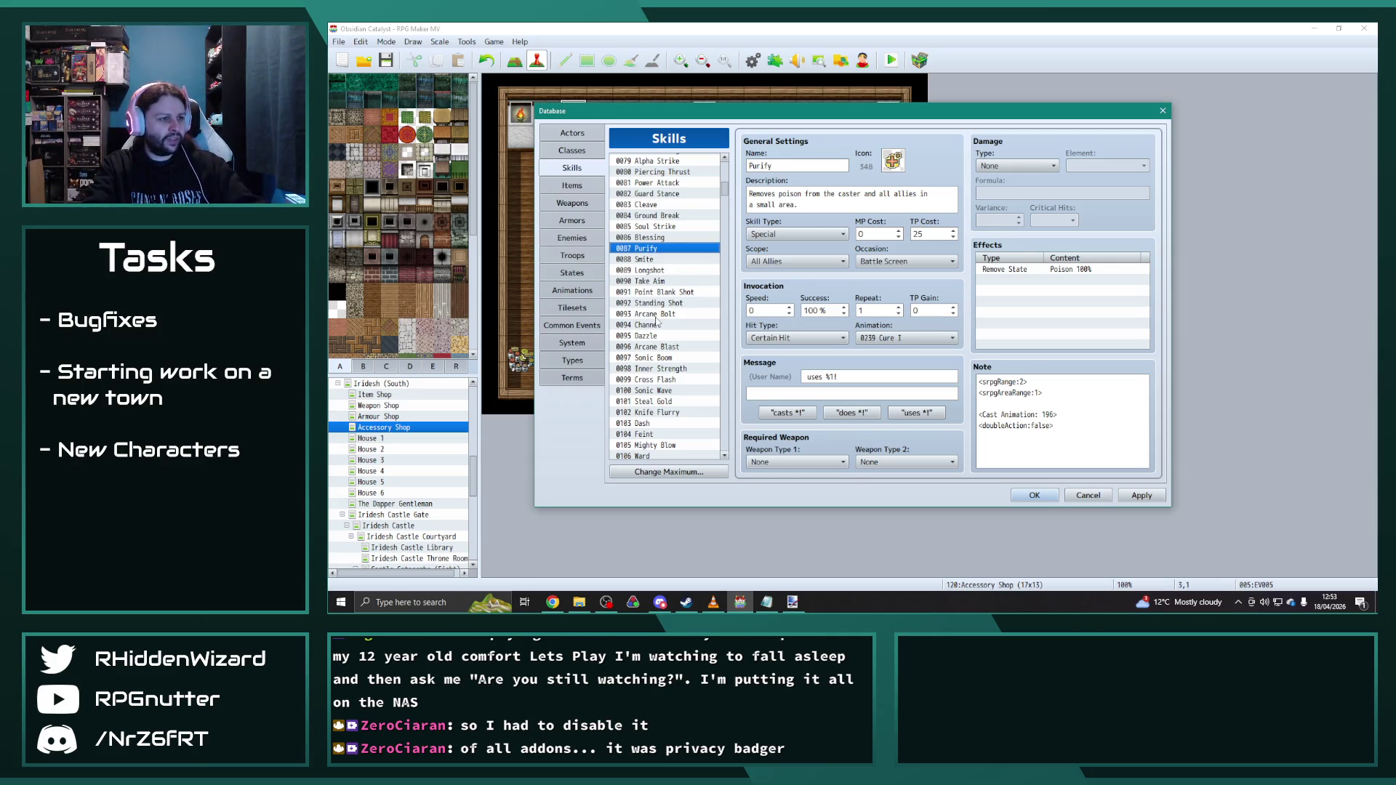
{"action": "scroll", "coordinate": [657, 320], "scroll_direction": "down", "scroll_amount": 1}
{"action": "scroll", "coordinate": [657, 320], "scroll_direction": "down", "scroll_amount": 1}
{"action": "scroll", "coordinate": [658, 321], "scroll_direction": "down", "scroll_amount": 2}
{"action": "scroll", "coordinate": [658, 321], "scroll_direction": "down", "scroll_amount": 2}
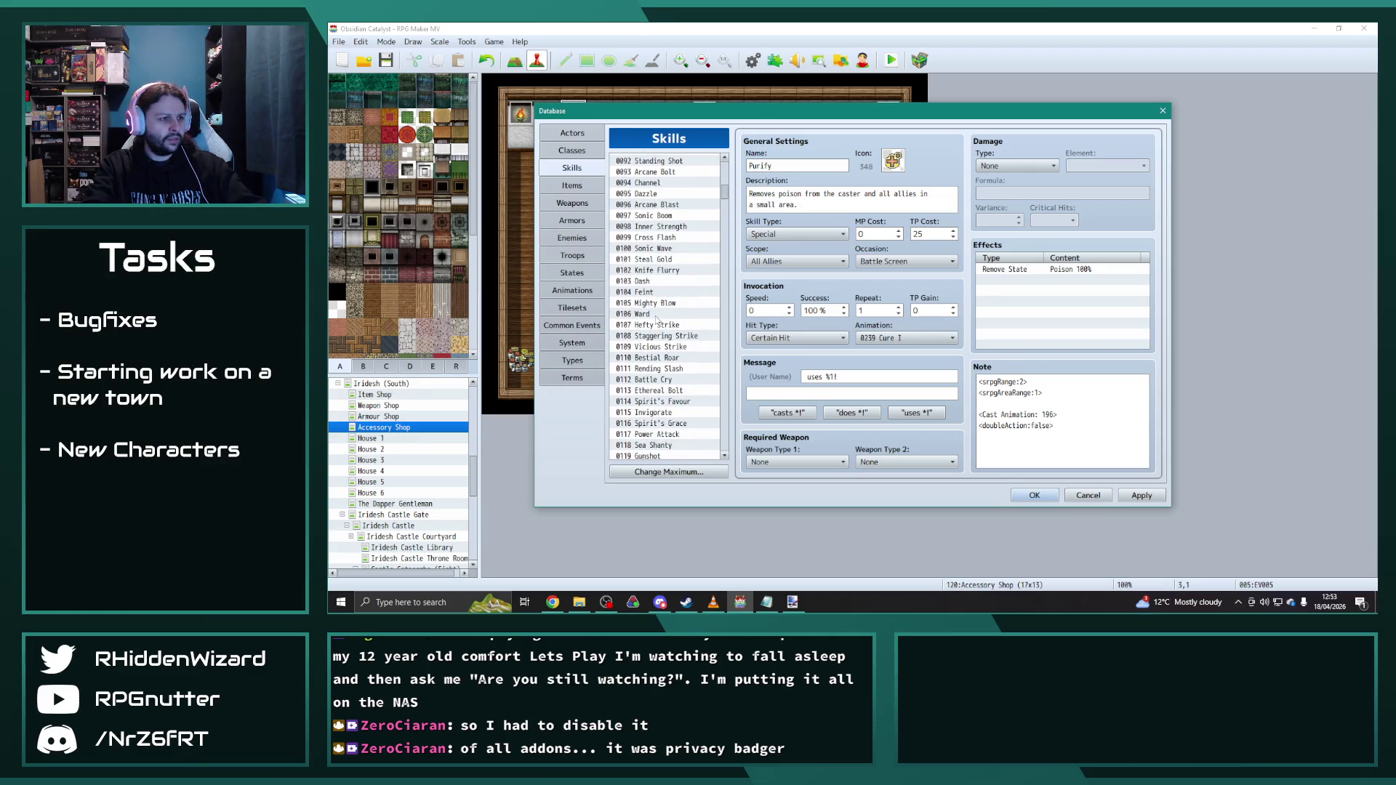
{"action": "scroll", "coordinate": [653, 267], "scroll_direction": "down", "scroll_amount": 3}
{"action": "scroll", "coordinate": [654, 264], "scroll_direction": "down", "scroll_amount": 2}
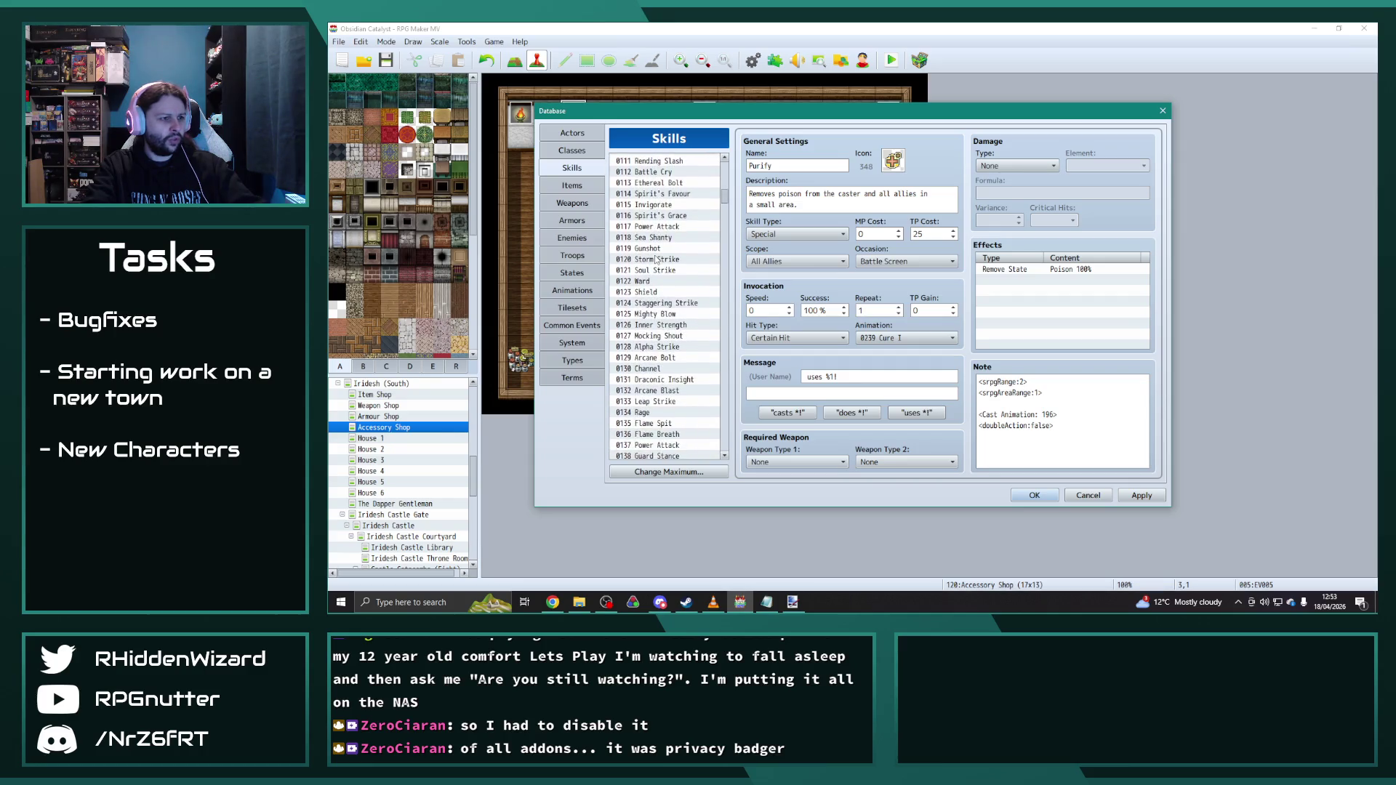
{"action": "scroll", "coordinate": [658, 258], "scroll_direction": "down", "scroll_amount": 3}
{"action": "scroll", "coordinate": [657, 259], "scroll_direction": "down", "scroll_amount": 5}
{"action": "scroll", "coordinate": [656, 257], "scroll_direction": "down", "scroll_amount": 6}
{"action": "scroll", "coordinate": [658, 257], "scroll_direction": "down", "scroll_amount": 1}
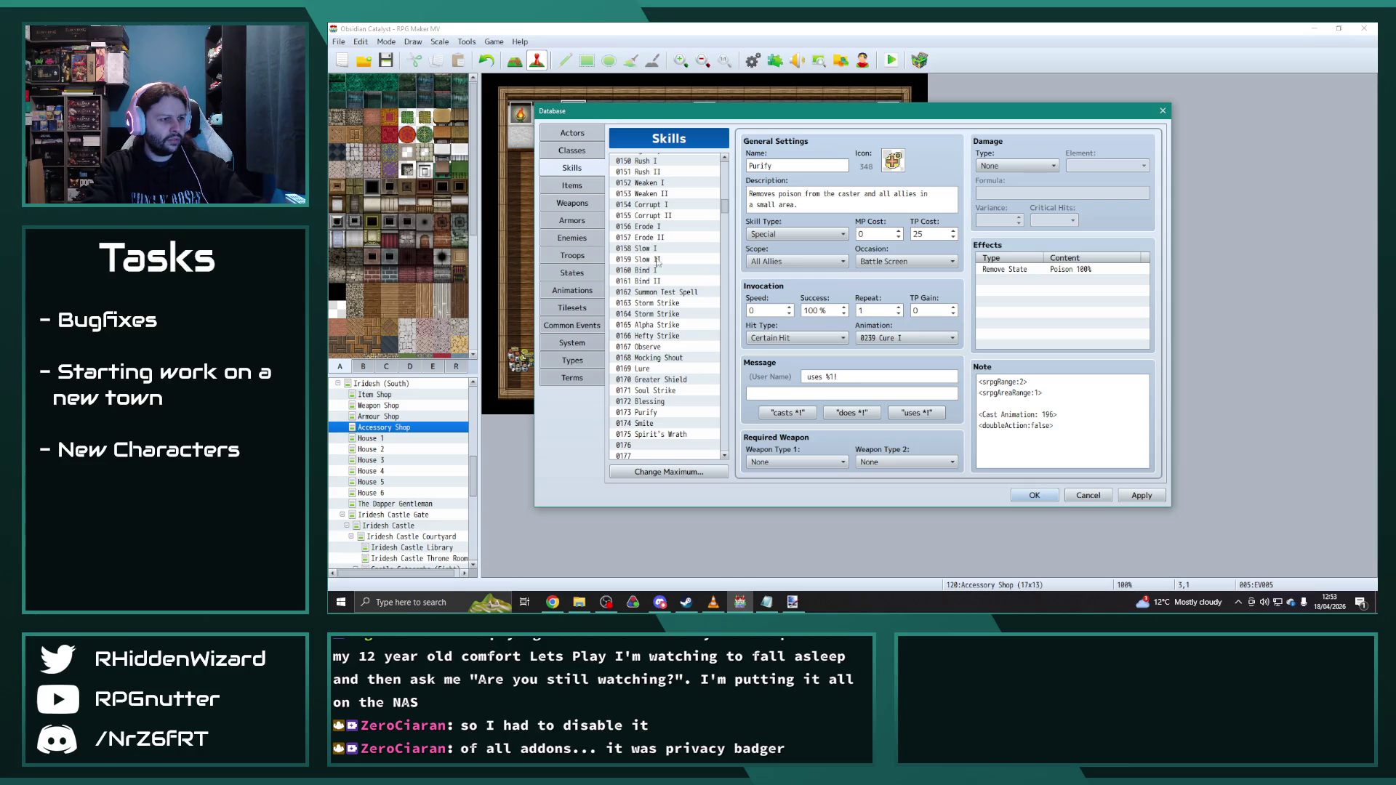
{"action": "left_click", "coordinate": [647, 412]}
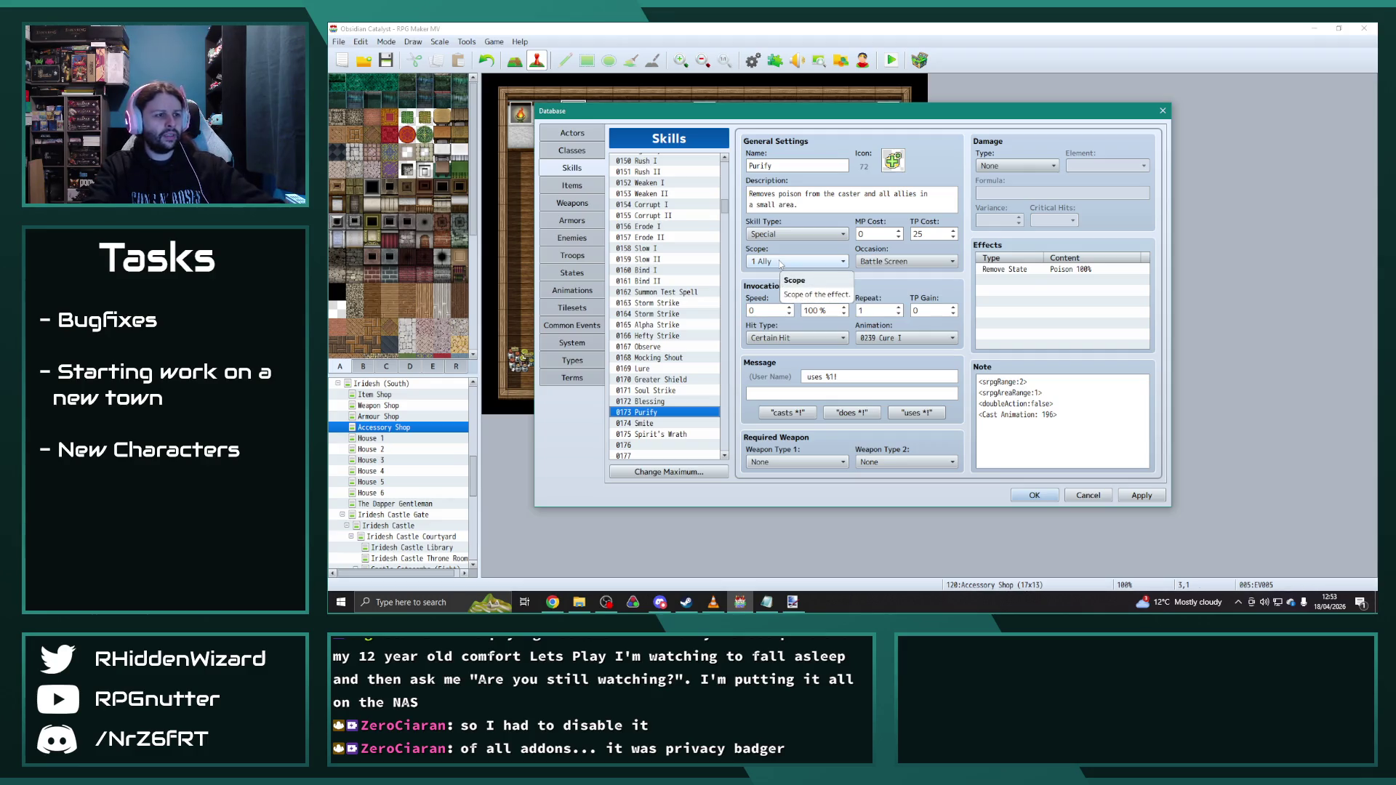
{"action": "left_click", "coordinate": [647, 424]}
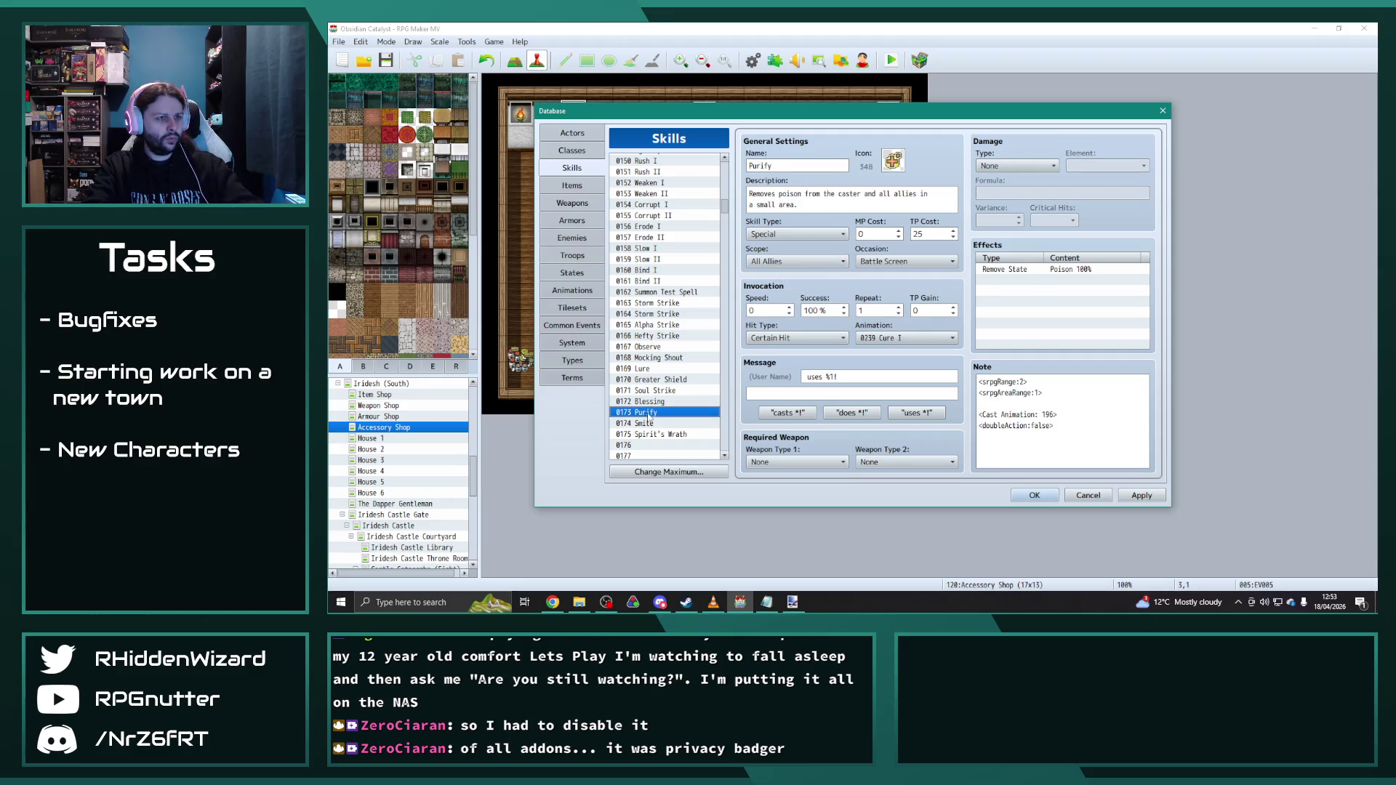
Step: Apply the database changes and confirm with OK to return to the map
{"action": "left_click", "coordinate": [1125, 489]}
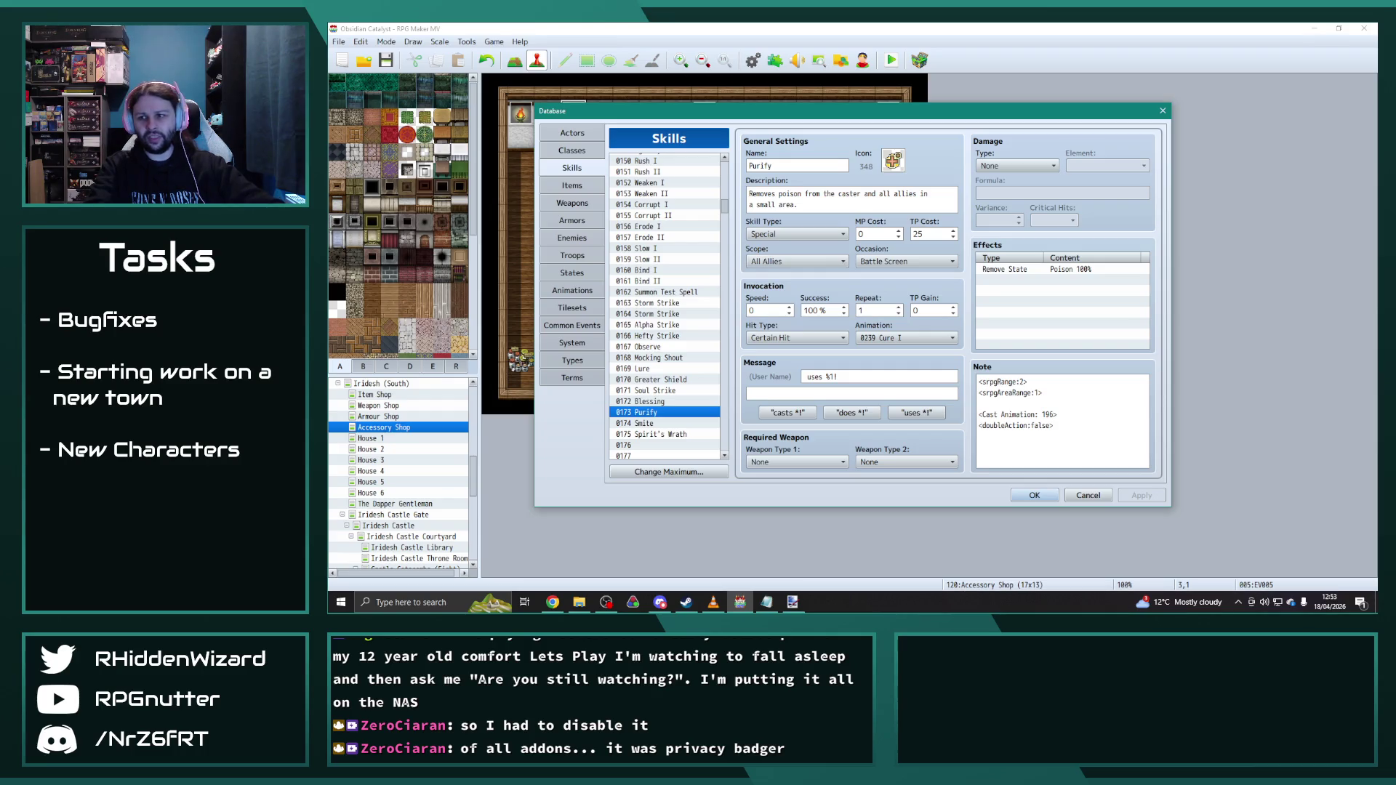
{"action": "key", "text": "alt+Tab"}
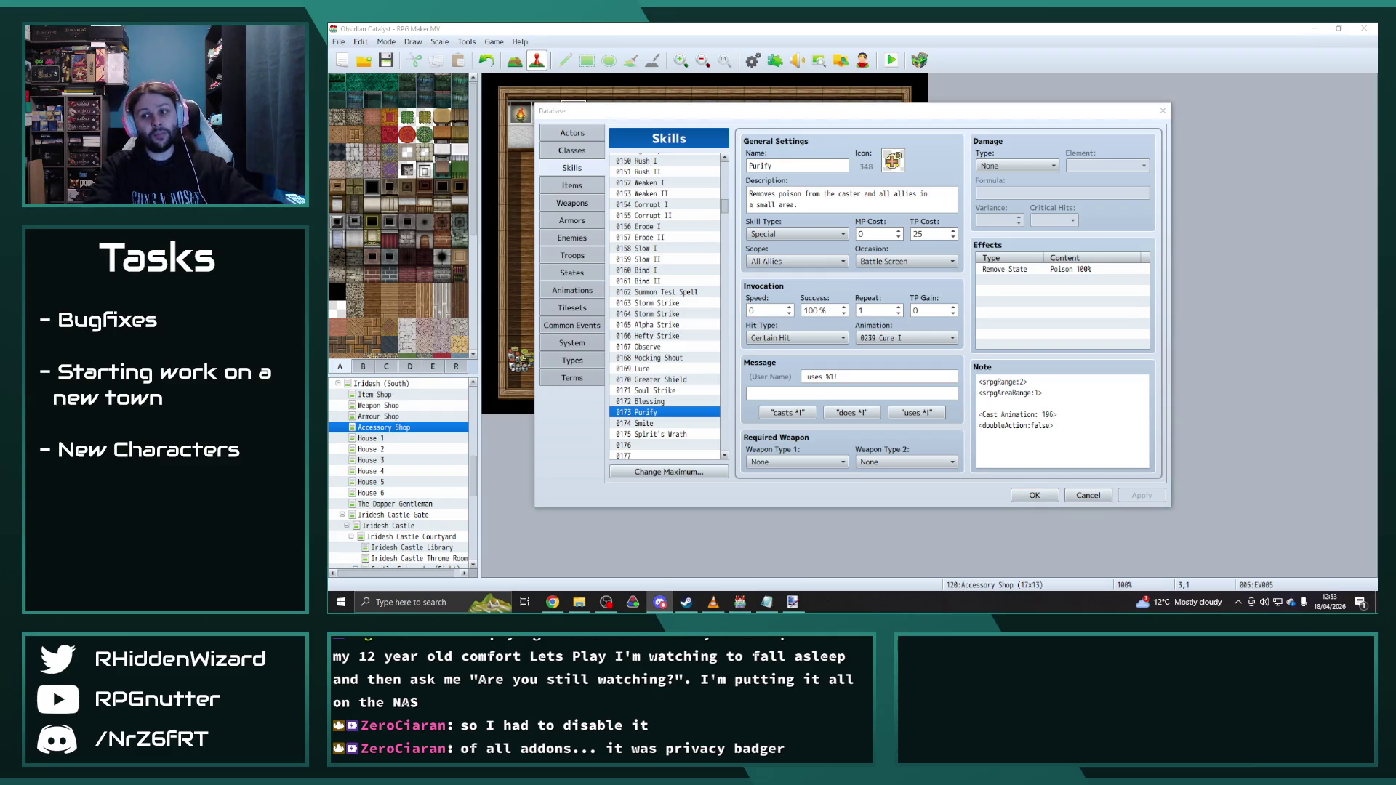
{"action": "left_click", "coordinate": [1033, 495]}
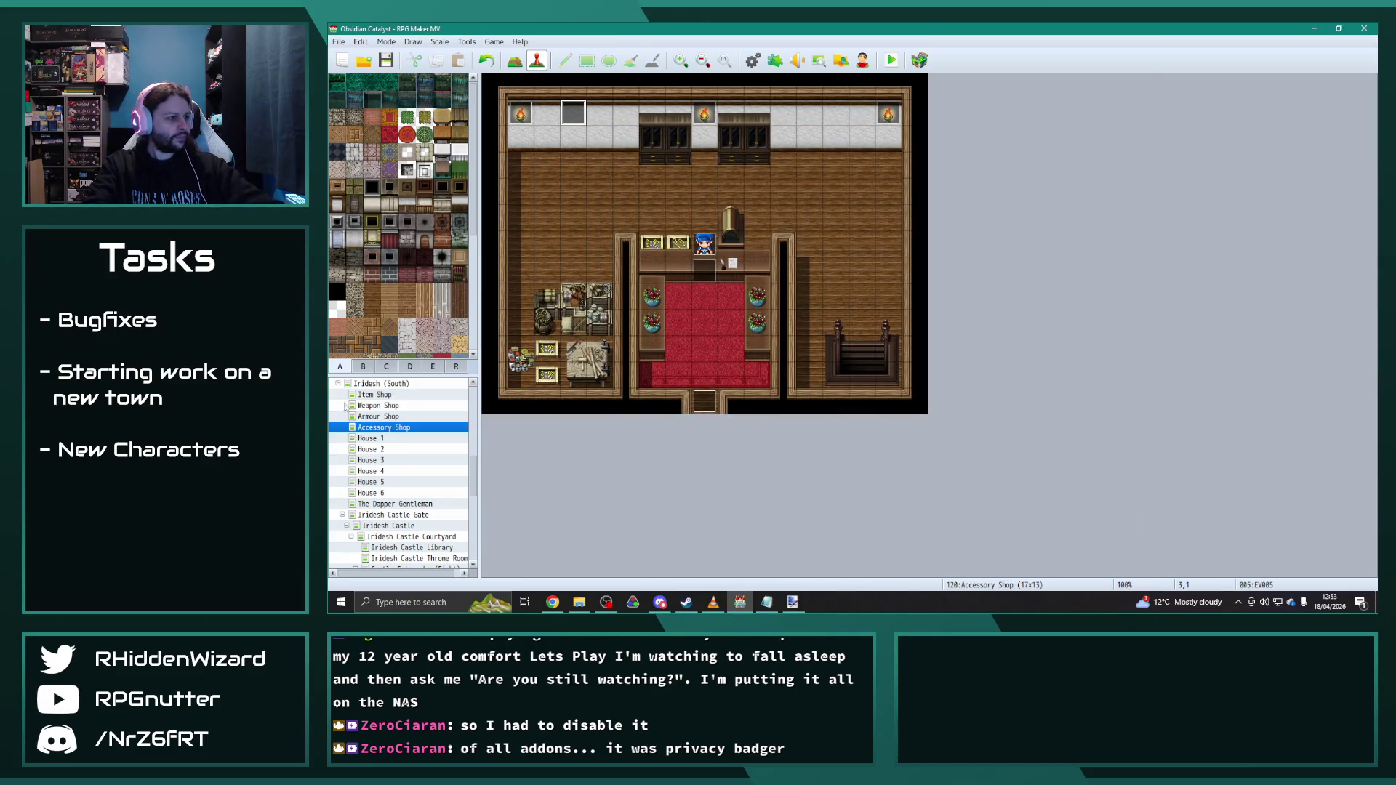
Step: Load the Sicherheim North Road (Fight) map from the map list
{"action": "left_click", "coordinate": [337, 389]}
{"action": "scroll", "coordinate": [405, 496], "scroll_direction": "down", "scroll_amount": 3}
{"action": "scroll", "coordinate": [404, 496], "scroll_direction": "down", "scroll_amount": 3}
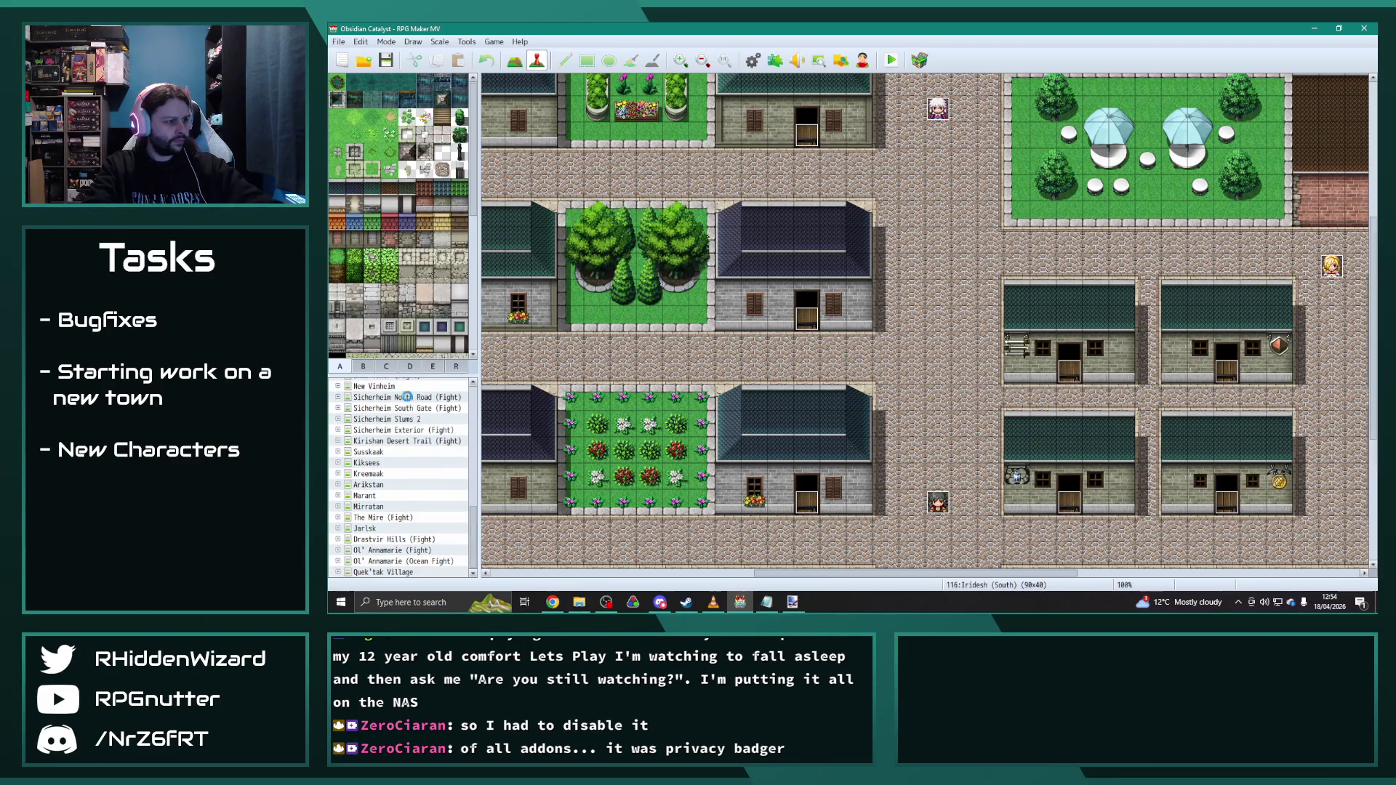
{"action": "left_click", "coordinate": [406, 398]}
{"action": "scroll", "coordinate": [788, 463], "scroll_direction": "up", "scroll_amount": 2}
{"action": "scroll", "coordinate": [845, 418], "scroll_direction": "up", "scroll_amount": 3}
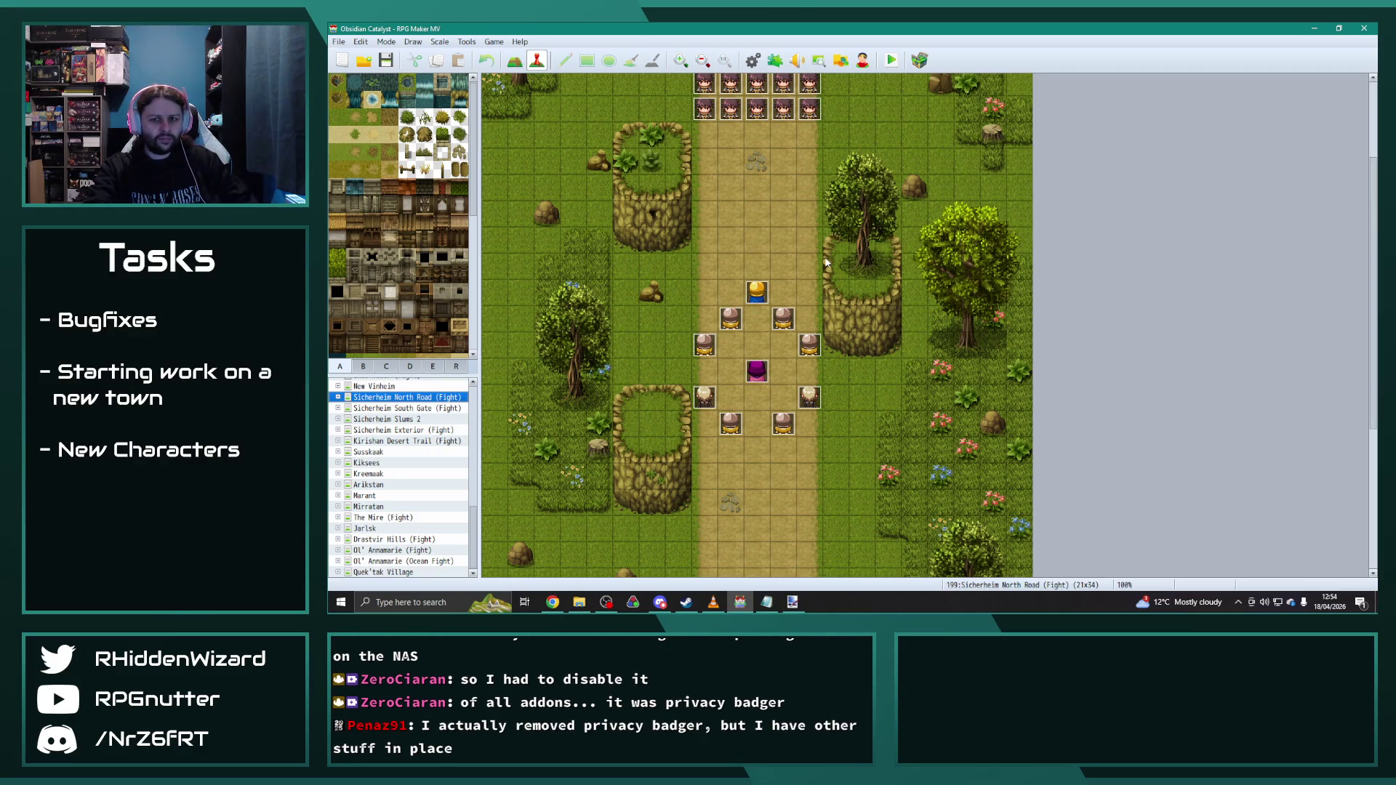
{"action": "scroll", "coordinate": [825, 257], "scroll_direction": "up", "scroll_amount": 2}
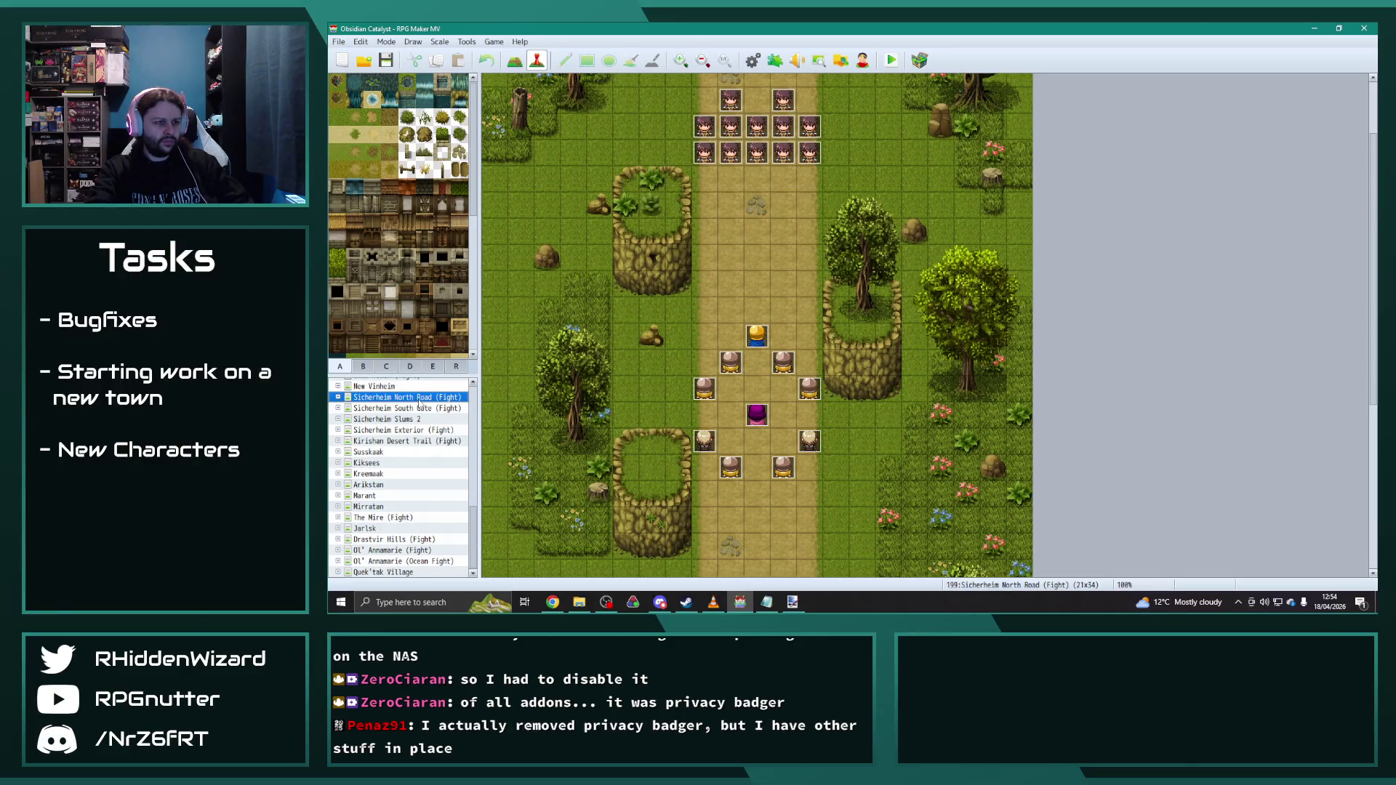
Step: Create EV029 with note <type:object>, Same as characters priority, Stepping and Direction Fix ticked
{"action": "double_click", "coordinate": [833, 287]}
{"action": "left_click", "coordinate": [735, 142]}
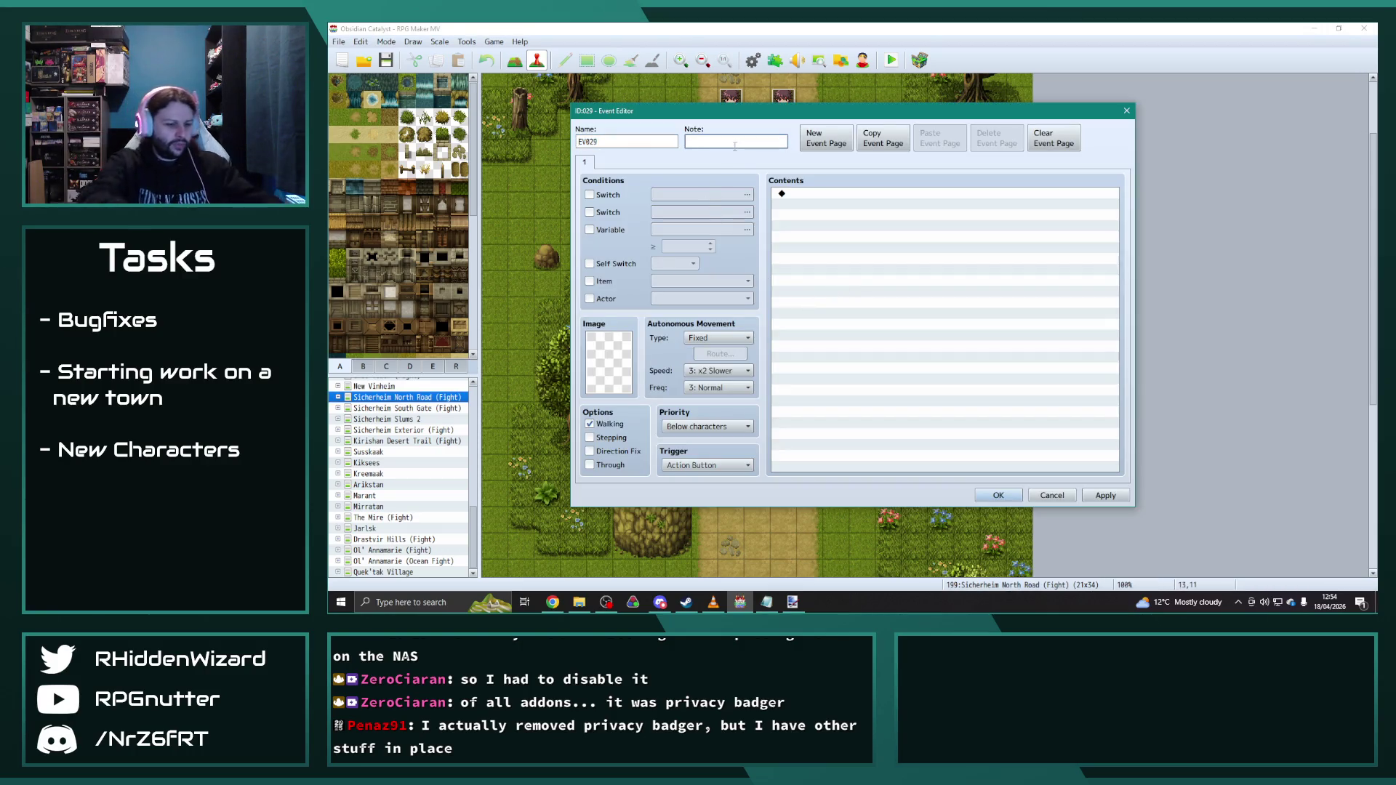
{"action": "type", "text": "<typ"}
{"action": "type", "text": "e:d"}
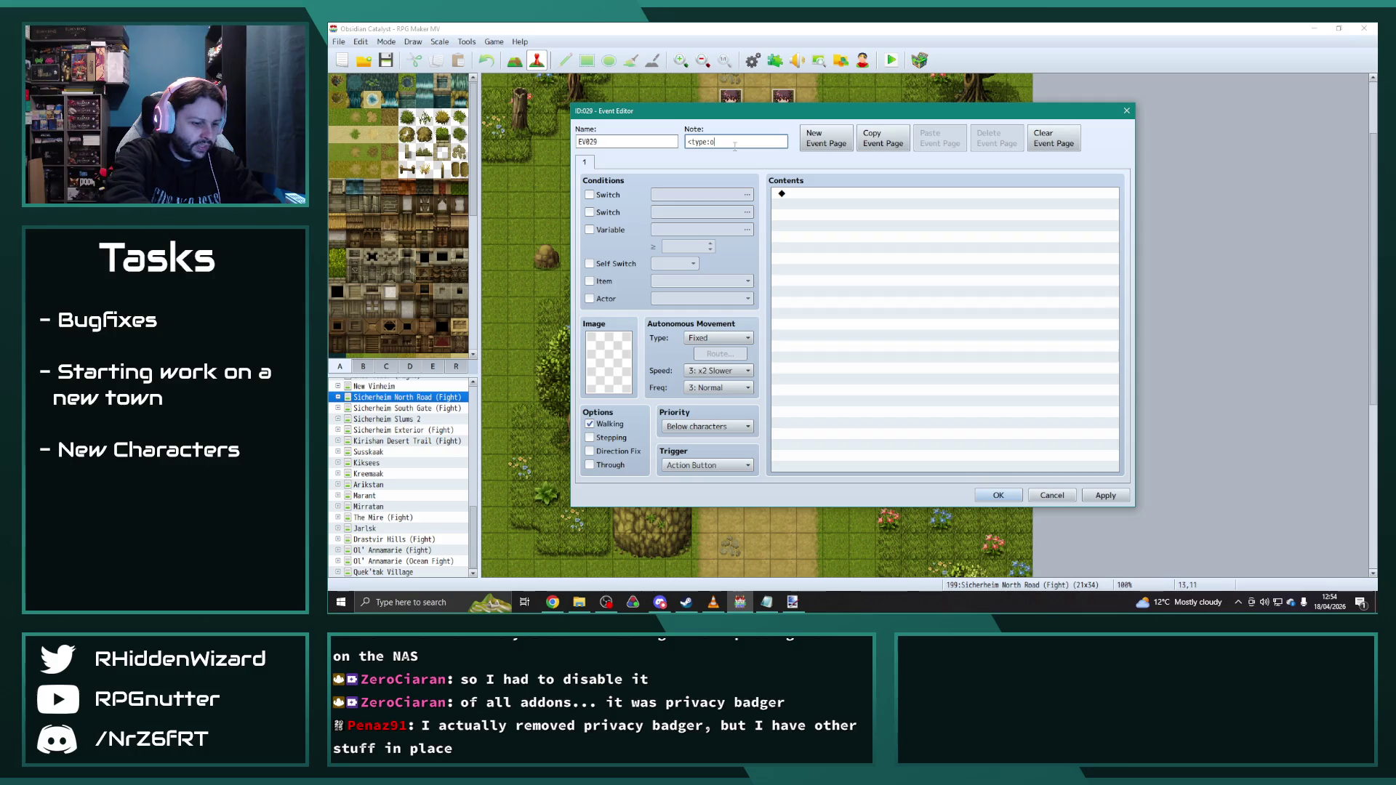
{"action": "key", "text": "BackSpace"}
{"action": "type", "text": "ect>"}
{"action": "left_click", "coordinate": [699, 426]}
{"action": "left_click", "coordinate": [596, 438]}
{"action": "left_click", "coordinate": [600, 450]}
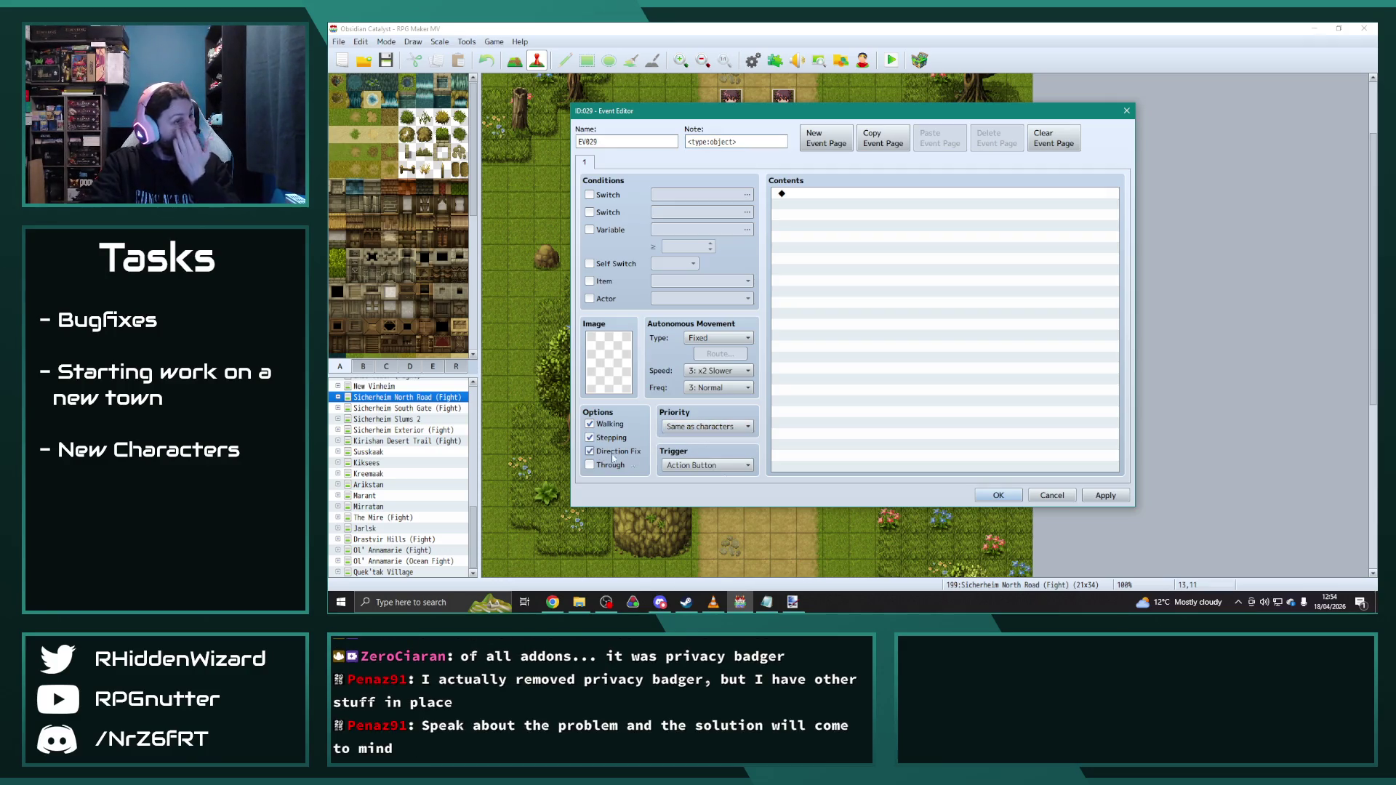
{"action": "left_click", "coordinate": [998, 495]}
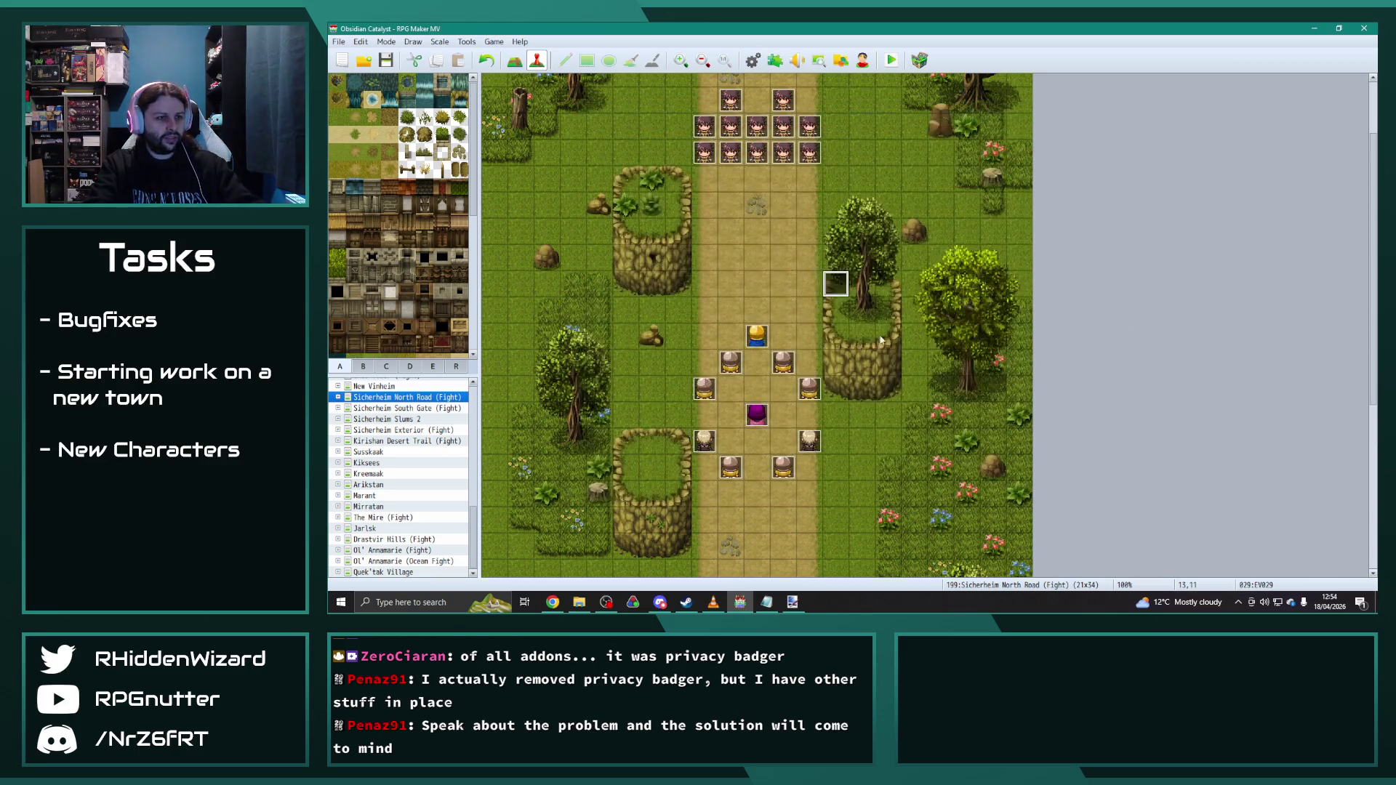
Step: Copy EV029 and paste copies across the tiles of the right tree stump
{"action": "left_click", "coordinate": [836, 284]}
{"action": "key", "text": "ctrl+c"}
{"action": "key", "text": "ctrl+v"}
{"action": "left_click", "coordinate": [835, 309]}
{"action": "key", "text": "ctrl+v"}
{"action": "left_click", "coordinate": [889, 414]}
{"action": "left_click", "coordinate": [887, 310]}
{"action": "key", "text": "ctrl+v"}
{"action": "left_click", "coordinate": [888, 284]}
{"action": "key", "text": "ctrl+v"}
{"action": "left_click", "coordinate": [836, 336]}
{"action": "key", "text": "ctrl+v"}
{"action": "left_click", "coordinate": [888, 336]}
{"action": "key", "text": "ctrl+v"}
Step: Paste a copy on top of the left stump and delete the stray event EV019
{"action": "left_click", "coordinate": [642, 183]}
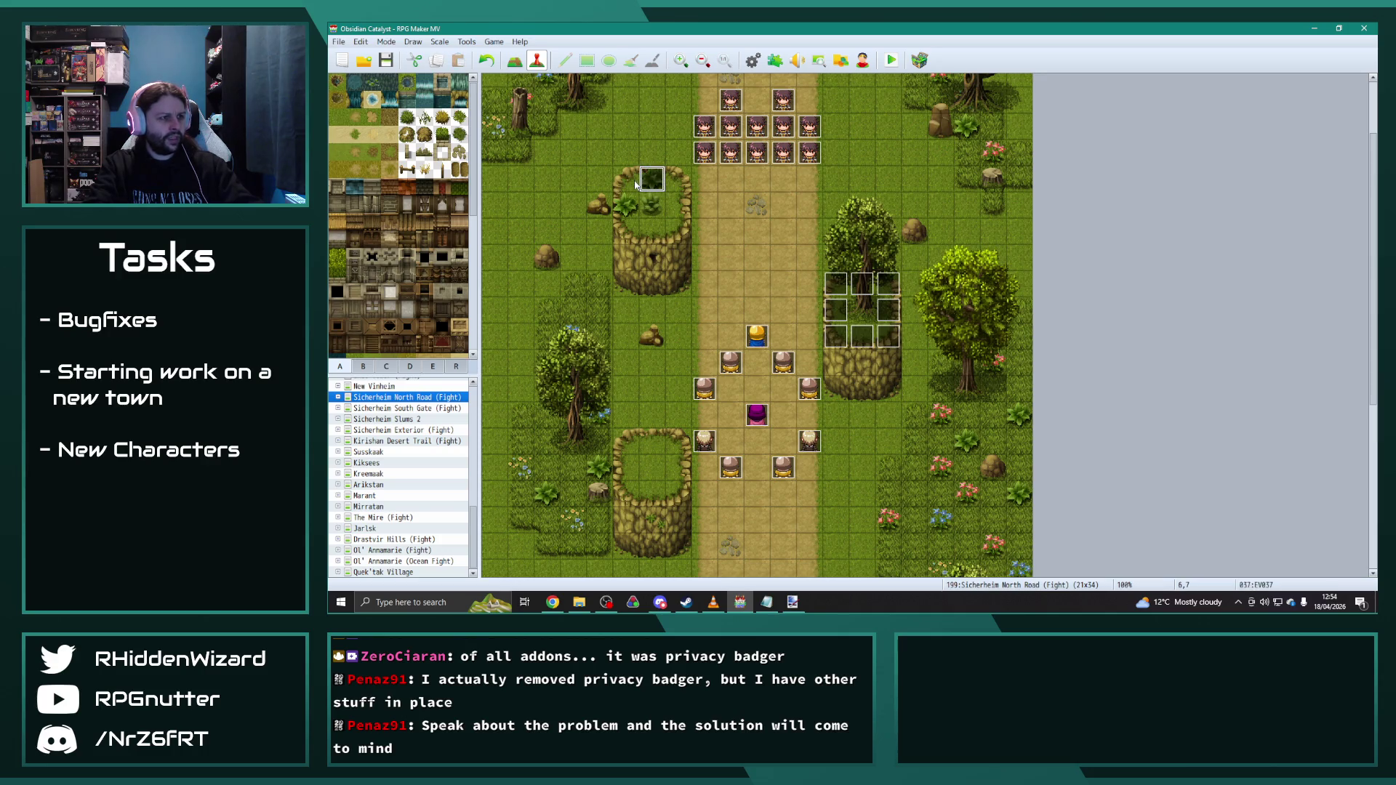
{"action": "left_click", "coordinate": [628, 204]}
{"action": "key", "text": "ctrl+v"}
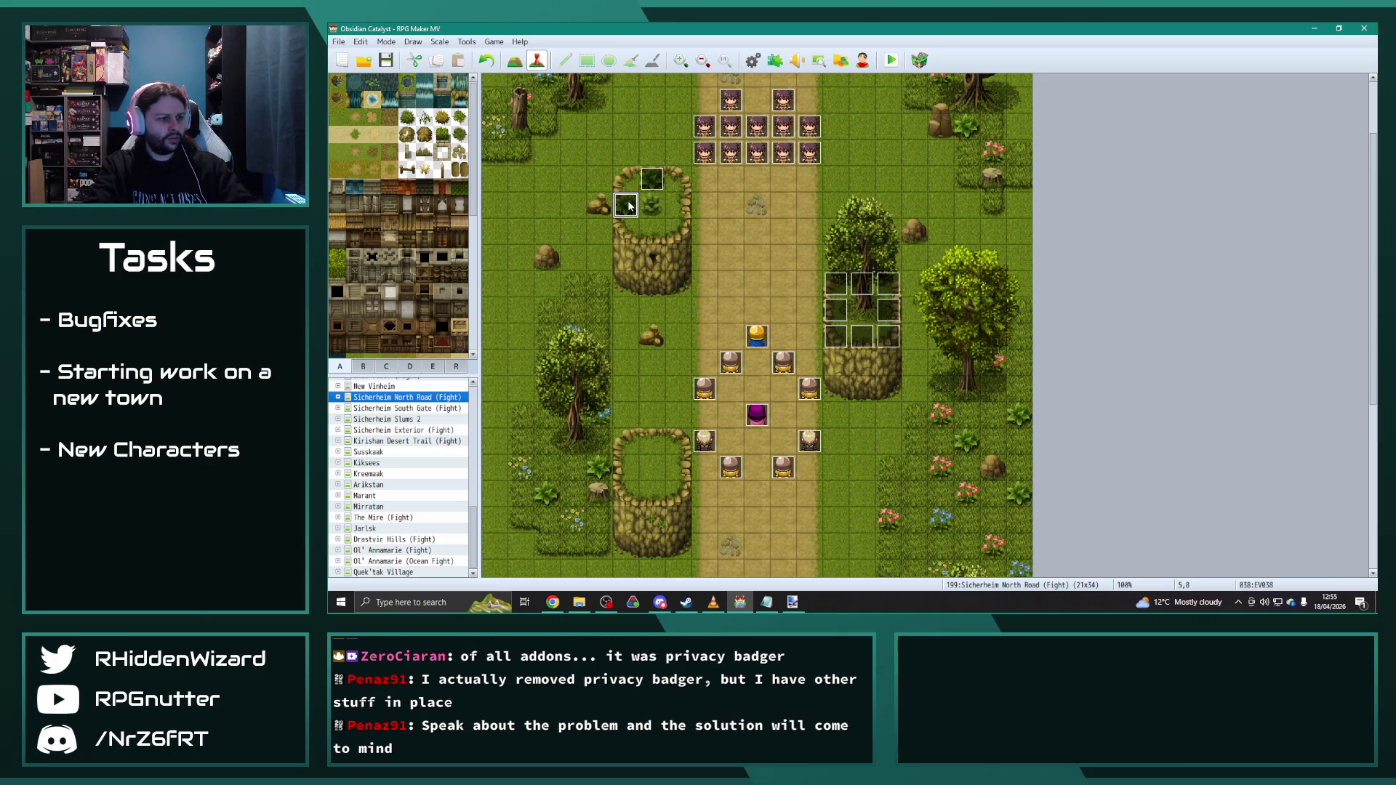
{"action": "left_click", "coordinate": [680, 281]}
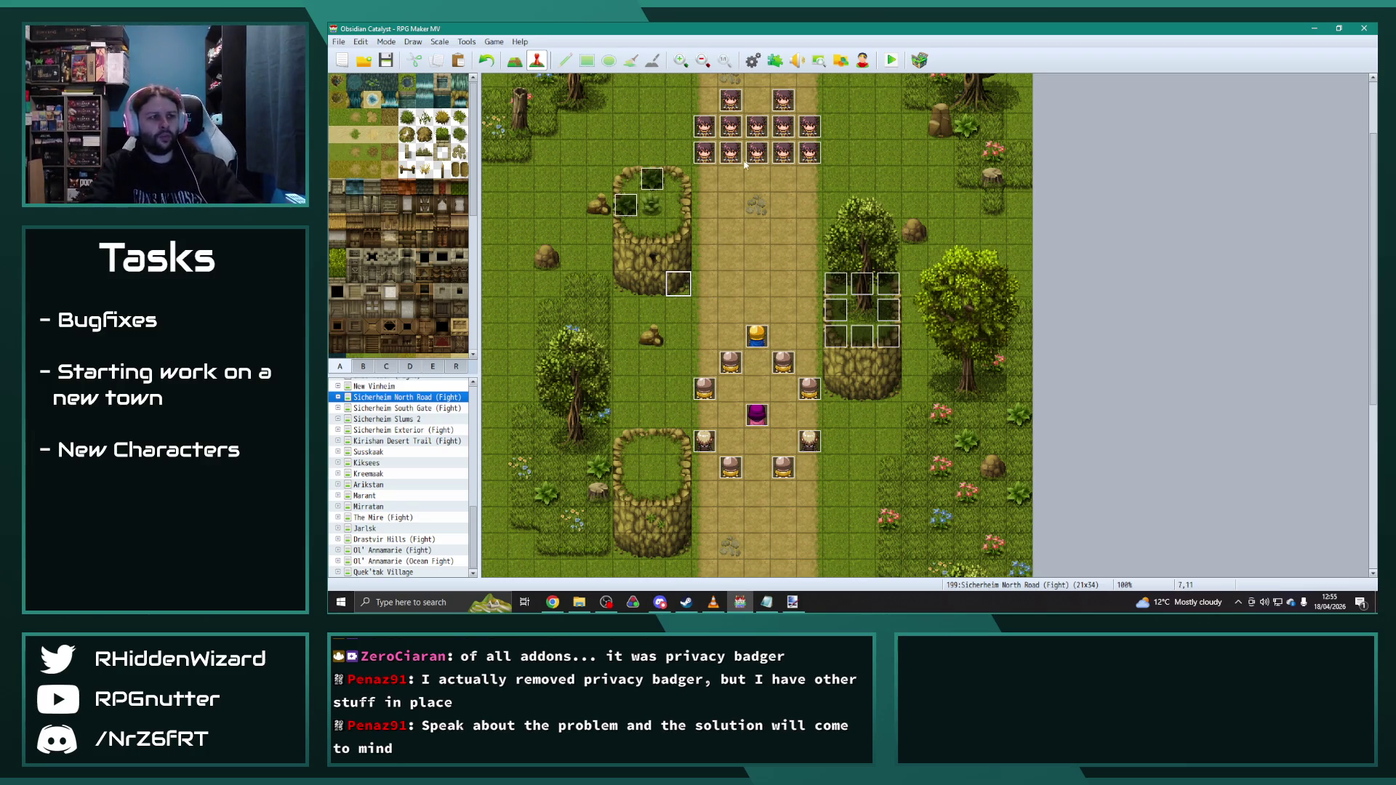
{"action": "left_click", "coordinate": [631, 185]}
{"action": "key", "text": "Delete"}
Step: Deselect on the road and bring up the game database with F9
{"action": "left_click", "coordinate": [757, 232]}
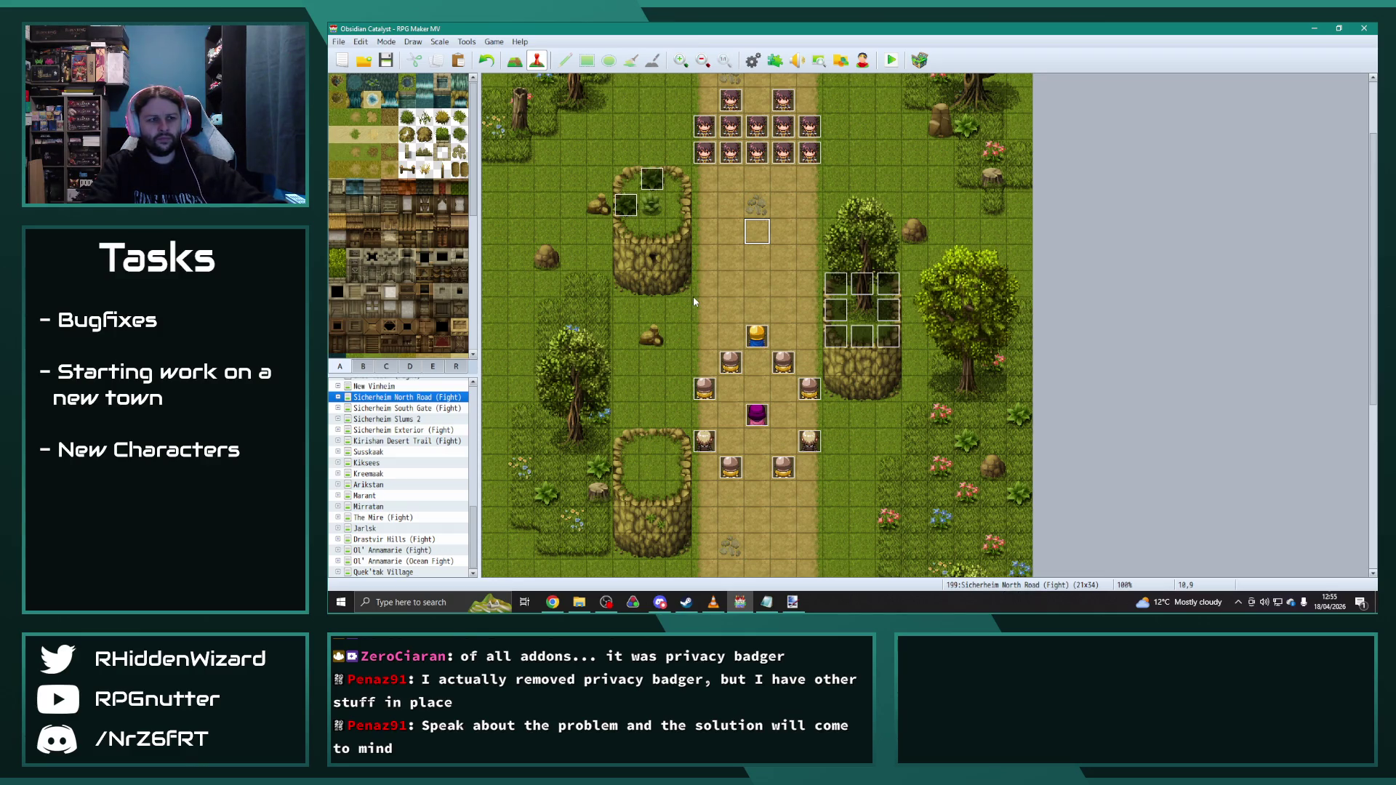
{"action": "left_click", "coordinate": [657, 306]}
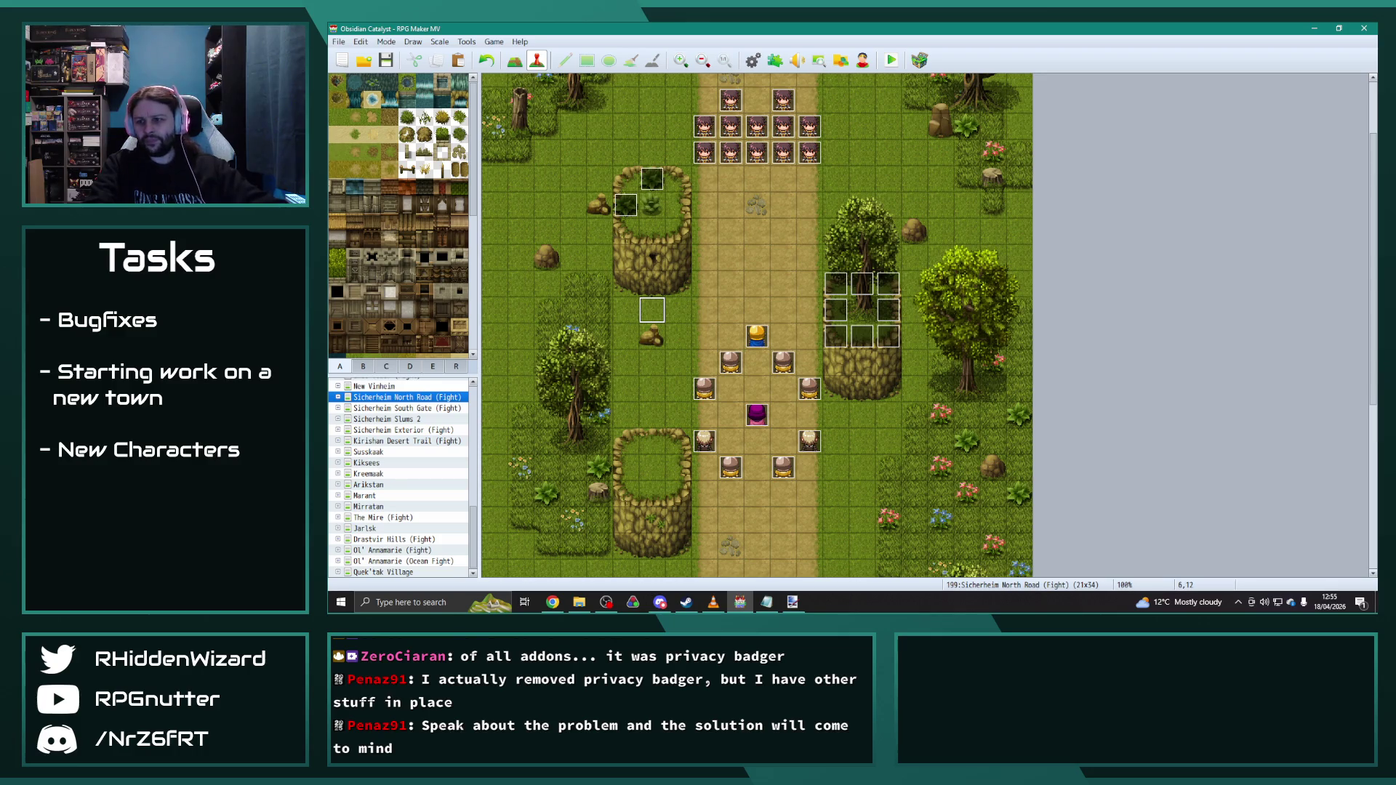
{"action": "key", "text": "alt+Tab"}
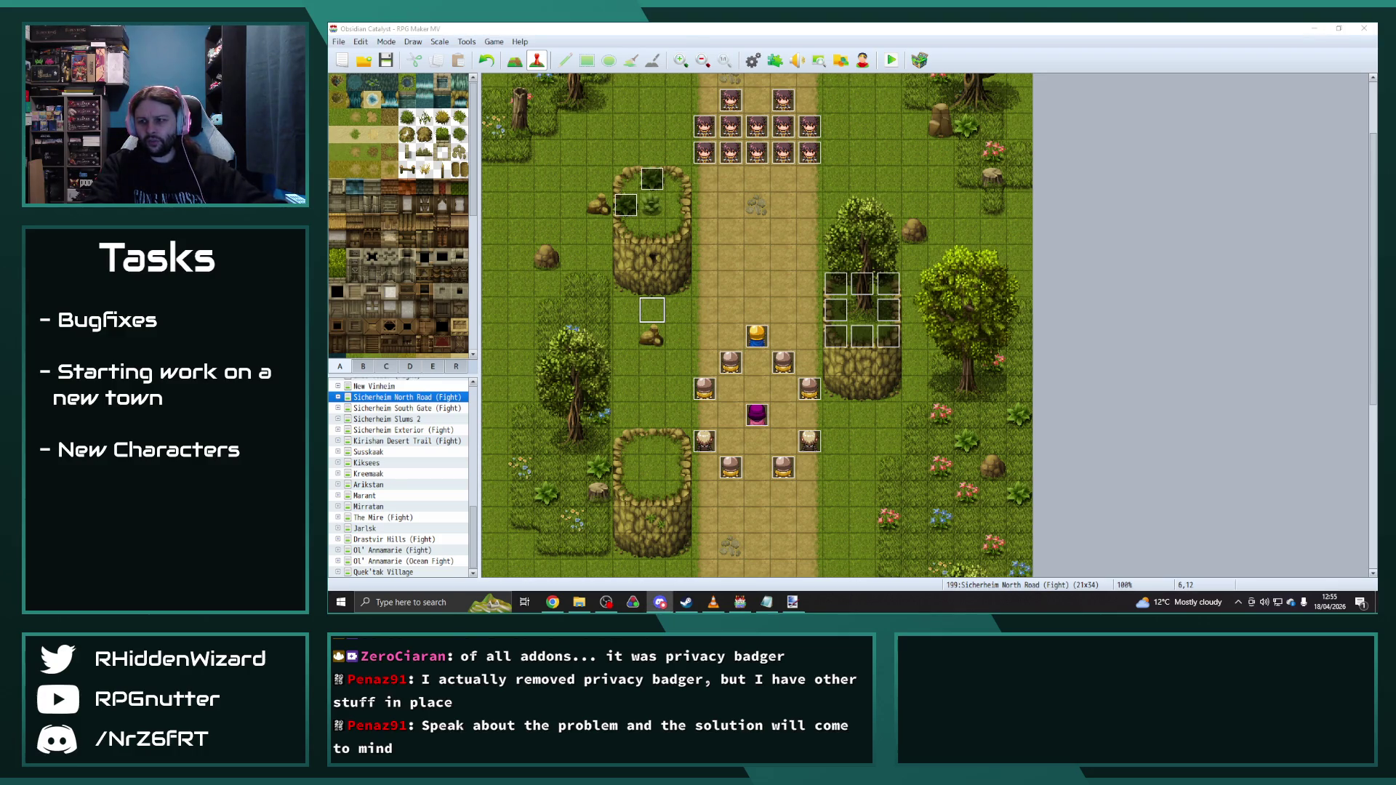
{"action": "key", "text": "alt+Tab"}
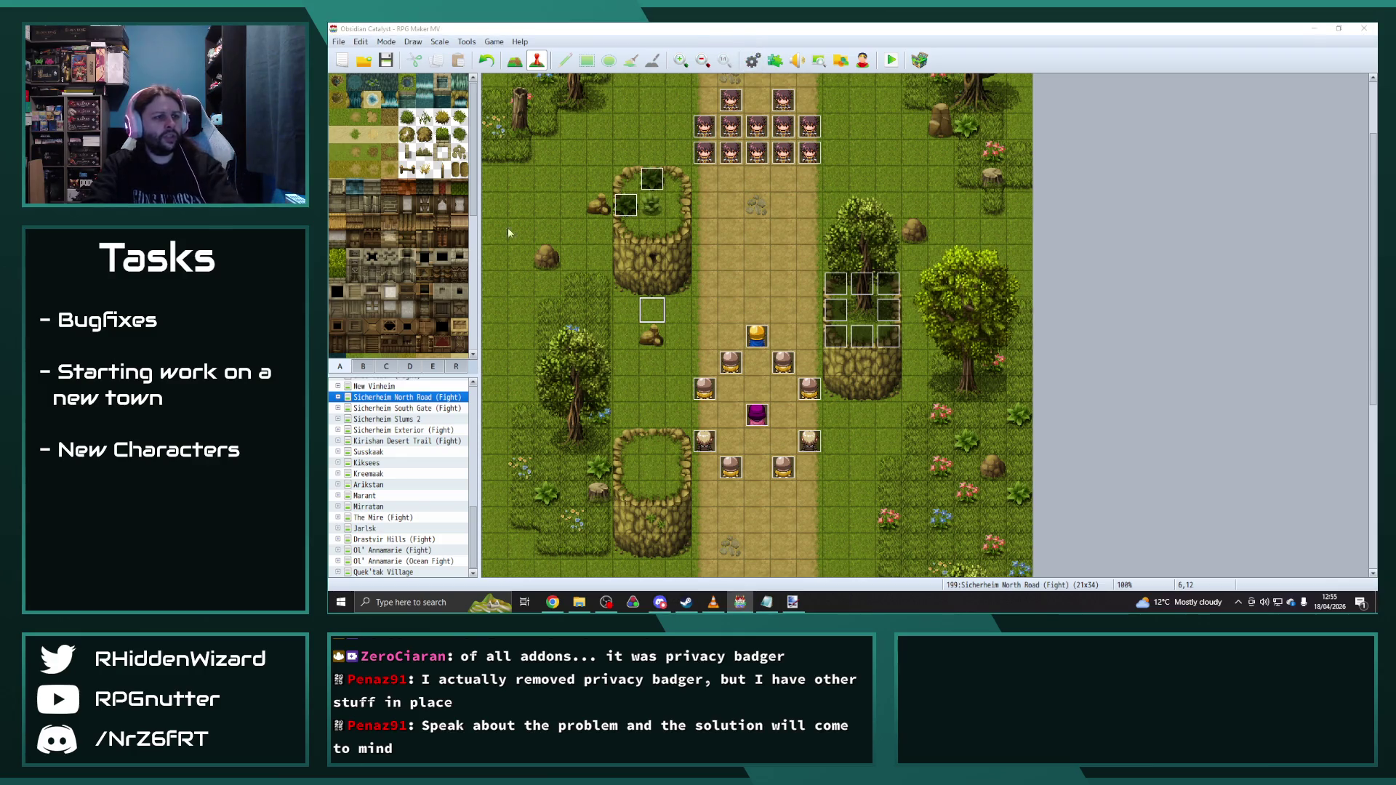
{"action": "key", "text": "F9"}
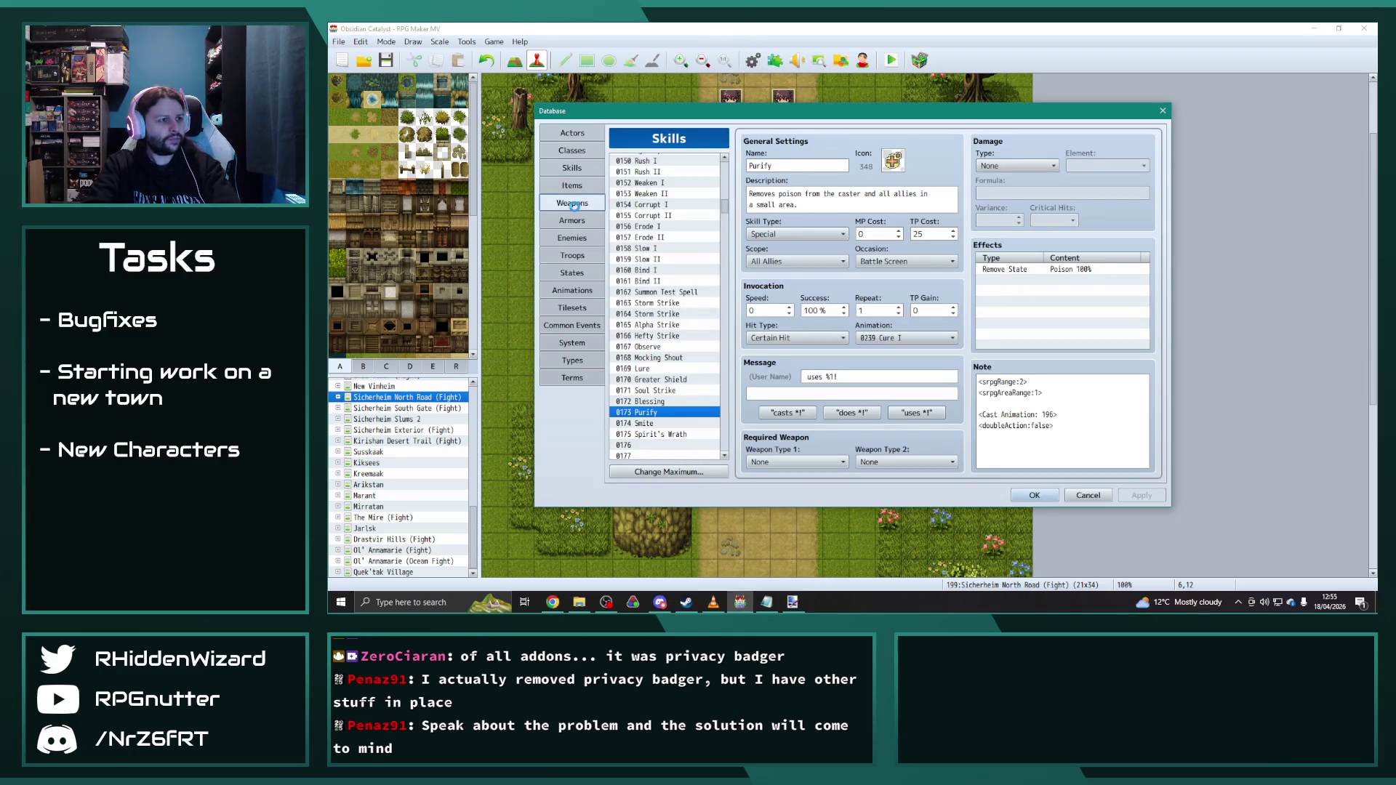
Step: Switch the Database window to the Weapons list
{"action": "left_click", "coordinate": [572, 203]}
{"action": "mouse_move", "coordinate": [726, 426]}
{"action": "left_mouse_down"}
{"action": "mouse_move", "coordinate": [743, 186]}
{"action": "mouse_move", "coordinate": [724, 354]}
{"action": "left_mouse_up"}
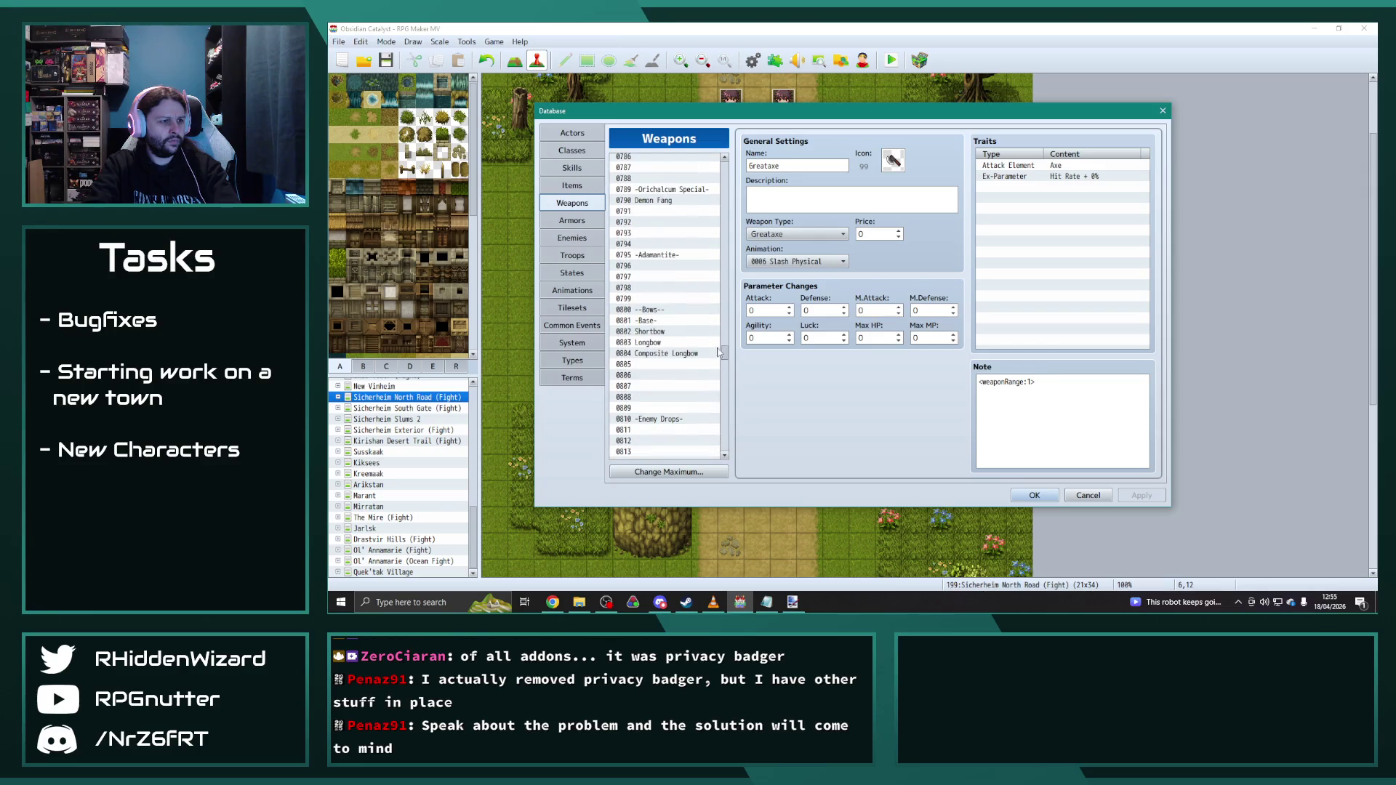
Step: Compare the Composite Longbow and Hunter's Longbow stats
{"action": "left_click", "coordinate": [671, 331]}
{"action": "left_click", "coordinate": [664, 353]}
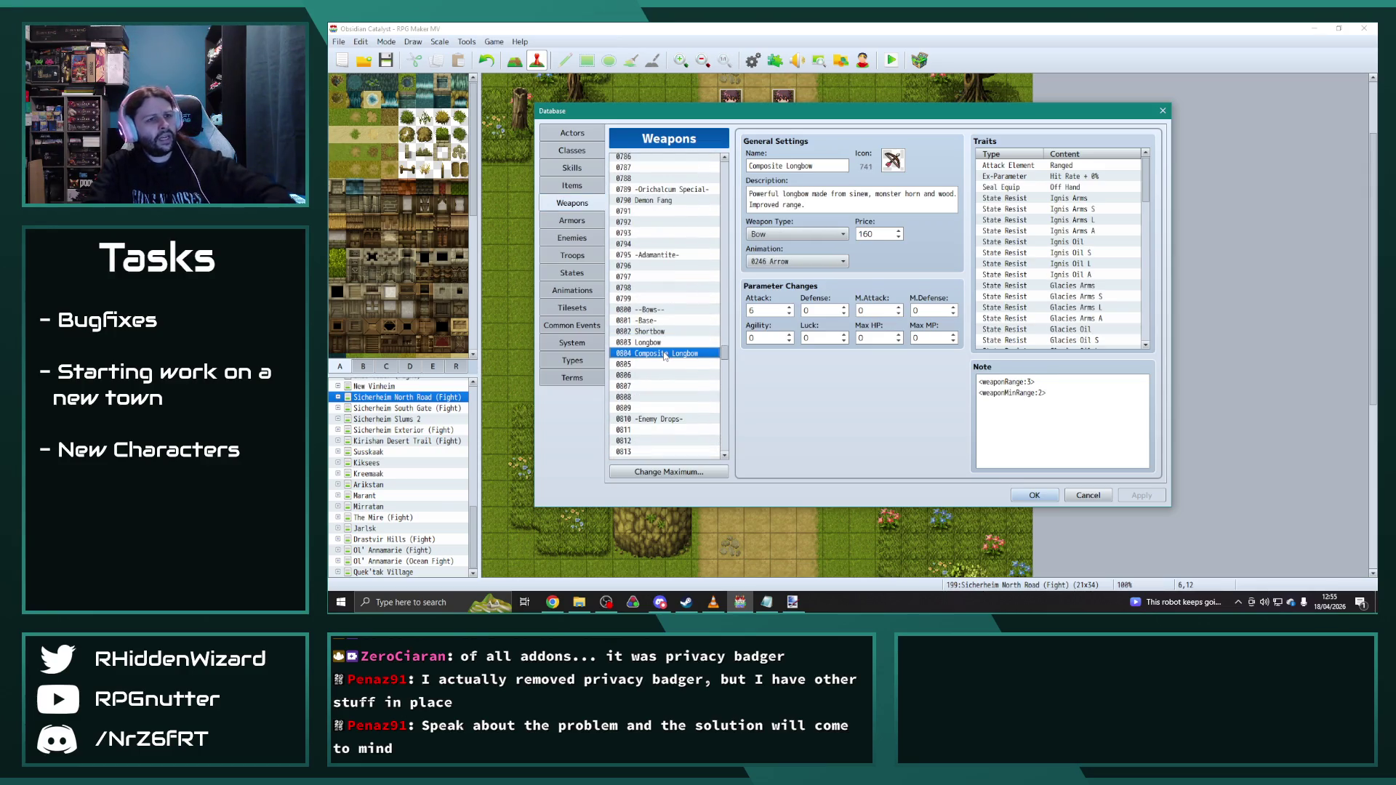
{"action": "scroll", "coordinate": [668, 350], "scroll_direction": "down", "scroll_amount": 2}
{"action": "scroll", "coordinate": [669, 347], "scroll_direction": "down", "scroll_amount": 1}
{"action": "left_click", "coordinate": [669, 377]}
{"action": "left_click", "coordinate": [658, 250]}
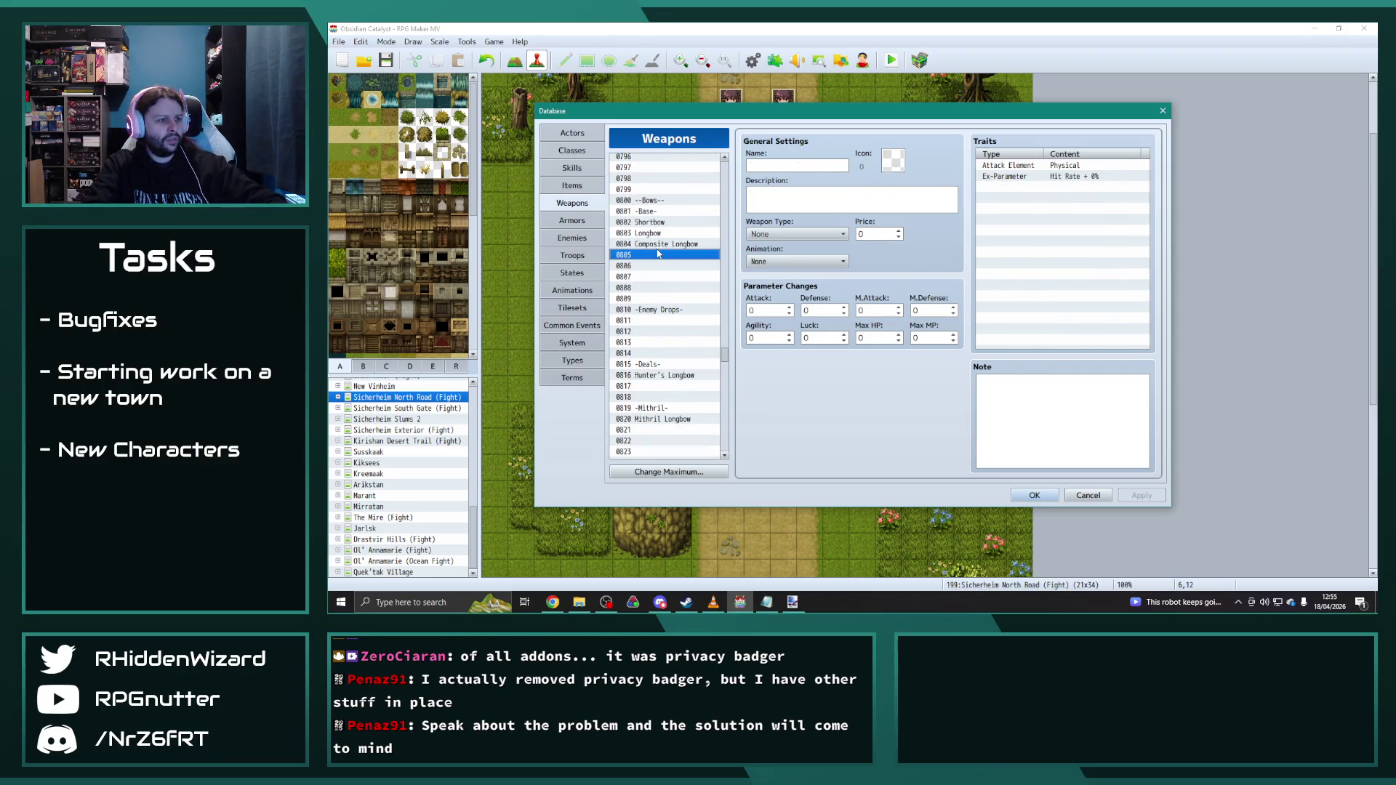
{"action": "left_click", "coordinate": [656, 376]}
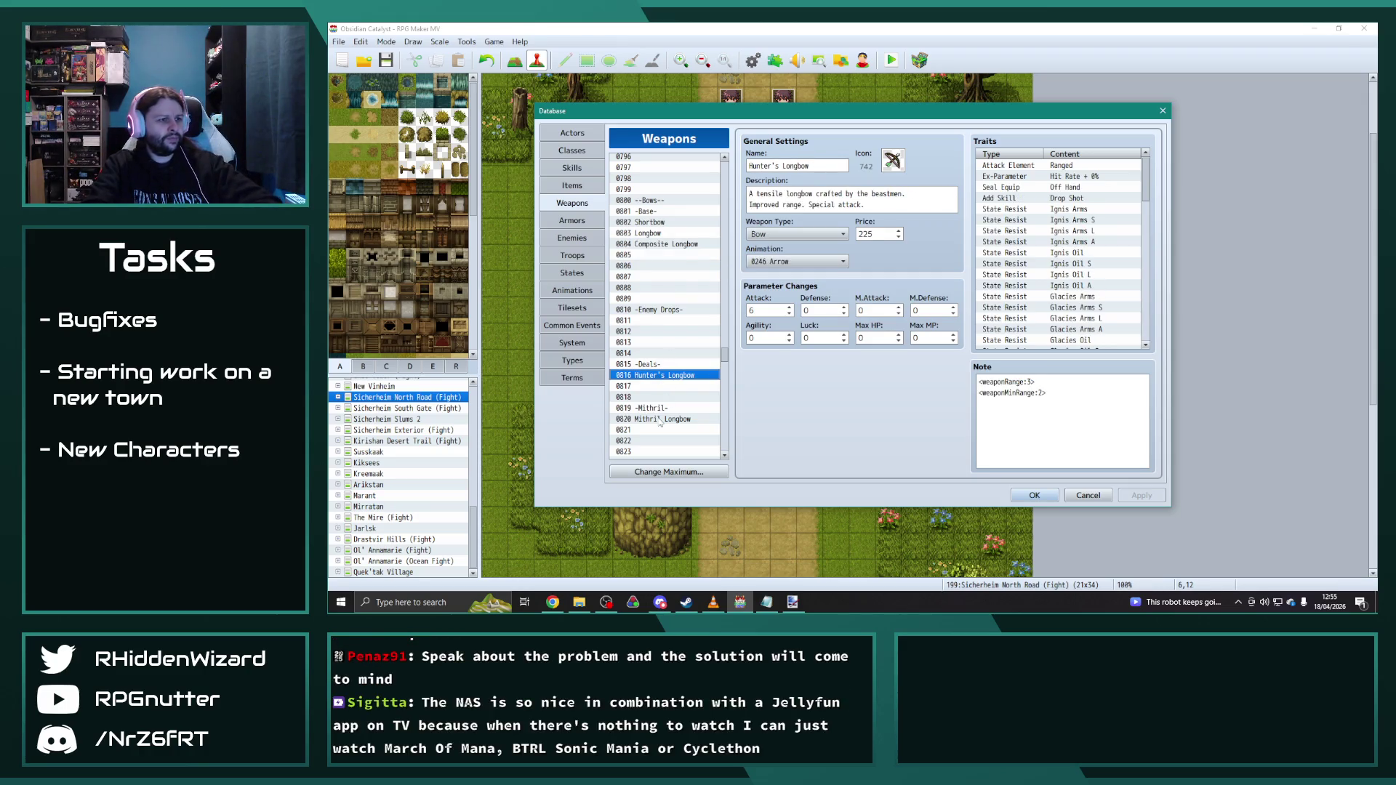
{"action": "scroll", "coordinate": [657, 418], "scroll_direction": "down", "scroll_amount": 2}
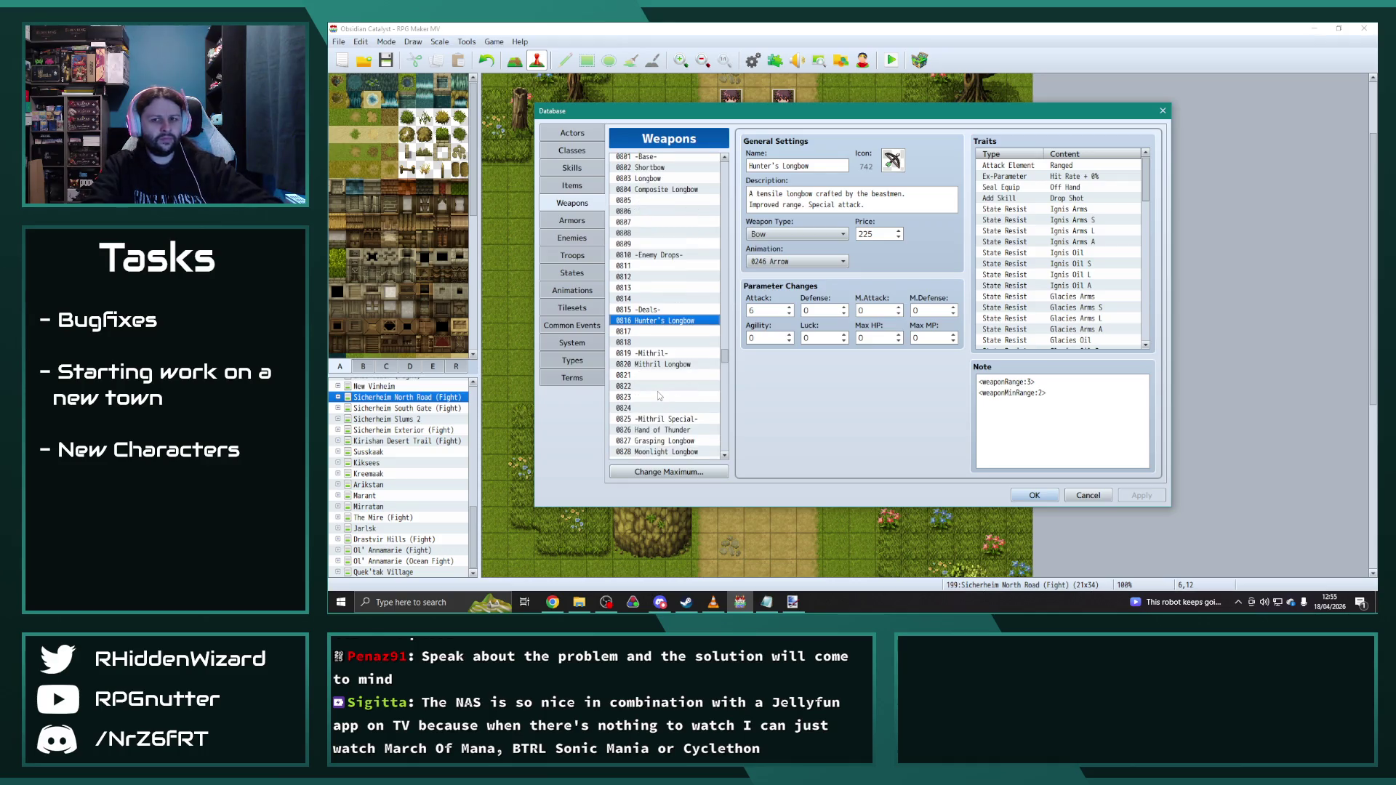
{"action": "scroll", "coordinate": [665, 395], "scroll_direction": "down", "scroll_amount": 5}
{"action": "scroll", "coordinate": [672, 394], "scroll_direction": "down", "scroll_amount": 5}
{"action": "scroll", "coordinate": [668, 389], "scroll_direction": "down", "scroll_amount": 2}
Step: Compare the Mechanical, Lightweight and Steel Crossbow stats, ending on the Mechanical Crossbow
{"action": "left_click", "coordinate": [659, 376]}
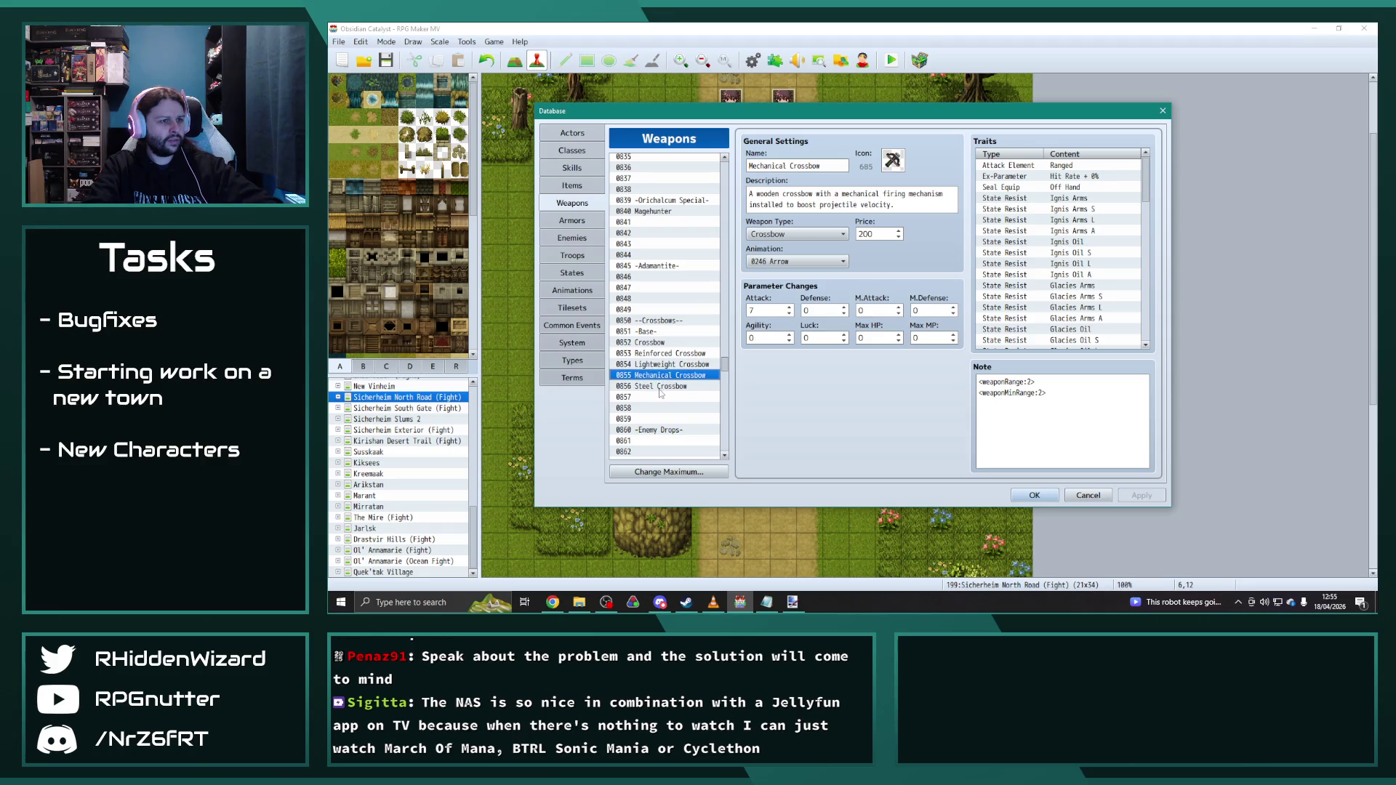
{"action": "left_click", "coordinate": [659, 389]}
{"action": "left_click", "coordinate": [658, 376]}
{"action": "left_click", "coordinate": [660, 387]}
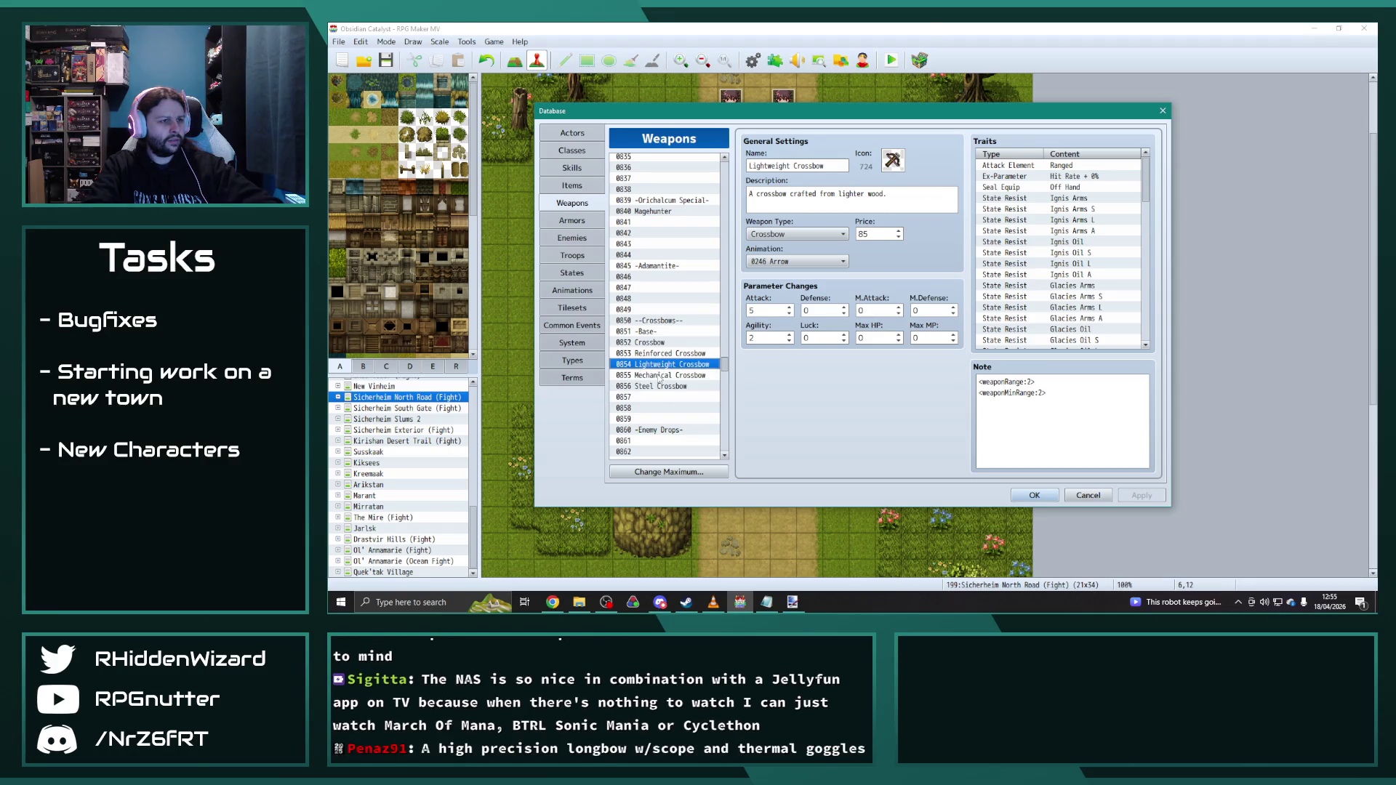
{"action": "left_click", "coordinate": [657, 376]}
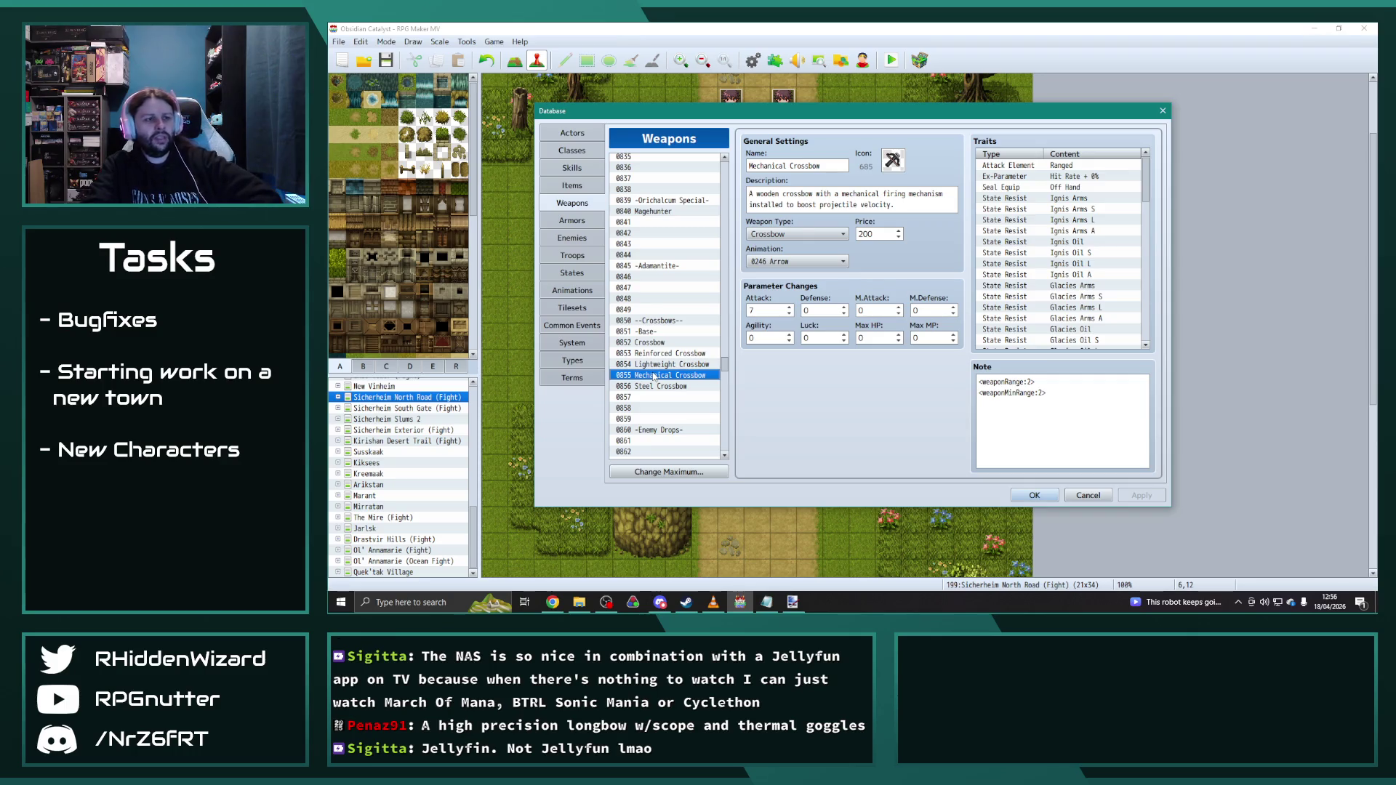
{"action": "left_click", "coordinate": [666, 386]}
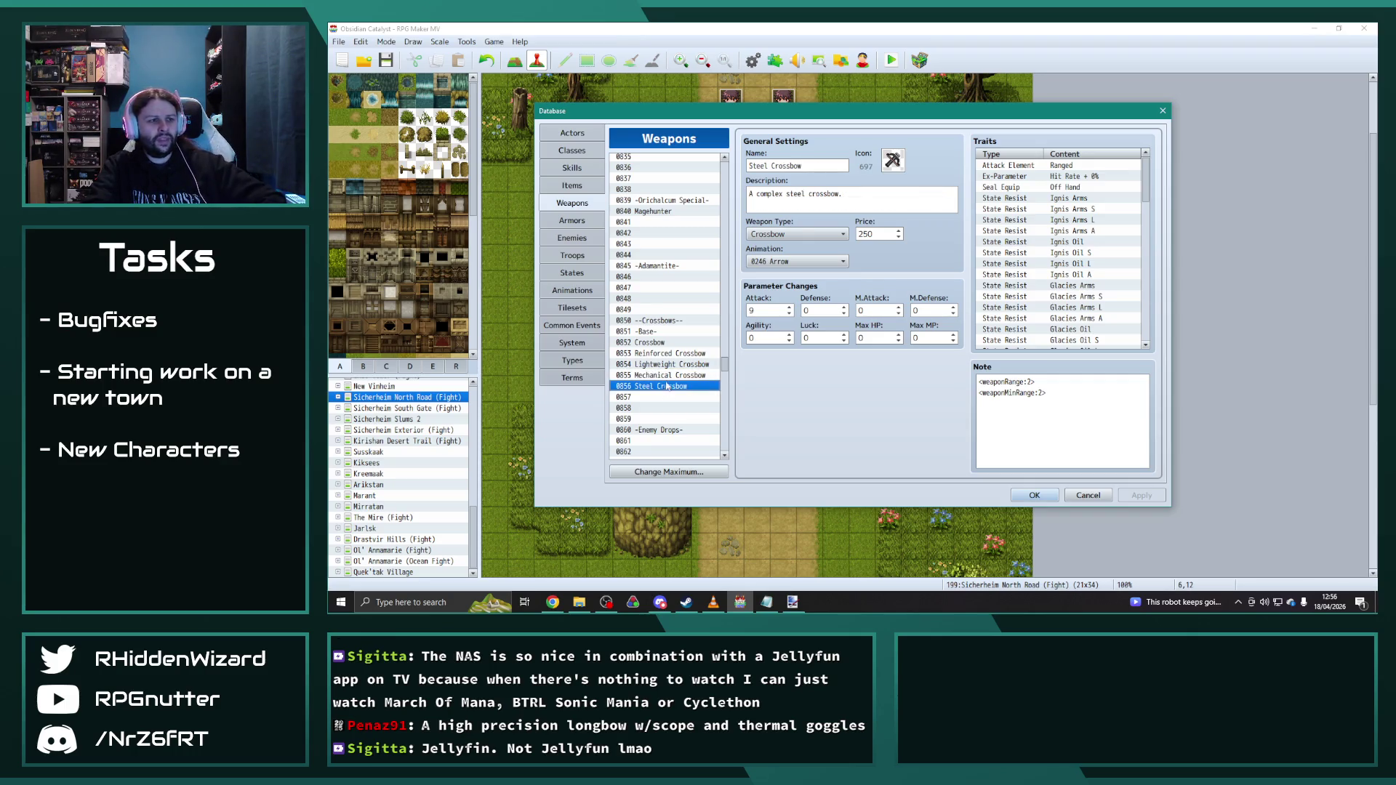
{"action": "left_click", "coordinate": [662, 375]}
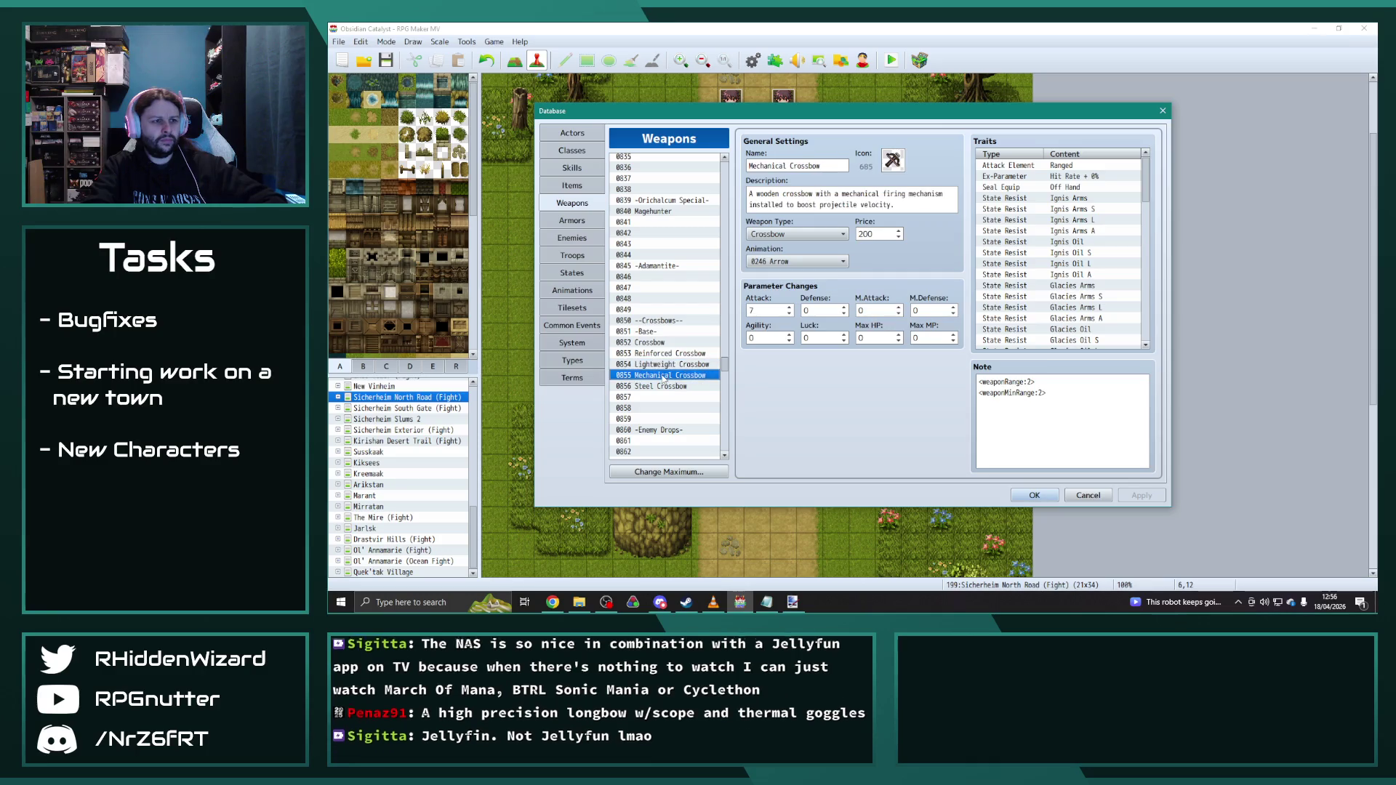
{"action": "left_click", "coordinate": [690, 374]}
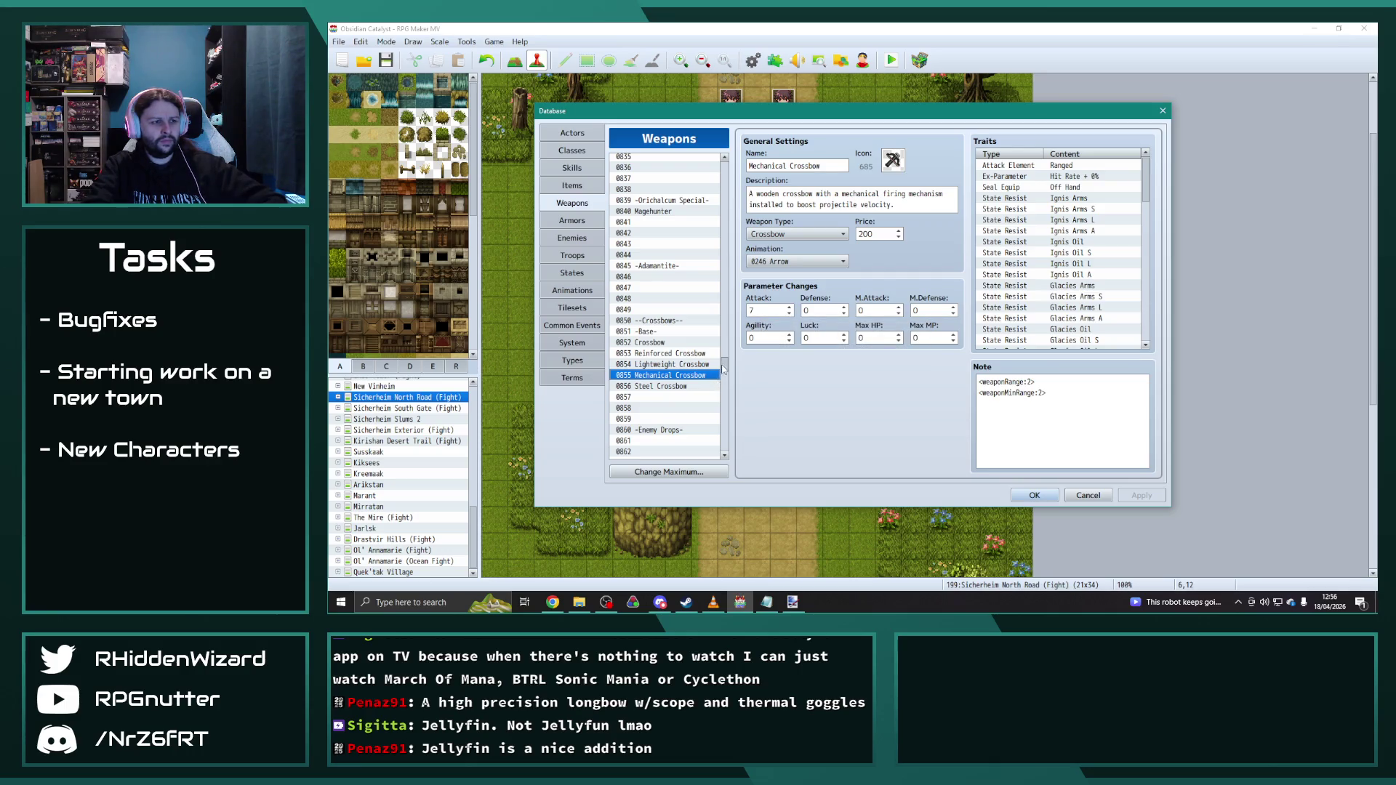
{"action": "left_click_drag", "start_coordinate": [724, 369], "coordinate": [730, 355]}
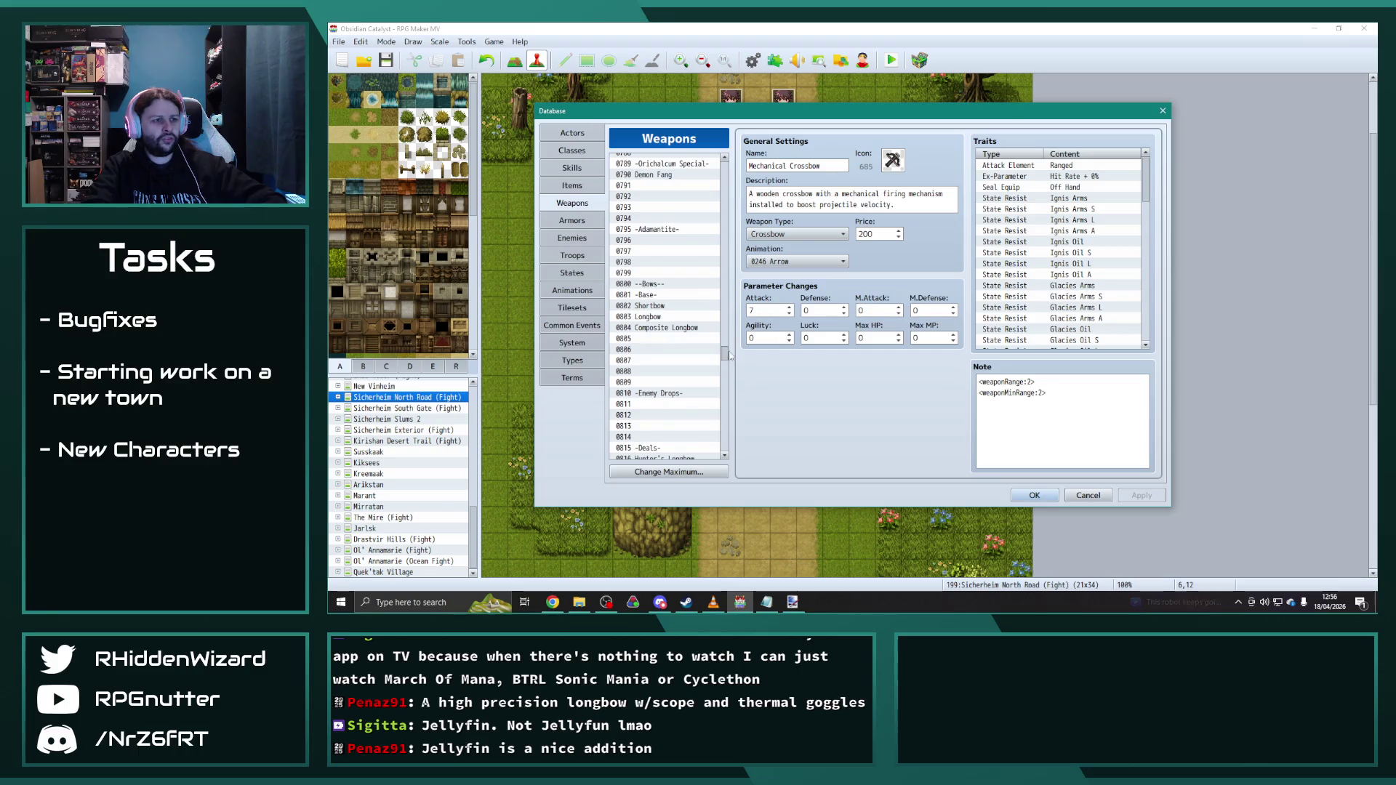
Step: Lower the Hunter's Longbow attack to 5 and recheck the Composite Longbow
{"action": "left_click", "coordinate": [663, 306]}
{"action": "left_click", "coordinate": [664, 328]}
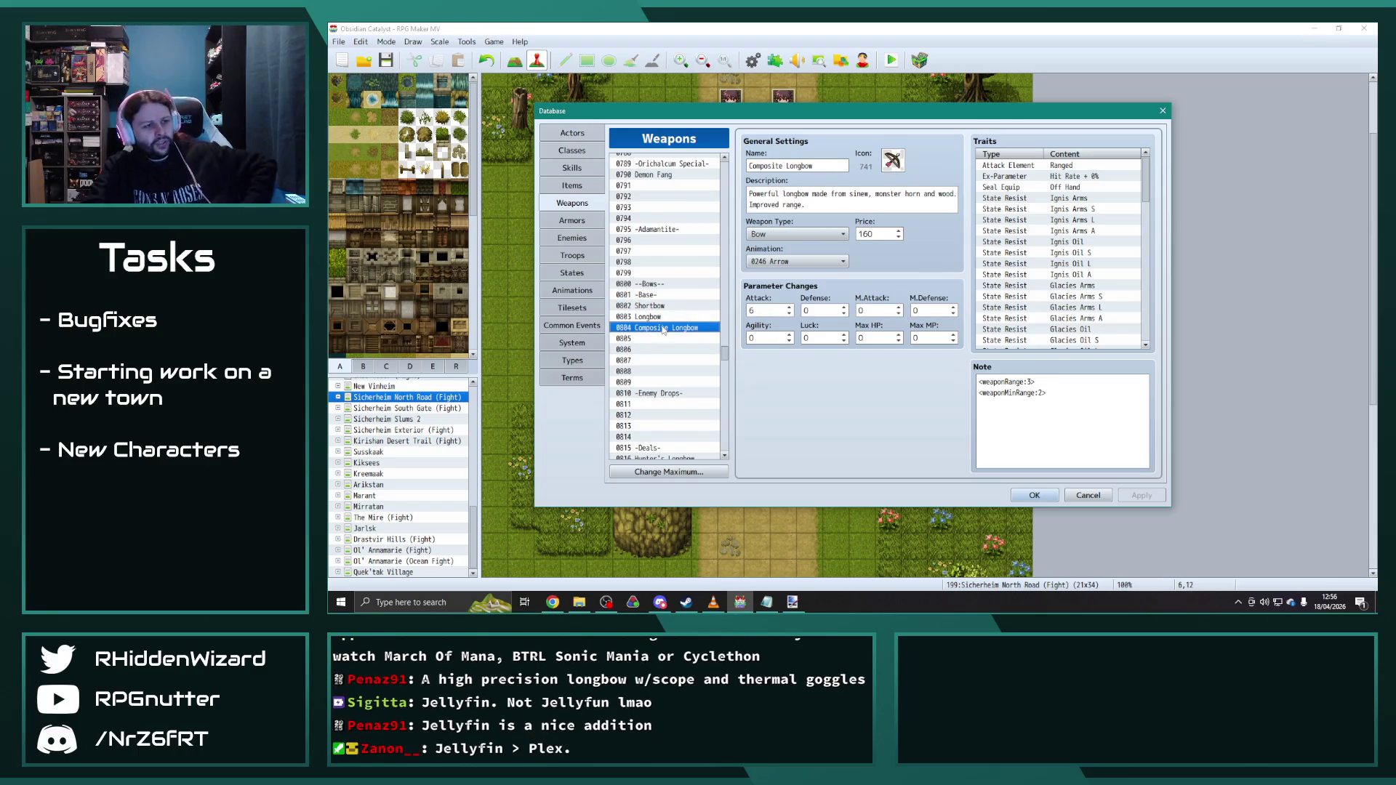
{"action": "scroll", "coordinate": [663, 331], "scroll_direction": "down", "scroll_amount": 1}
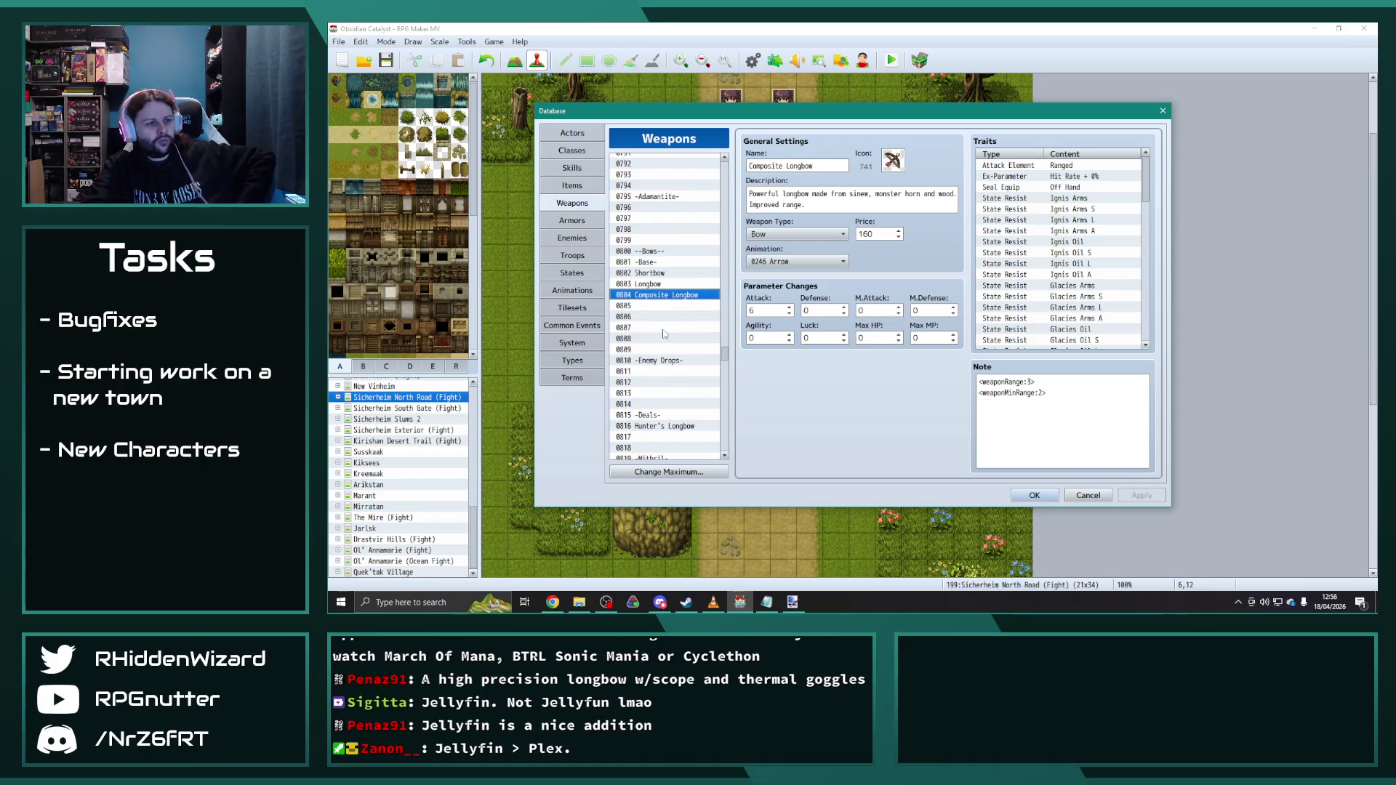
{"action": "left_click", "coordinate": [667, 426]}
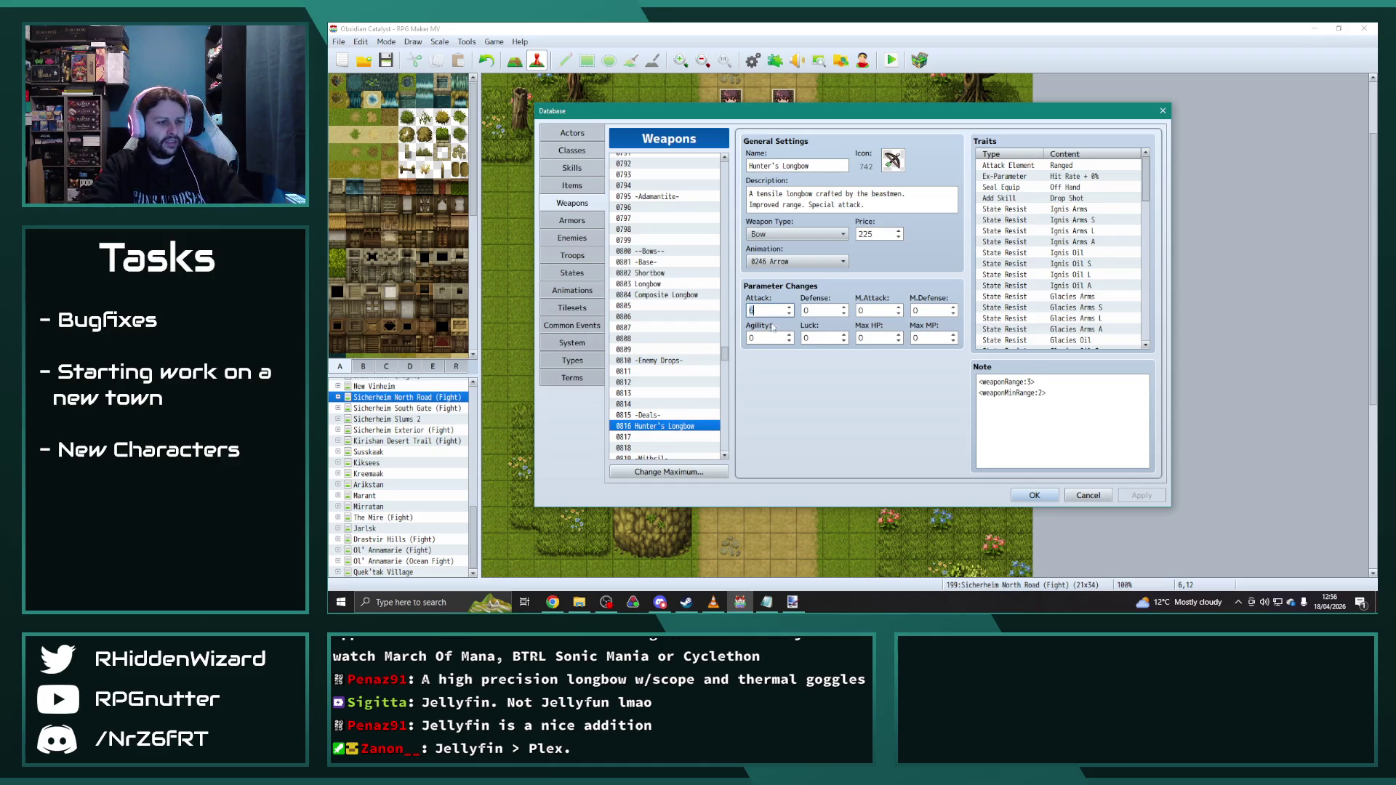
{"action": "left_click", "coordinate": [678, 404]}
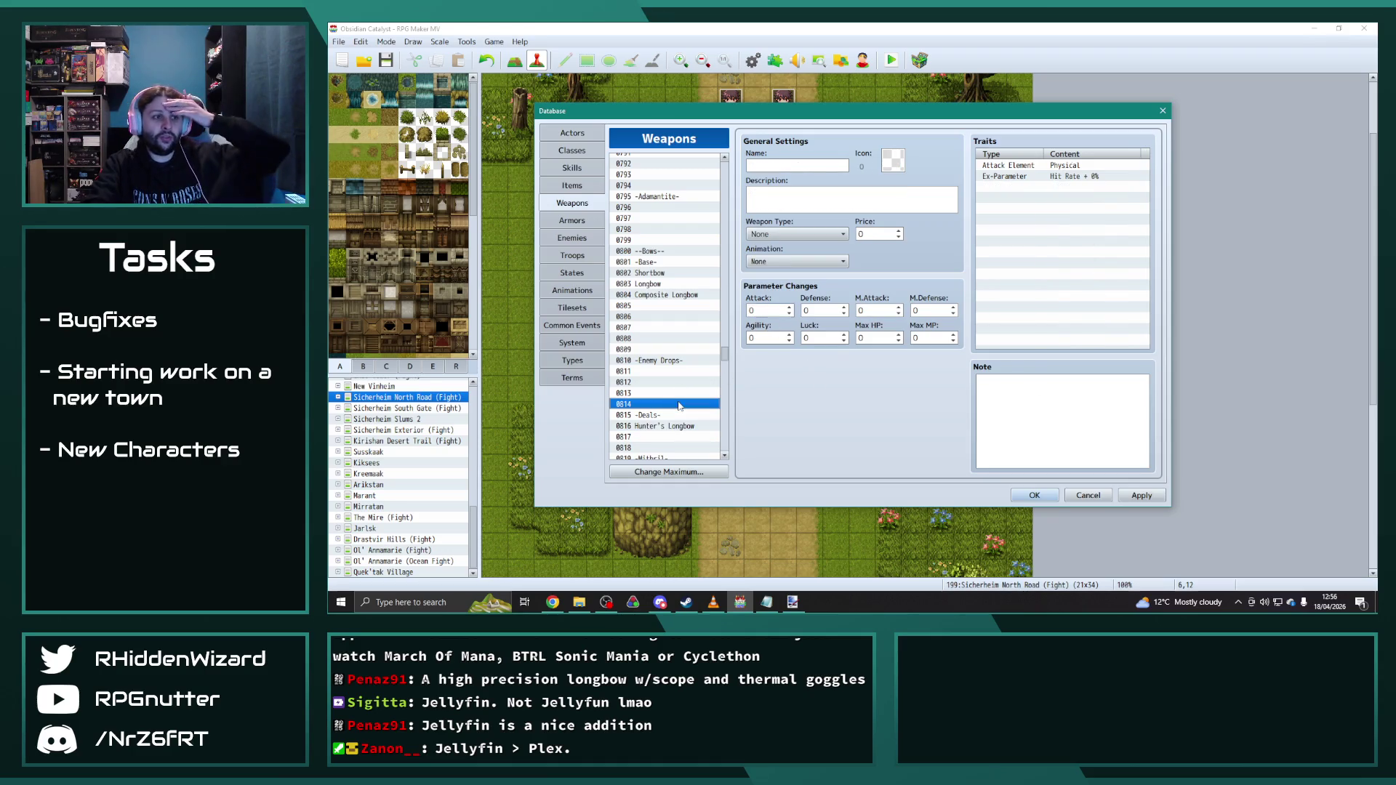
{"action": "left_click", "coordinate": [666, 296]}
{"action": "scroll", "coordinate": [665, 316], "scroll_direction": "down", "scroll_amount": 1}
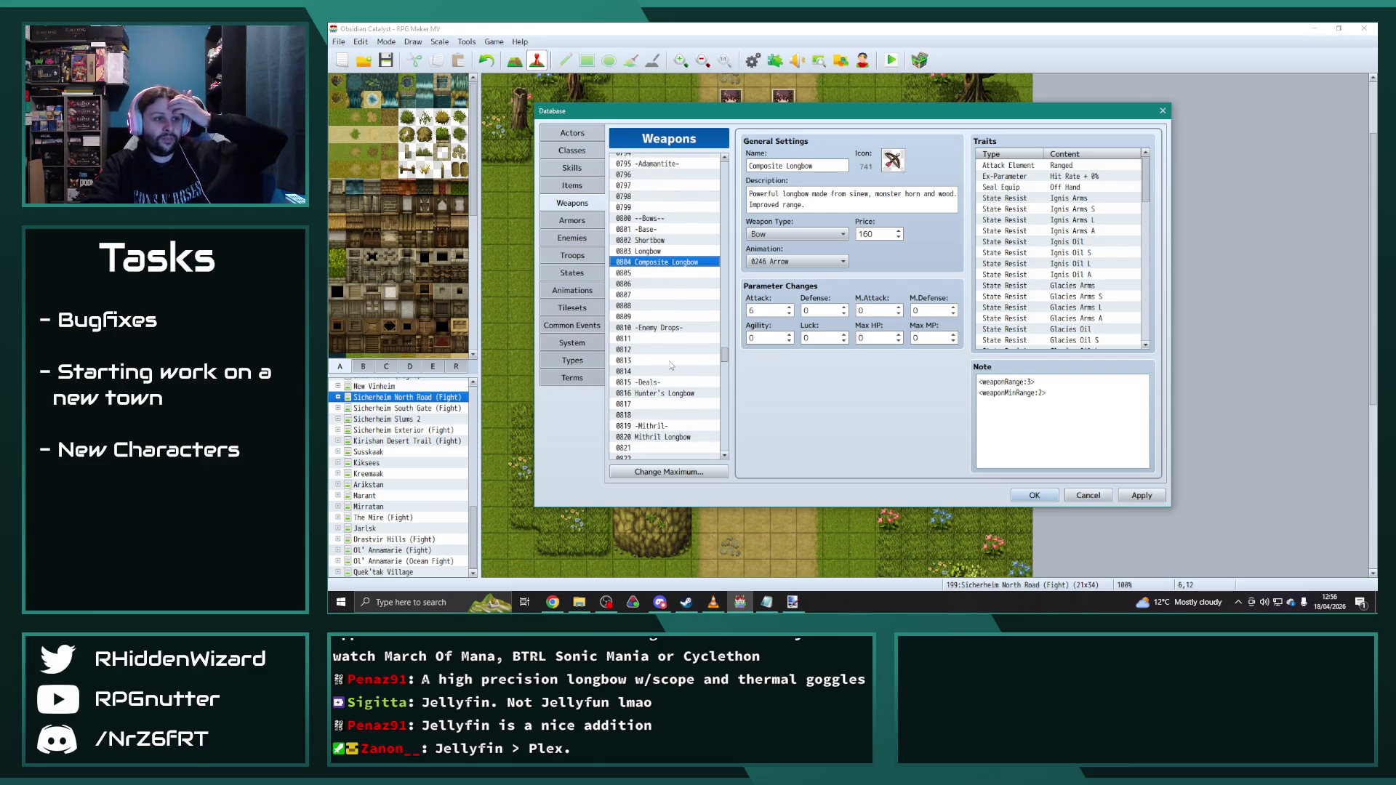
{"action": "scroll", "coordinate": [664, 348], "scroll_direction": "down", "scroll_amount": 1}
{"action": "scroll", "coordinate": [664, 377], "scroll_direction": "down", "scroll_amount": 2}
{"action": "scroll", "coordinate": [663, 384], "scroll_direction": "up", "scroll_amount": 1}
{"action": "scroll", "coordinate": [665, 382], "scroll_direction": "up", "scroll_amount": 1}
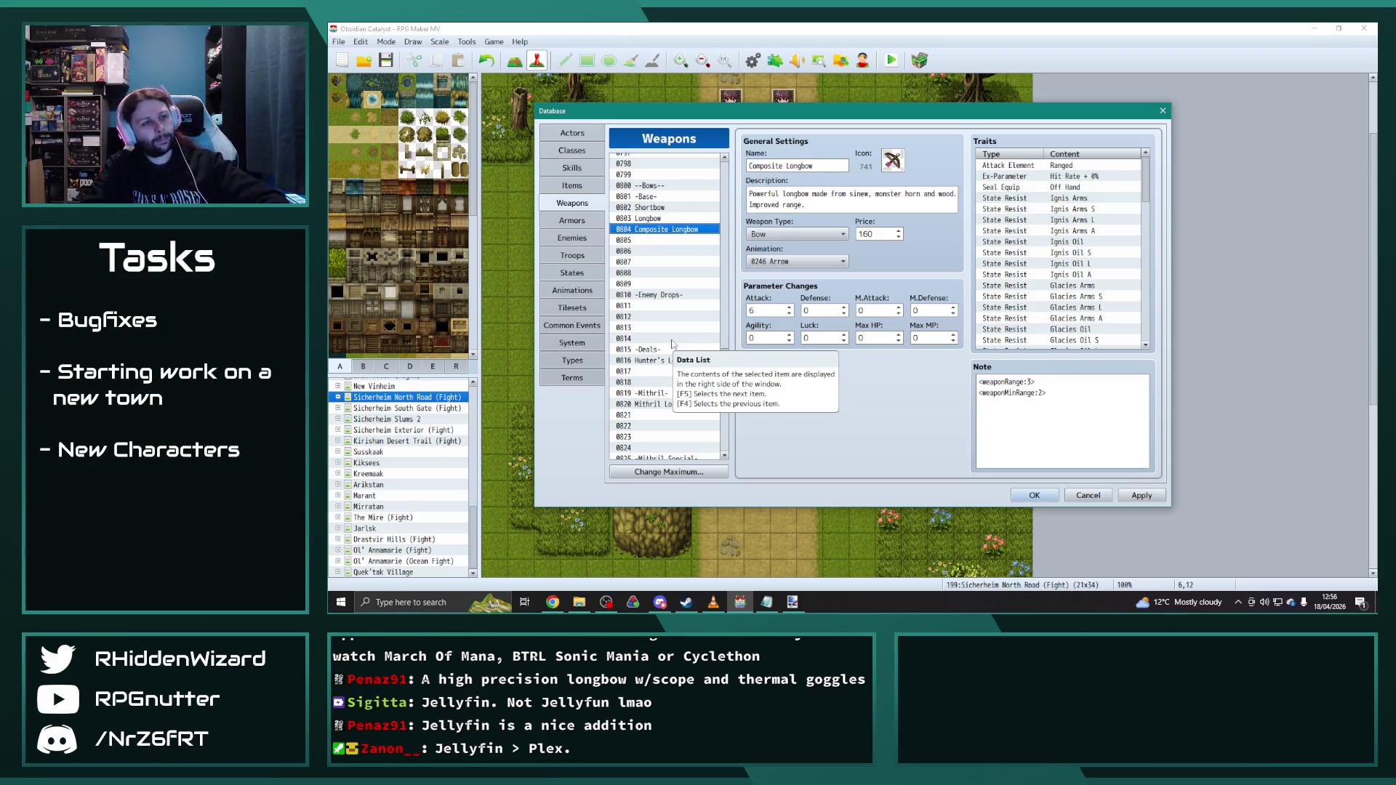
Step: Recheck the longbows, Mechanical and Steel Crossbow, then close the database keeping the changes
{"action": "left_click", "coordinate": [663, 360]}
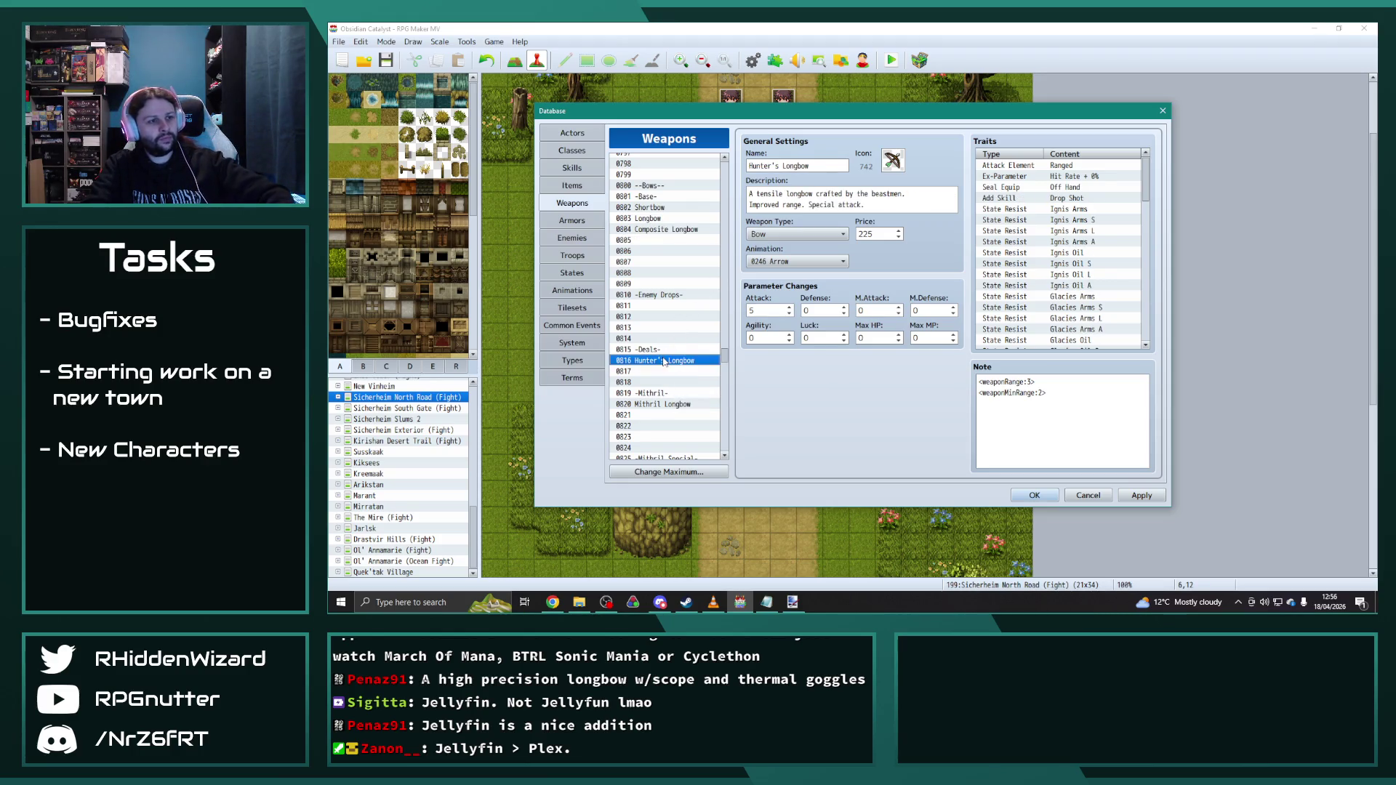
{"action": "left_click", "coordinate": [655, 231]}
{"action": "scroll", "coordinate": [655, 251], "scroll_direction": "down", "scroll_amount": 1}
{"action": "scroll", "coordinate": [658, 283], "scroll_direction": "down", "scroll_amount": 4}
{"action": "scroll", "coordinate": [659, 317], "scroll_direction": "down", "scroll_amount": 3}
{"action": "scroll", "coordinate": [661, 350], "scroll_direction": "down", "scroll_amount": 3}
{"action": "scroll", "coordinate": [661, 350], "scroll_direction": "down", "scroll_amount": 2}
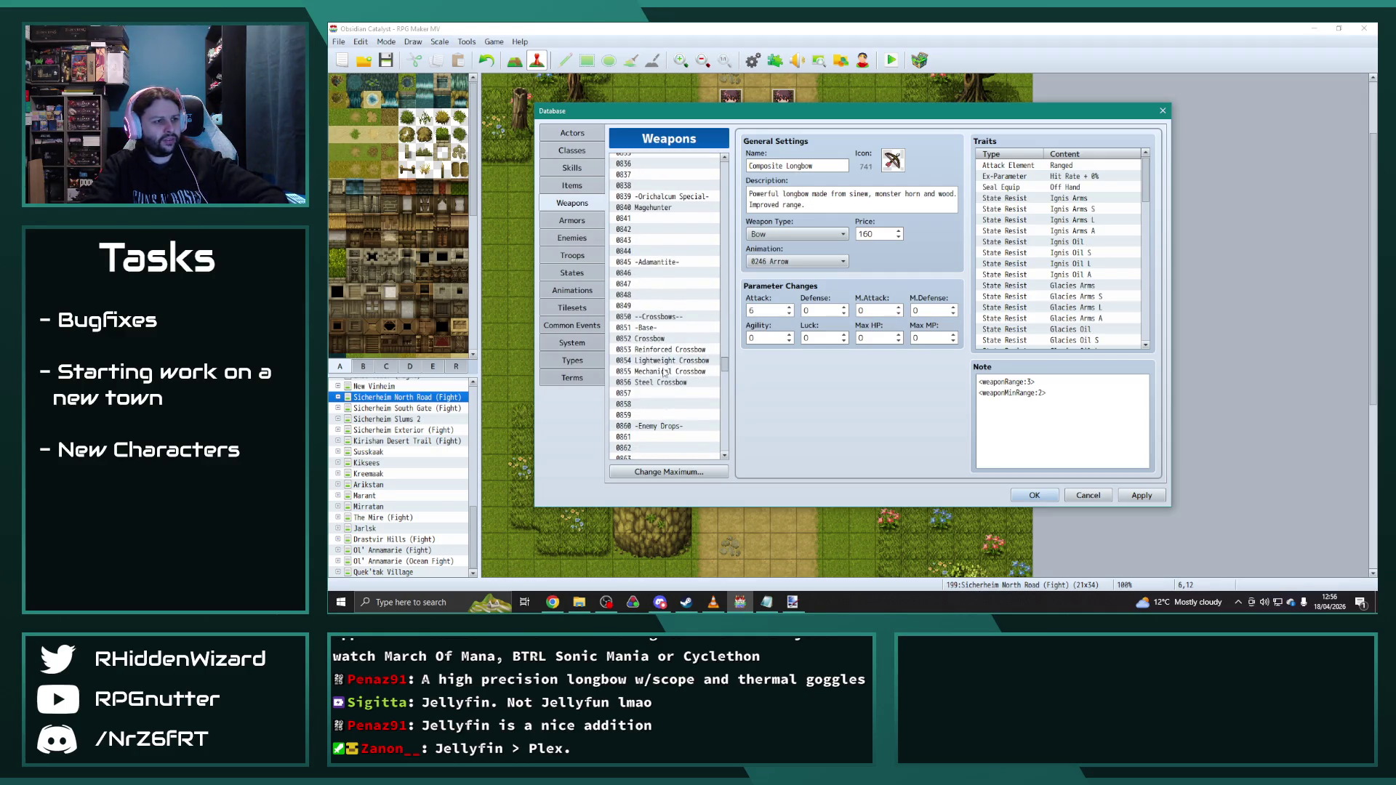
{"action": "left_click", "coordinate": [662, 372]}
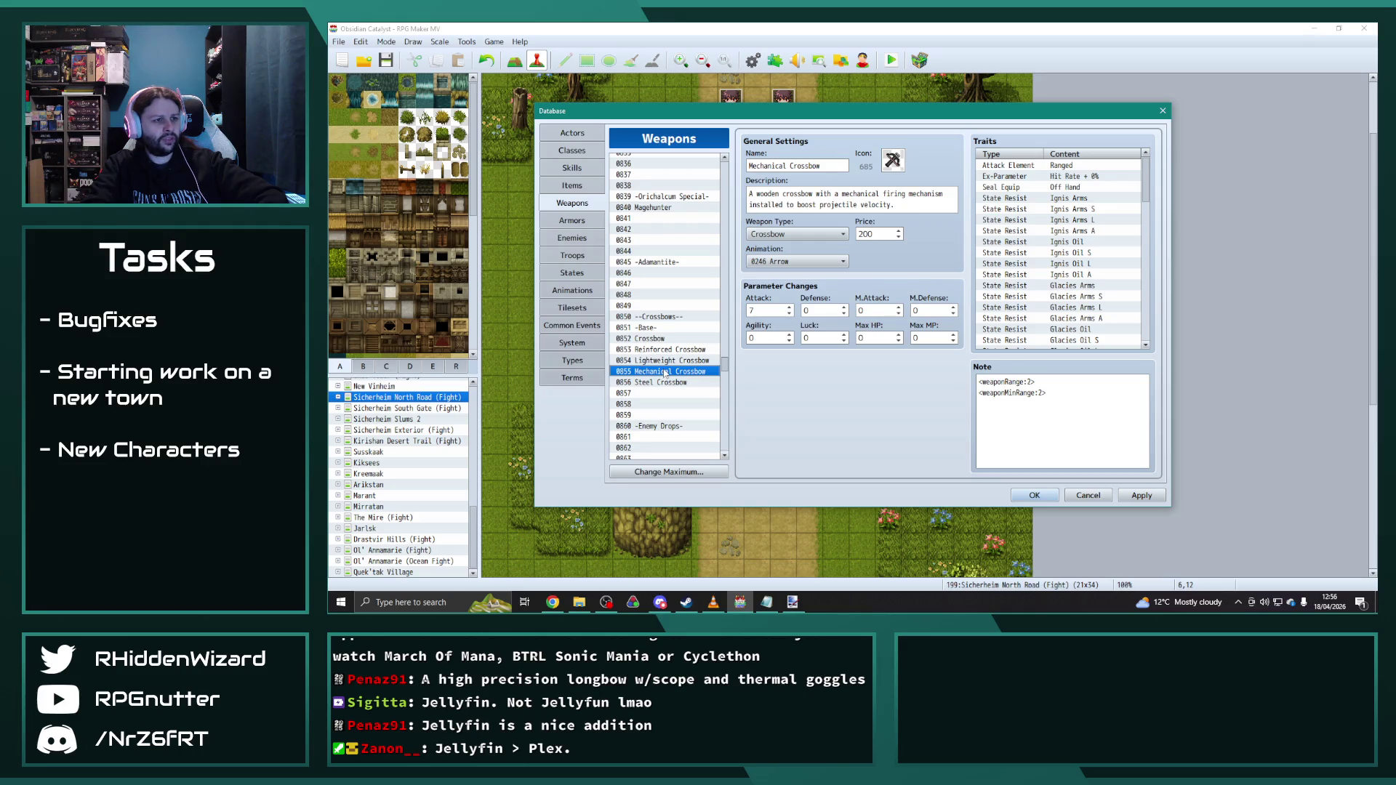
{"action": "left_click", "coordinate": [663, 383]}
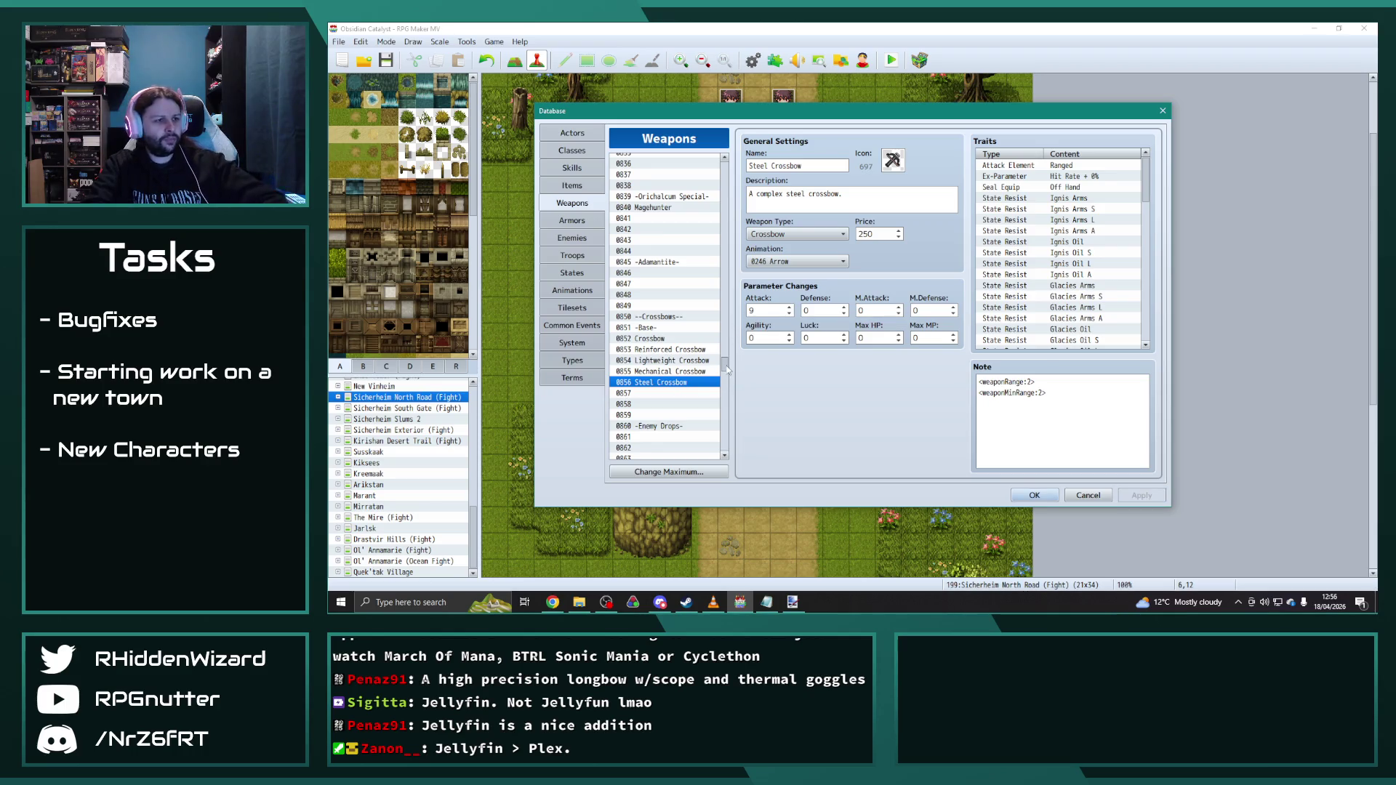
{"action": "mouse_move", "coordinate": [725, 366]}
{"action": "left_mouse_down"}
{"action": "mouse_move", "coordinate": [728, 333]}
{"action": "mouse_move", "coordinate": [732, 357]}
{"action": "left_mouse_up"}
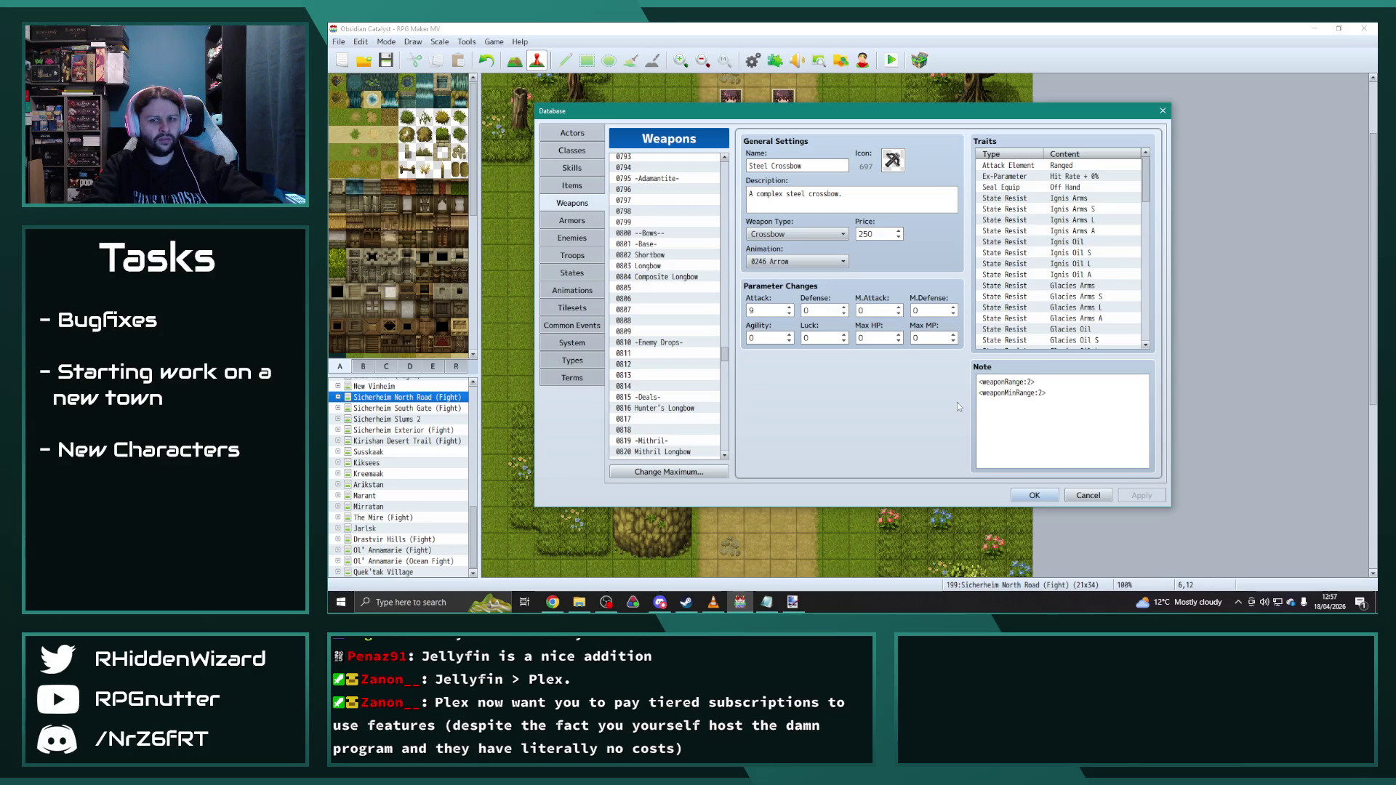
{"action": "left_click", "coordinate": [1033, 496]}
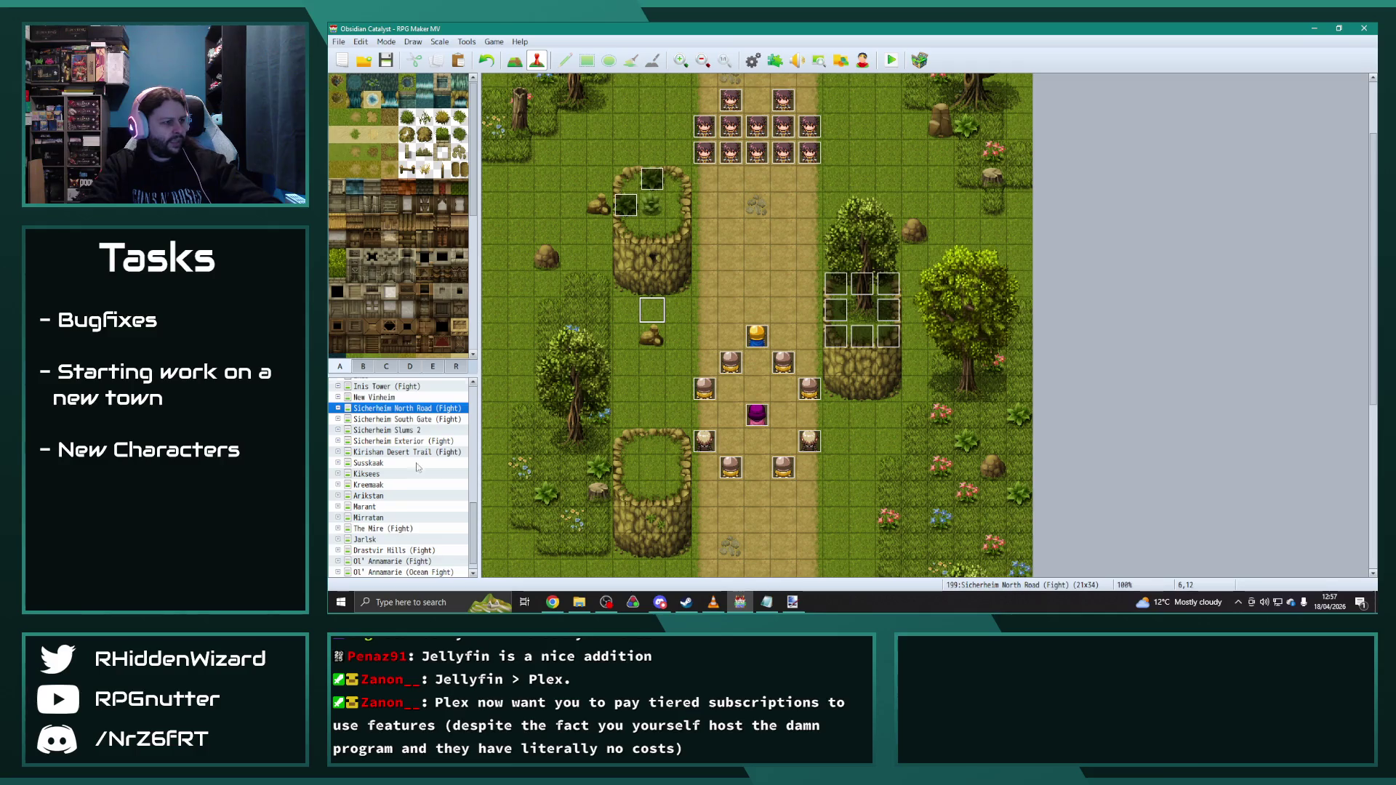
{"action": "scroll", "coordinate": [415, 469], "scroll_direction": "up", "scroll_amount": 4}
Step: Open the Iridesh (South) Weapon Shop map and edit the shopkeeper's event
{"action": "left_click", "coordinate": [362, 497]}
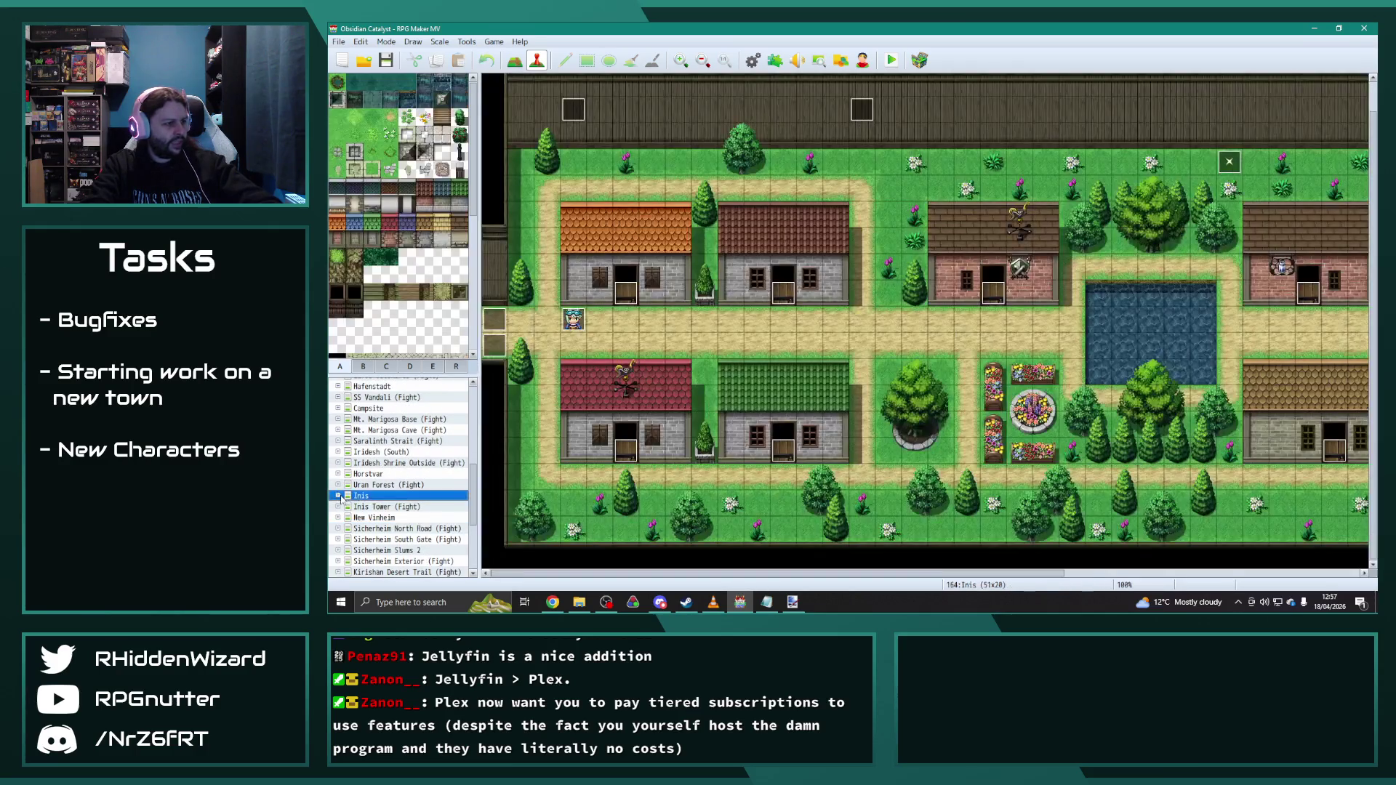
{"action": "left_click", "coordinate": [338, 495]}
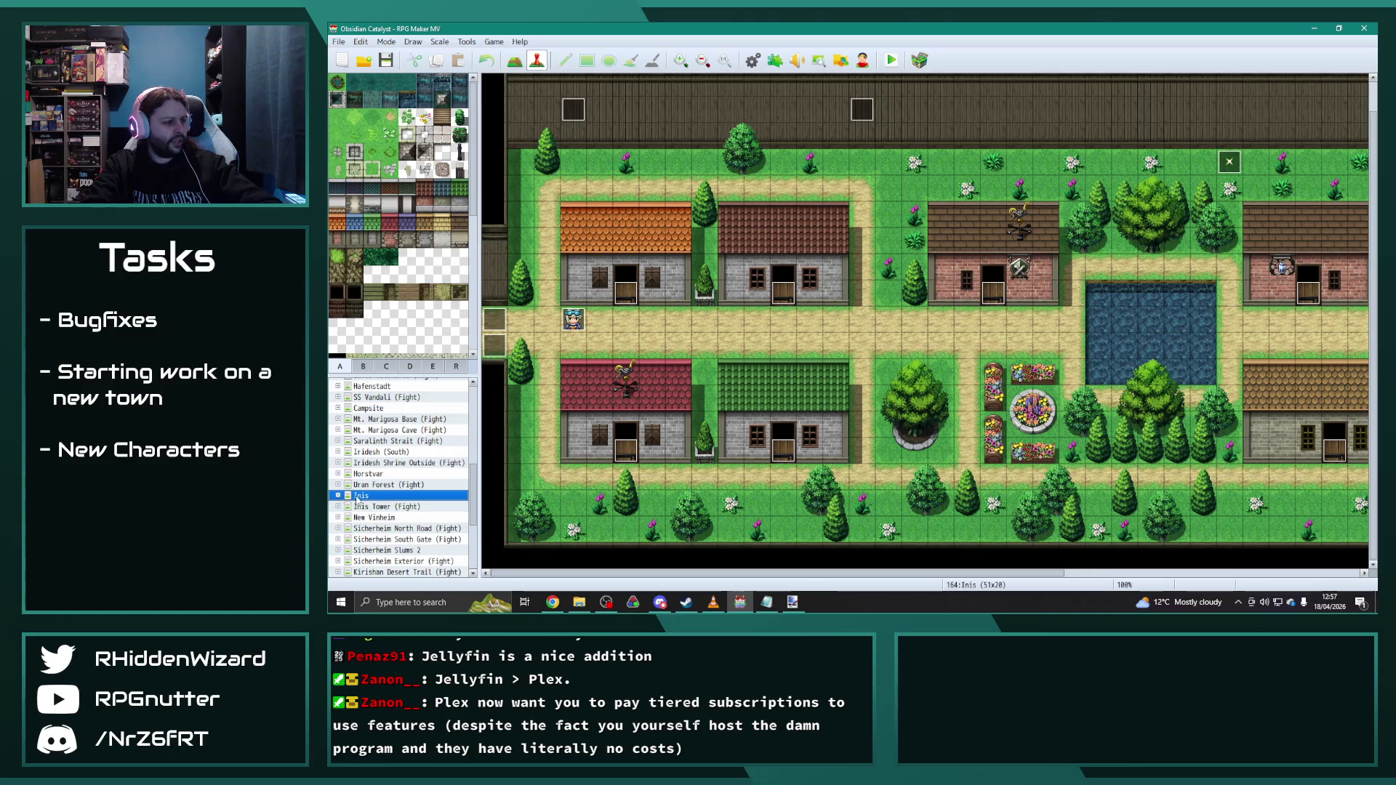
{"action": "left_click", "coordinate": [376, 473]}
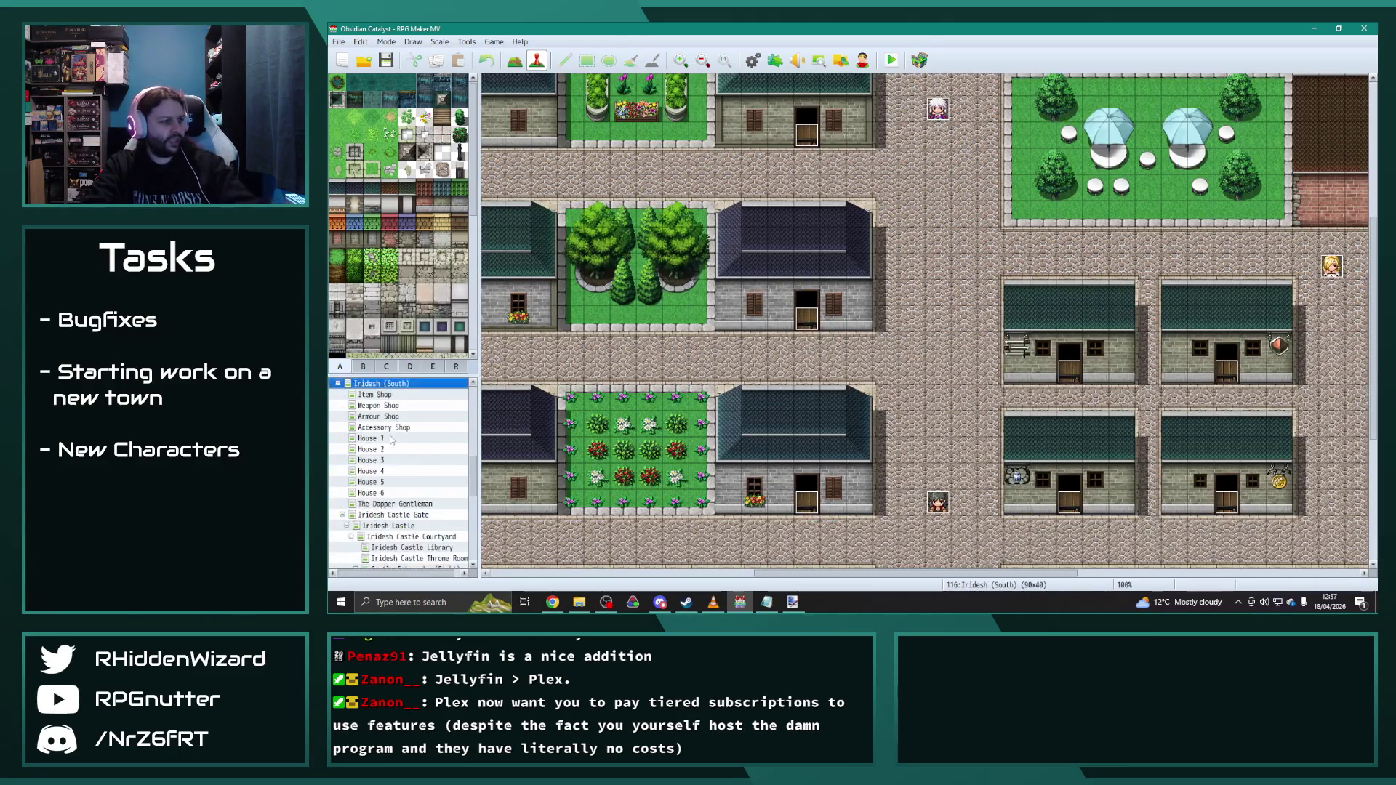
{"action": "left_click", "coordinate": [387, 405]}
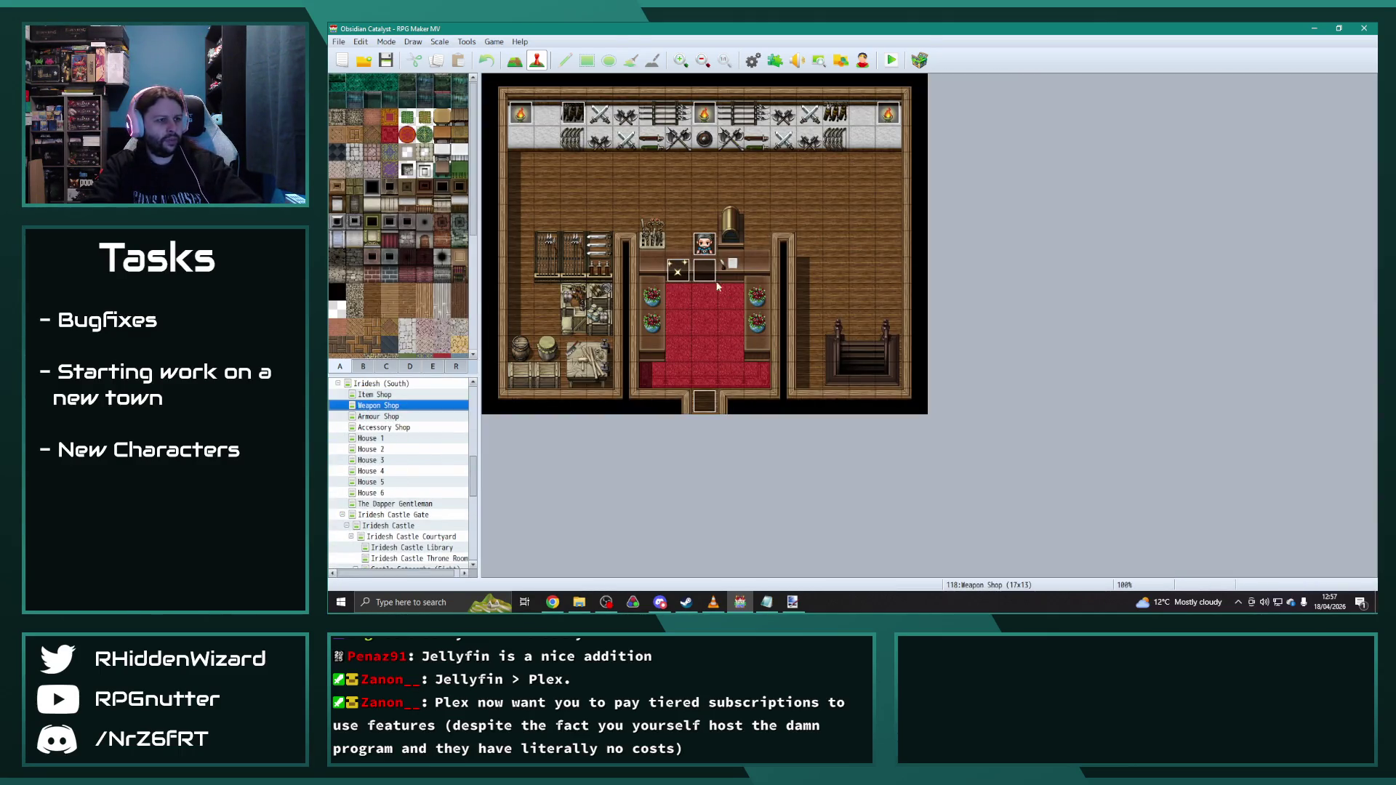
{"action": "double_click", "coordinate": [700, 275]}
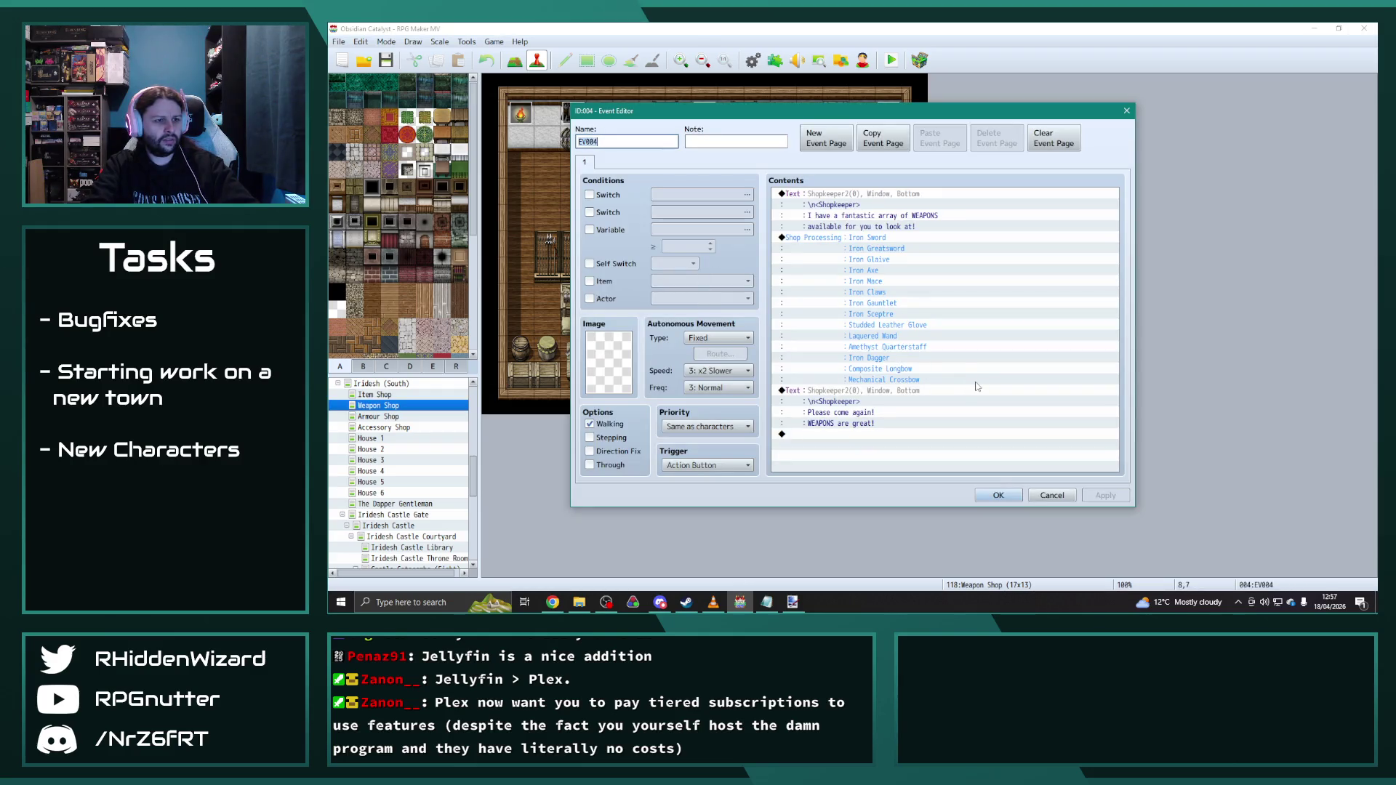
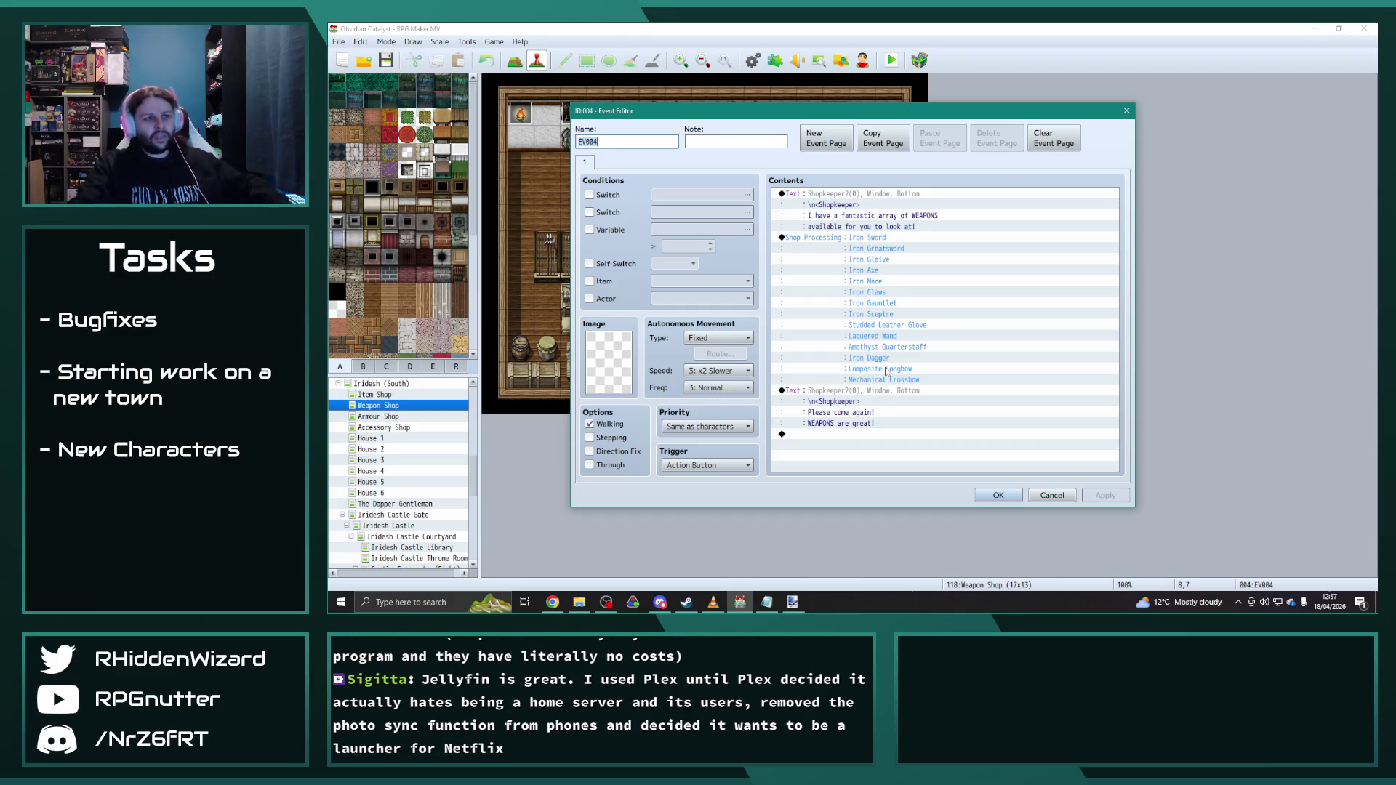
Step: Review the counter event's Shop Processing goods without changes, confirm it, and bring up the Weapons database
{"action": "double_click", "coordinate": [886, 370]}
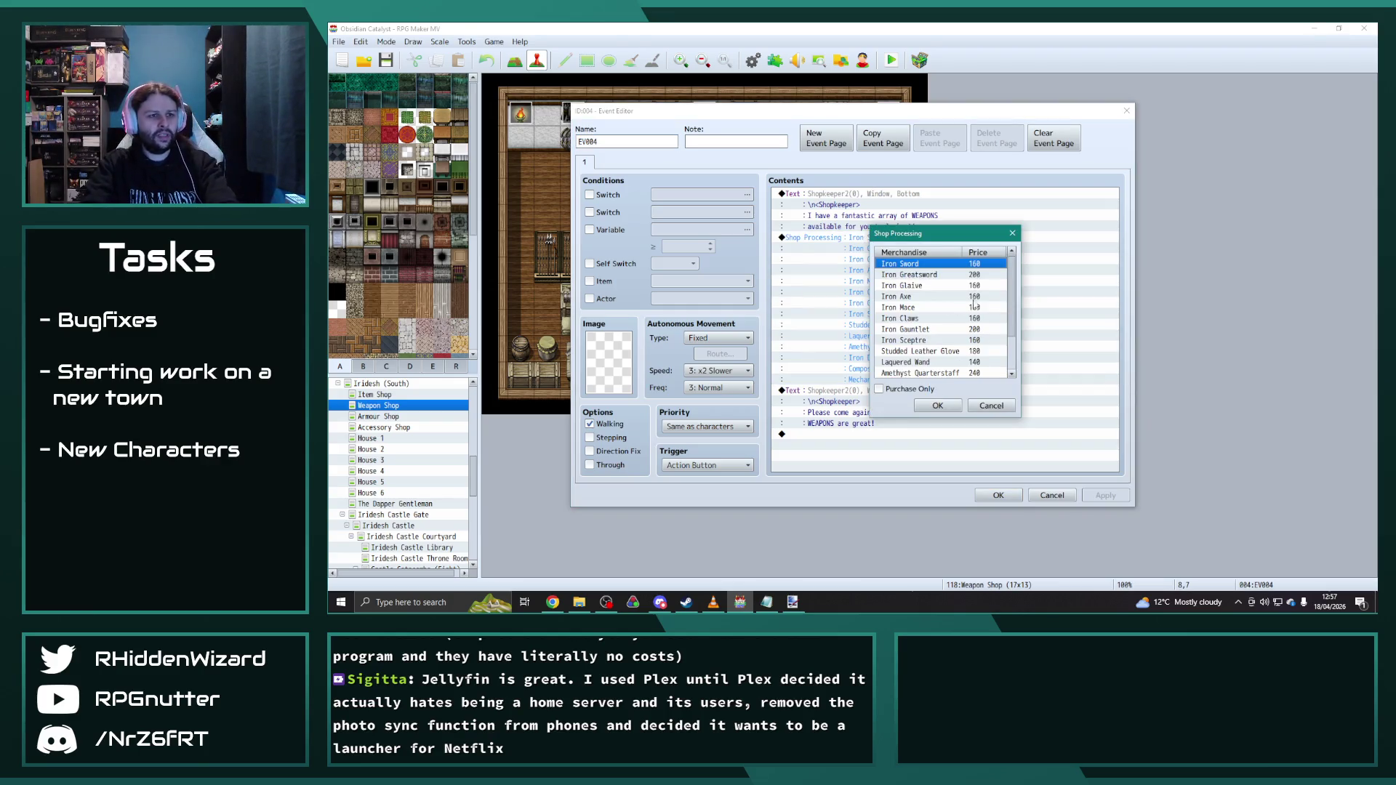
{"action": "scroll", "coordinate": [1012, 376], "scroll_direction": "down", "scroll_amount": 1}
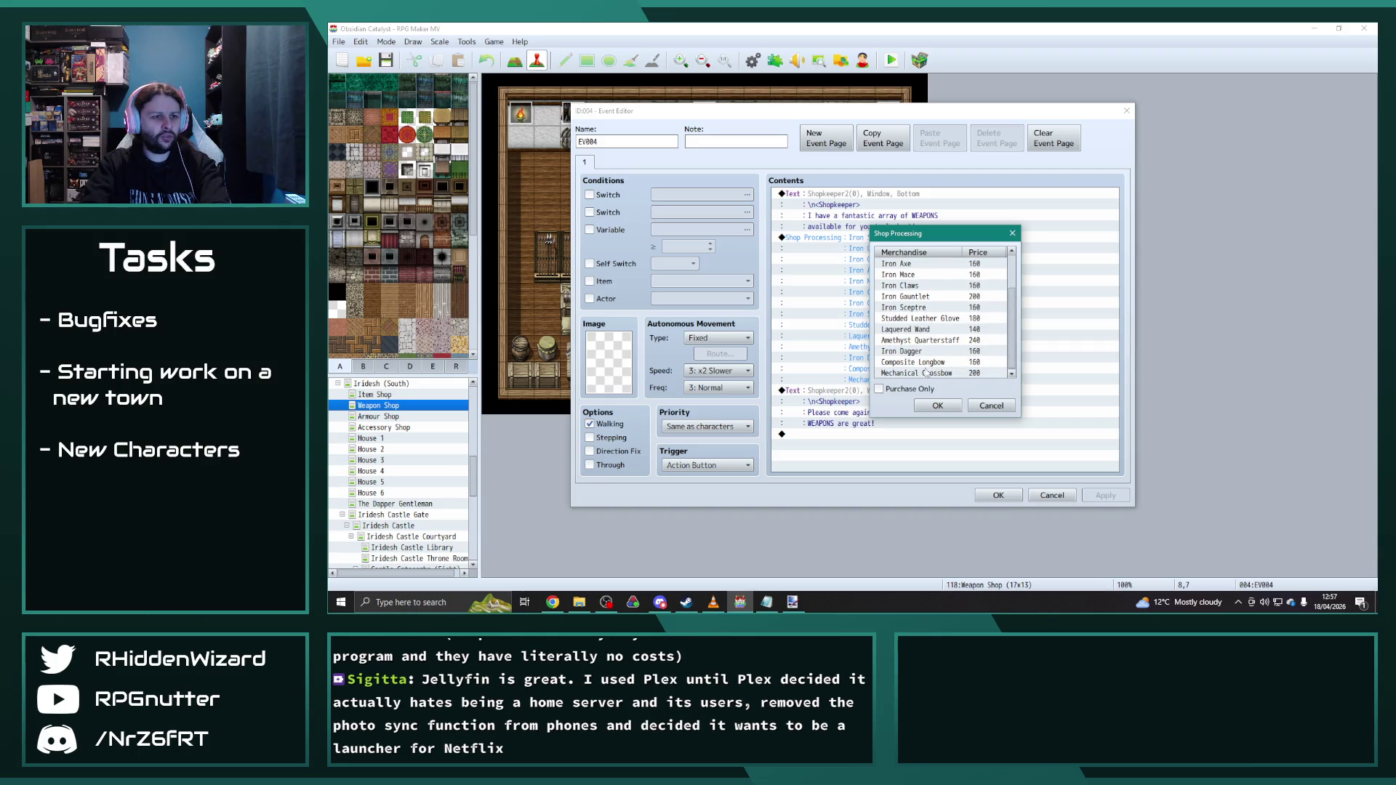
{"action": "scroll", "coordinate": [927, 373], "scroll_direction": "up", "scroll_amount": 1}
{"action": "left_click", "coordinate": [936, 407]}
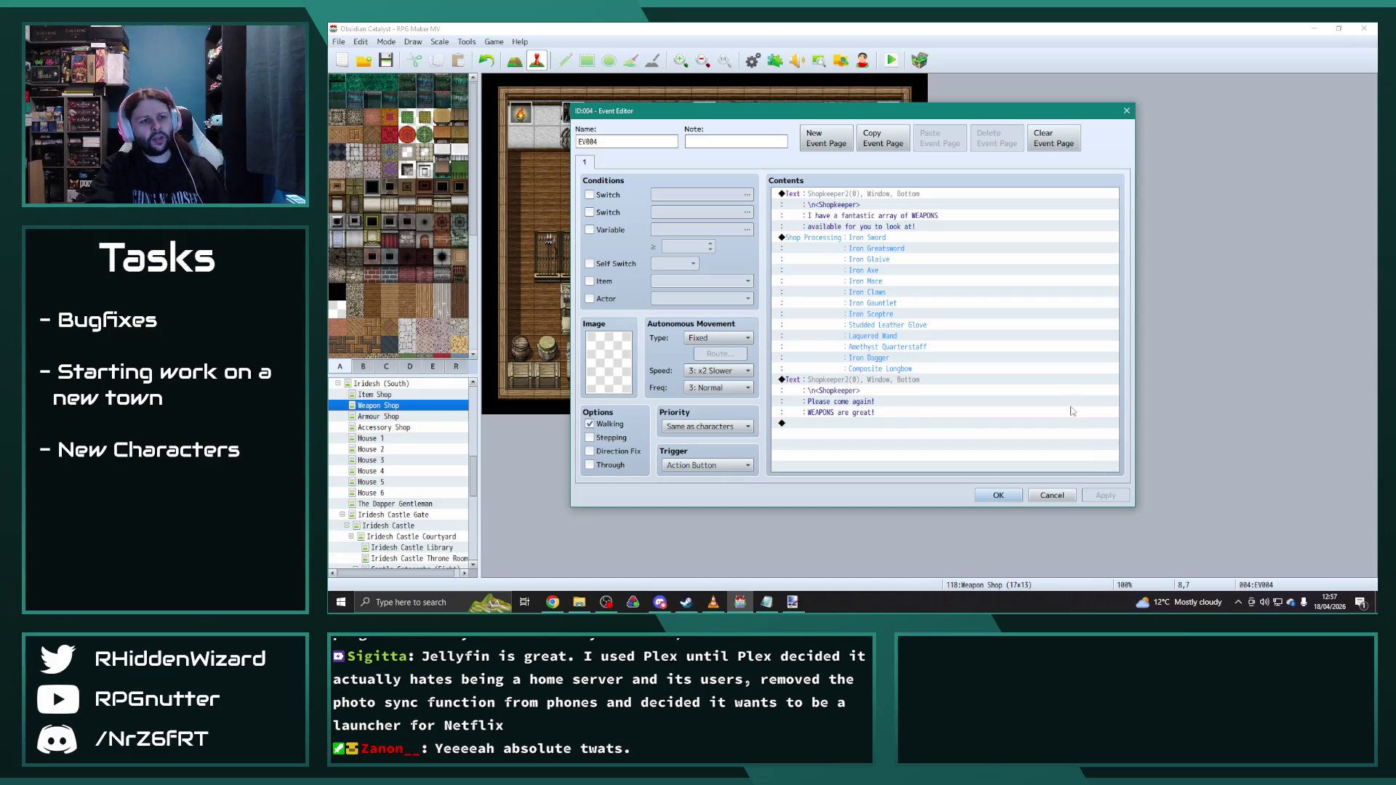
{"action": "left_click", "coordinate": [1000, 496]}
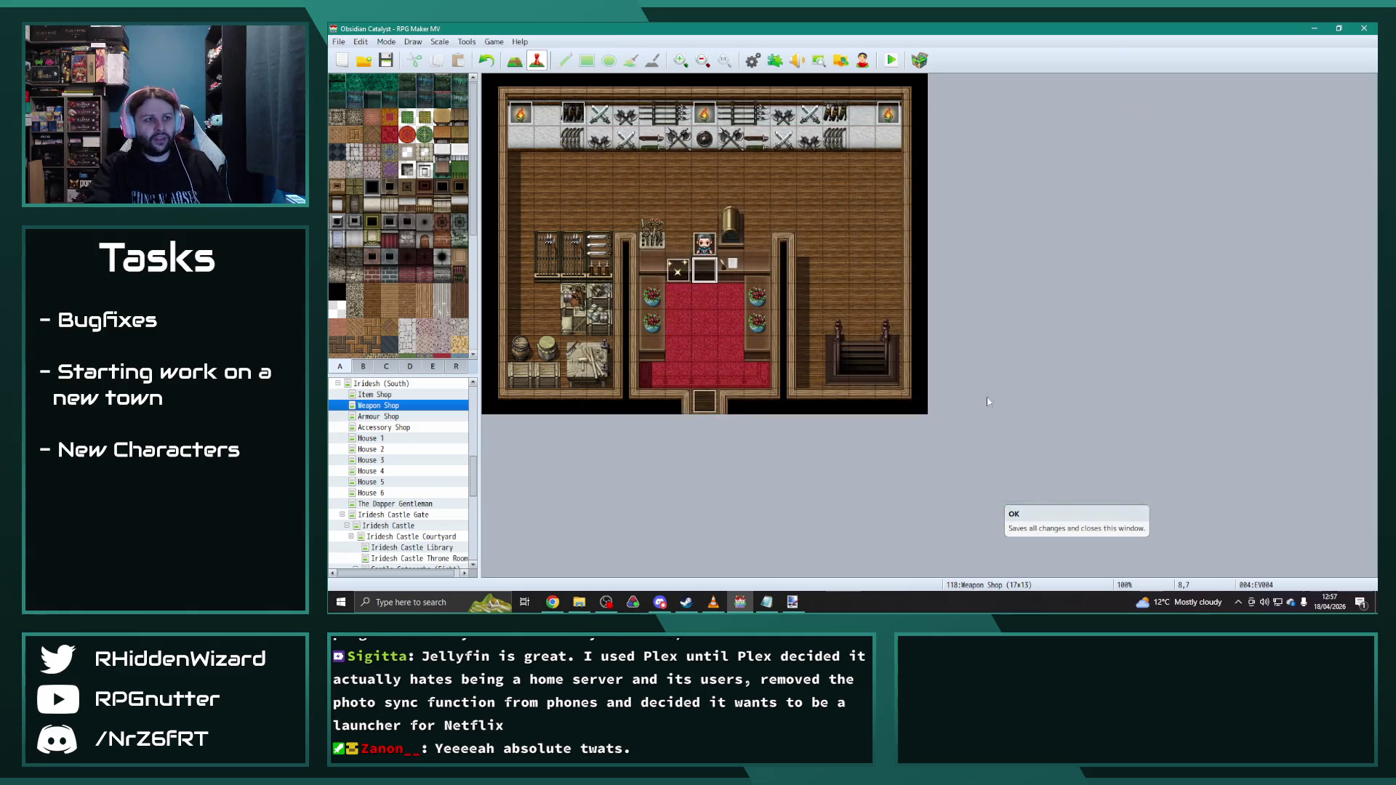
{"action": "left_click", "coordinate": [754, 60]}
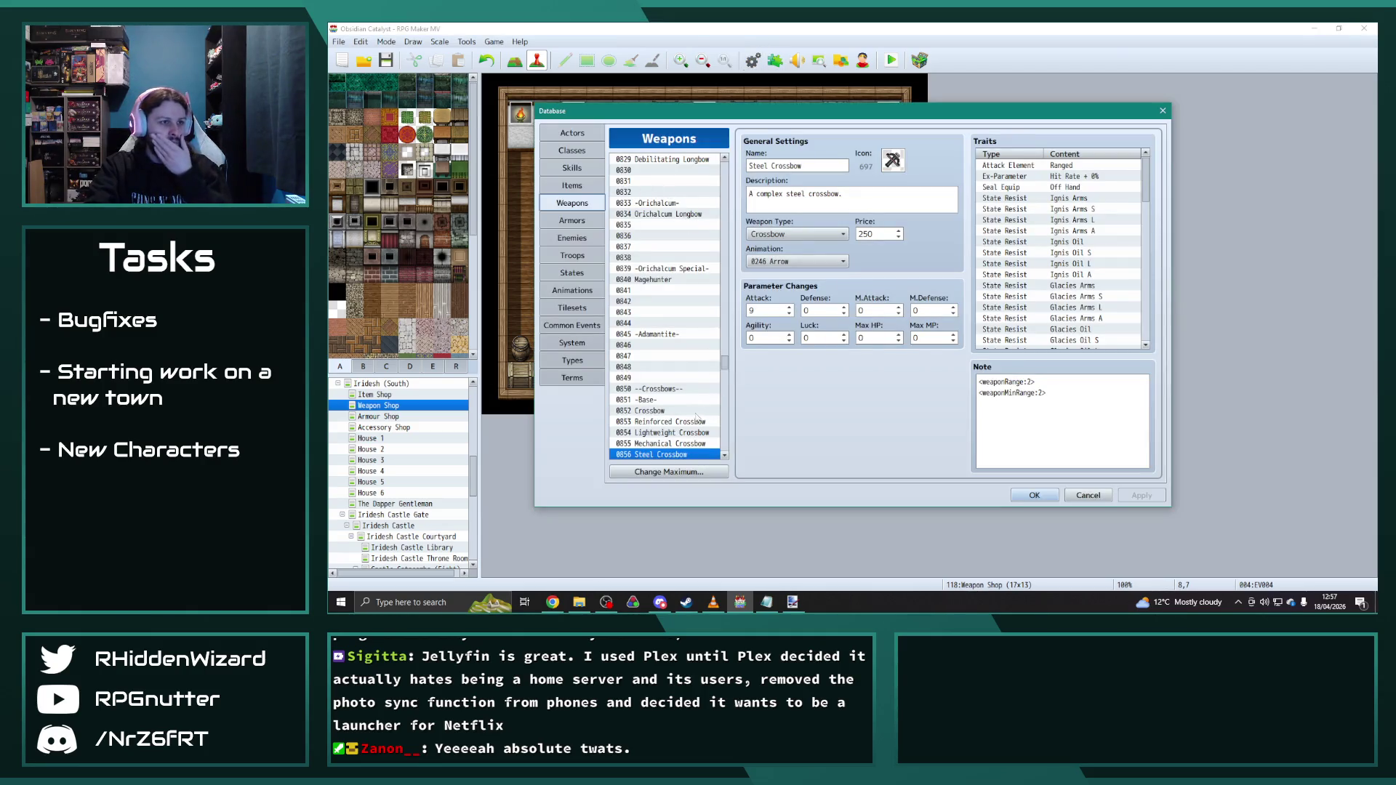
{"action": "scroll", "coordinate": [670, 296], "scroll_direction": "up", "scroll_amount": 3}
{"action": "scroll", "coordinate": [672, 279], "scroll_direction": "up", "scroll_amount": 2}
{"action": "scroll", "coordinate": [672, 263], "scroll_direction": "up", "scroll_amount": 3}
{"action": "scroll", "coordinate": [674, 245], "scroll_direction": "up", "scroll_amount": 2}
Step: Compare attack values of the Composite and Mithril Longbows with the Steel, Mechanical, Mithril and Truesilver Crossbows
{"action": "left_click", "coordinate": [674, 215]}
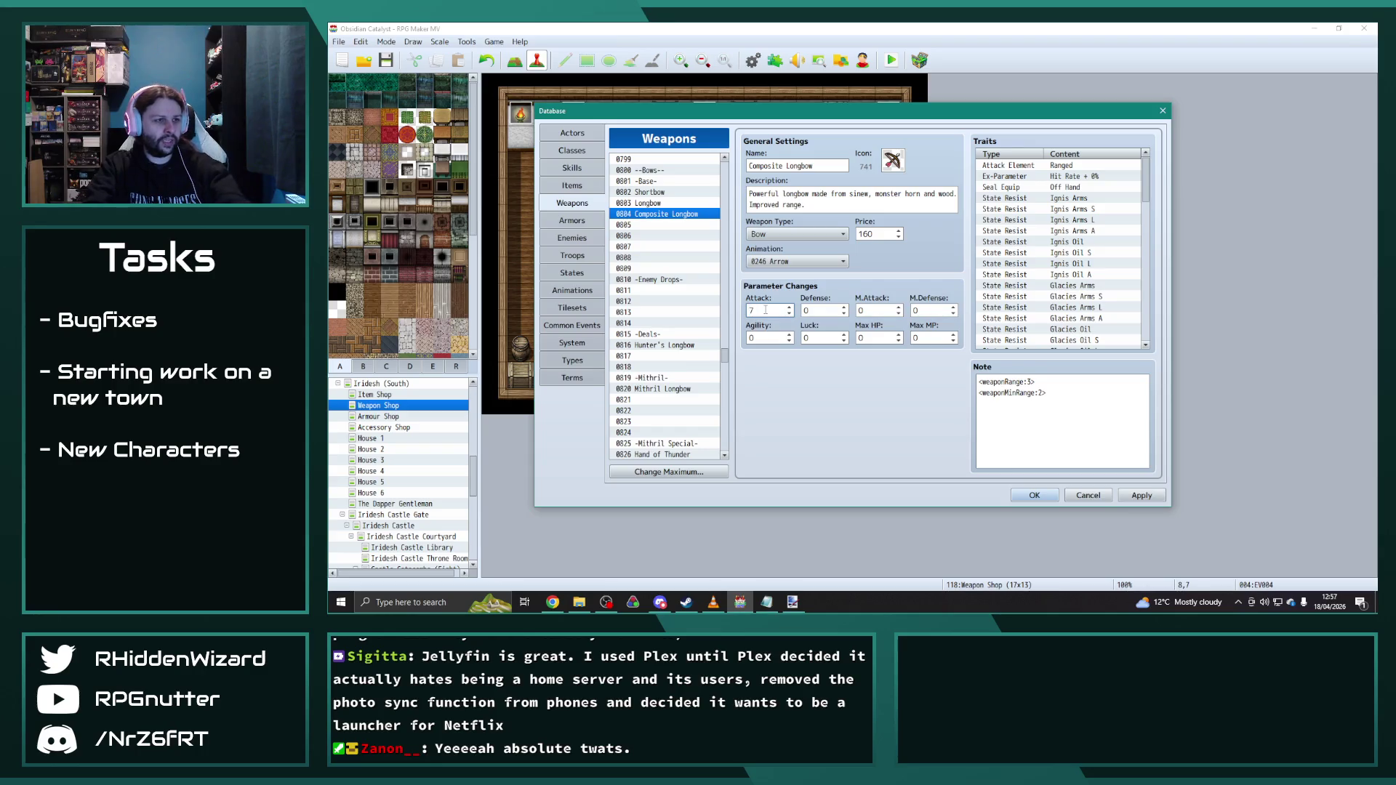
{"action": "left_click", "coordinate": [679, 291]}
{"action": "scroll", "coordinate": [679, 328], "scroll_direction": "down", "scroll_amount": 2}
{"action": "scroll", "coordinate": [679, 333], "scroll_direction": "down", "scroll_amount": 2}
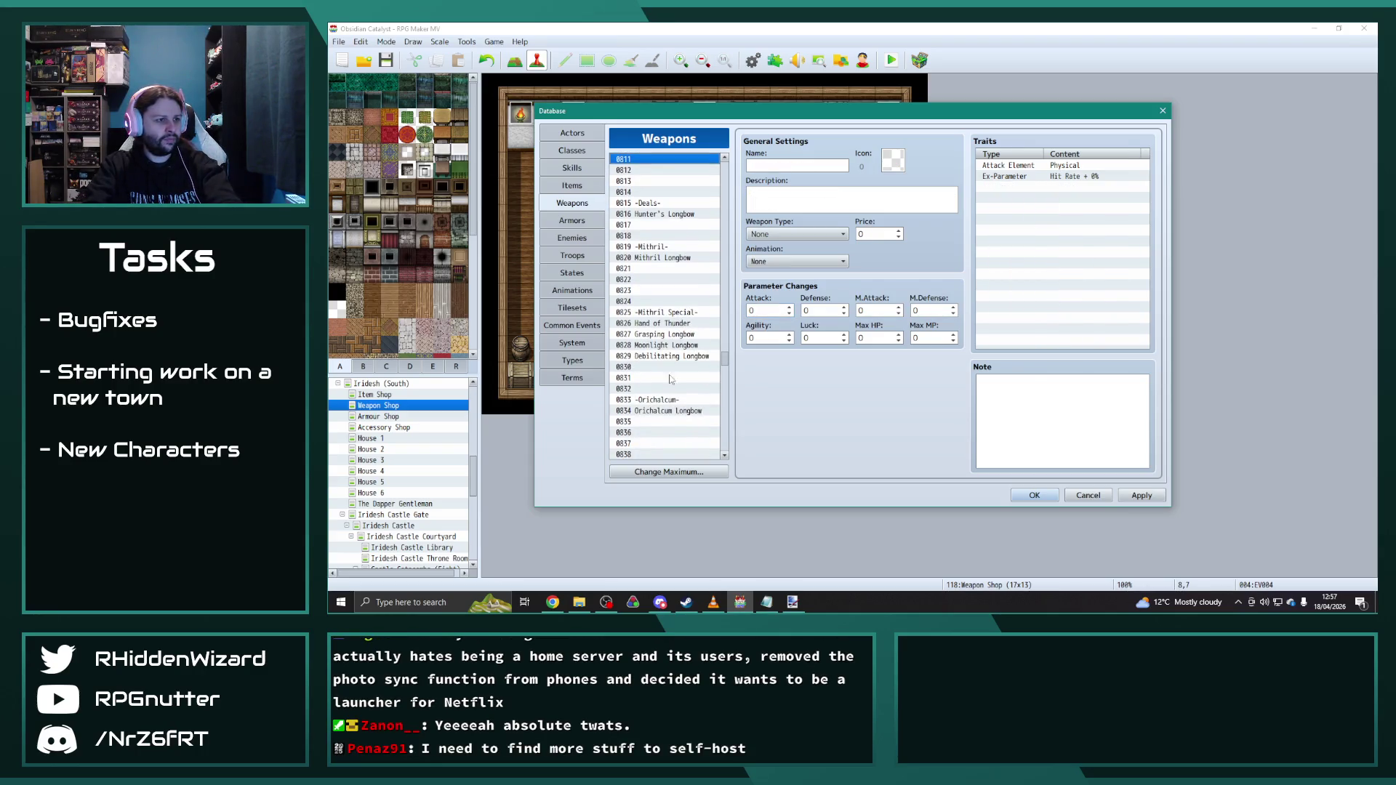
{"action": "scroll", "coordinate": [669, 376], "scroll_direction": "down", "scroll_amount": 2}
{"action": "scroll", "coordinate": [669, 376], "scroll_direction": "down", "scroll_amount": 1}
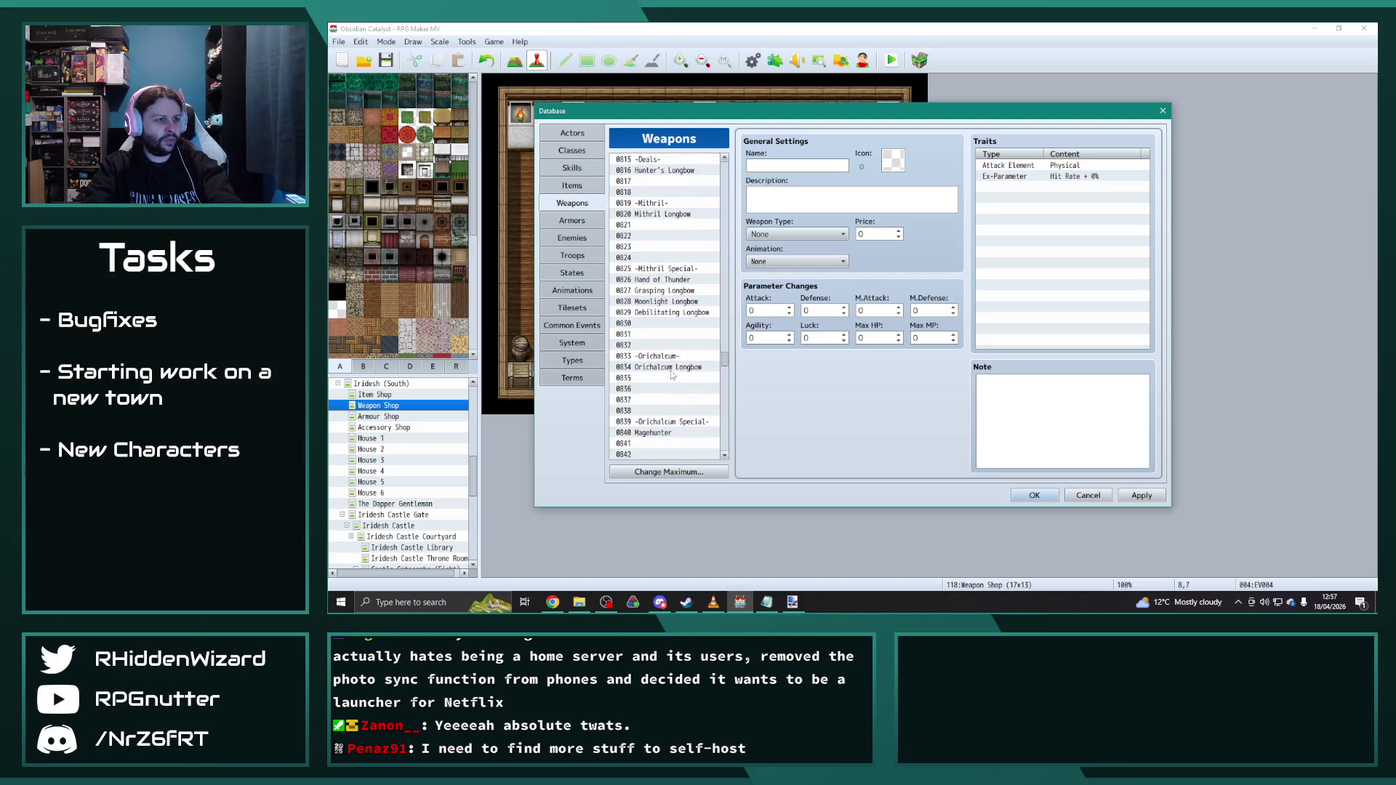
{"action": "left_click", "coordinate": [657, 195]}
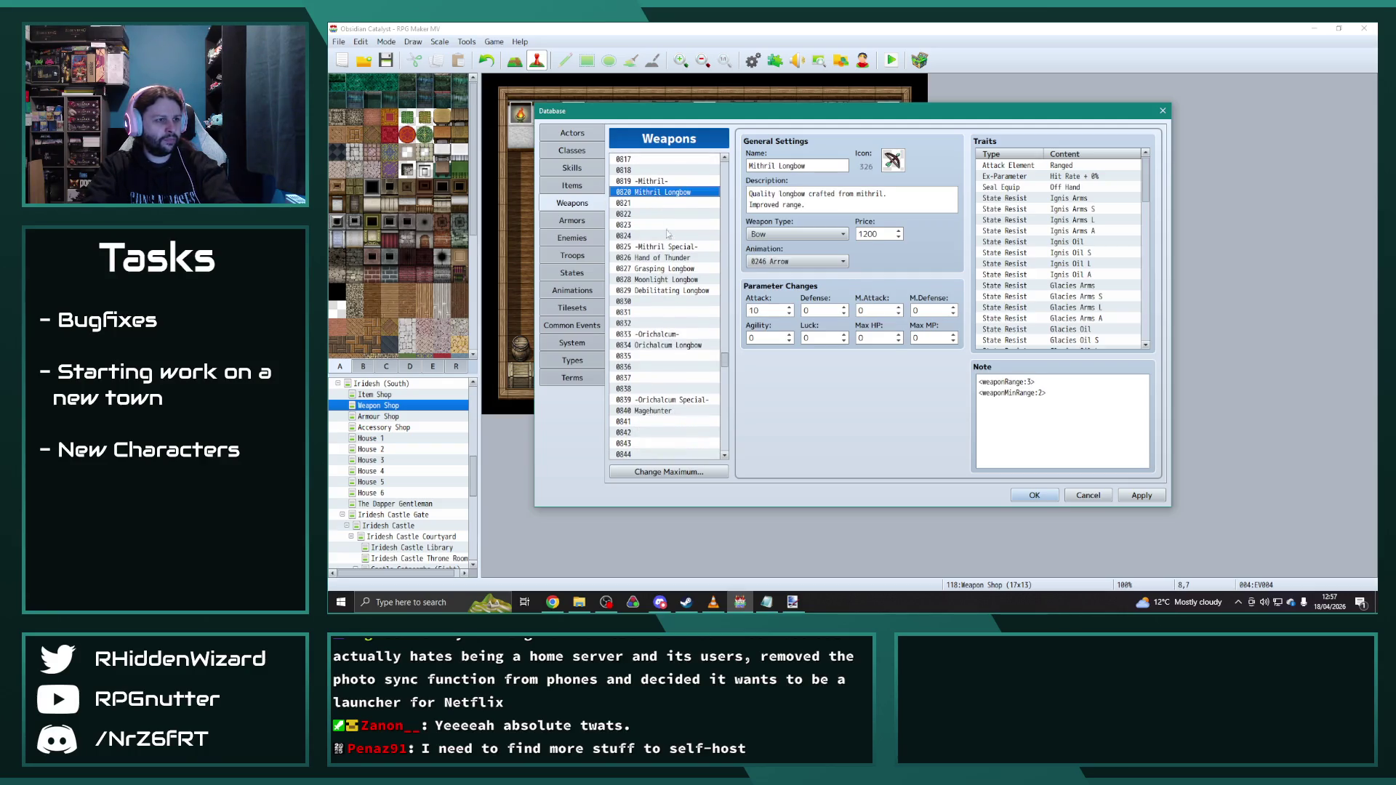
{"action": "scroll", "coordinate": [674, 341], "scroll_direction": "down", "scroll_amount": 1}
{"action": "scroll", "coordinate": [674, 342], "scroll_direction": "down", "scroll_amount": 4}
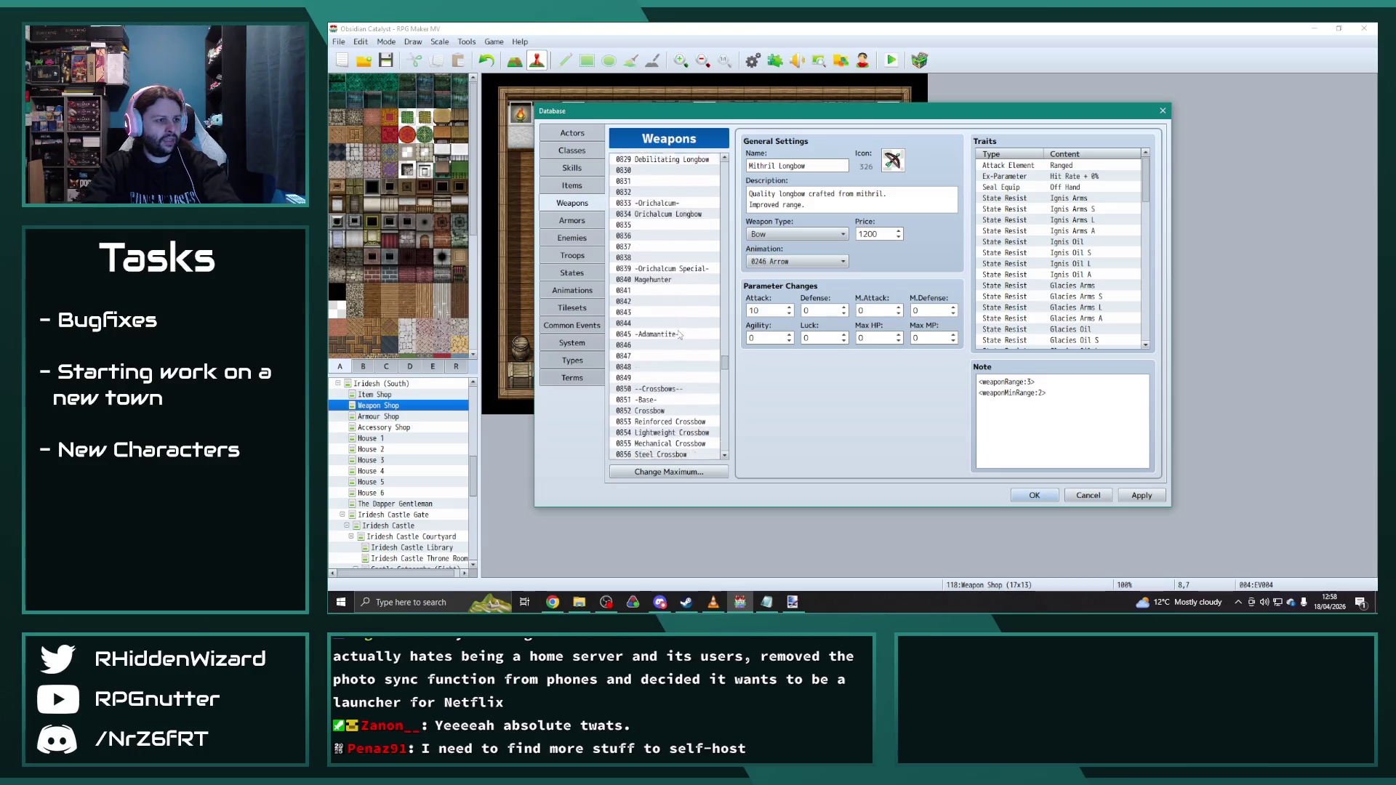
{"action": "scroll", "coordinate": [676, 342], "scroll_direction": "down", "scroll_amount": 2}
{"action": "scroll", "coordinate": [674, 342], "scroll_direction": "down", "scroll_amount": 3}
{"action": "left_click", "coordinate": [658, 425]}
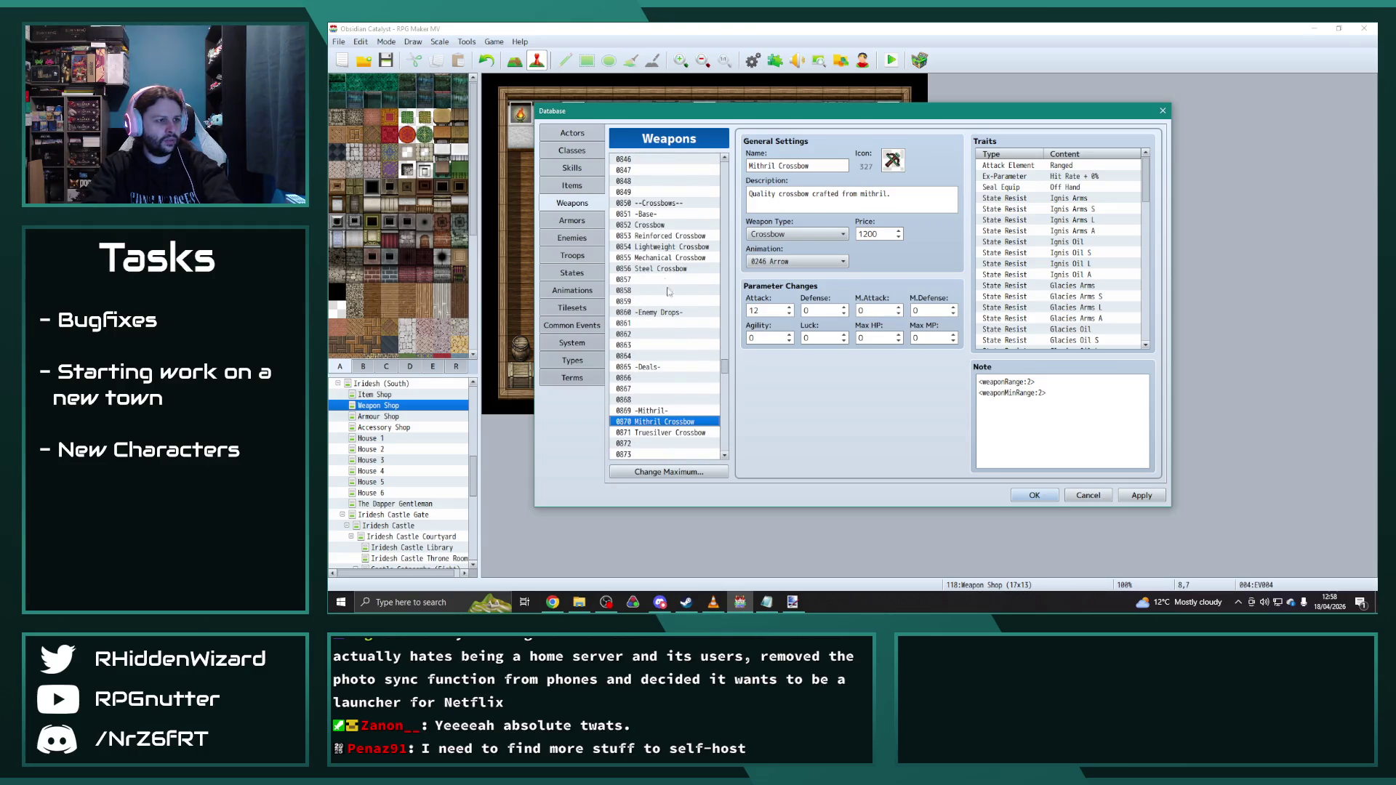
{"action": "left_click", "coordinate": [662, 274]}
{"action": "left_click", "coordinate": [662, 262]}
{"action": "double_click", "coordinate": [767, 310]}
{"action": "left_click", "coordinate": [678, 422]}
{"action": "left_click", "coordinate": [662, 269]}
{"action": "double_click", "coordinate": [767, 311]}
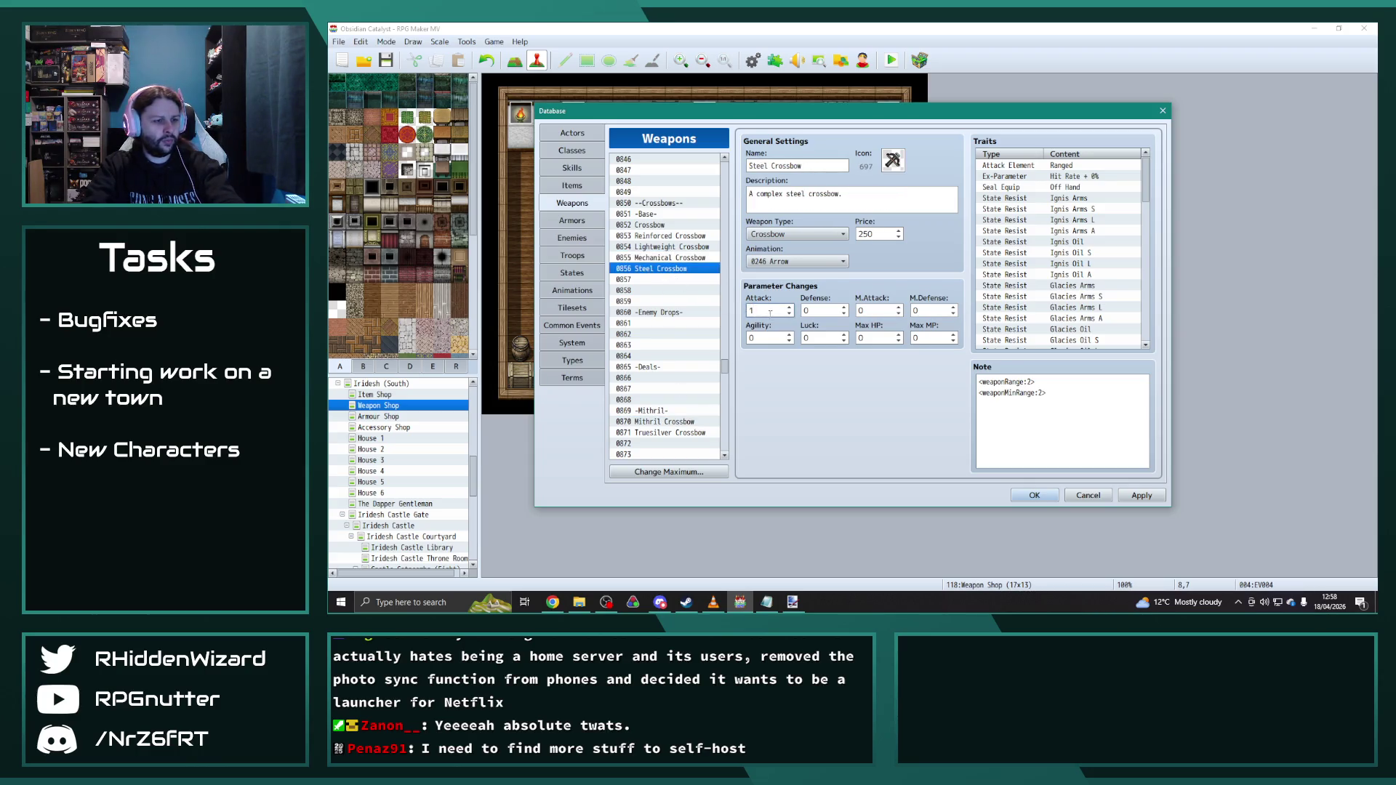
{"action": "type", "text": "0"}
{"action": "left_click", "coordinate": [714, 334]}
{"action": "left_click", "coordinate": [665, 420]}
{"action": "left_click", "coordinate": [663, 422]}
{"action": "scroll", "coordinate": [665, 371], "scroll_direction": "down", "scroll_amount": 3}
{"action": "scroll", "coordinate": [666, 317], "scroll_direction": "down", "scroll_amount": 1}
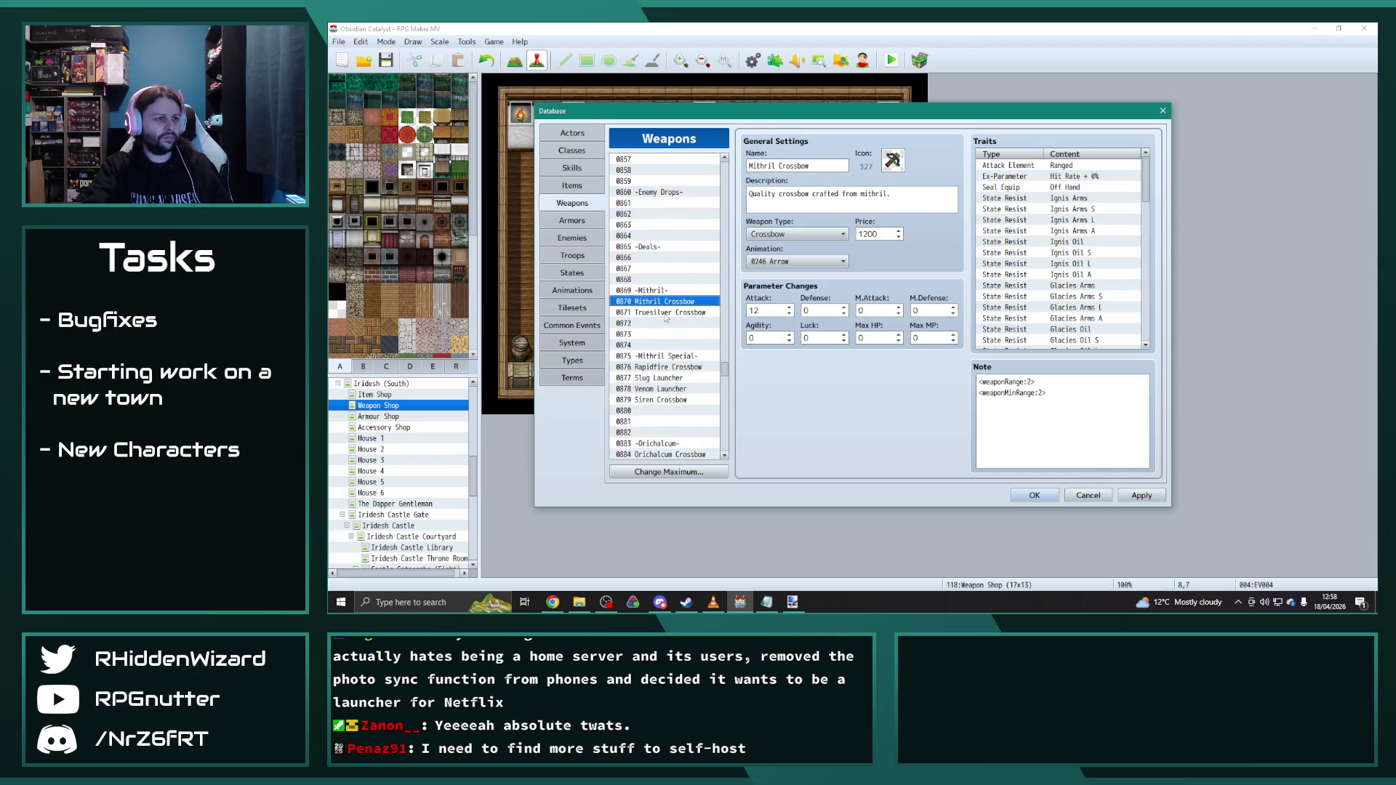
Step: Check the Siren and Orichalcum Crossbows, Shadowbolt Launcher and Venom Launcher entries
{"action": "left_click", "coordinate": [665, 314]}
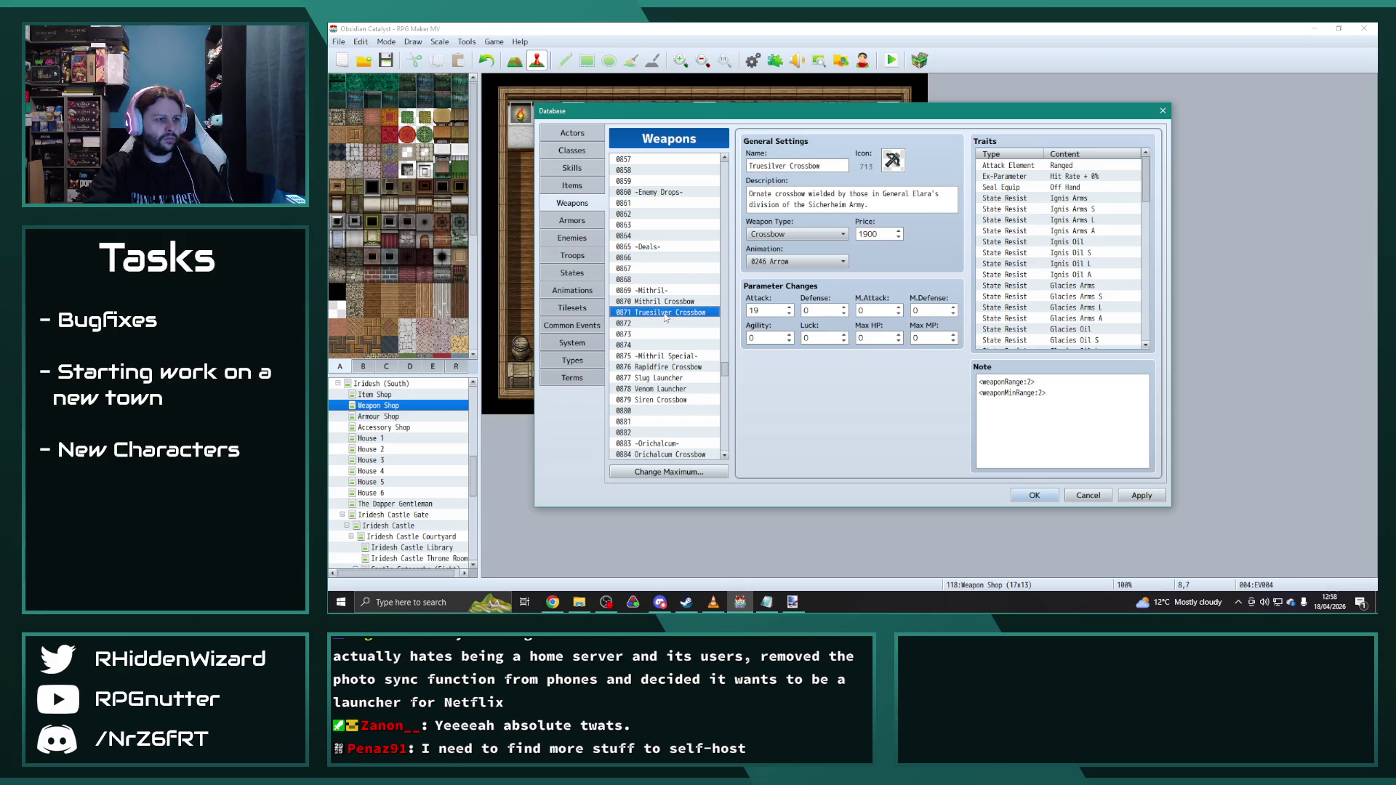
{"action": "left_click", "coordinate": [670, 367]}
{"action": "left_click", "coordinate": [662, 399]}
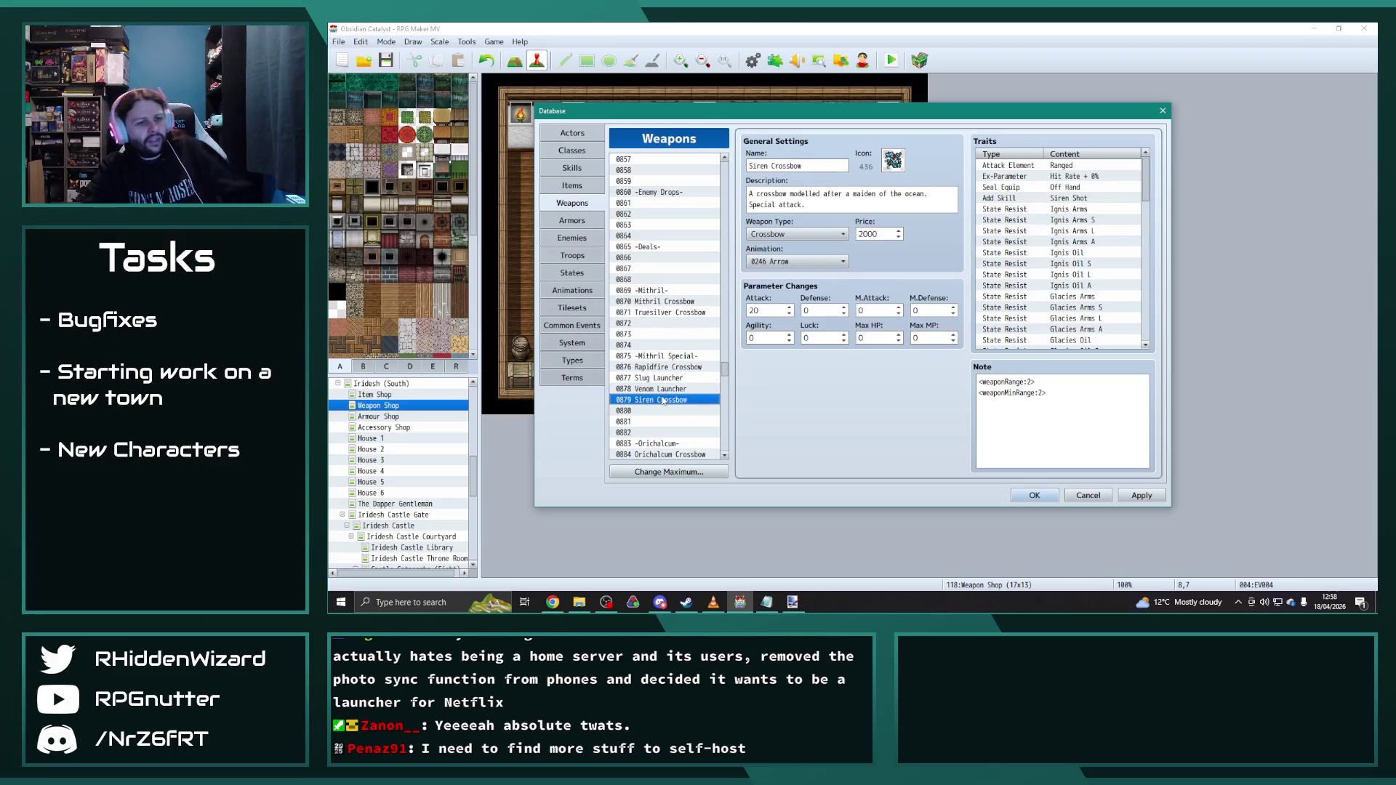
{"action": "scroll", "coordinate": [676, 391], "scroll_direction": "down", "scroll_amount": 2}
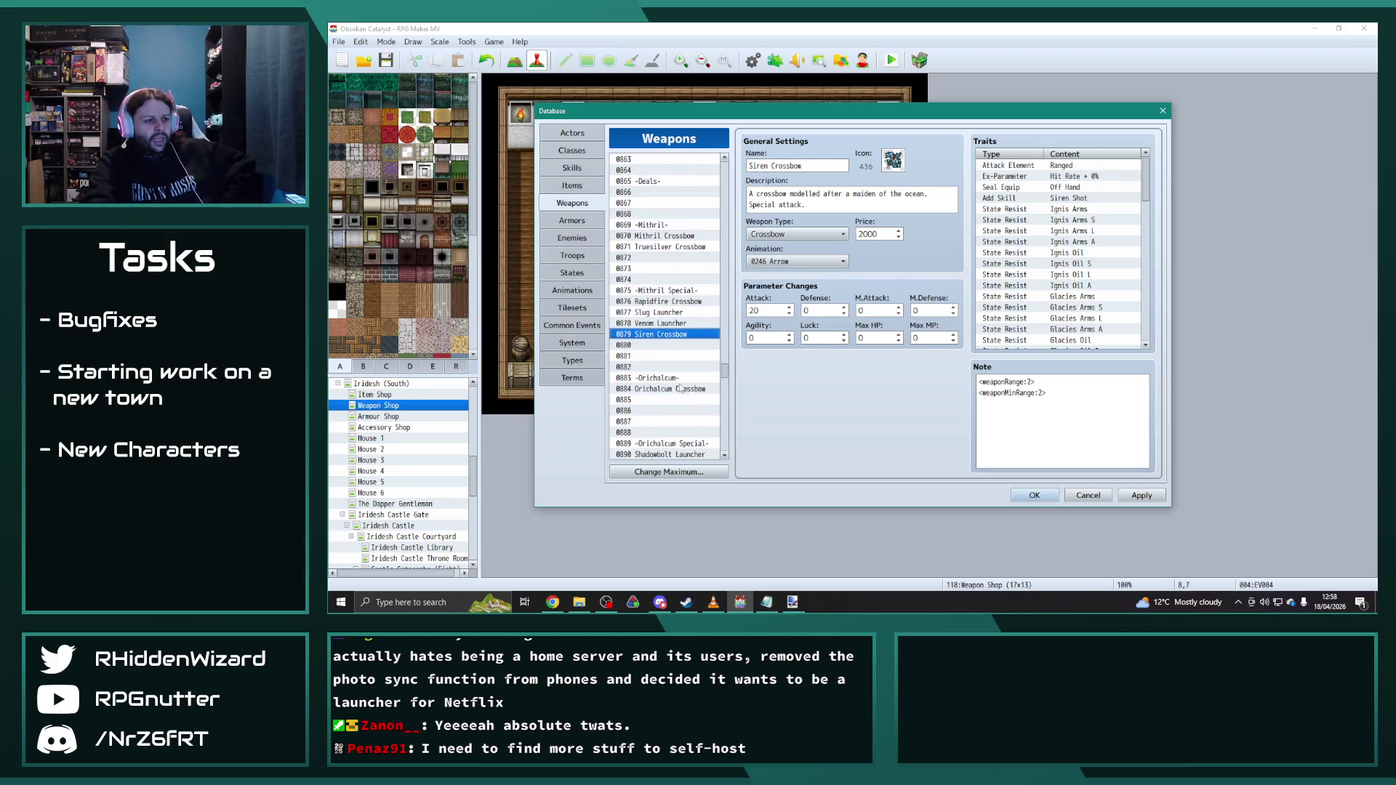
{"action": "scroll", "coordinate": [679, 388], "scroll_direction": "down", "scroll_amount": 1}
{"action": "left_click", "coordinate": [680, 357]}
{"action": "scroll", "coordinate": [681, 386], "scroll_direction": "down", "scroll_amount": 2}
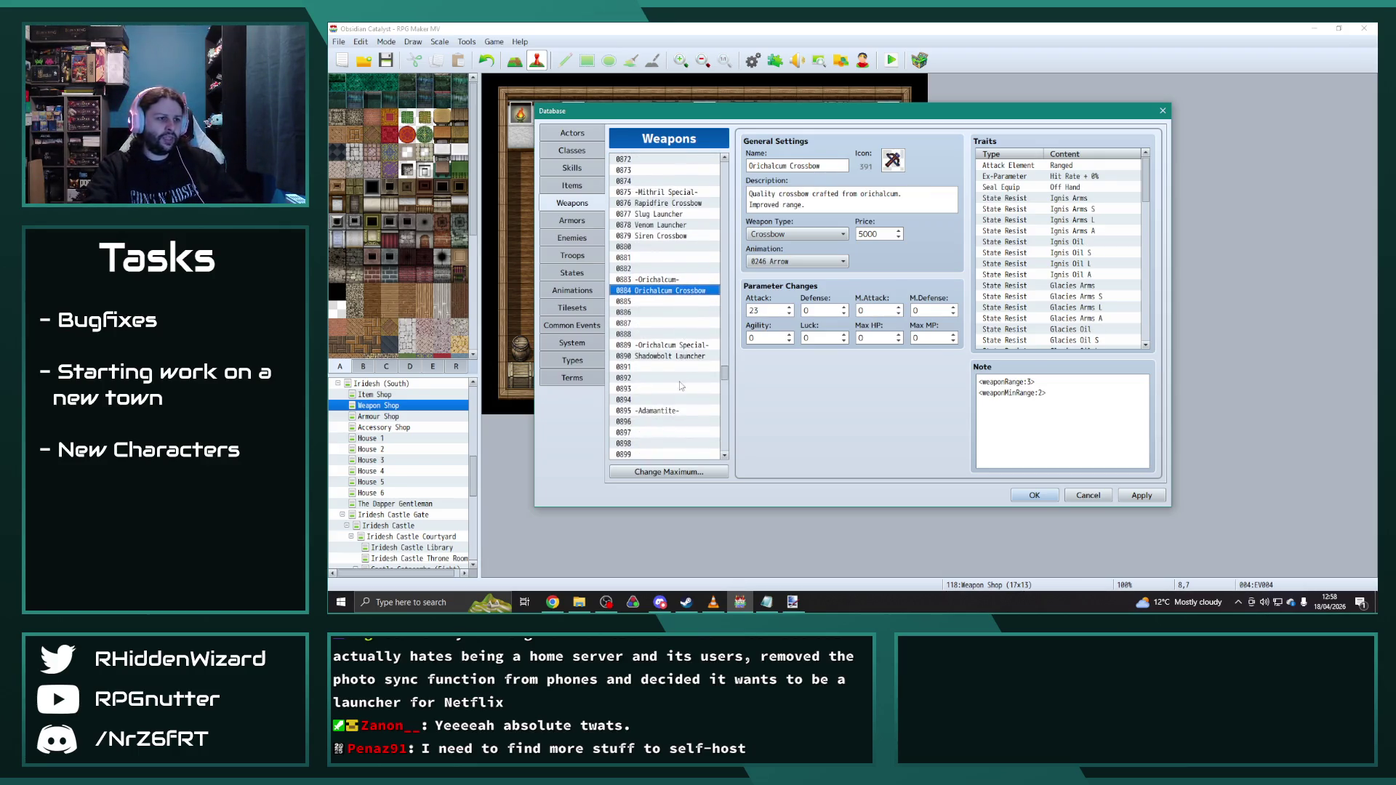
{"action": "left_click", "coordinate": [662, 357]}
{"action": "scroll", "coordinate": [662, 360], "scroll_direction": "down", "scroll_amount": 1}
{"action": "scroll", "coordinate": [662, 358], "scroll_direction": "down", "scroll_amount": 2}
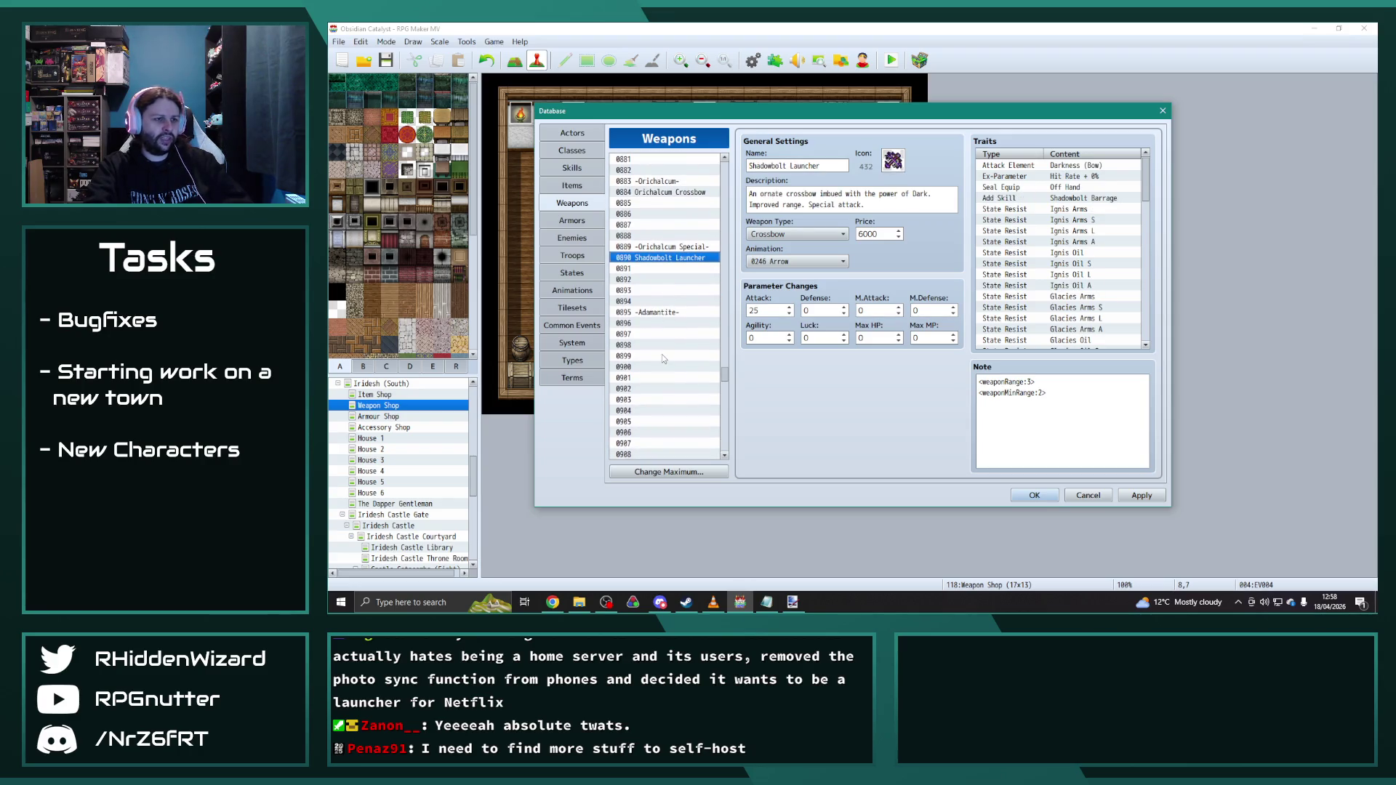
{"action": "scroll", "coordinate": [664, 357], "scroll_direction": "up", "scroll_amount": 4}
{"action": "left_click", "coordinate": [676, 334]}
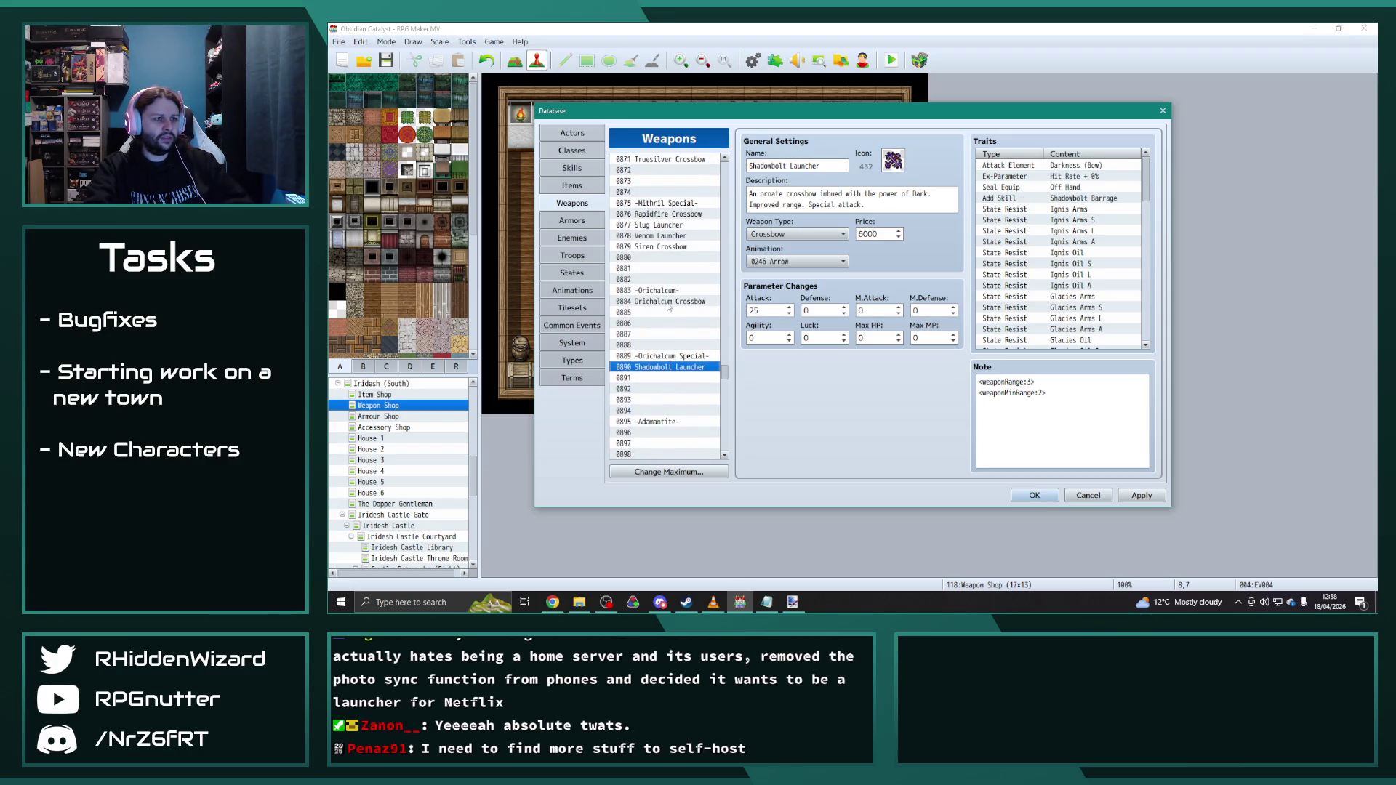
{"action": "scroll", "coordinate": [681, 333], "scroll_direction": "up", "scroll_amount": 1}
{"action": "left_click", "coordinate": [666, 257]}
{"action": "left_click", "coordinate": [663, 279]}
{"action": "left_click", "coordinate": [669, 345]}
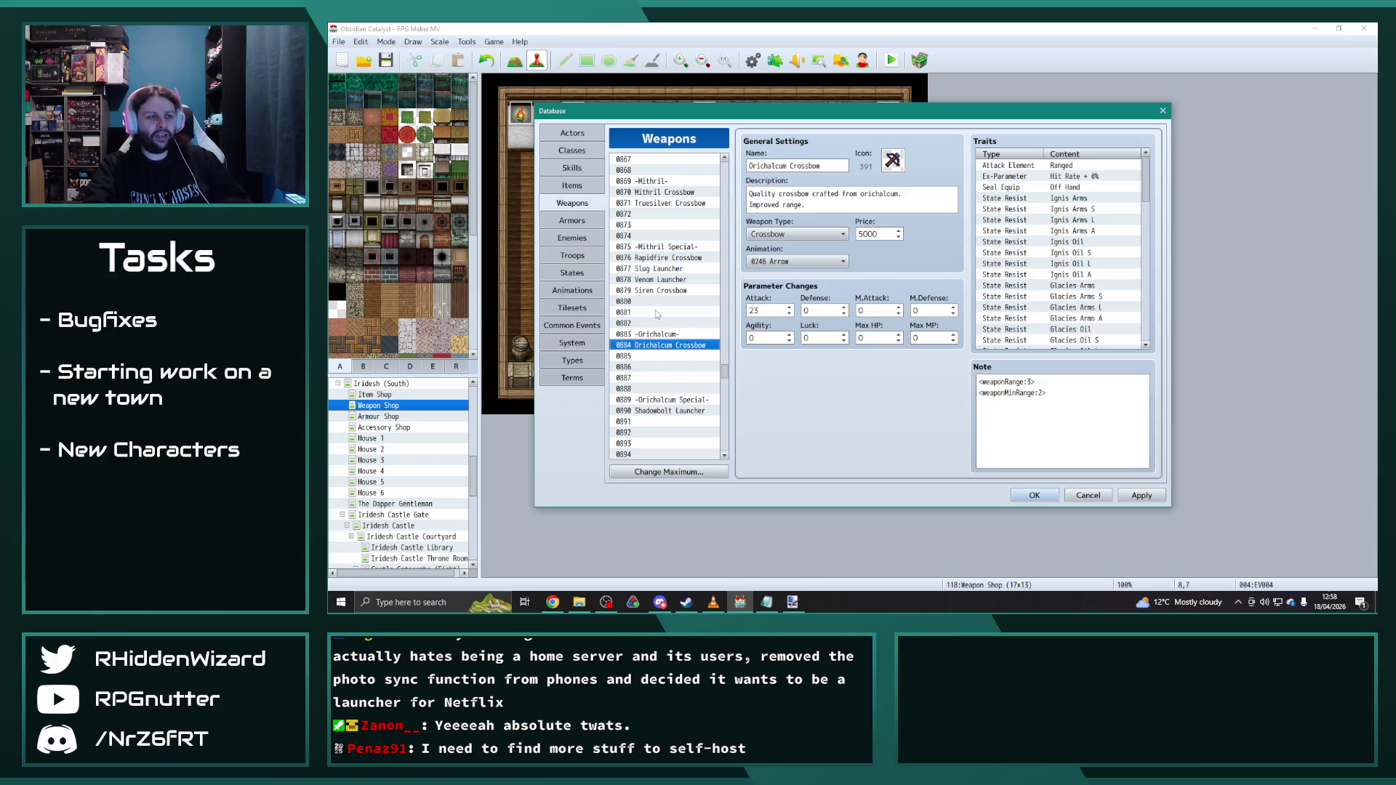
{"action": "left_click_drag", "start_coordinate": [724, 378], "coordinate": [730, 360]}
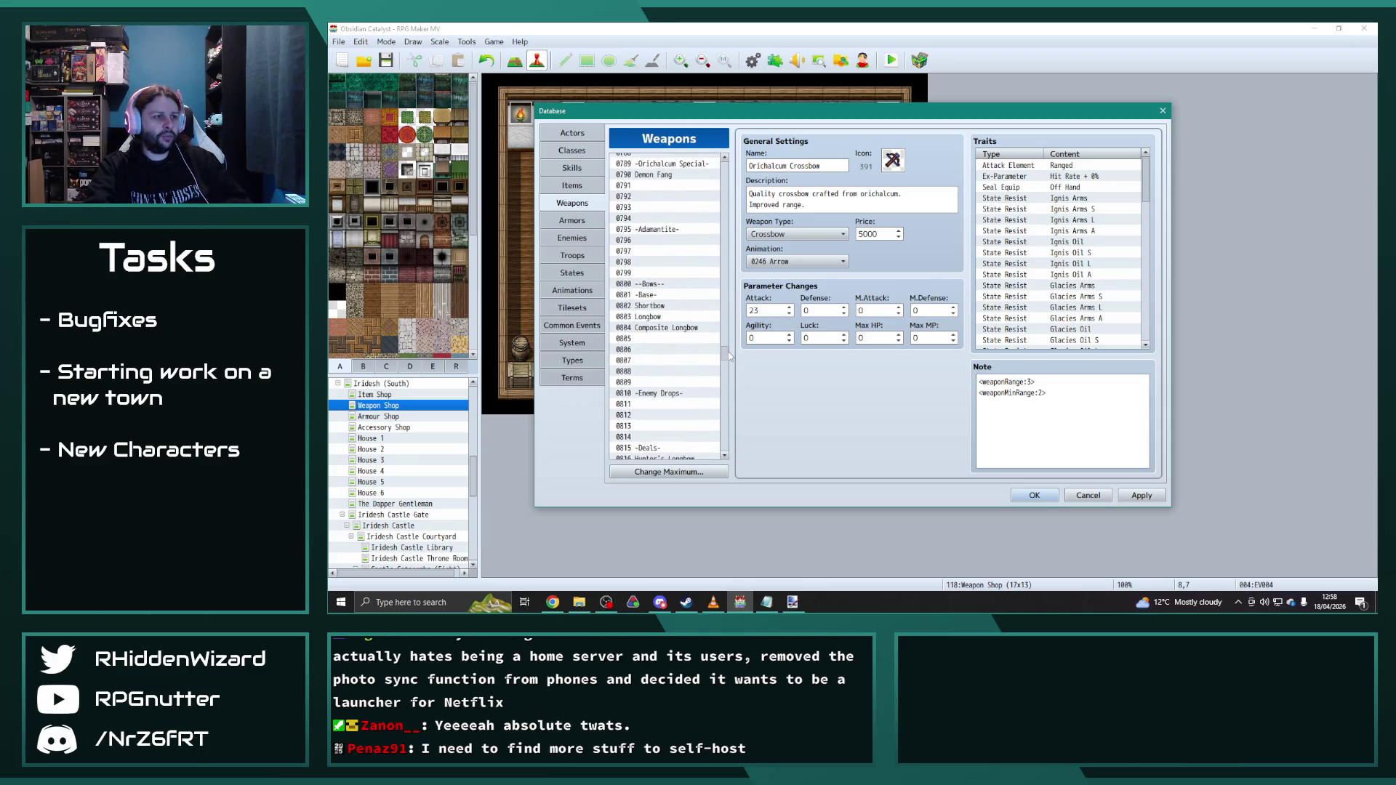
{"action": "scroll", "coordinate": [698, 310], "scroll_direction": "down", "scroll_amount": 2}
Step: Look over the Orichalcum Longbow and Magehunter stats, then close the weapons database
{"action": "left_click", "coordinate": [679, 306]}
{"action": "left_click", "coordinate": [664, 372]}
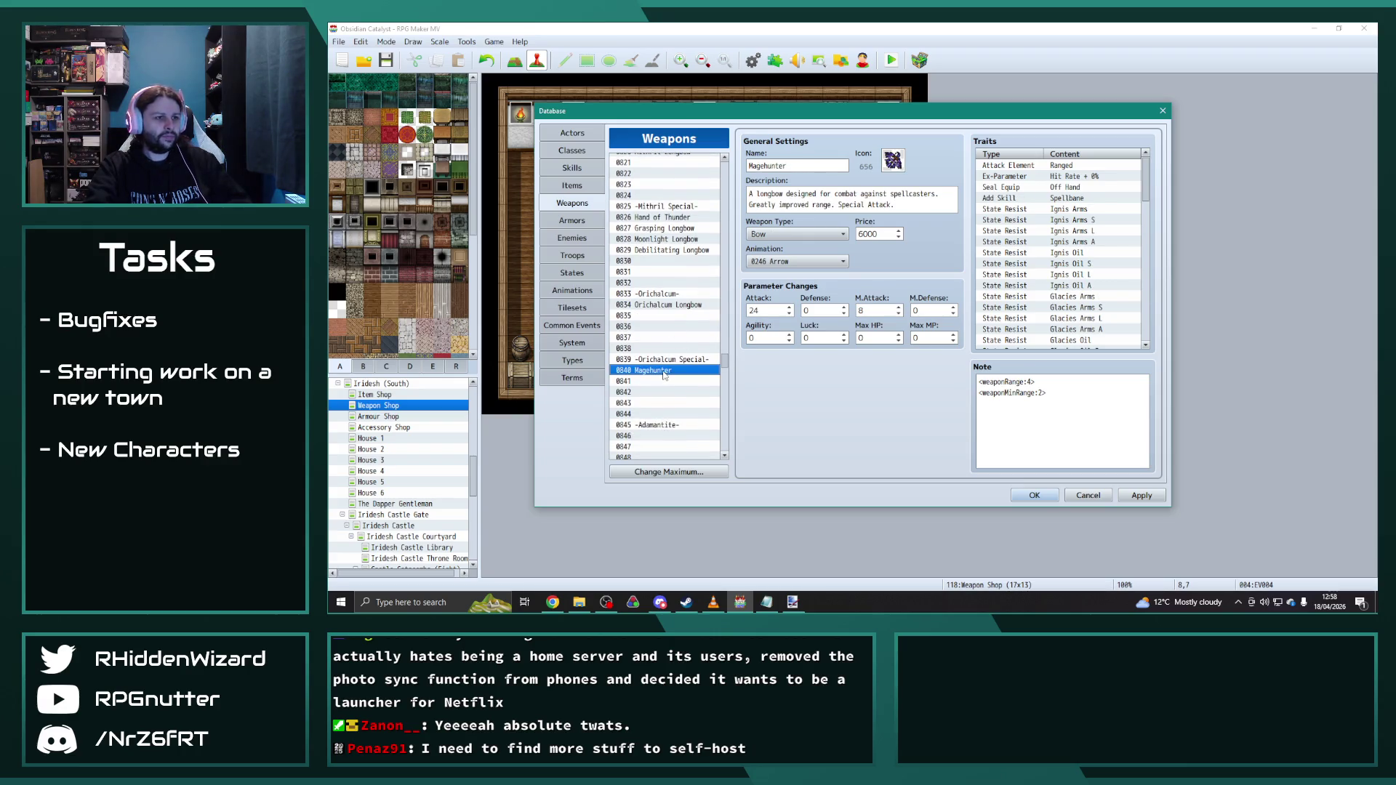
{"action": "left_click", "coordinate": [668, 306]}
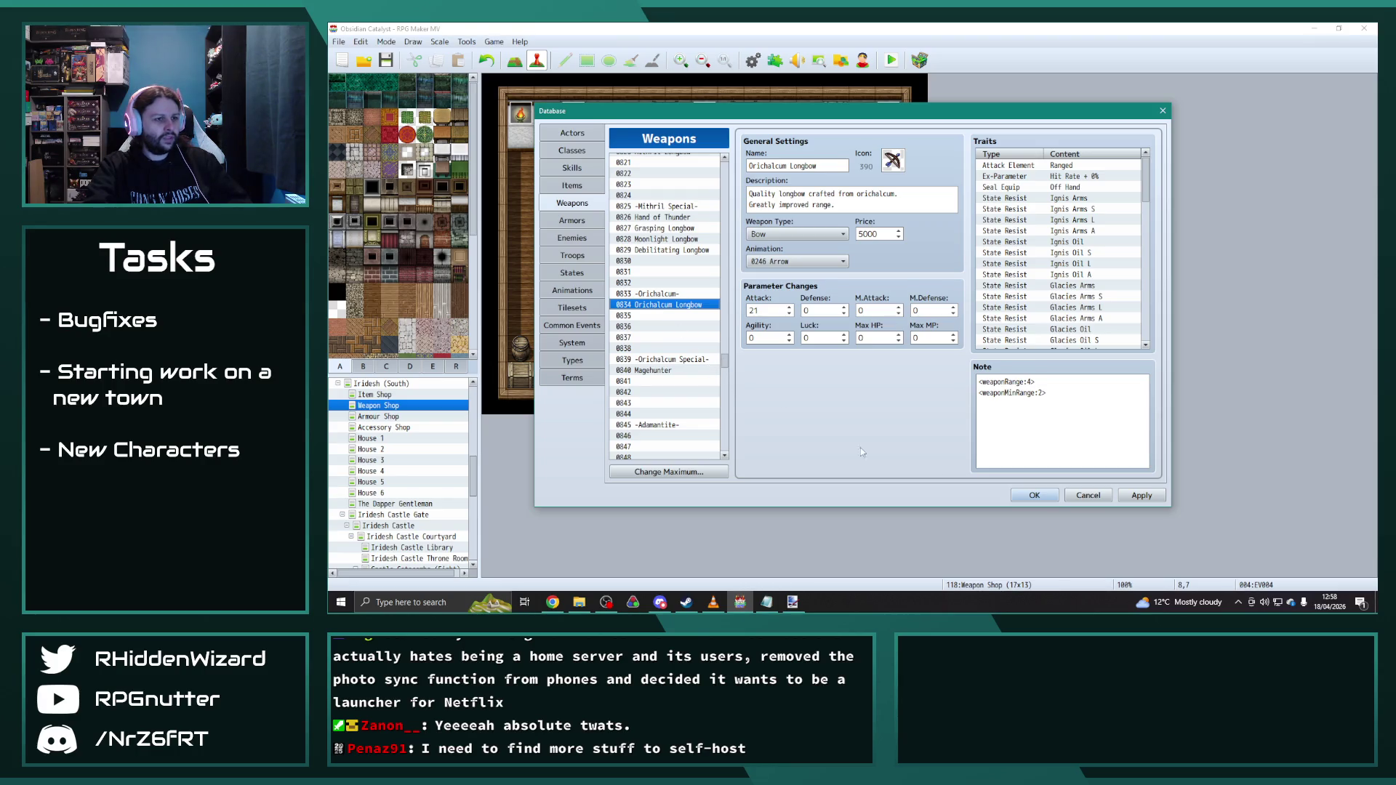
{"action": "left_click", "coordinate": [1034, 495]}
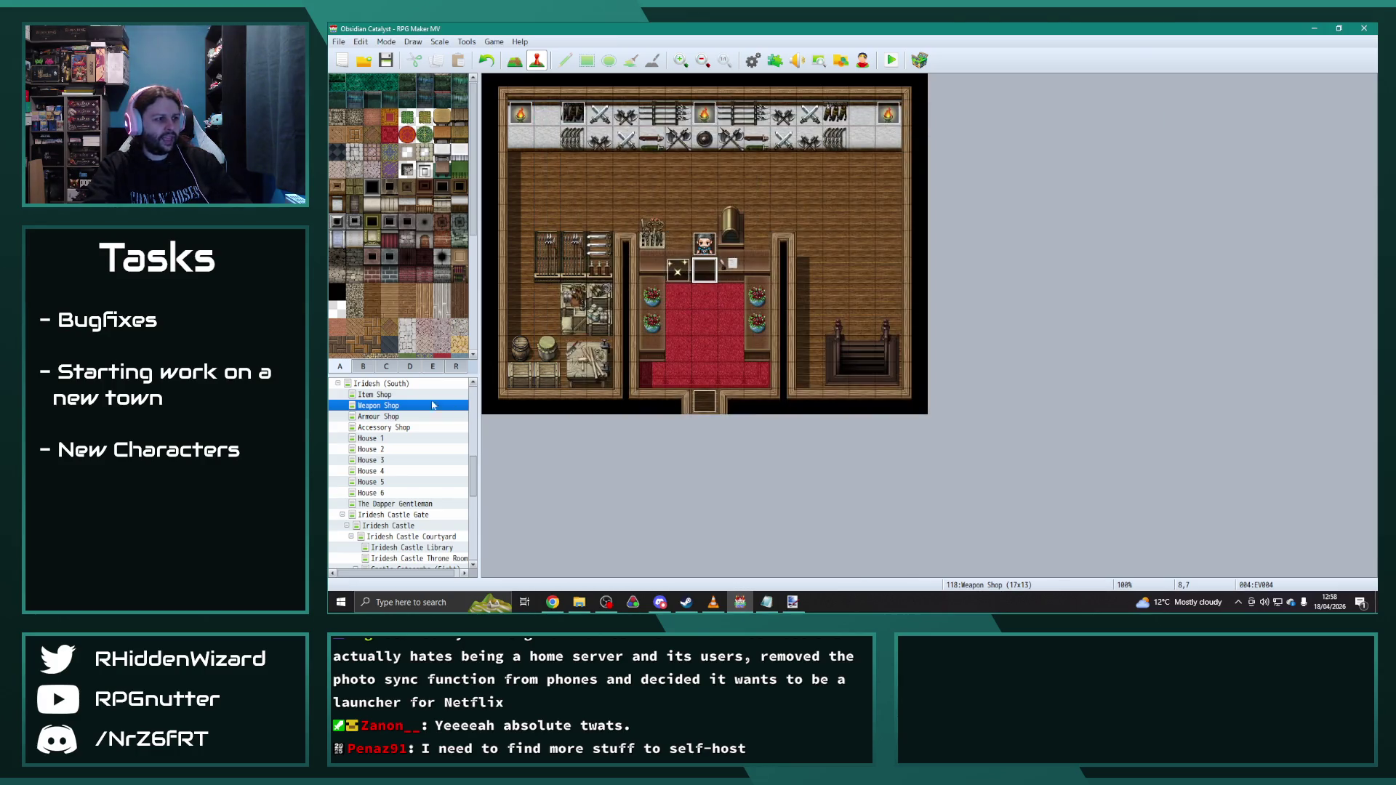
Step: Switch to the Inis Weapon Shop map and bring up its shopkeeper counter event
{"action": "left_click", "coordinate": [341, 393]}
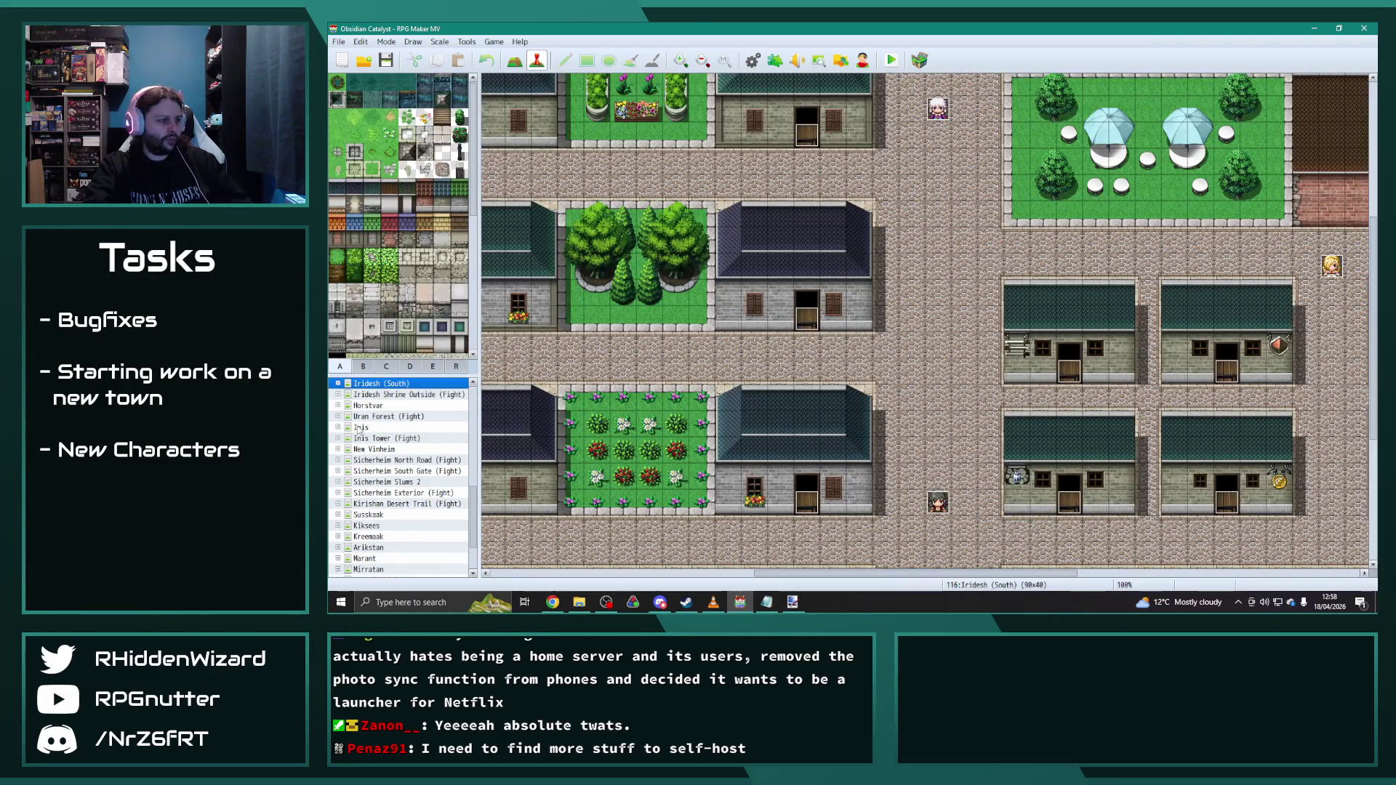
{"action": "double_click", "coordinate": [360, 429]}
{"action": "left_click", "coordinate": [382, 460]}
{"action": "double_click", "coordinate": [703, 267]}
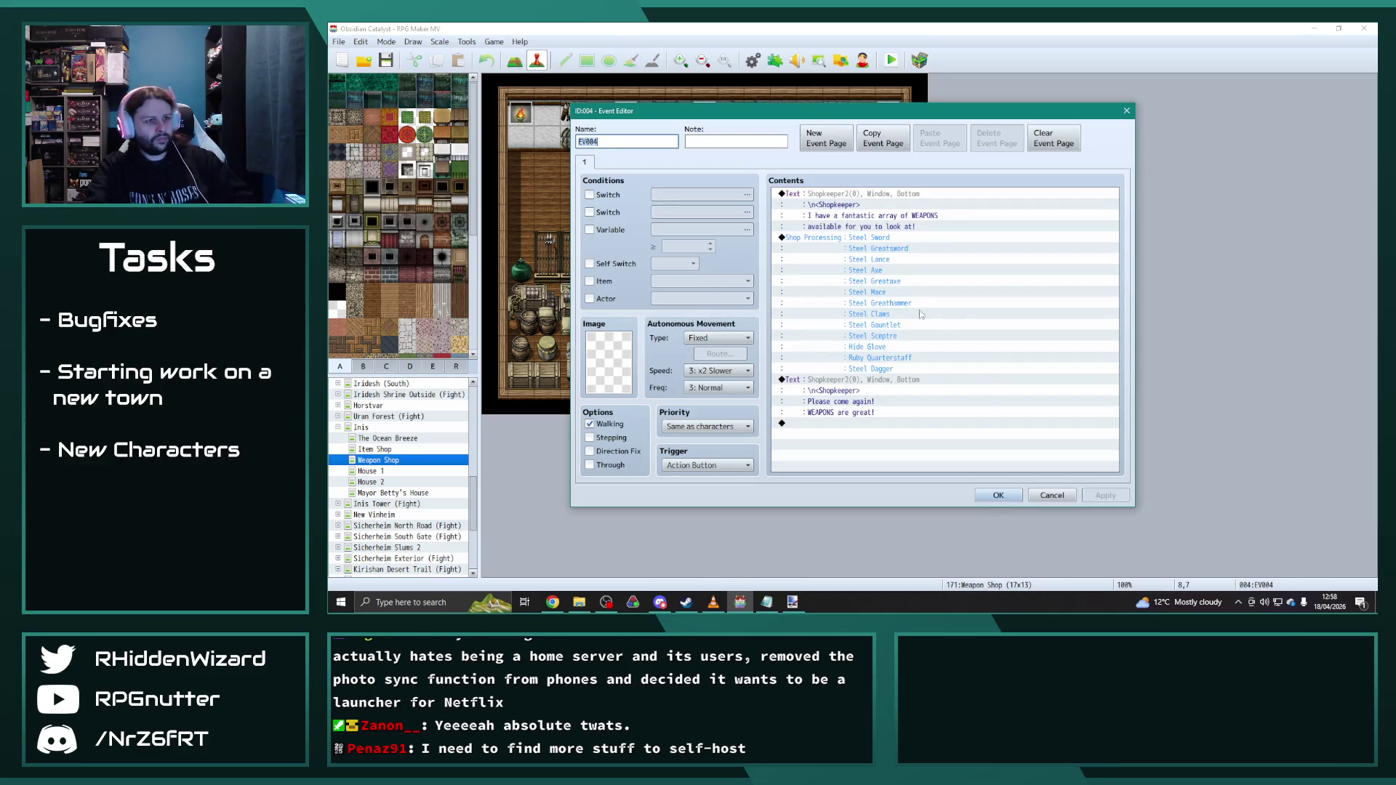
Step: Add the Steel Crossbow as a new weapon in the shop's merchandise list and confirm the event
{"action": "double_click", "coordinate": [907, 299]}
{"action": "scroll", "coordinate": [917, 327], "scroll_direction": "down", "scroll_amount": 2}
{"action": "scroll", "coordinate": [927, 371], "scroll_direction": "down", "scroll_amount": 1}
{"action": "left_click", "coordinate": [912, 375]}
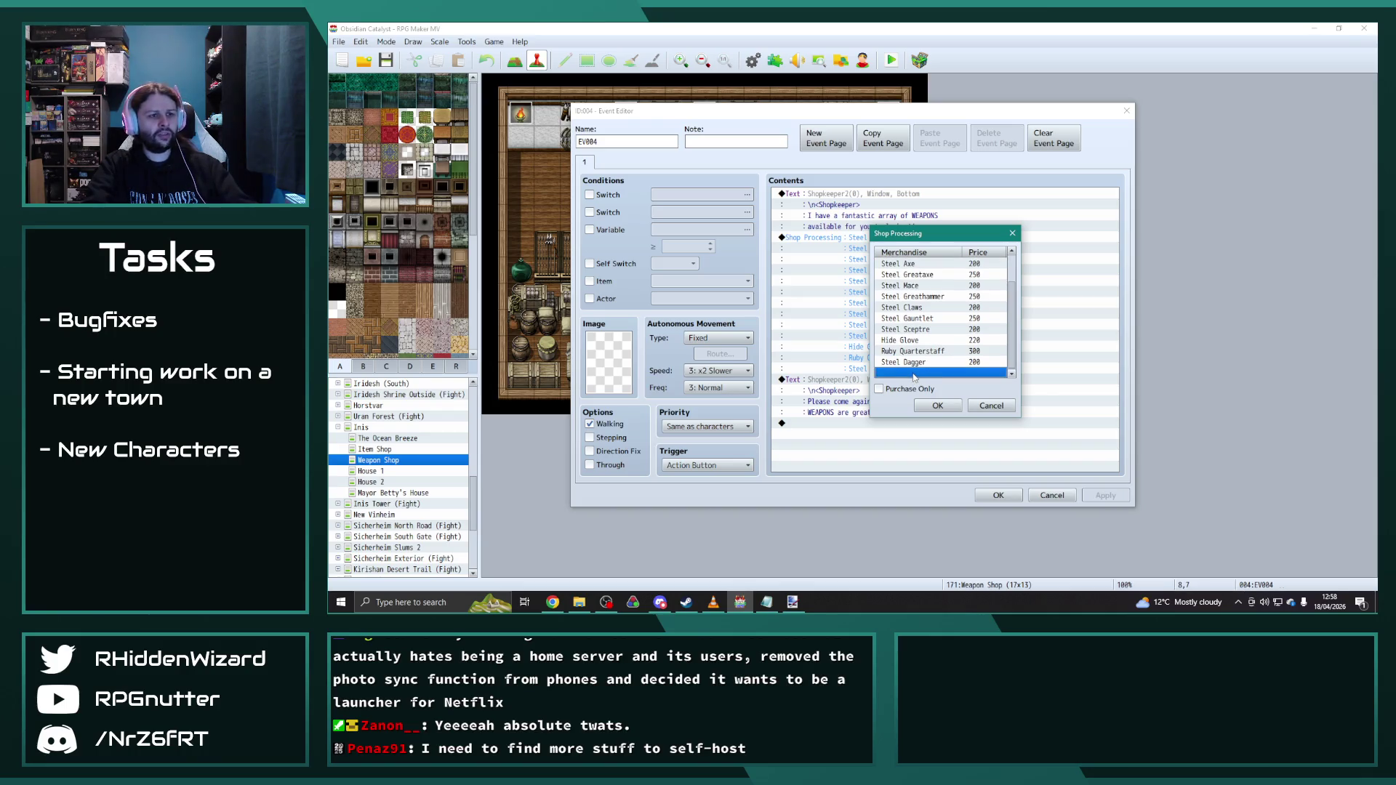
{"action": "double_click", "coordinate": [987, 373]}
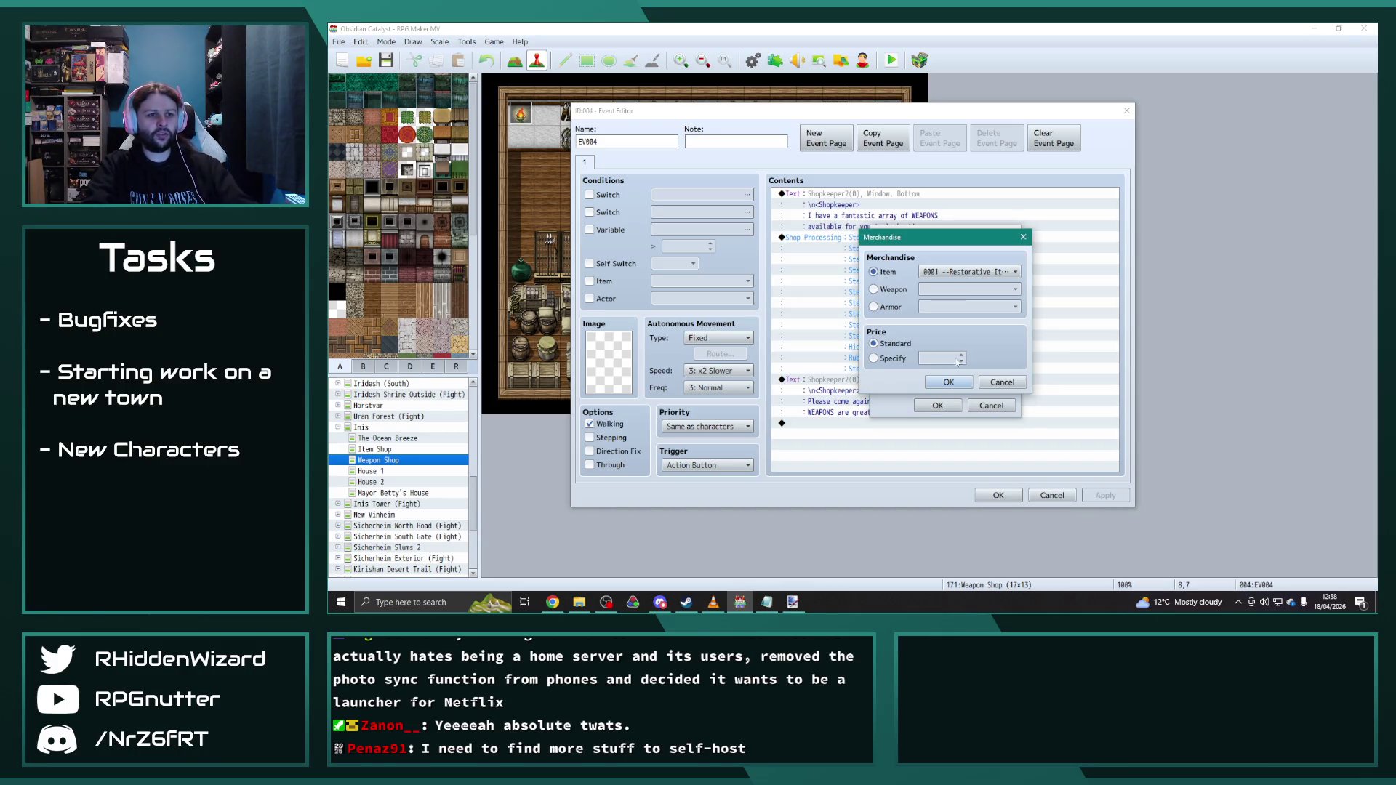
{"action": "left_click", "coordinate": [972, 275]}
{"action": "left_click", "coordinate": [971, 276]}
{"action": "left_click", "coordinate": [892, 290]}
{"action": "left_click", "coordinate": [971, 289]}
{"action": "scroll", "coordinate": [990, 420], "scroll_direction": "down", "scroll_amount": 3}
{"action": "scroll", "coordinate": [991, 414], "scroll_direction": "down", "scroll_amount": 3}
{"action": "scroll", "coordinate": [990, 409], "scroll_direction": "down", "scroll_amount": 3}
{"action": "scroll", "coordinate": [991, 403], "scroll_direction": "down", "scroll_amount": 3}
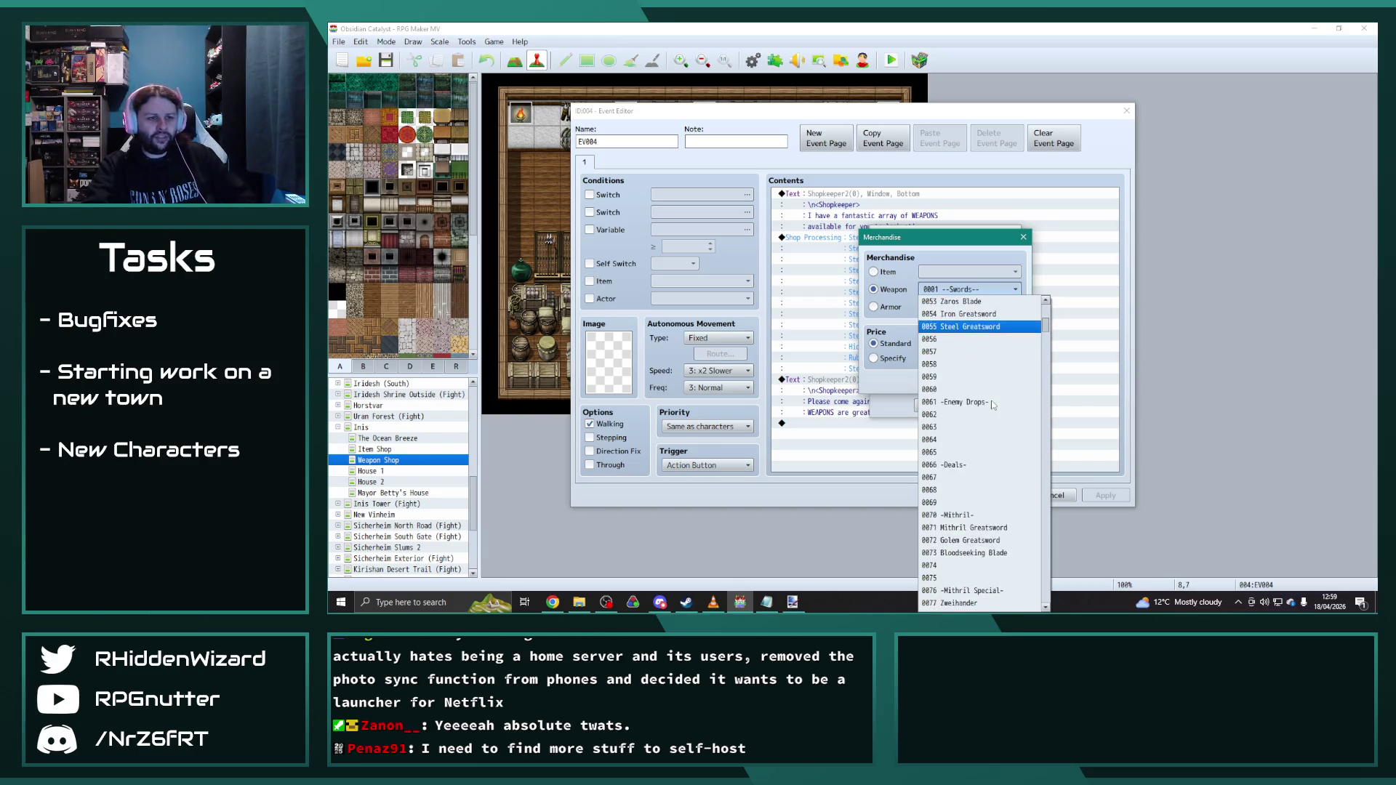
{"action": "left_click_drag", "start_coordinate": [1045, 324], "coordinate": [1046, 520]}
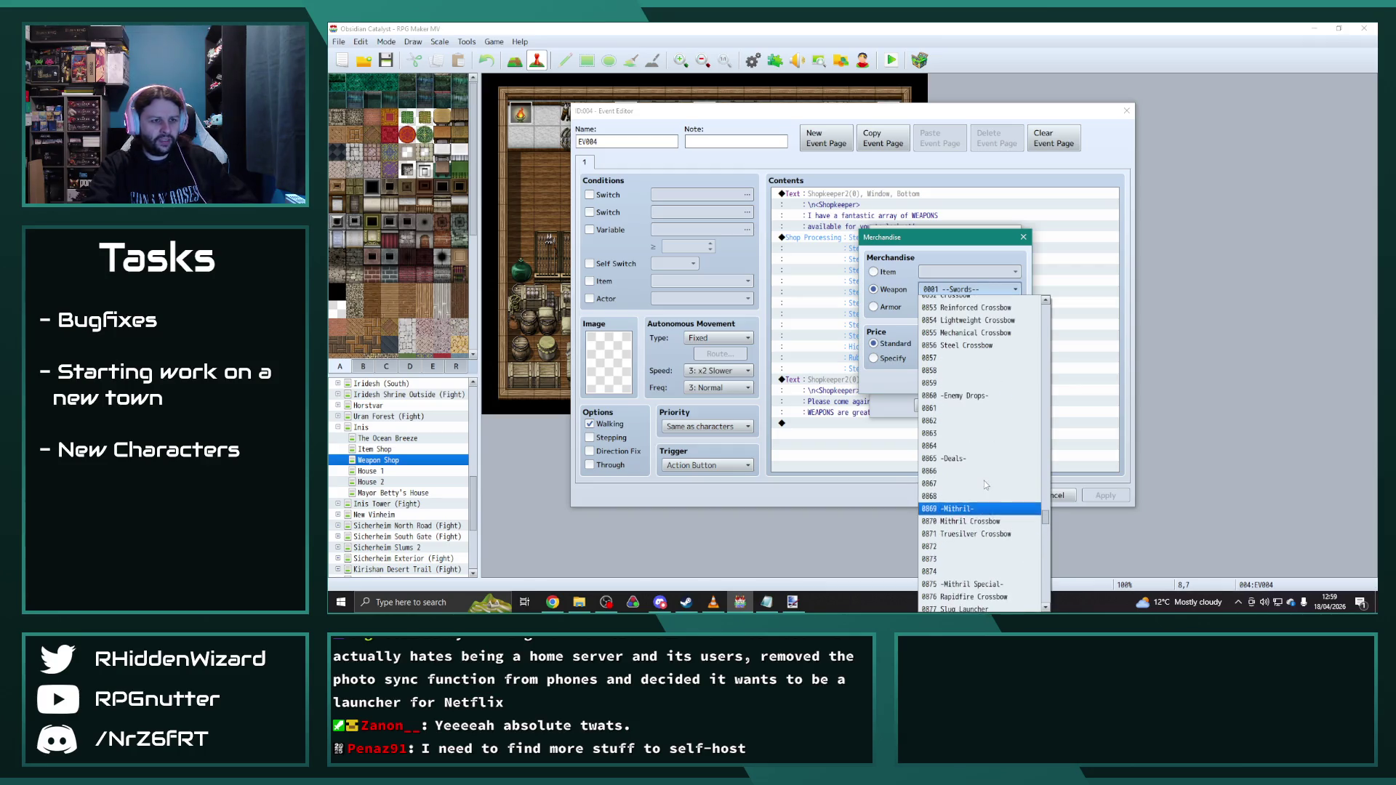
{"action": "left_click", "coordinate": [927, 350]}
{"action": "left_click", "coordinate": [940, 403]}
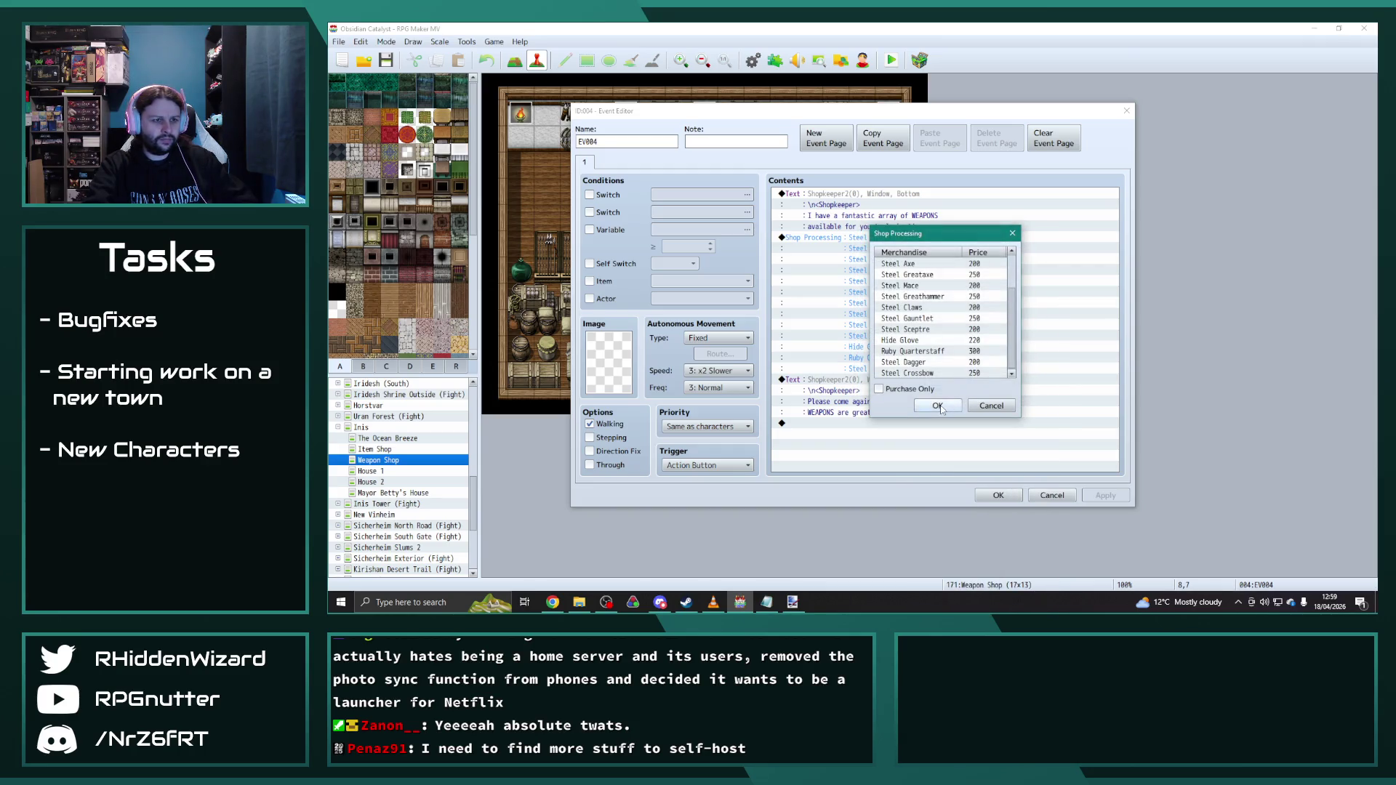
{"action": "left_click", "coordinate": [938, 405]}
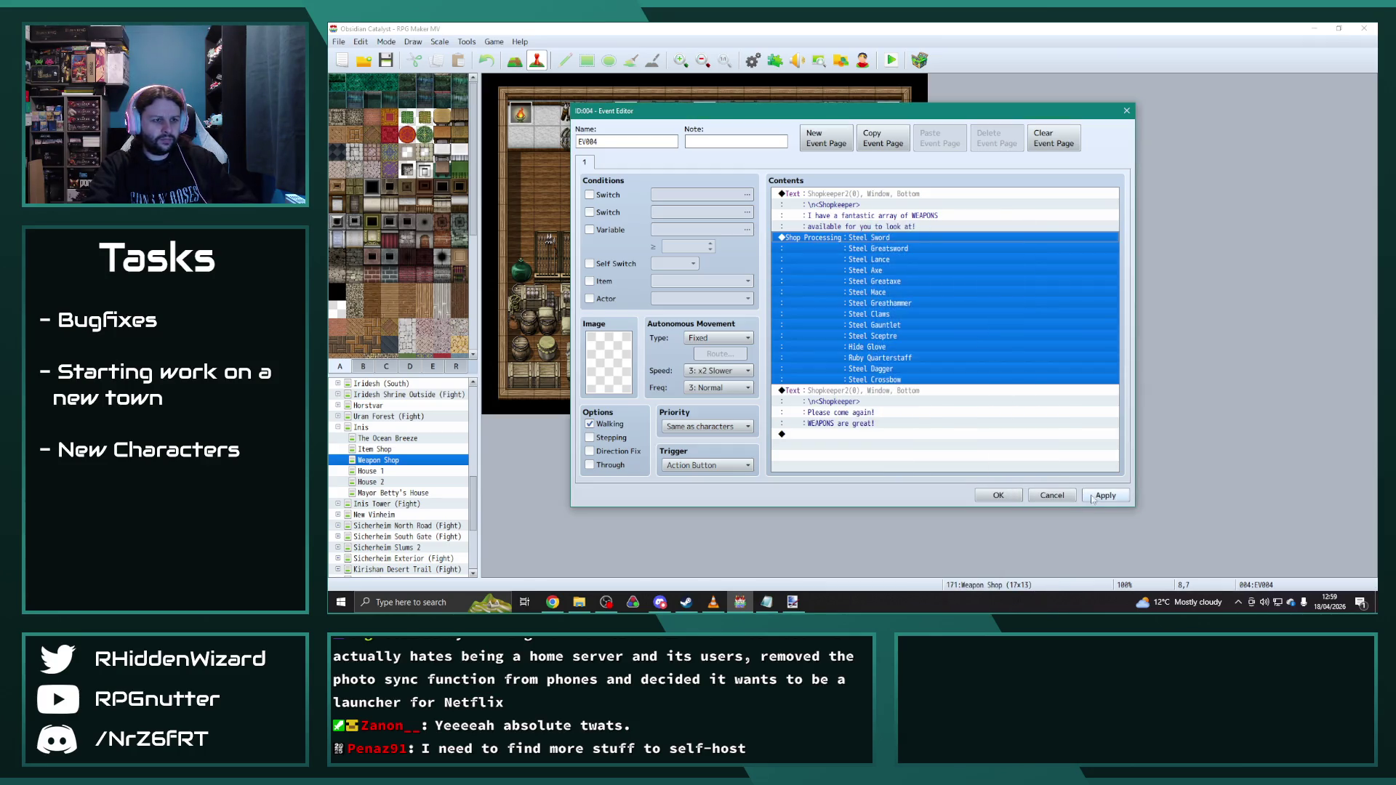
{"action": "left_click", "coordinate": [998, 496]}
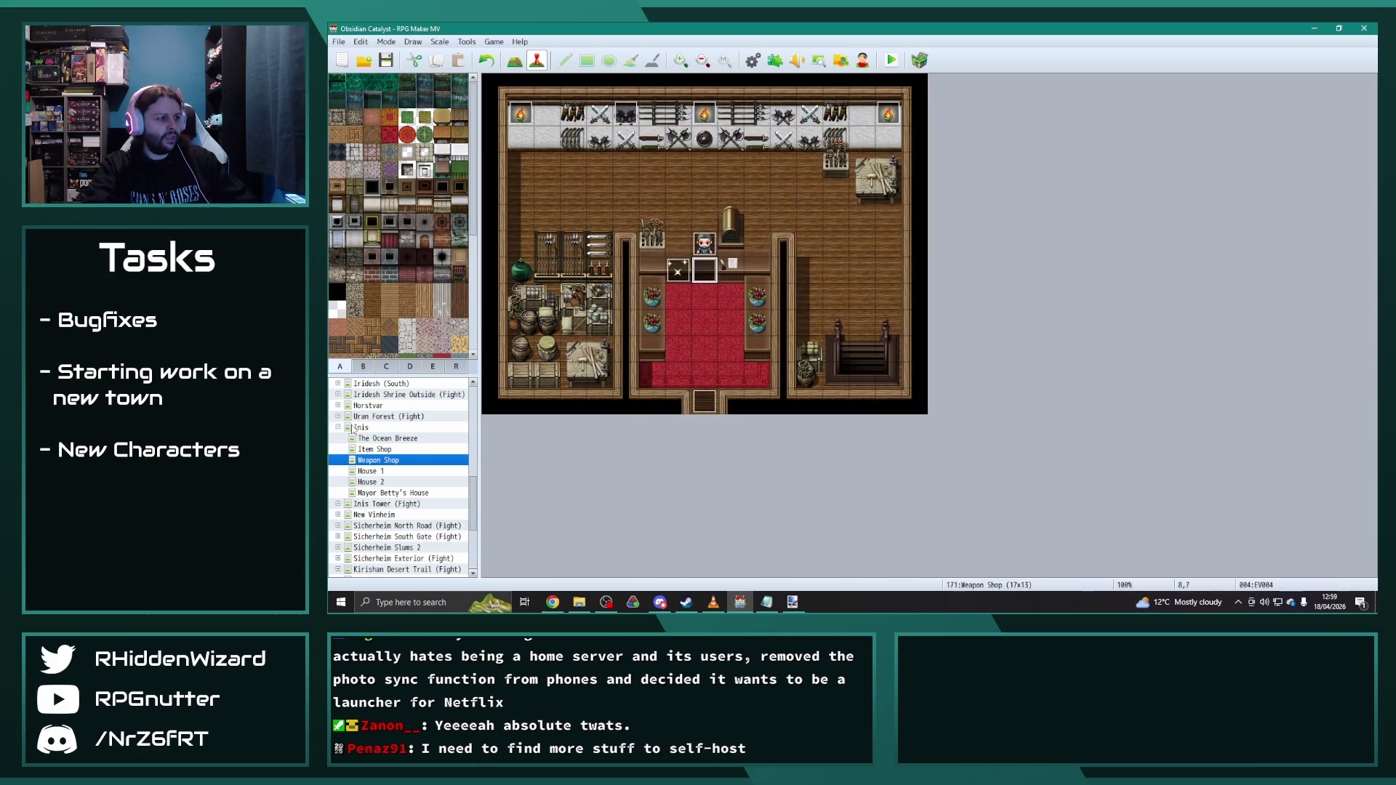
Step: Move through the map tree to Iridesh (South) > Weapon Shop and bring up its shopkeeper event
{"action": "key", "text": "Left"}
{"action": "key", "text": "Left"}
{"action": "key", "text": "Up"}
{"action": "key", "text": "Up"}
{"action": "key", "text": "Up"}
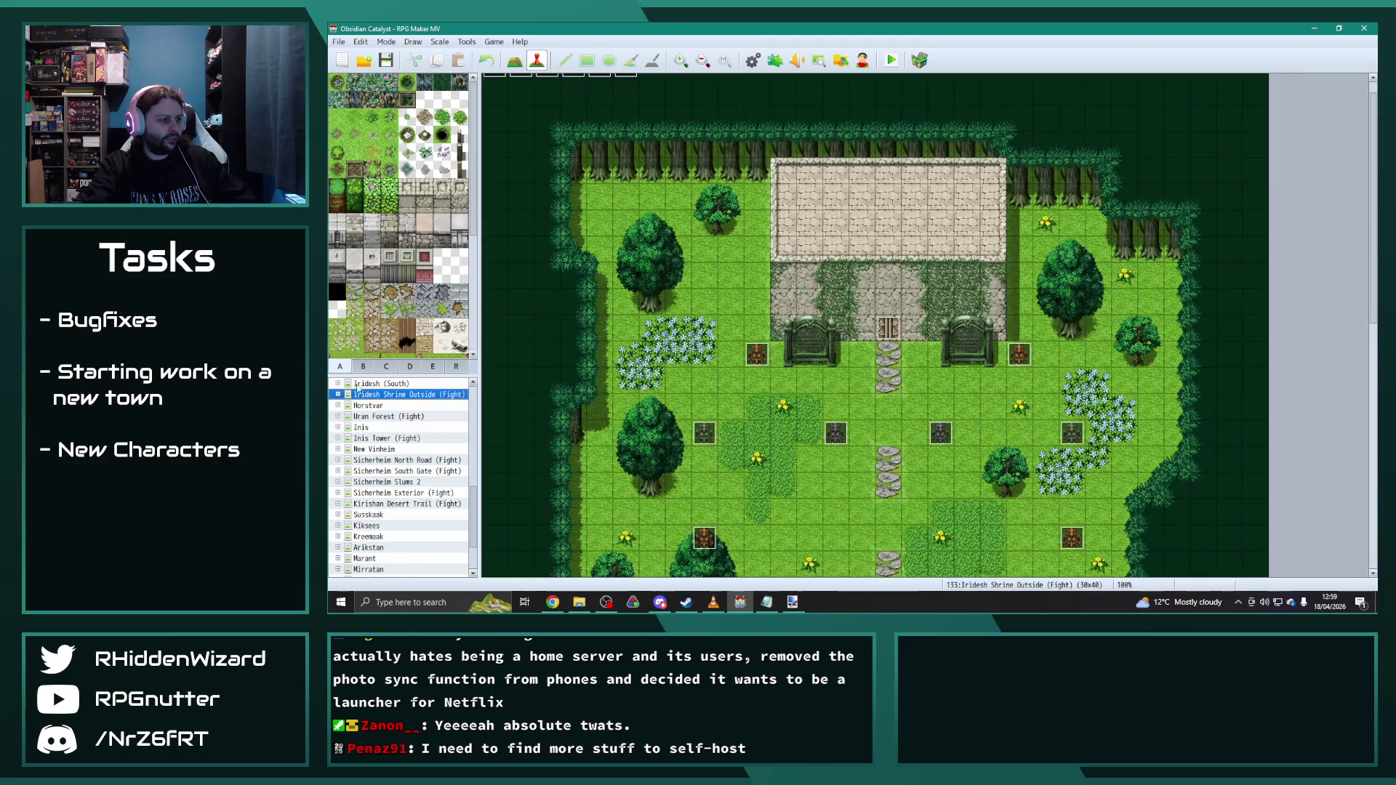
{"action": "key", "text": "Up"}
{"action": "key", "text": "Right"}
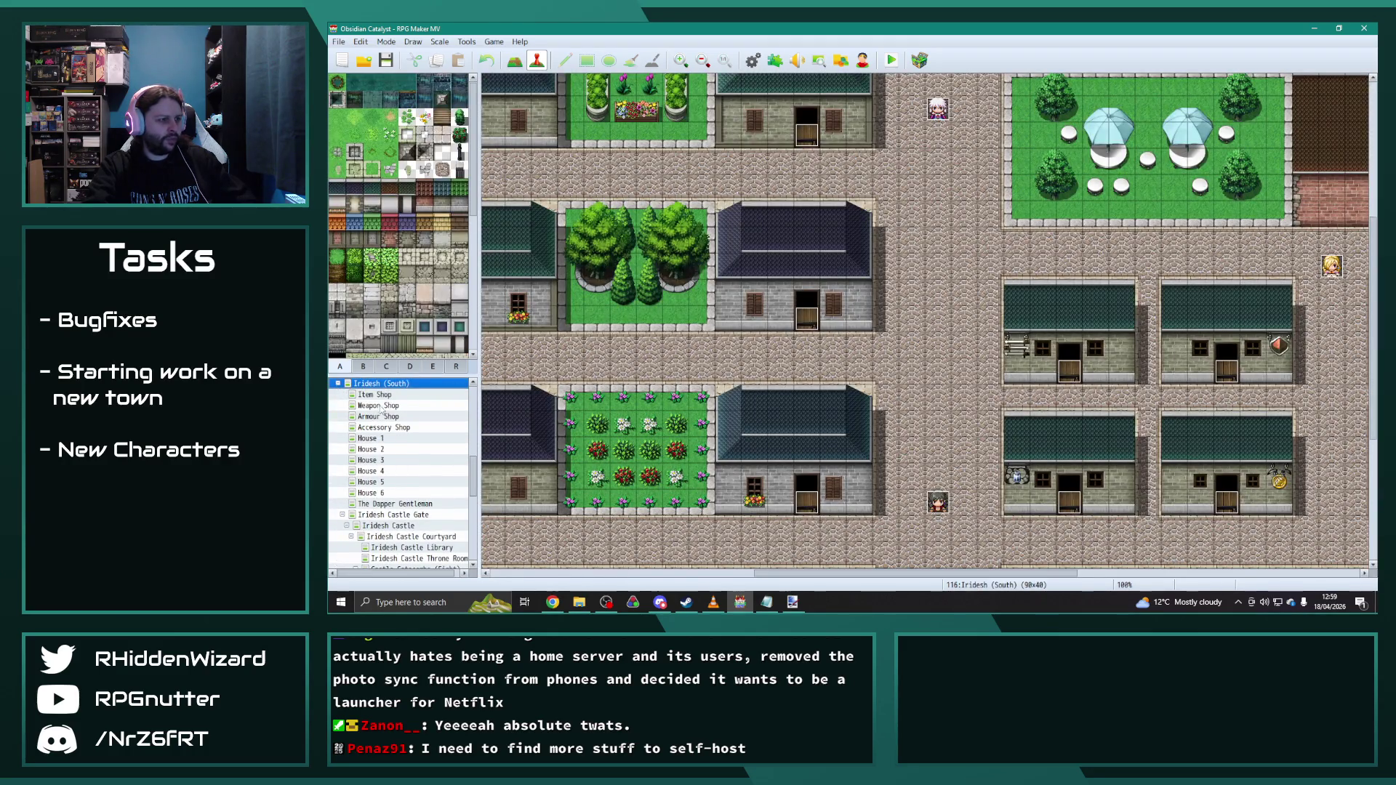
{"action": "key", "text": "Down"}
{"action": "key", "text": "Down"}
{"action": "key", "text": "Return"}
Step: Add weapon 0855 Mechanical Crossbow to the shop's goods, save the event, and switch to the Iridesh (South) map
{"action": "double_click", "coordinate": [871, 250]}
{"action": "scroll", "coordinate": [934, 328], "scroll_direction": "down", "scroll_amount": 3}
{"action": "left_click", "coordinate": [933, 371]}
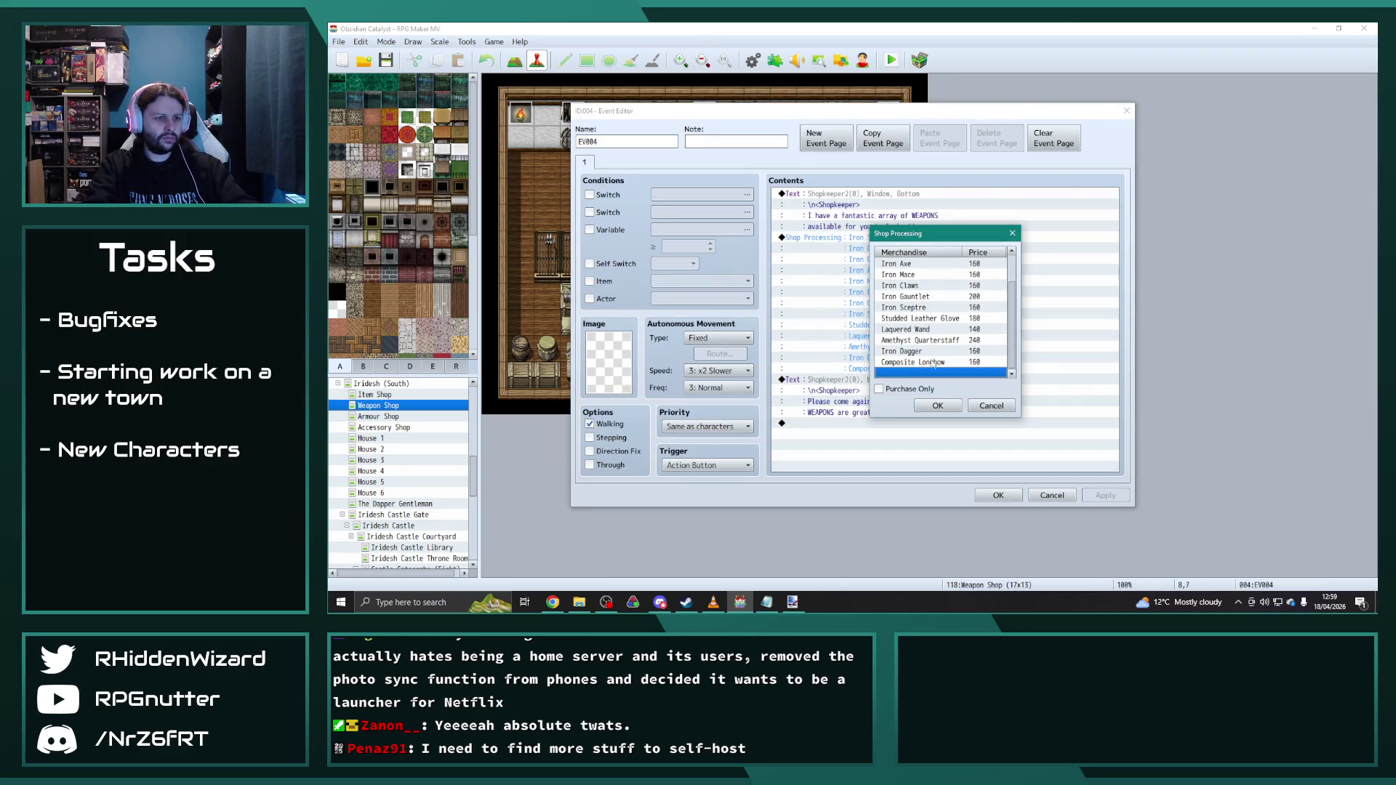
{"action": "key", "text": "Return"}
{"action": "left_click", "coordinate": [959, 291]}
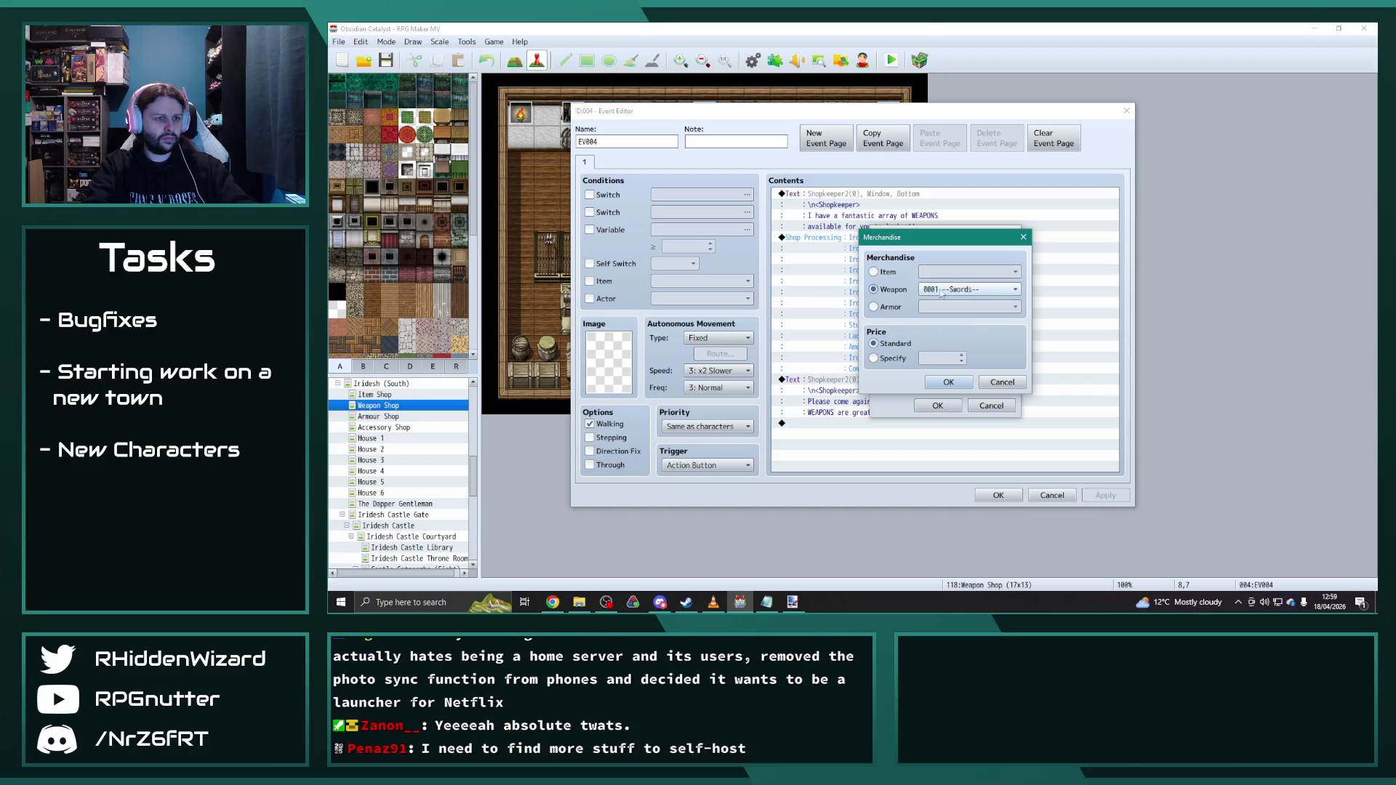
{"action": "left_click", "coordinate": [959, 290]}
{"action": "left_click_drag", "start_coordinate": [1047, 311], "coordinate": [1036, 508]}
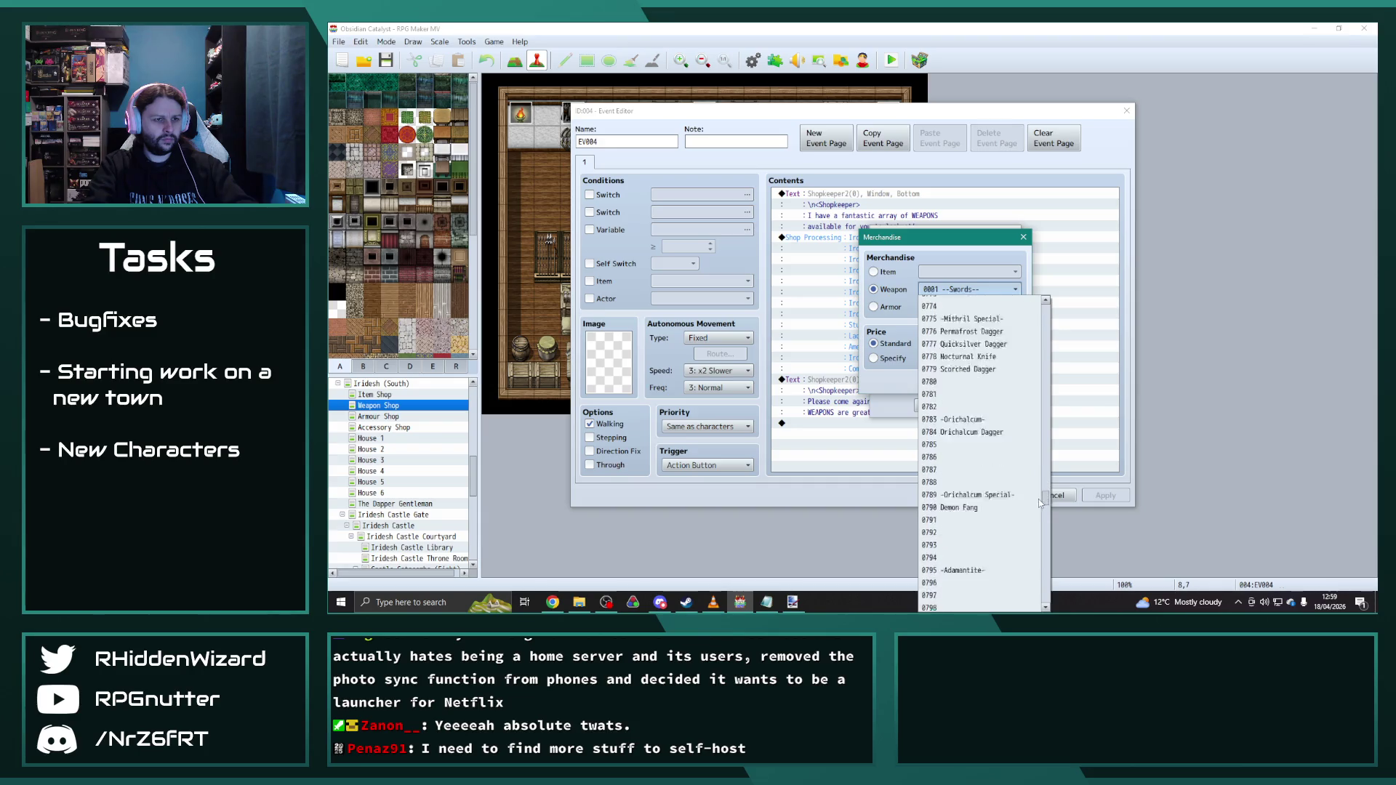
{"action": "scroll", "coordinate": [1036, 508], "scroll_direction": "down", "scroll_amount": 14}
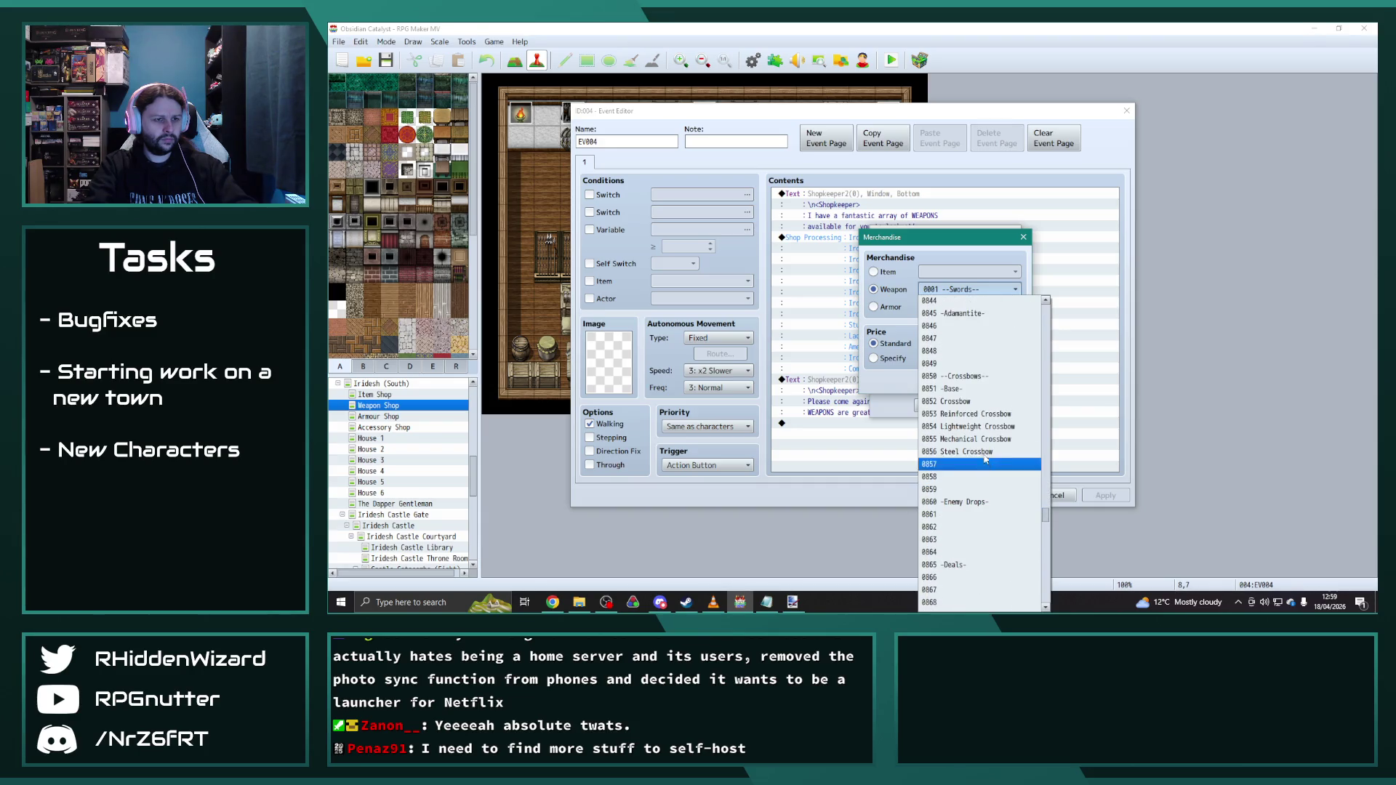
{"action": "left_click", "coordinate": [989, 450]}
{"action": "left_click", "coordinate": [936, 406]}
{"action": "left_click", "coordinate": [1105, 496]}
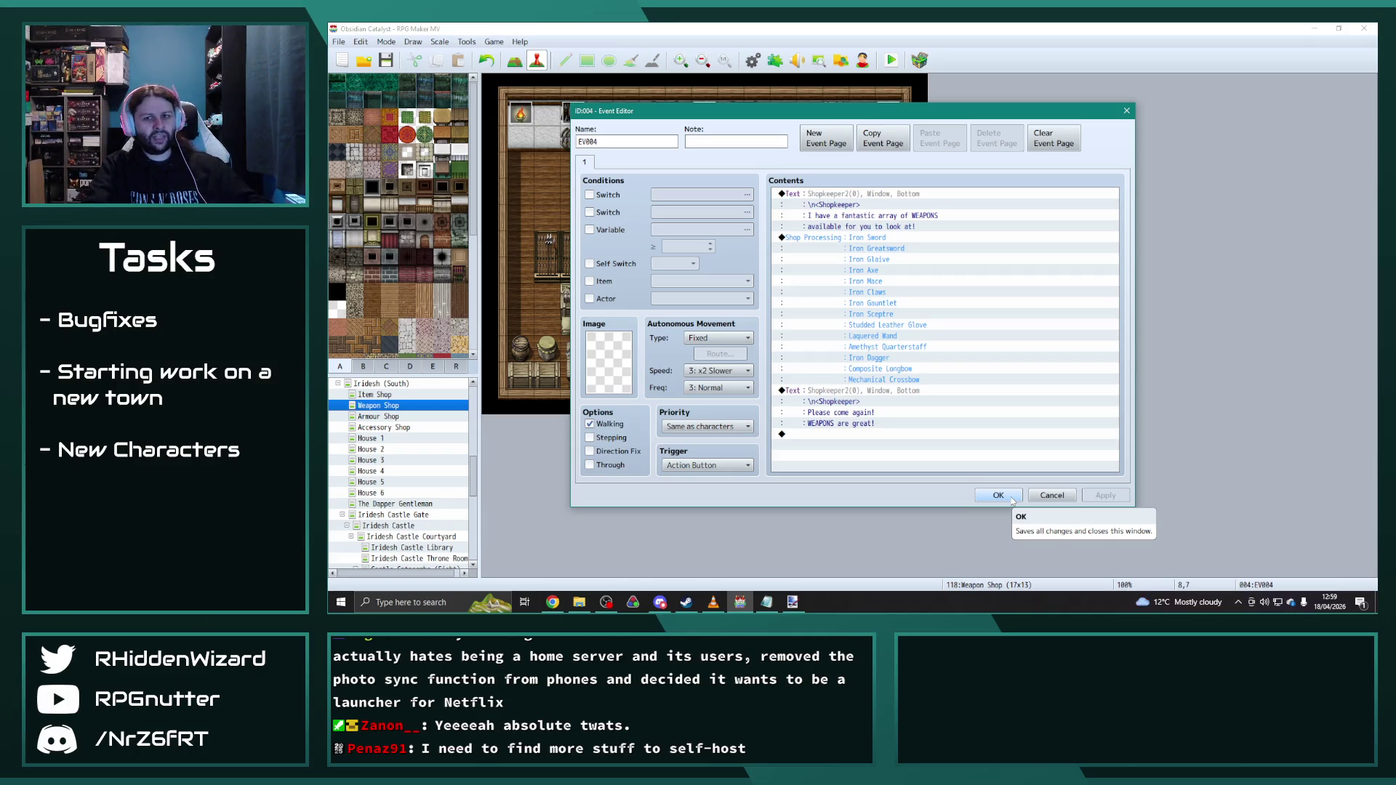
{"action": "left_click", "coordinate": [1012, 499]}
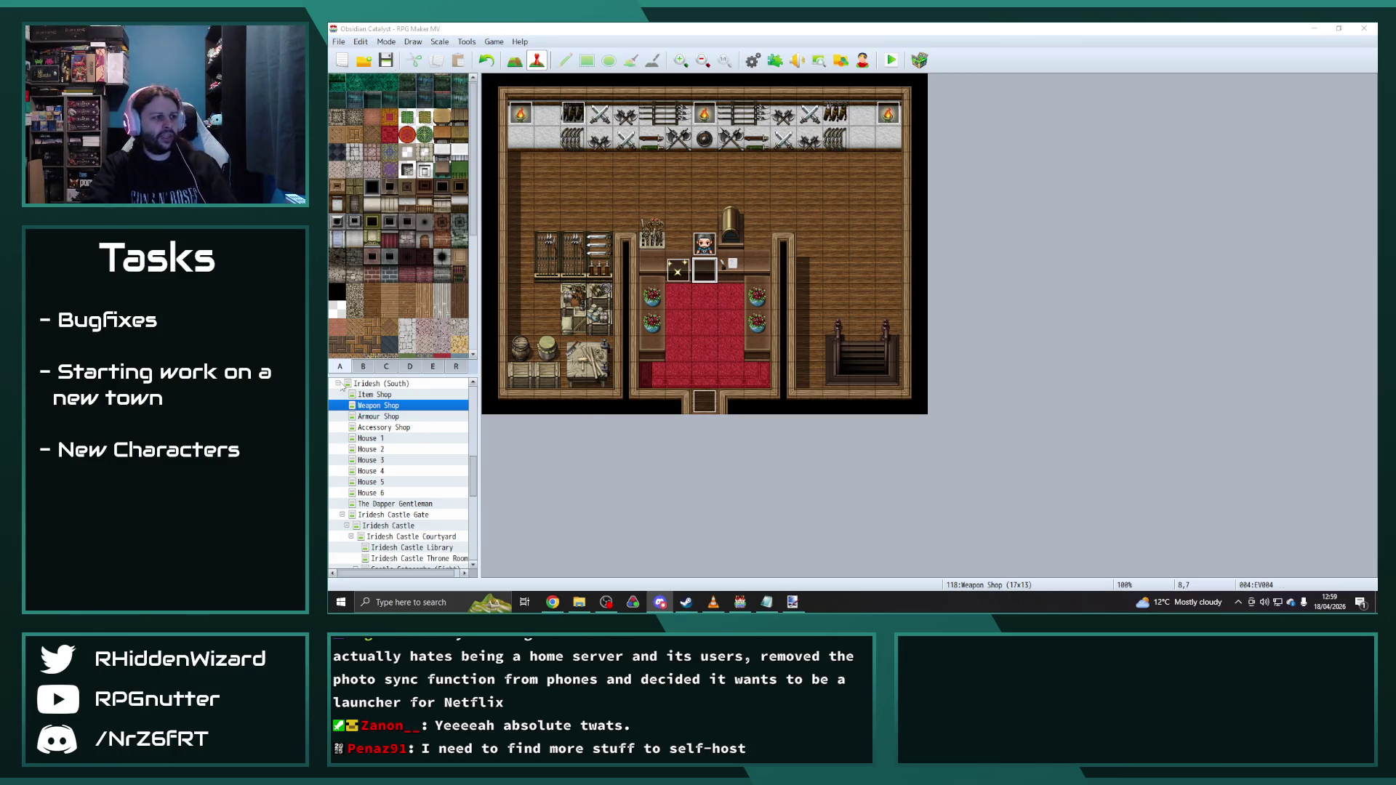
{"action": "left_click", "coordinate": [381, 383]}
{"action": "scroll", "coordinate": [416, 451], "scroll_direction": "up", "scroll_amount": 5}
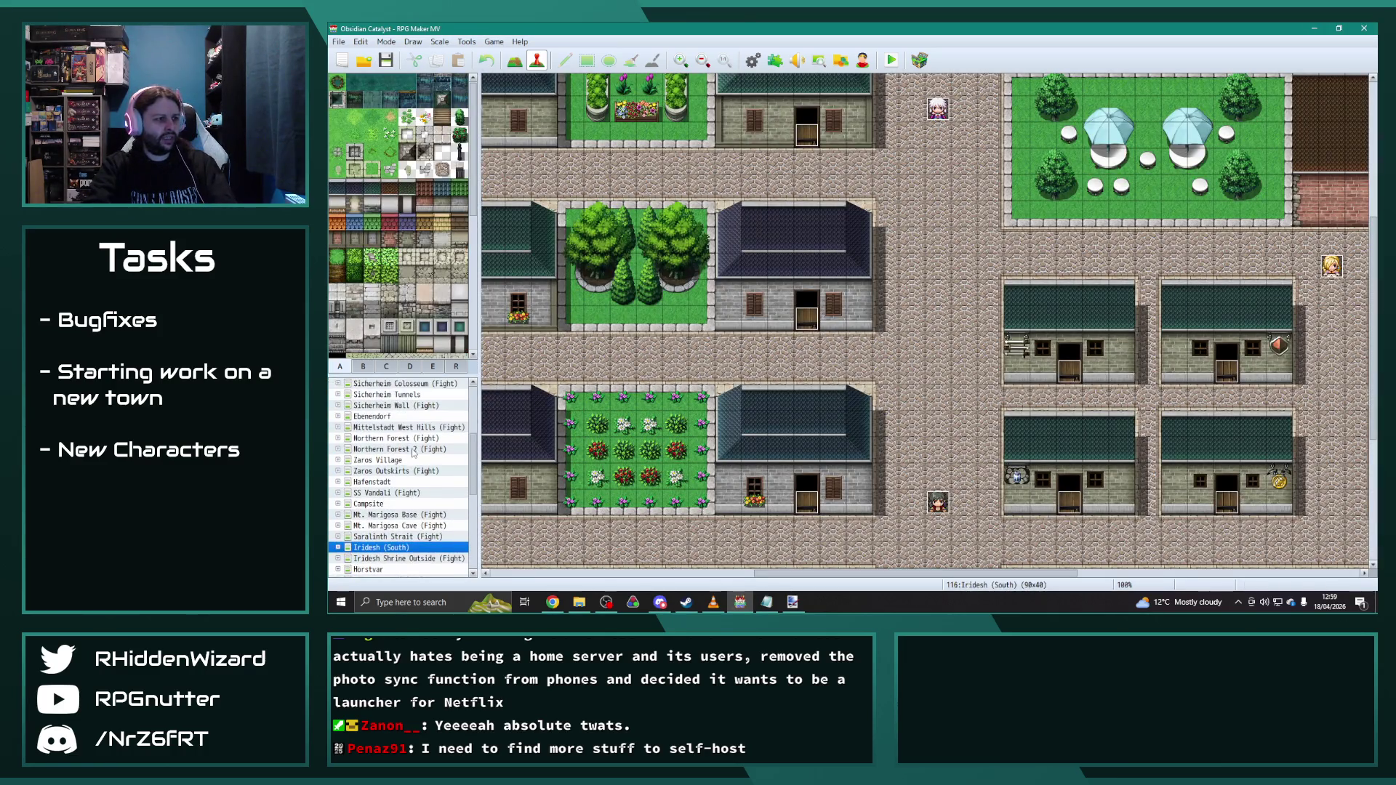
Step: Expand Zaros Village and step through its Flashback Scene maps, ending on Flashback Scene 4's options
{"action": "left_click", "coordinate": [377, 459]}
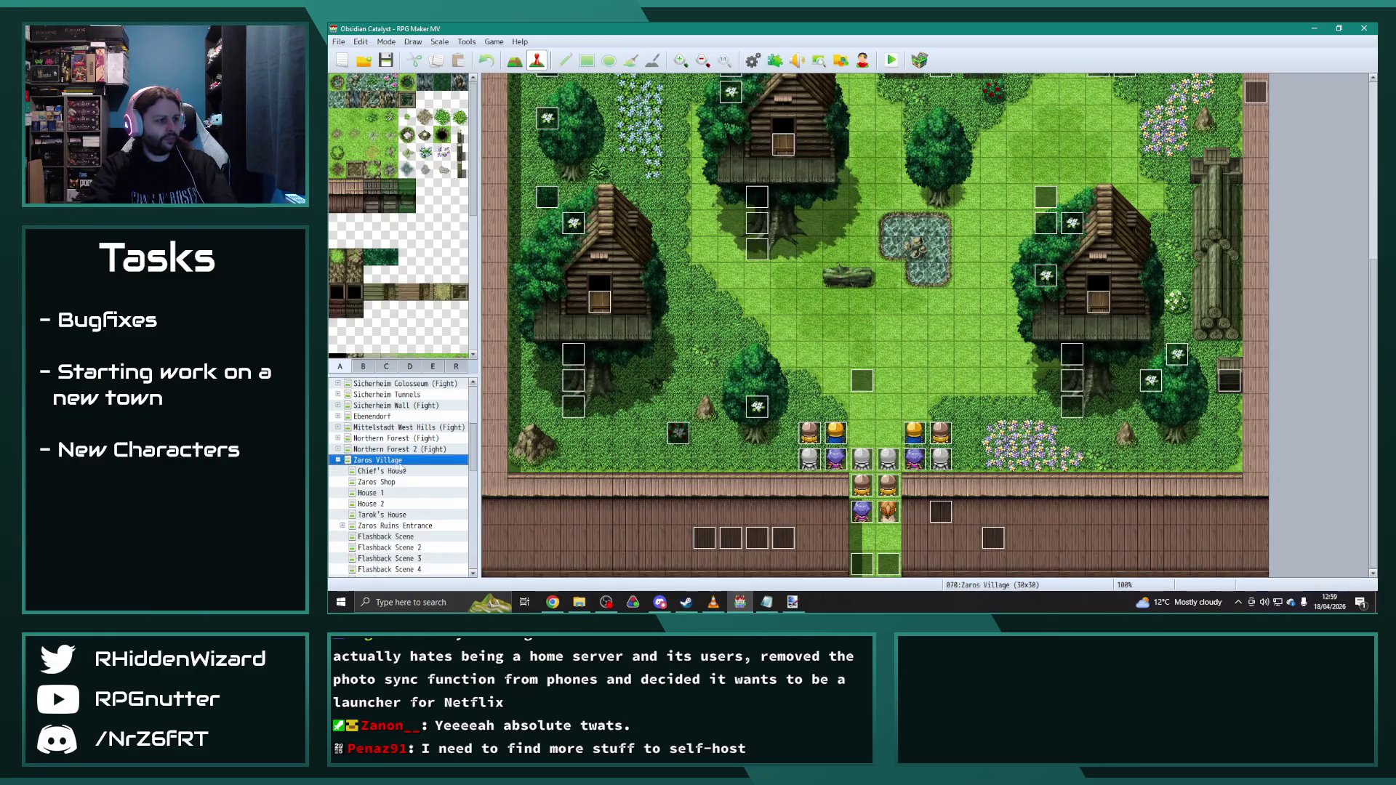
{"action": "left_click", "coordinate": [339, 461]}
{"action": "left_click", "coordinate": [395, 471]}
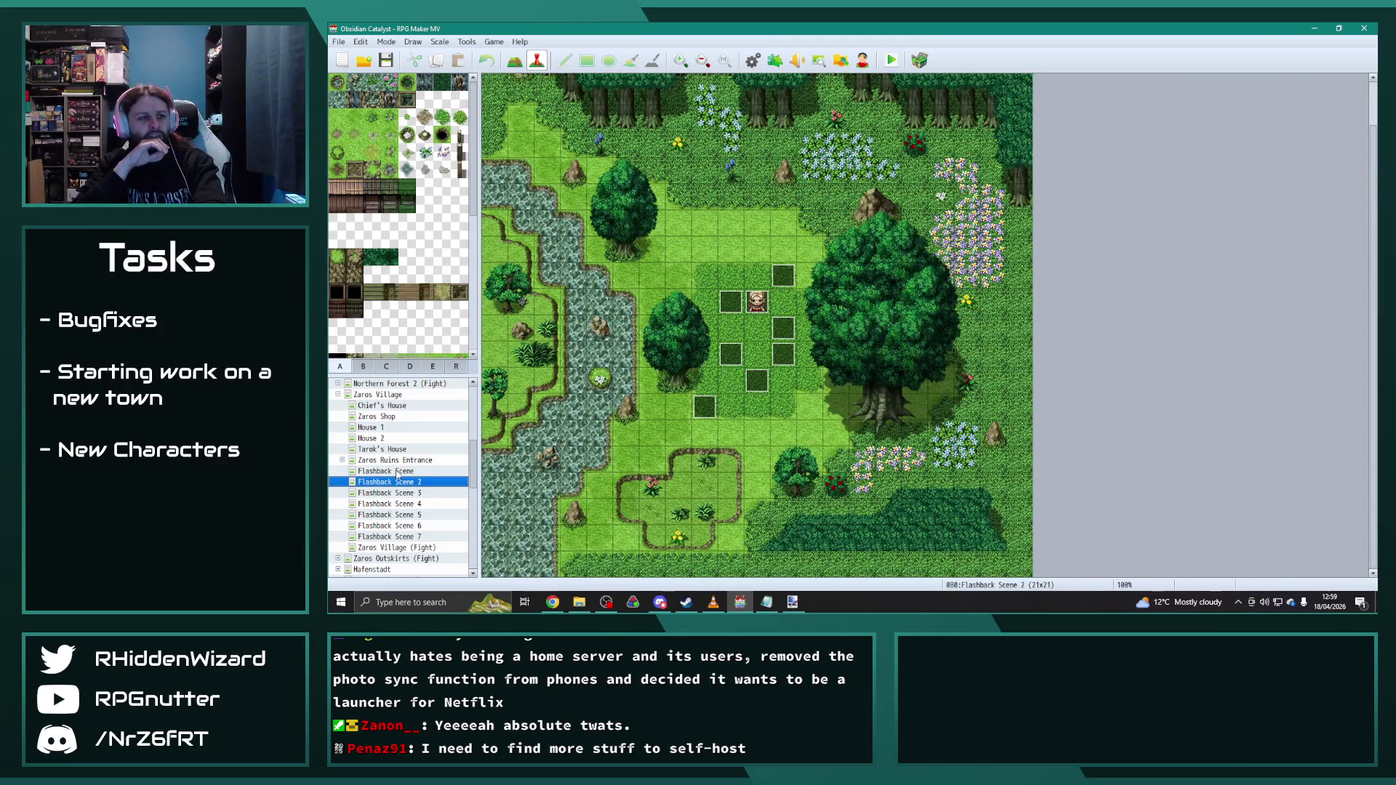
{"action": "key", "text": "Down"}
{"action": "key", "text": "Down"}
{"action": "key", "text": "Down"}
{"action": "key", "text": "Down"}
{"action": "key", "text": "Up"}
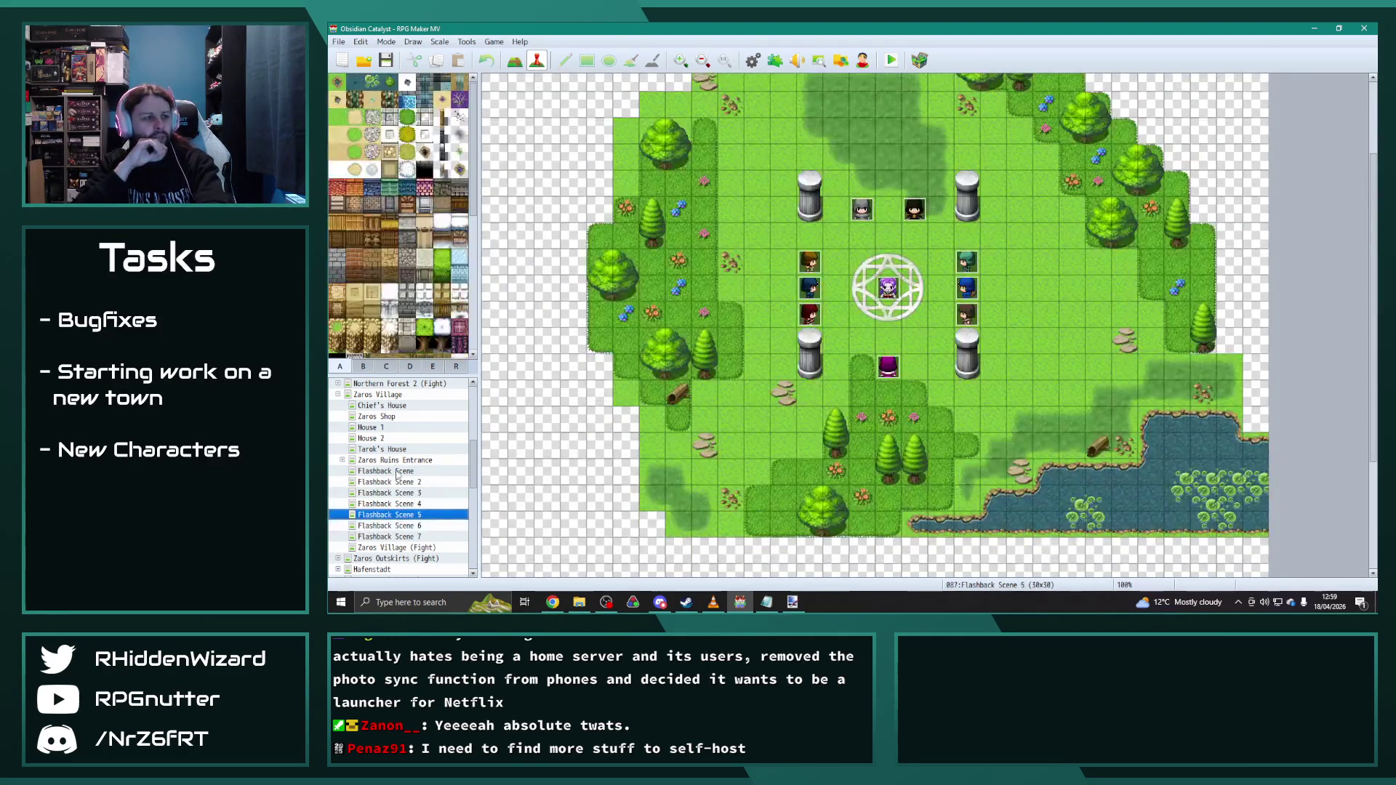
{"action": "key", "text": "Down"}
{"action": "key", "text": "Down"}
{"action": "key", "text": "Up"}
{"action": "key", "text": "Up"}
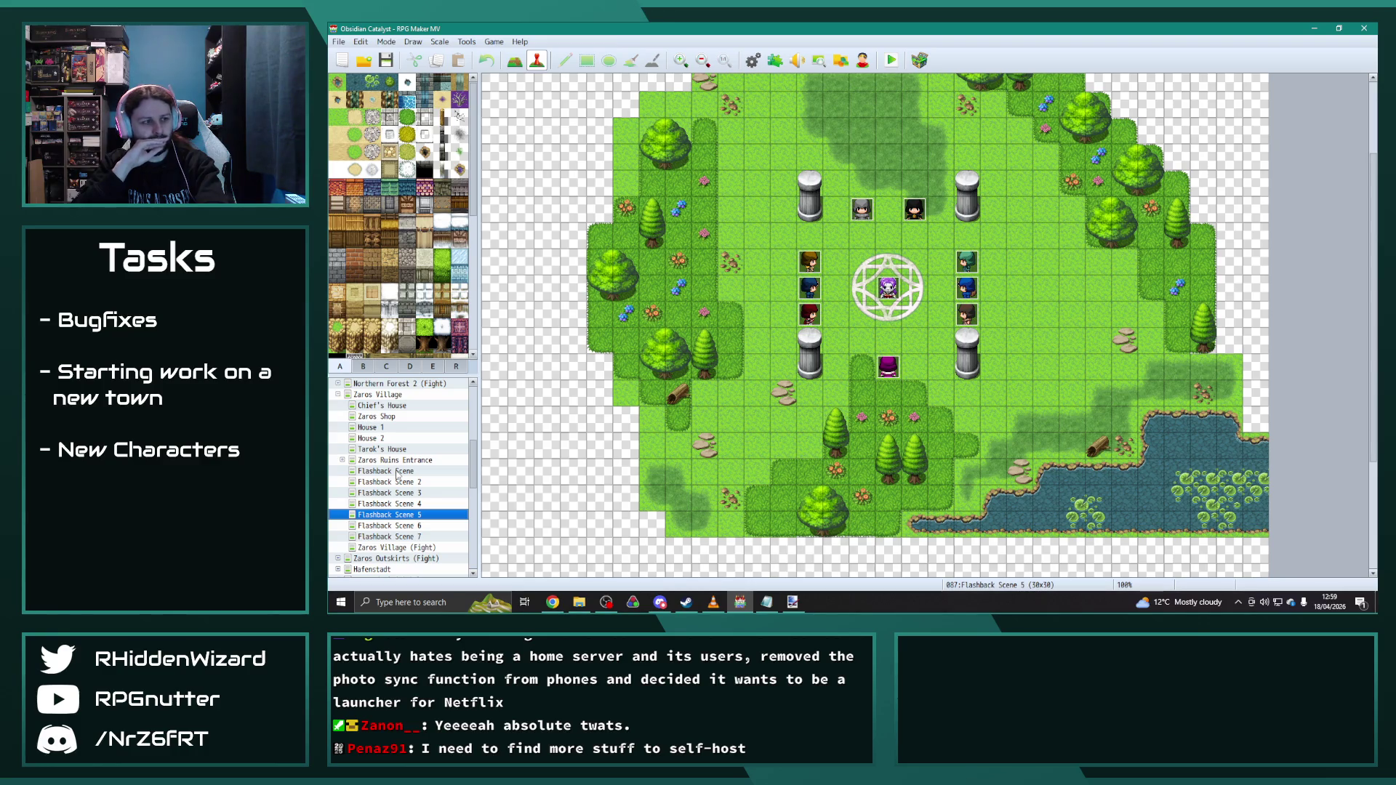
{"action": "key", "text": "Up"}
{"action": "right_click", "coordinate": [403, 504]}
Step: Glance at the map properties of Flashback Scene 4 and Flashback Scene, then select Flashback Scene 5
{"action": "left_click", "coordinate": [436, 456]}
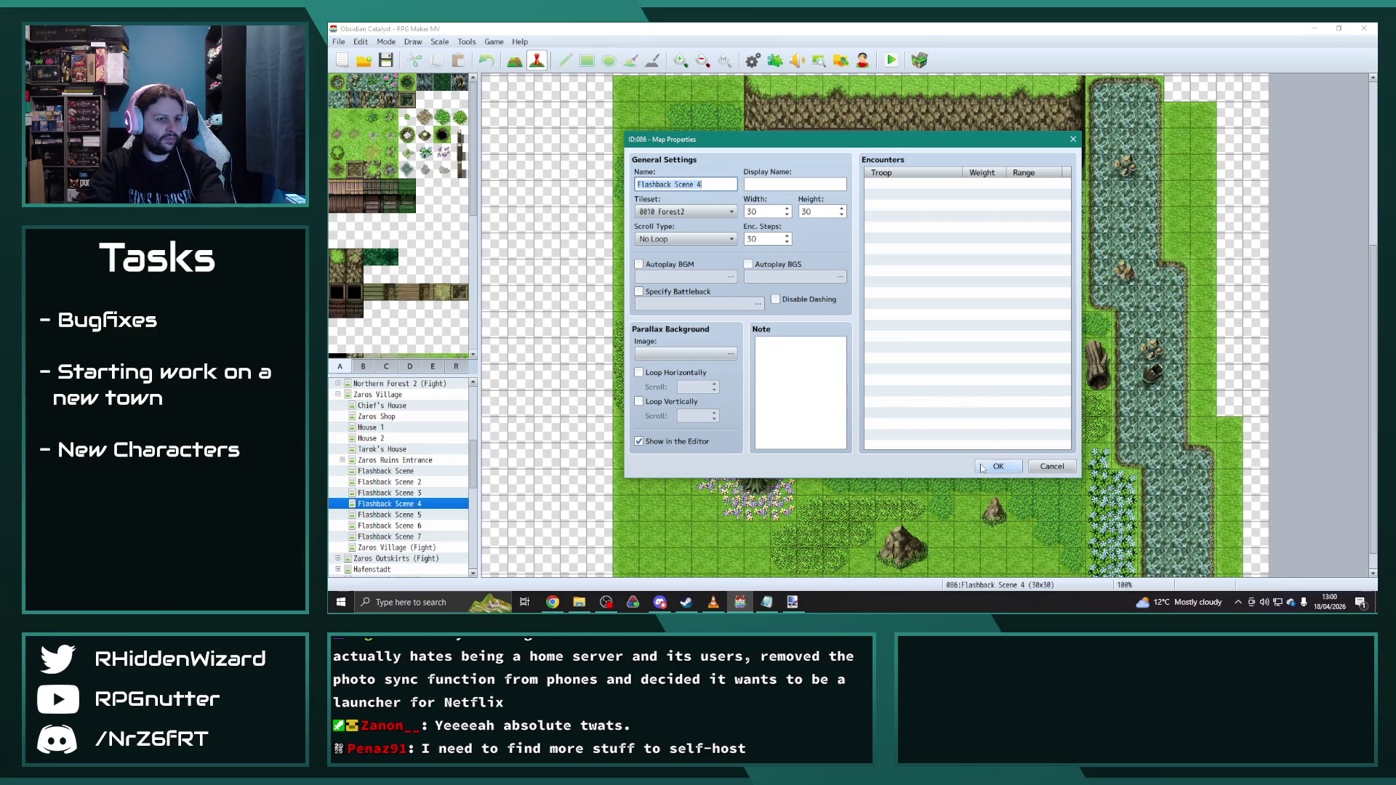
{"action": "left_click", "coordinate": [981, 466]}
{"action": "right_click", "coordinate": [404, 471]}
{"action": "left_click", "coordinate": [436, 458]}
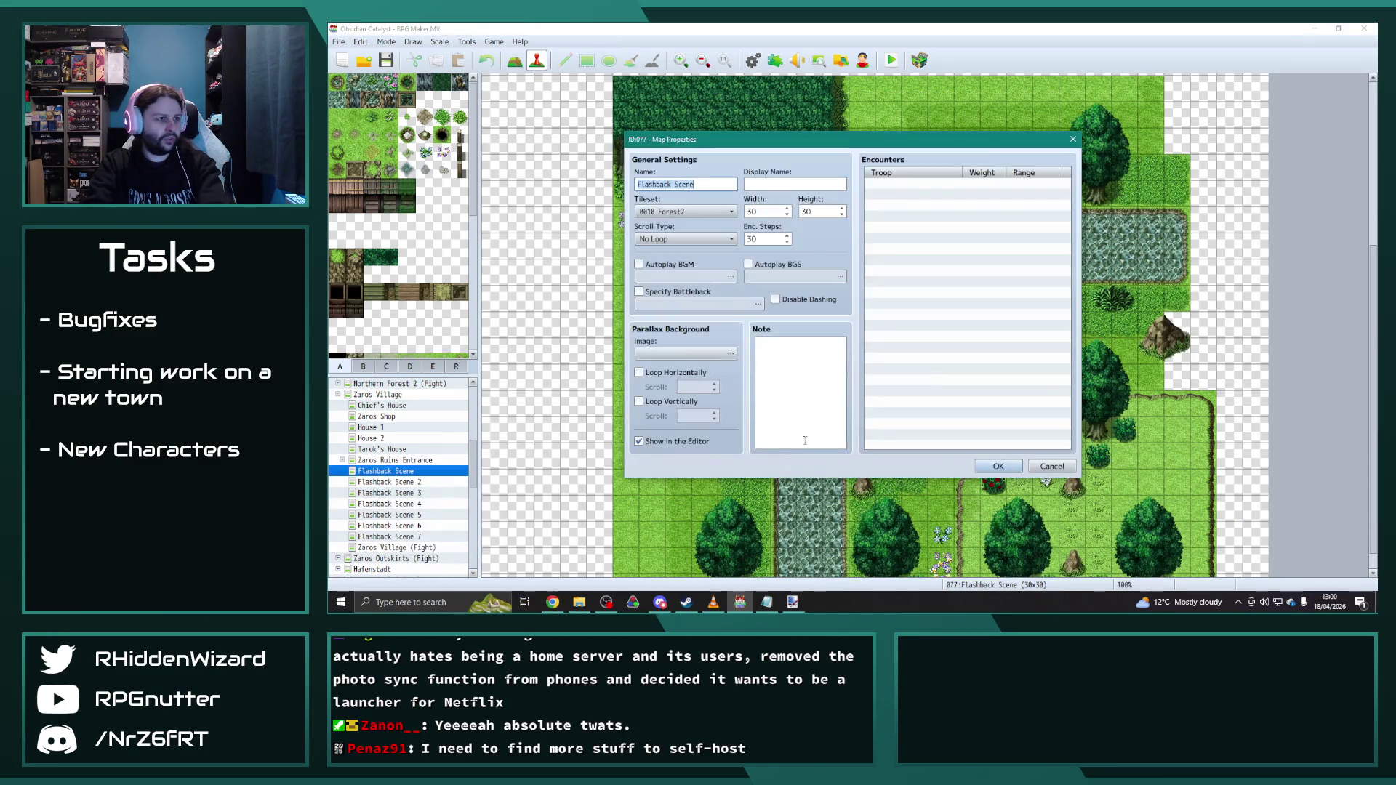
{"action": "left_click", "coordinate": [996, 467]}
{"action": "left_click", "coordinate": [418, 526]}
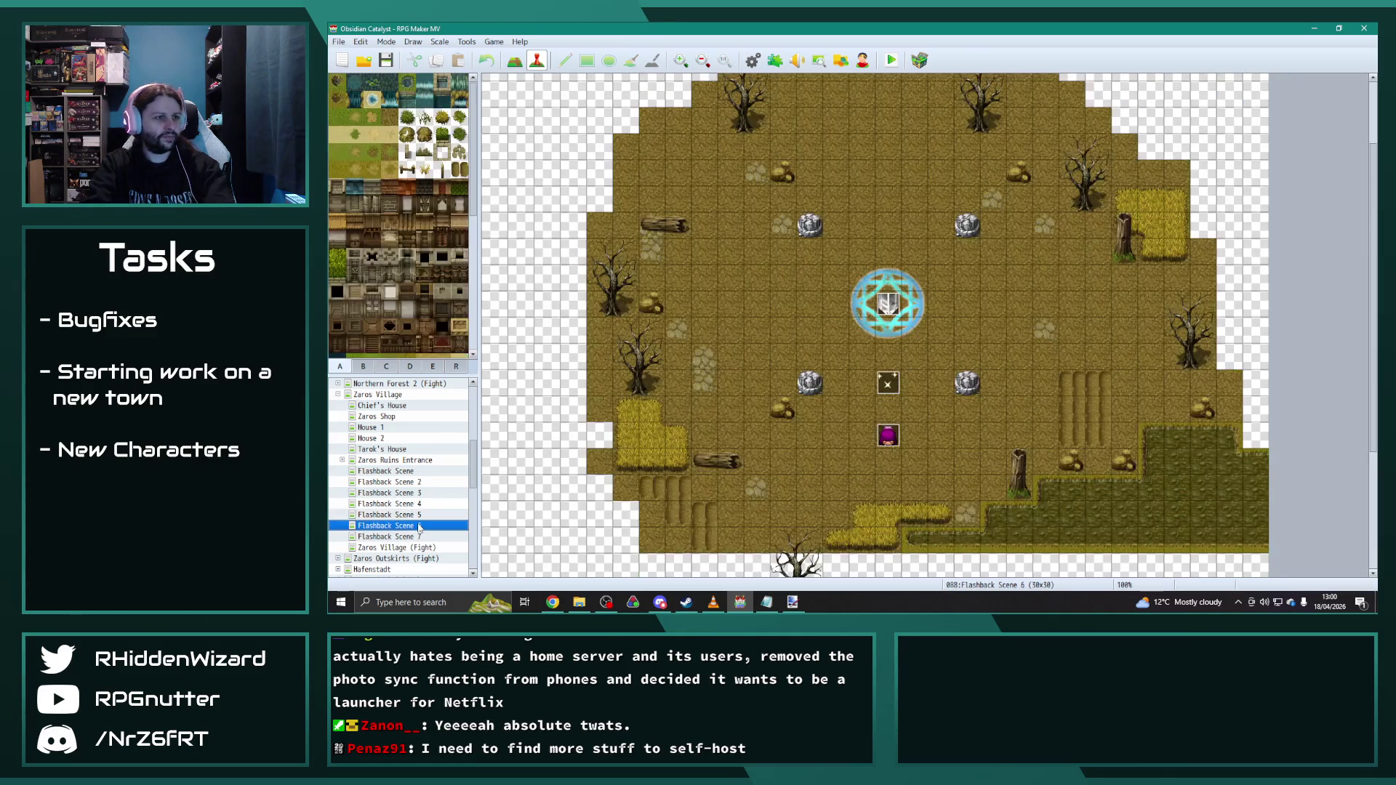
{"action": "left_click", "coordinate": [406, 514]}
Step: Set Flashback Scene 5's tileset to 0010 Forest2 in its map properties
{"action": "right_click", "coordinate": [412, 514]}
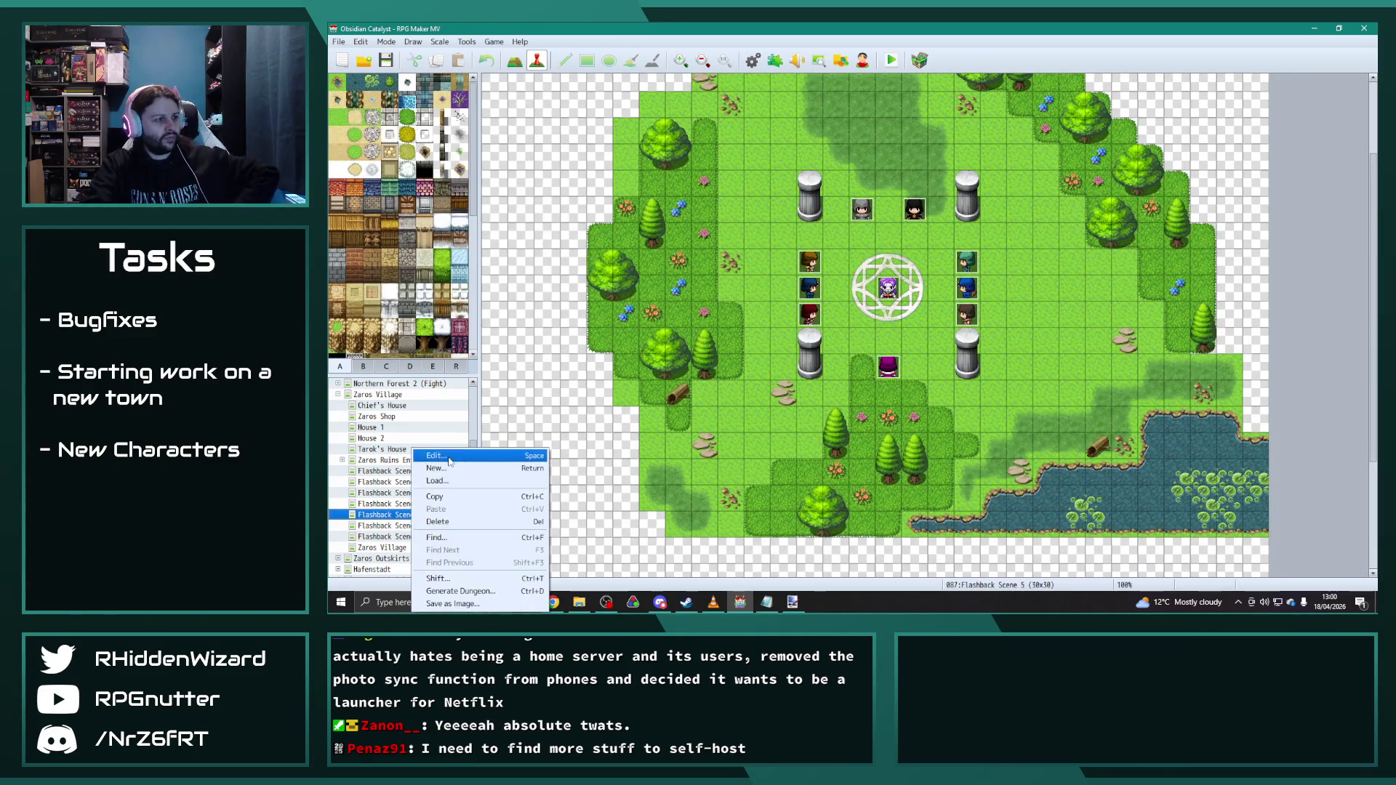
{"action": "left_click", "coordinate": [447, 459]}
{"action": "mouse_move", "coordinate": [783, 144]}
{"action": "left_mouse_down"}
{"action": "mouse_move", "coordinate": [1104, 214]}
{"action": "mouse_move", "coordinate": [837, 93]}
{"action": "left_mouse_up"}
{"action": "left_click", "coordinate": [752, 164]}
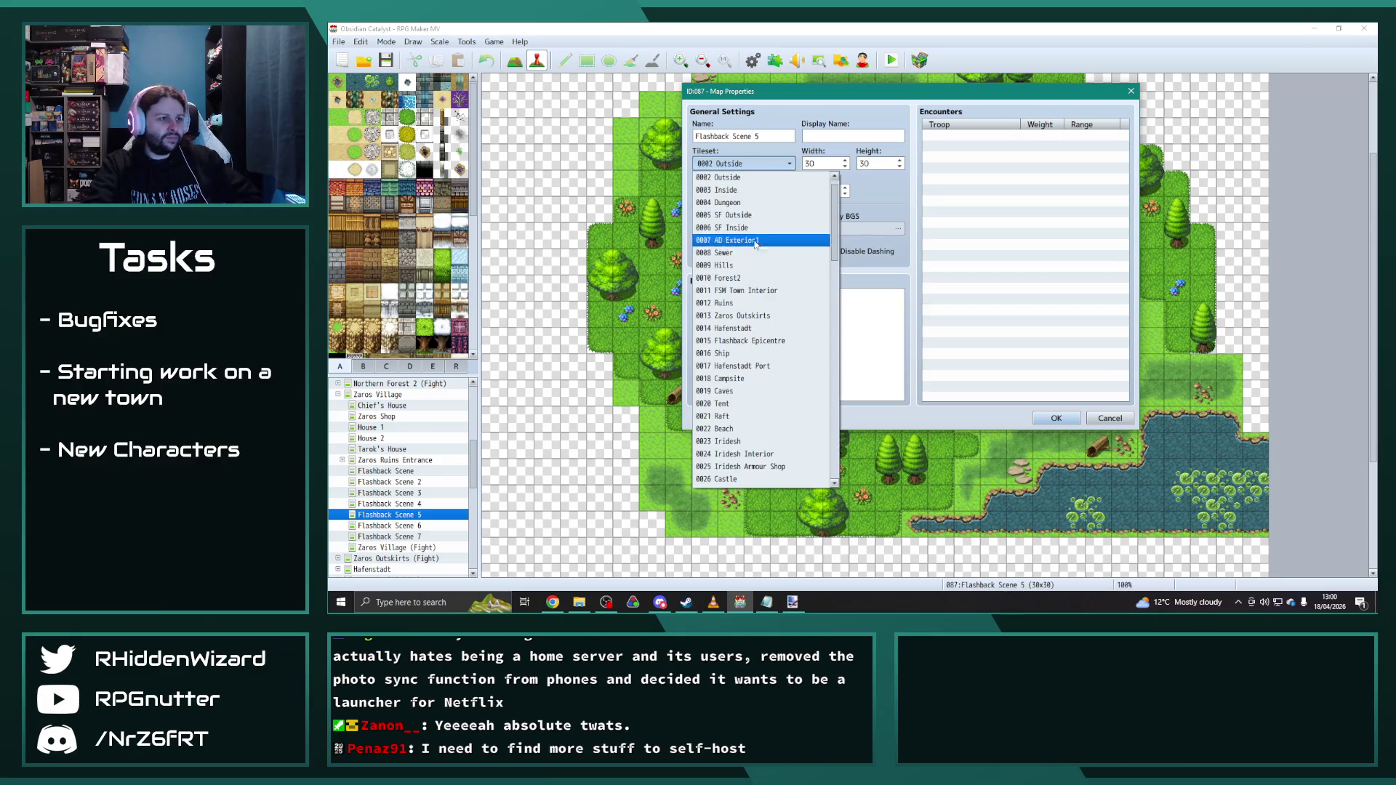
{"action": "left_click", "coordinate": [748, 280]}
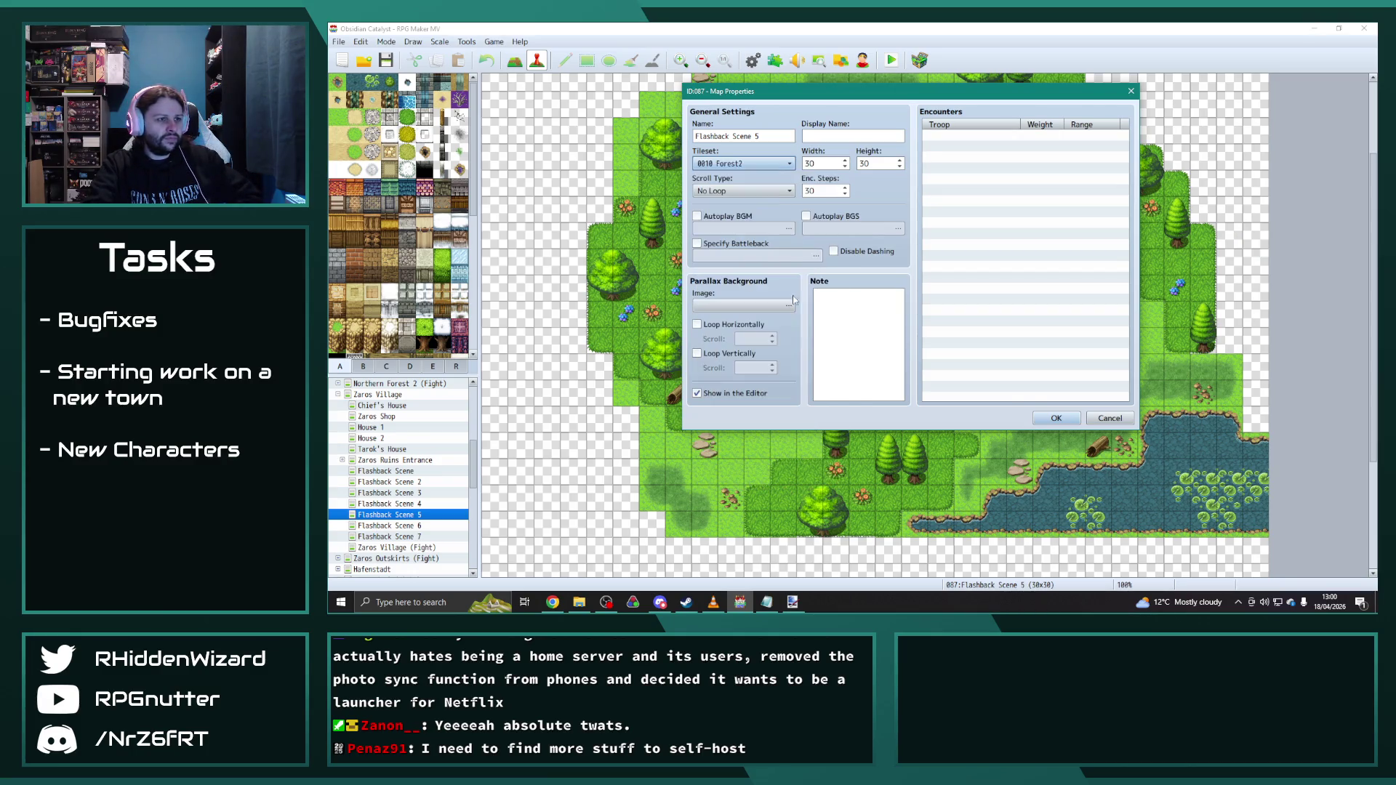
{"action": "left_click", "coordinate": [1048, 418]}
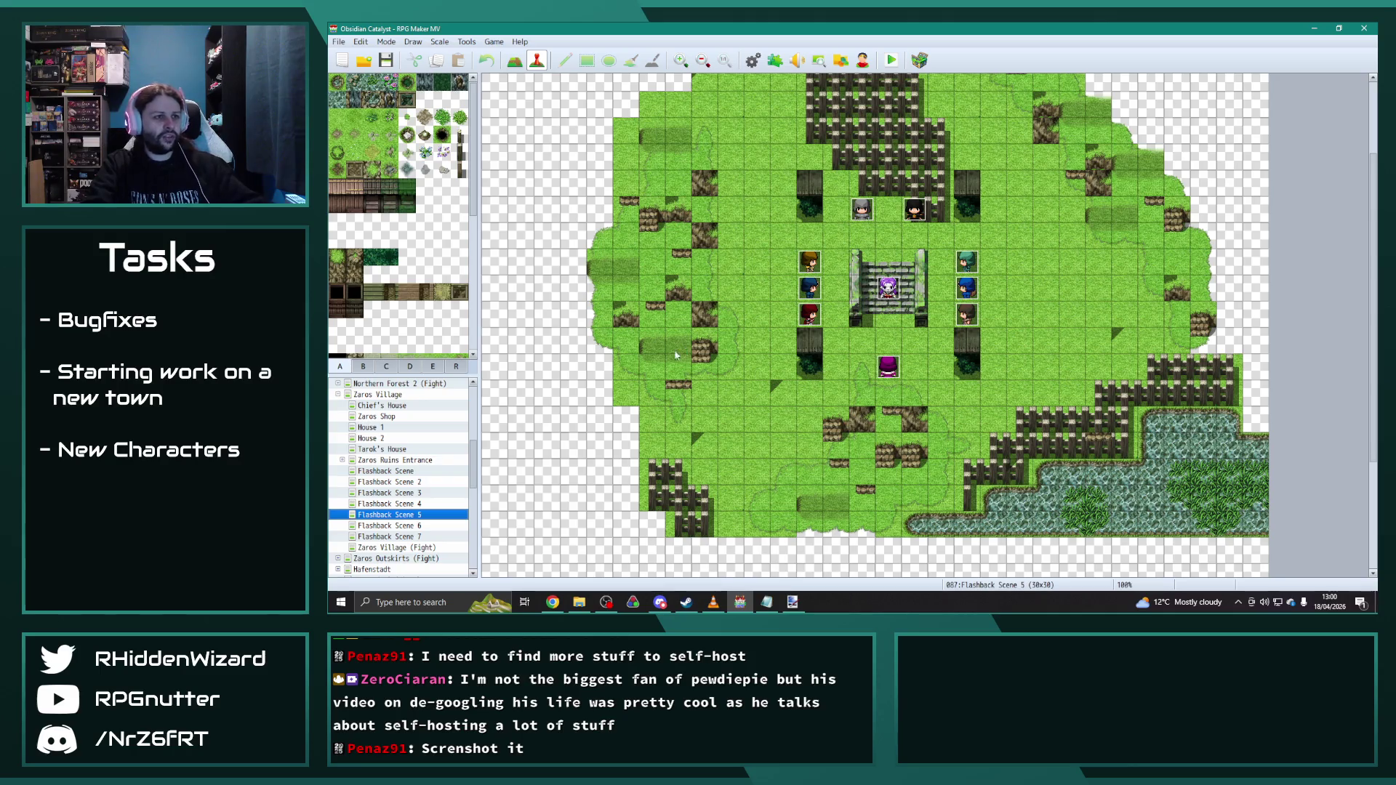
Step: Return Flashback Scene 5's tileset to 0002 Outside
{"action": "right_click", "coordinate": [397, 515]}
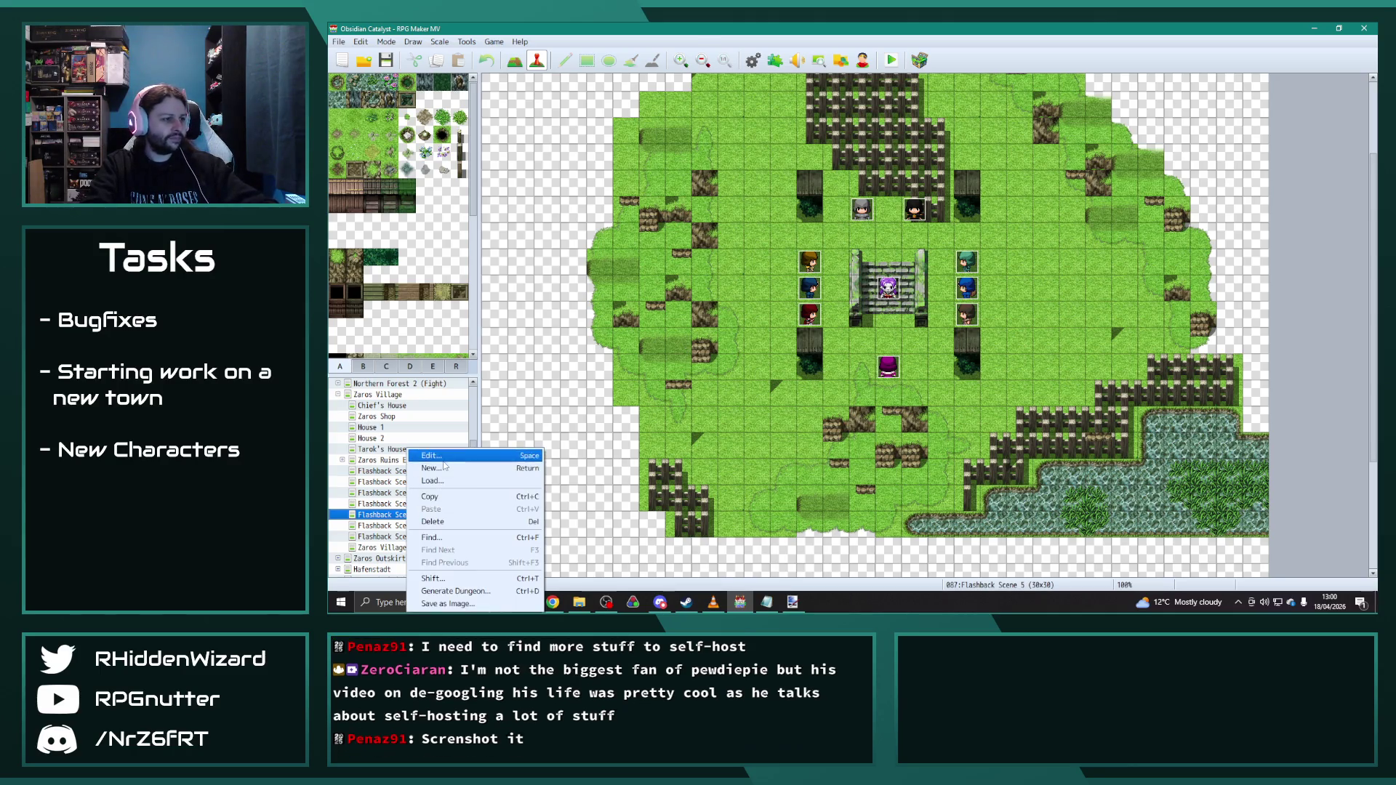
{"action": "left_click", "coordinate": [436, 459]}
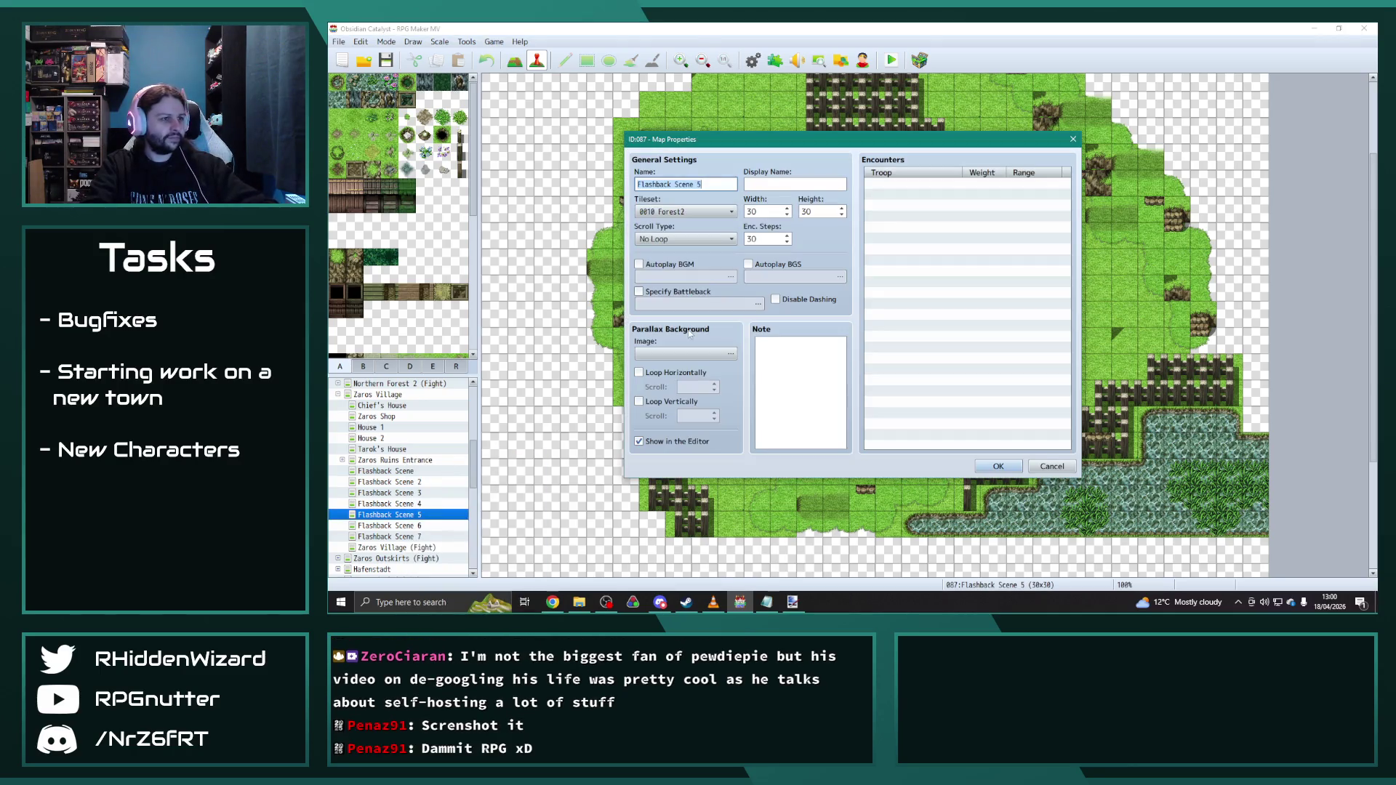
{"action": "left_click", "coordinate": [707, 212]}
{"action": "scroll", "coordinate": [700, 290], "scroll_direction": "up", "scroll_amount": 1}
{"action": "scroll", "coordinate": [699, 290], "scroll_direction": "up", "scroll_amount": 2}
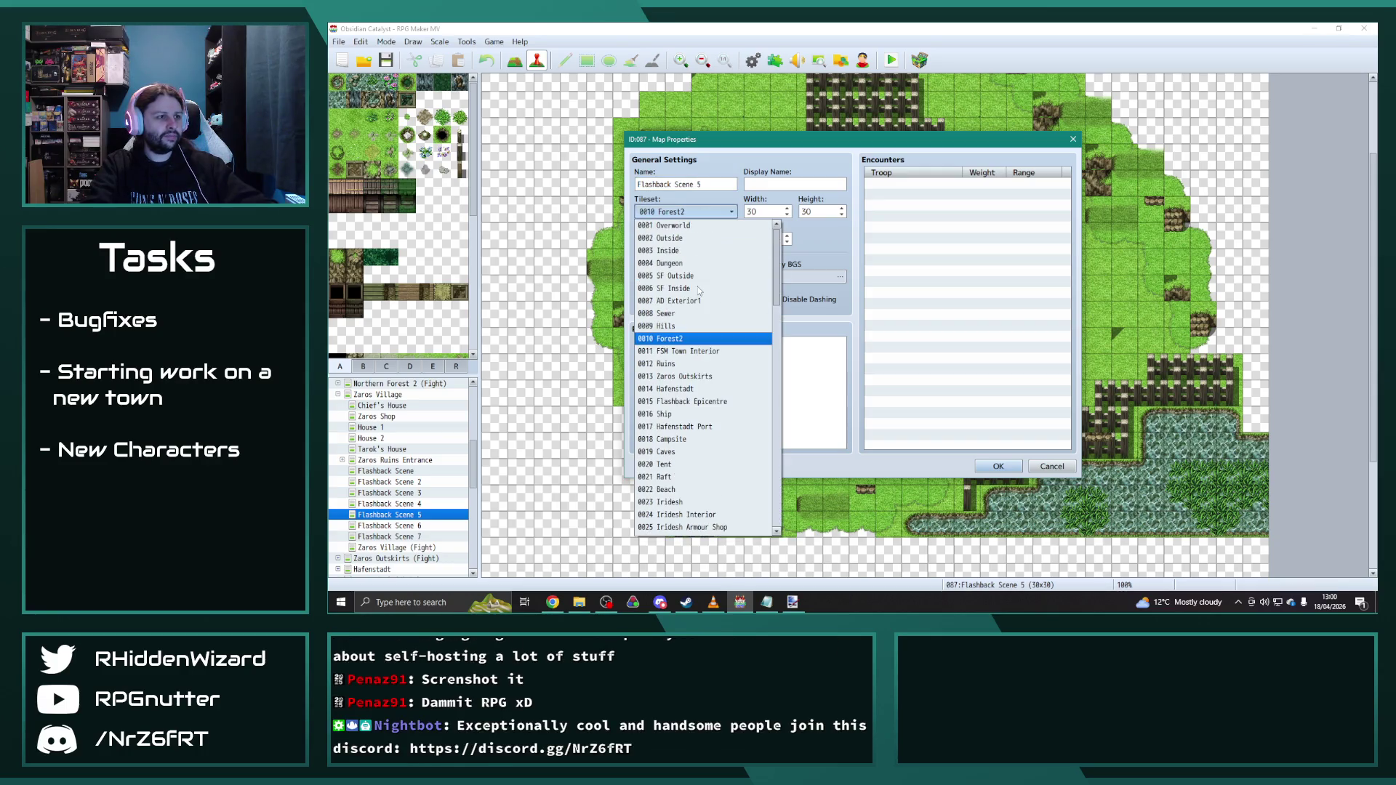
{"action": "left_click", "coordinate": [668, 238]}
{"action": "left_click", "coordinate": [997, 465]}
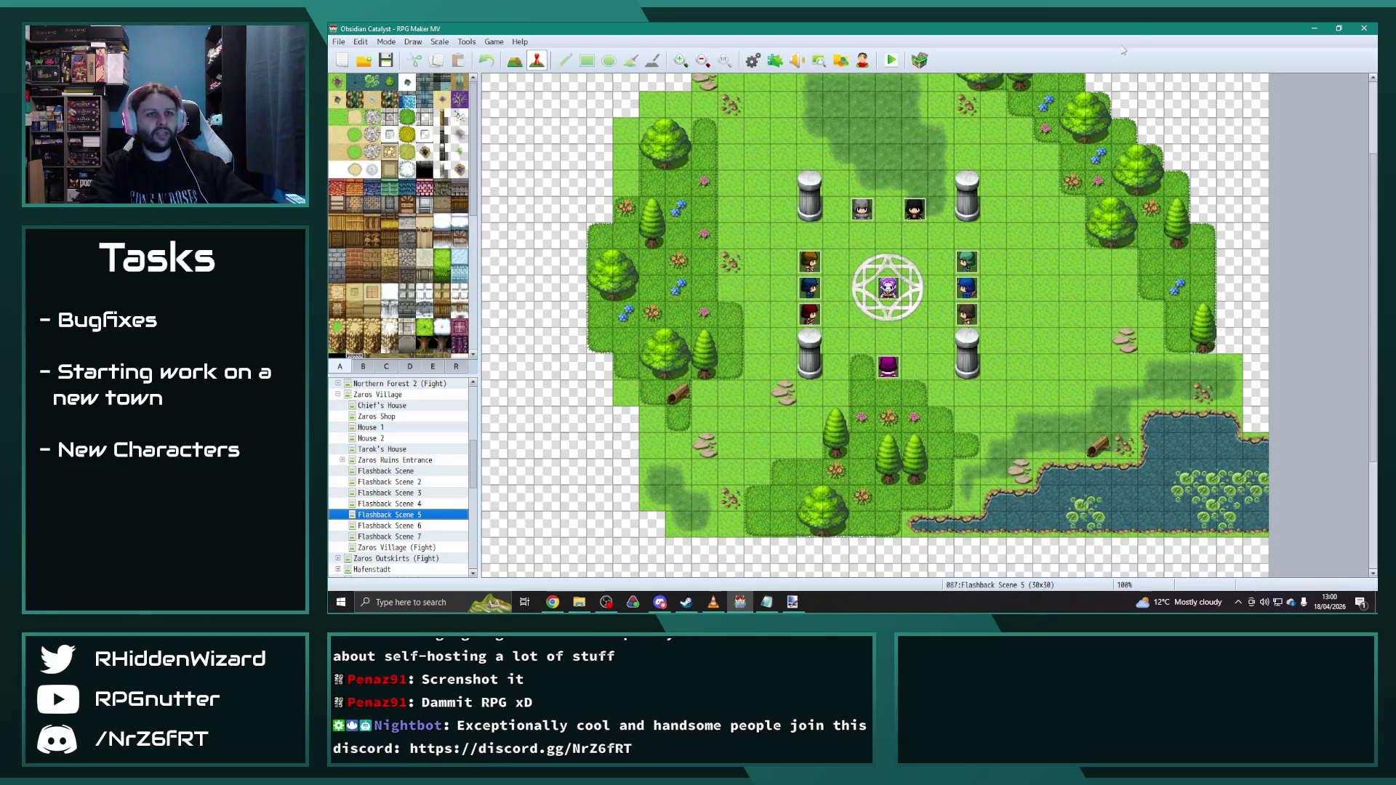
Step: Launch Snipping Tool from Start search, capture the whole map area, and close the snip window
{"action": "key", "text": "super"}
{"action": "type", "text": "snip"}
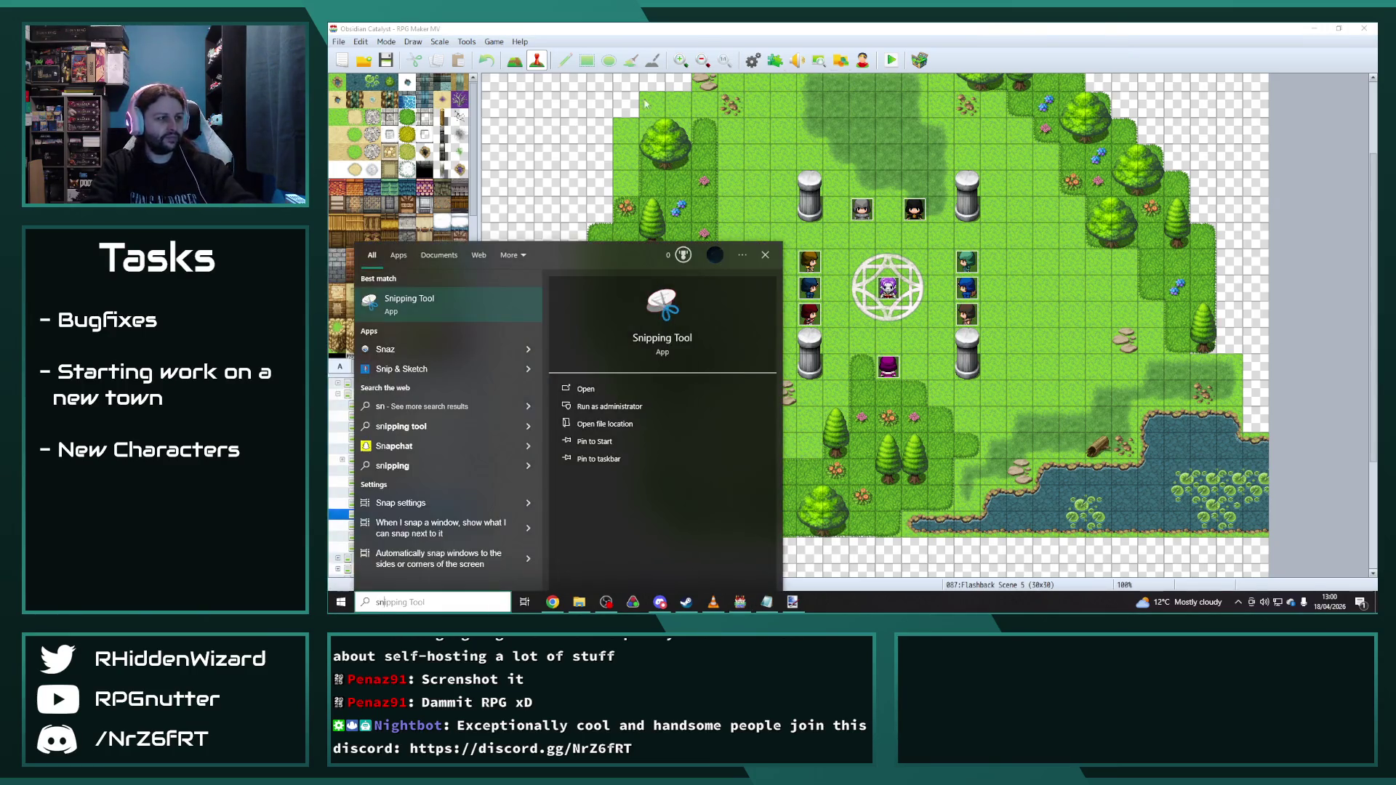
{"action": "left_click", "coordinate": [447, 305]}
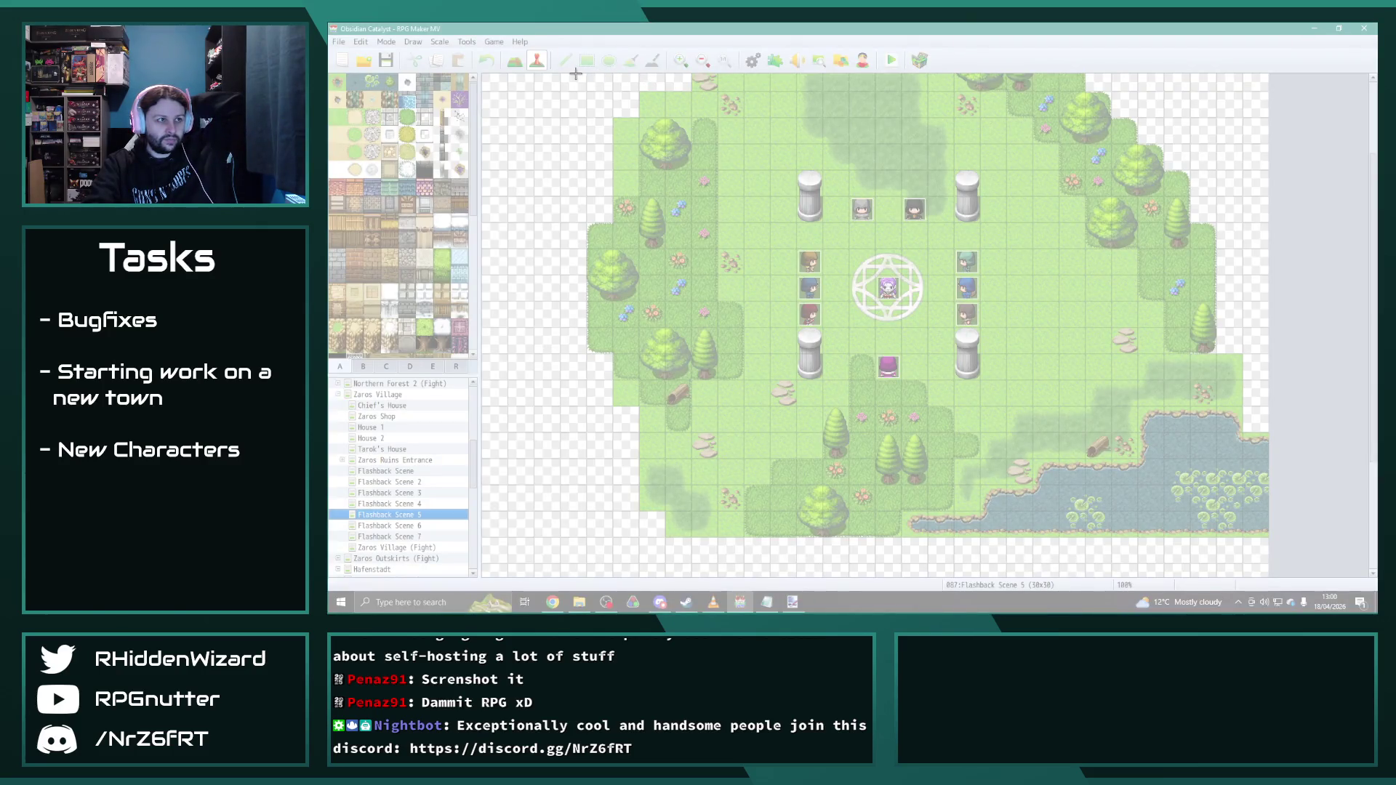
{"action": "left_click_drag", "start_coordinate": [575, 72], "coordinate": [1271, 546]}
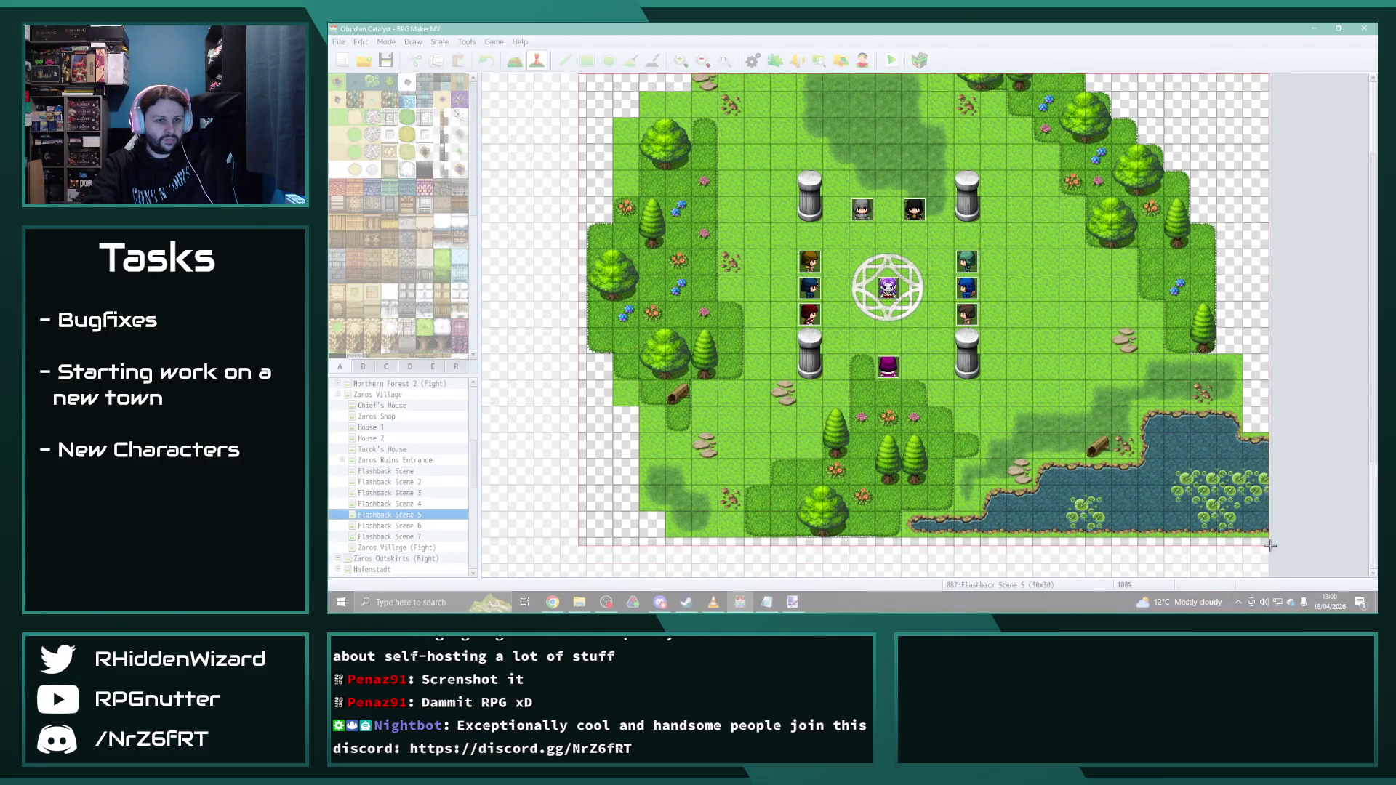
{"action": "left_click_drag", "start_coordinate": [1270, 545], "coordinate": [1271, 545]}
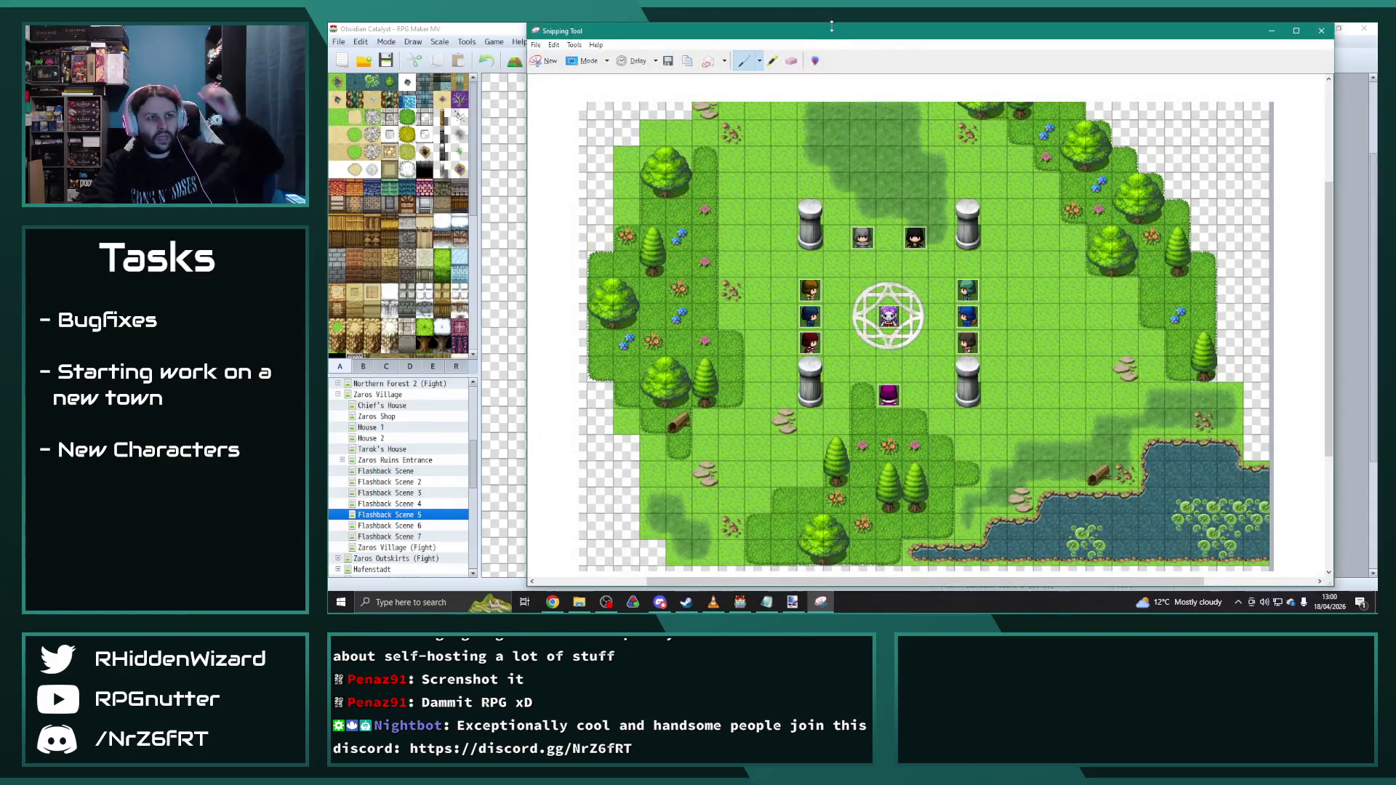
{"action": "key", "text": "alt+F4"}
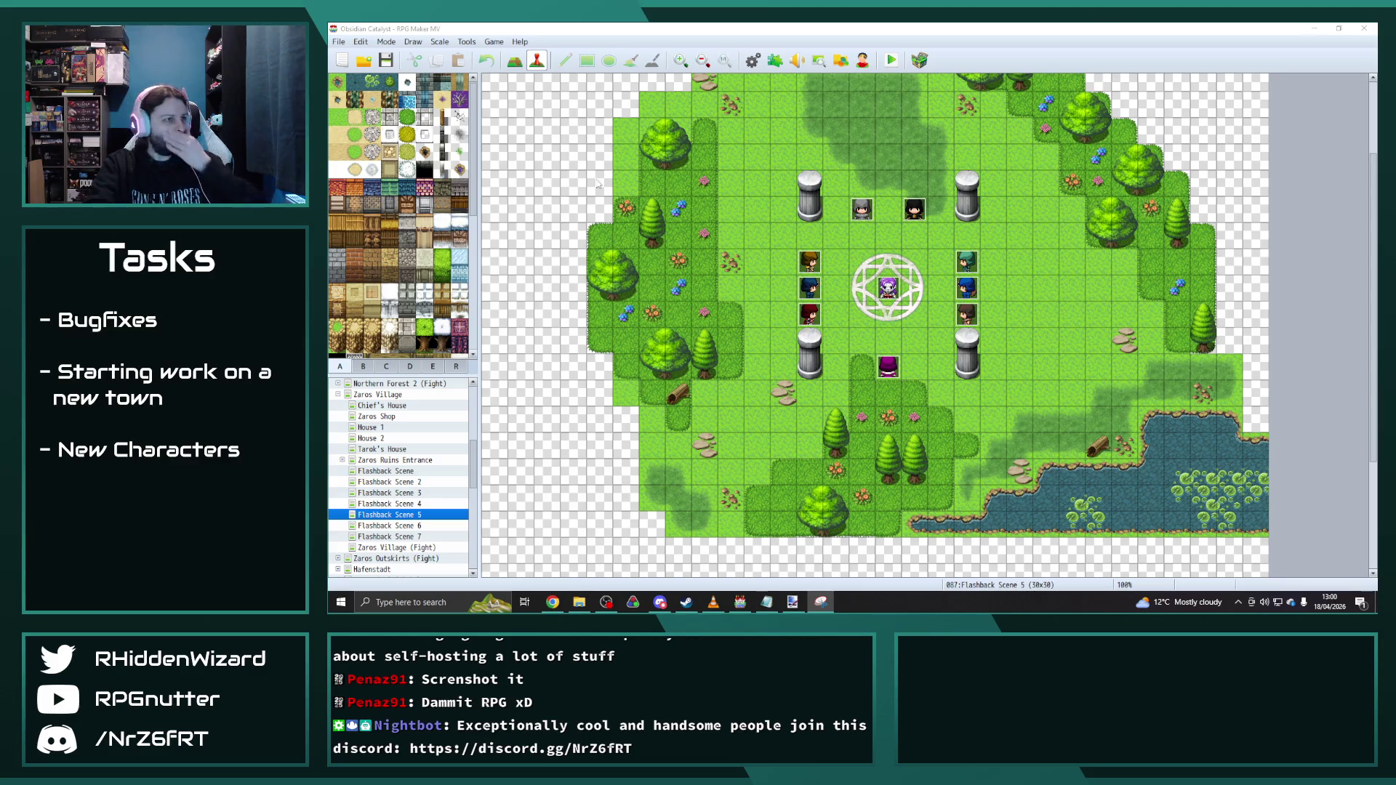
Step: Give Flashback Scene 5 the Forest tileset through its map properties
{"action": "right_click", "coordinate": [403, 514]}
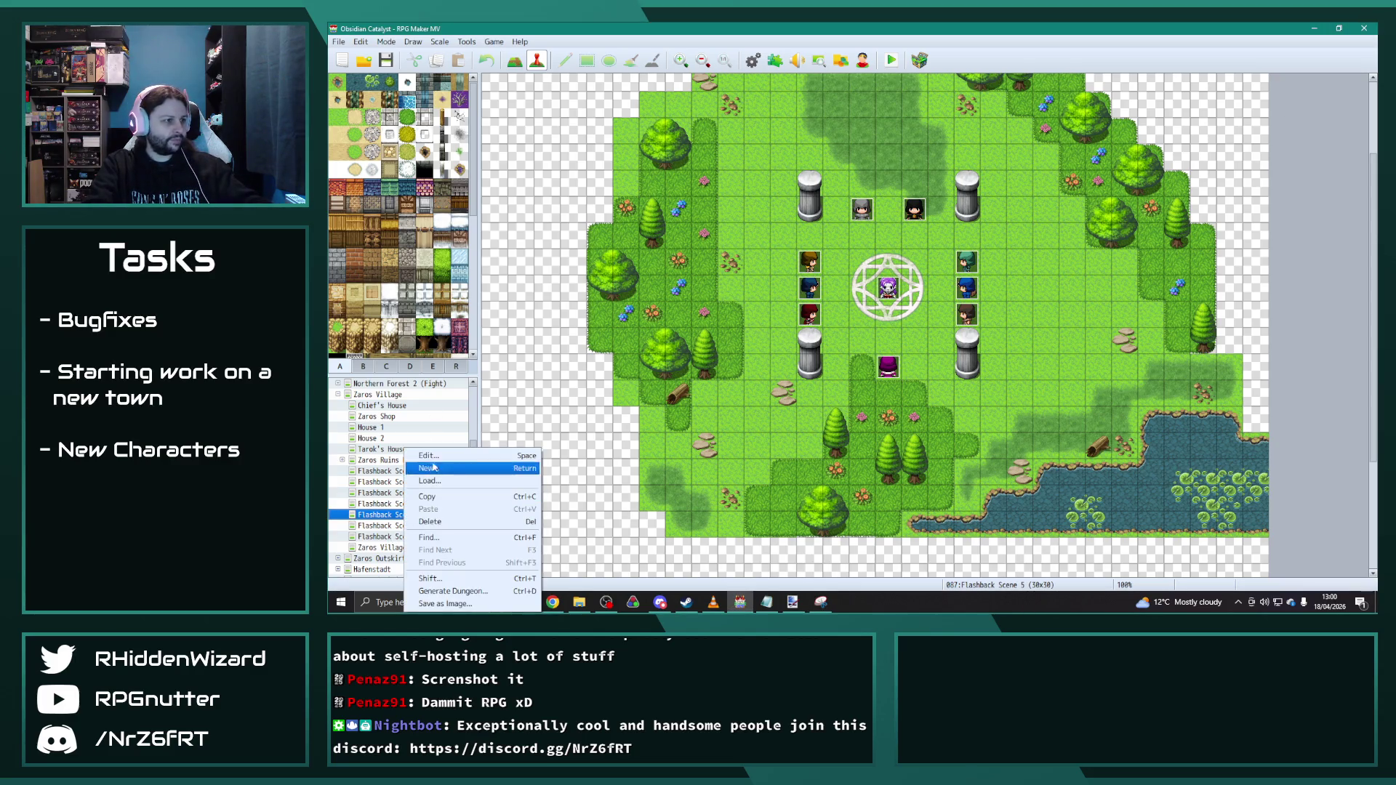
{"action": "left_click", "coordinate": [437, 462]}
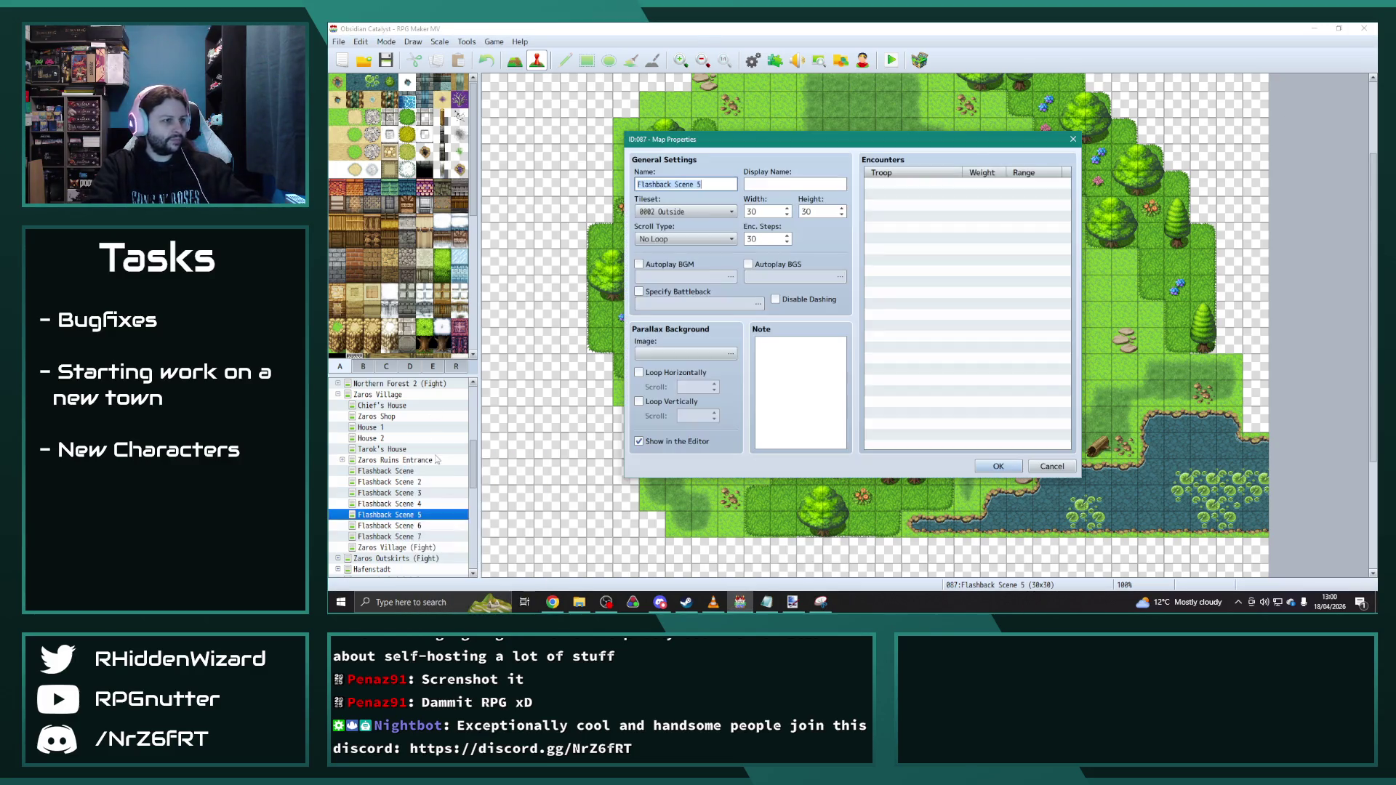
{"action": "left_click", "coordinate": [688, 211]}
{"action": "key", "text": "Escape"}
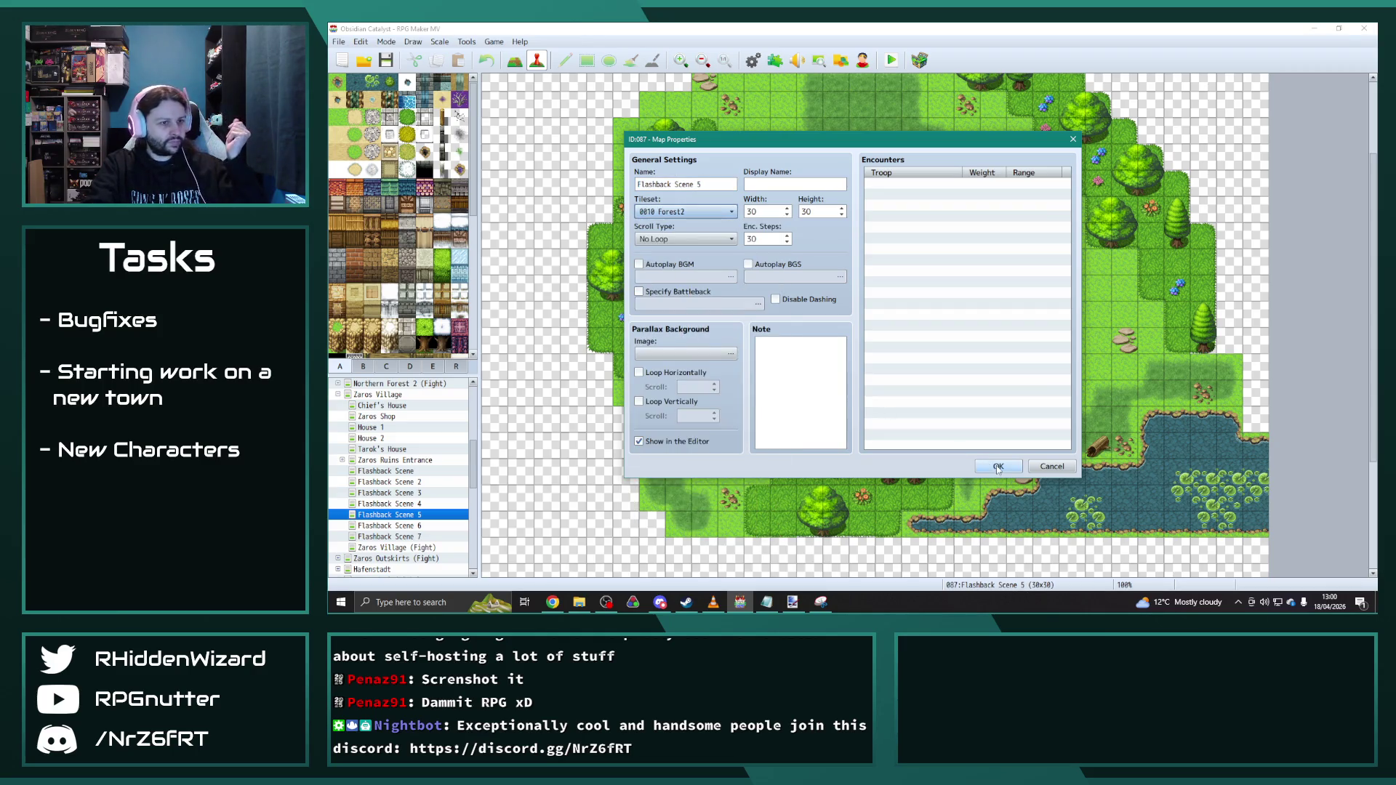
{"action": "left_click", "coordinate": [997, 468]}
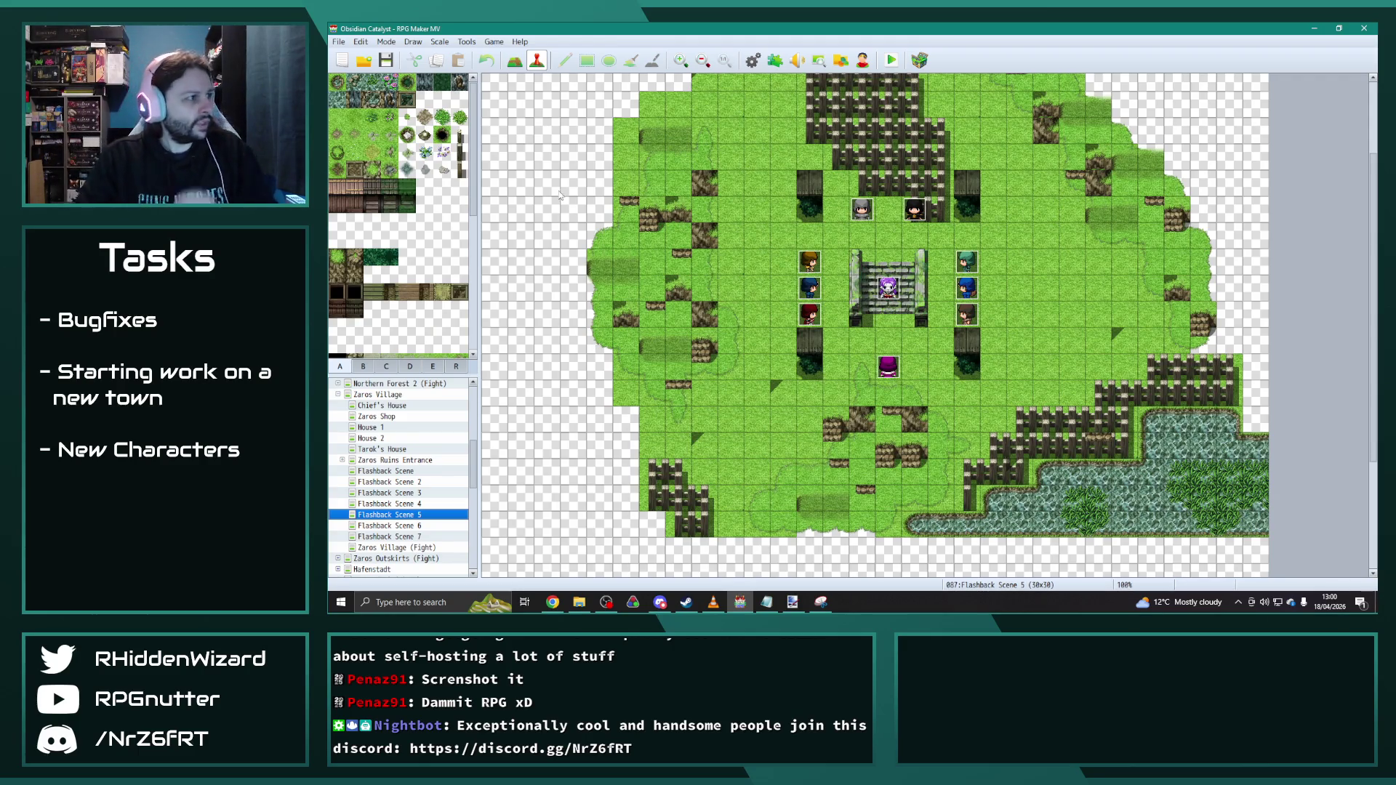
Step: Paint grass with the Pencil over the stumps and fence below the shrine
{"action": "left_click", "coordinate": [336, 116]}
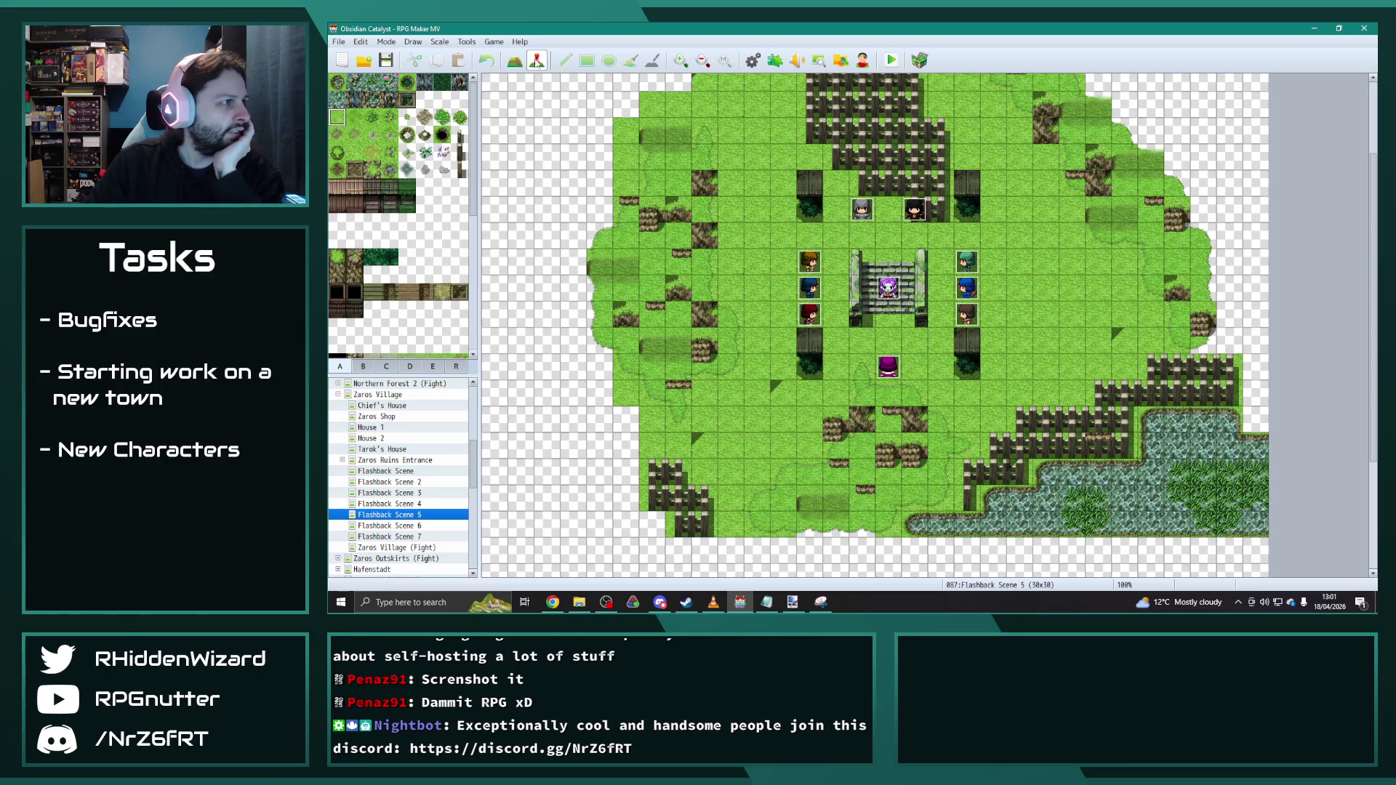
{"action": "left_click", "coordinate": [514, 60]}
{"action": "left_click_drag", "start_coordinate": [772, 390], "coordinate": [966, 448]}
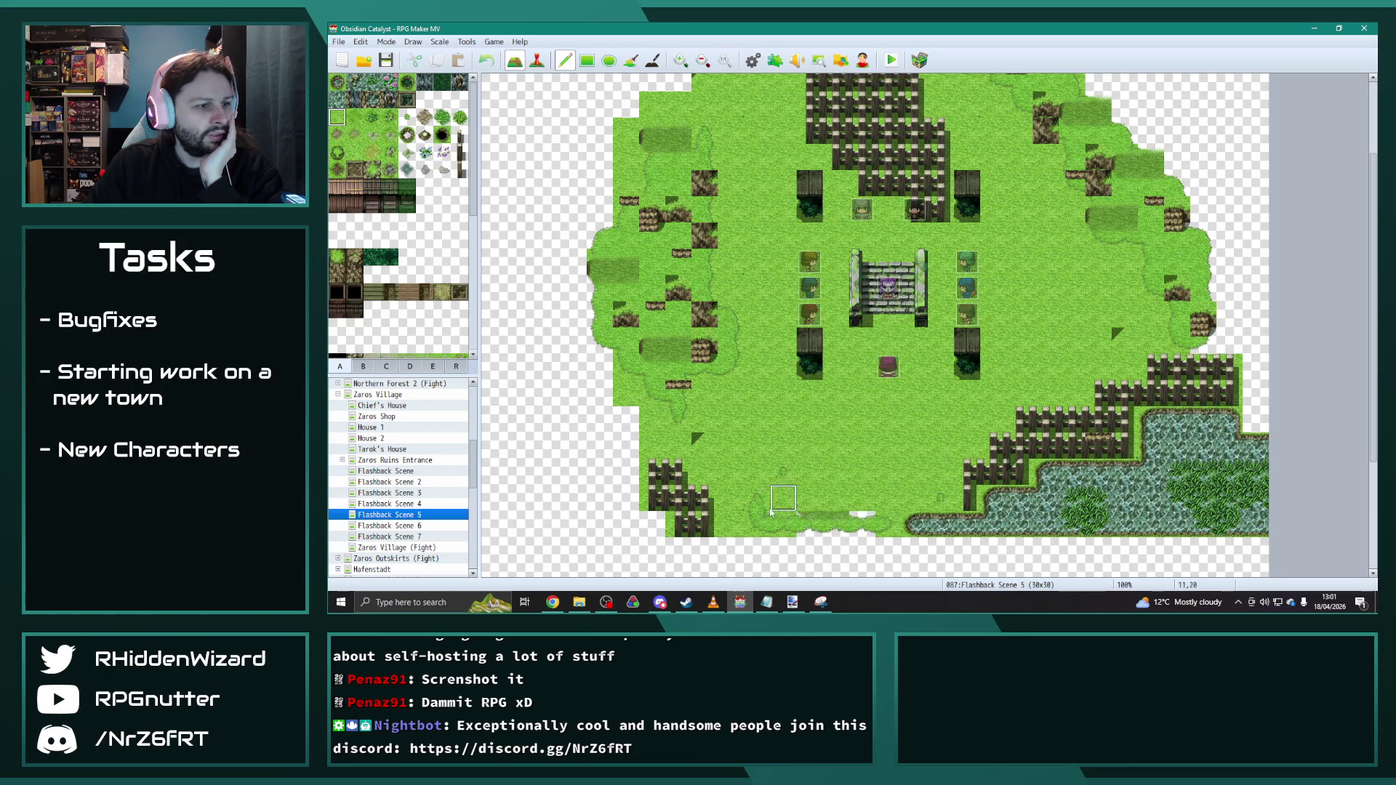
{"action": "left_click_drag", "start_coordinate": [965, 447], "coordinate": [803, 519]}
Step: Rectangle-fill the upper map, left-edge notch, left tree column and right-edge column with plain grass
{"action": "left_click", "coordinate": [586, 60]}
{"action": "scroll", "coordinate": [616, 89], "scroll_direction": "up", "scroll_amount": 1}
{"action": "scroll", "coordinate": [779, 264], "scroll_direction": "up", "scroll_amount": 2}
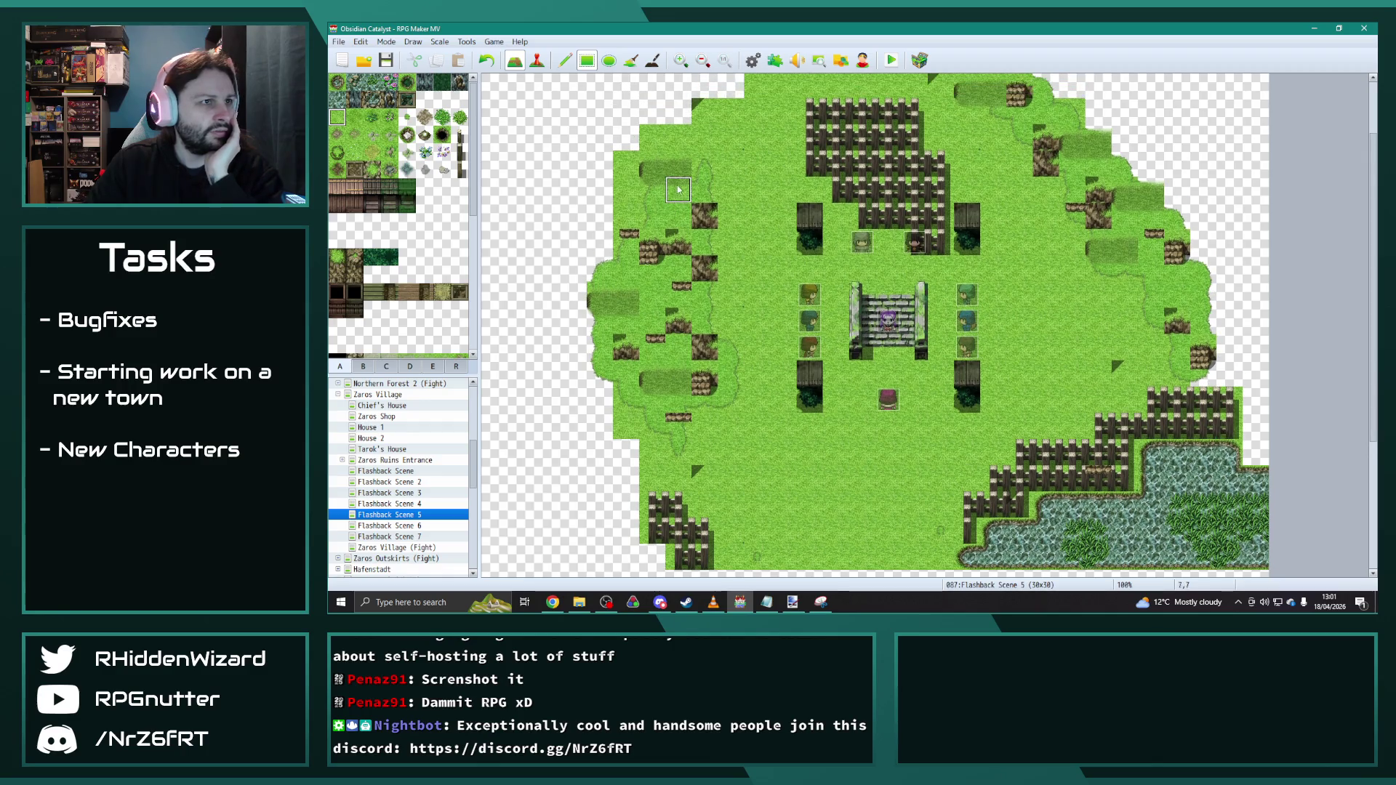
{"action": "scroll", "coordinate": [779, 265], "scroll_direction": "down", "scroll_amount": 1}
{"action": "scroll", "coordinate": [788, 262], "scroll_direction": "down", "scroll_amount": 1}
{"action": "mouse_move", "coordinate": [600, 93]}
{"action": "left_mouse_down"}
{"action": "mouse_move", "coordinate": [932, 368]}
{"action": "mouse_move", "coordinate": [1104, 385]}
{"action": "mouse_move", "coordinate": [908, 465]}
{"action": "left_mouse_up"}
{"action": "left_click_drag", "start_coordinate": [600, 445], "coordinate": [612, 325]}
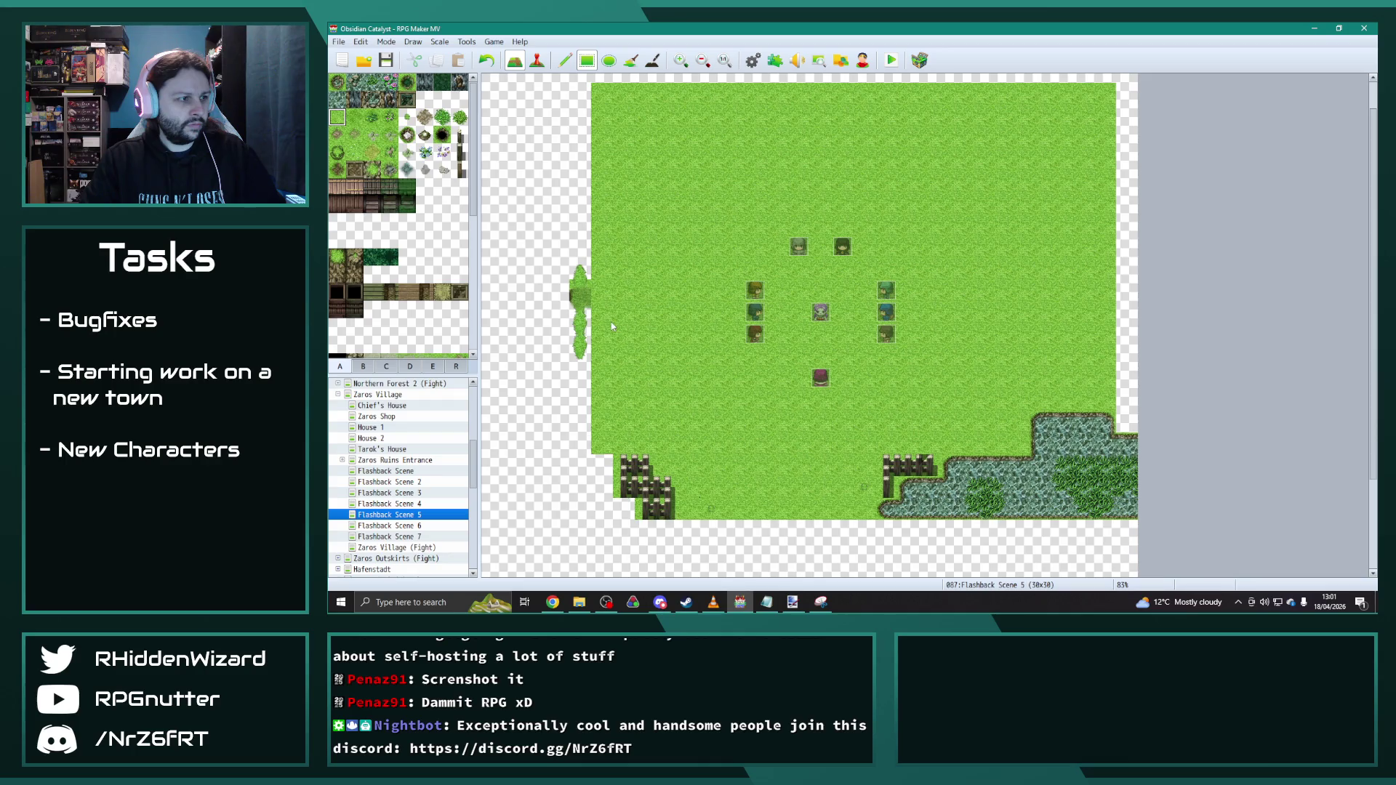
{"action": "mouse_move", "coordinate": [578, 90]}
{"action": "left_mouse_down"}
{"action": "mouse_move", "coordinate": [590, 506]}
{"action": "mouse_move", "coordinate": [870, 463]}
{"action": "left_mouse_up"}
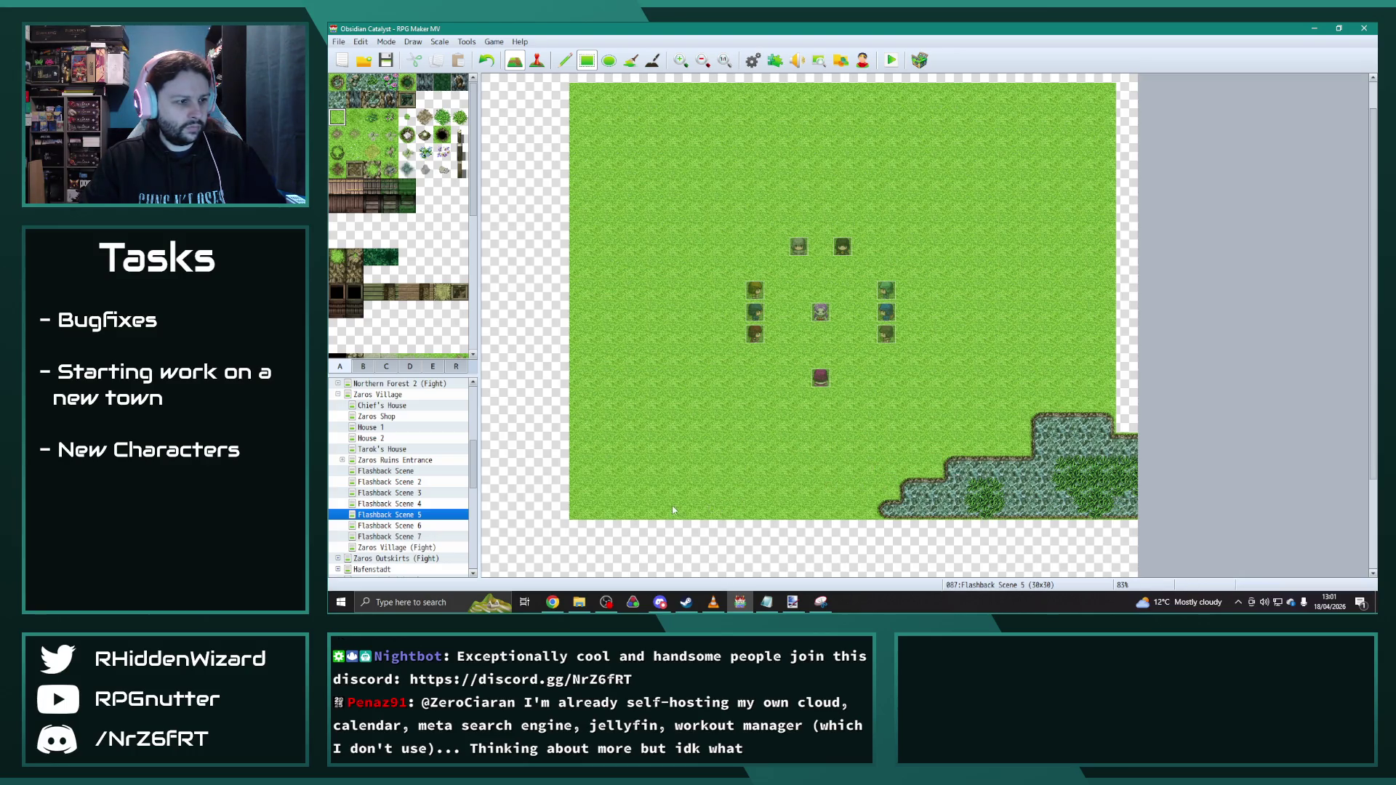
{"action": "left_click_drag", "start_coordinate": [1126, 89], "coordinate": [1117, 420]}
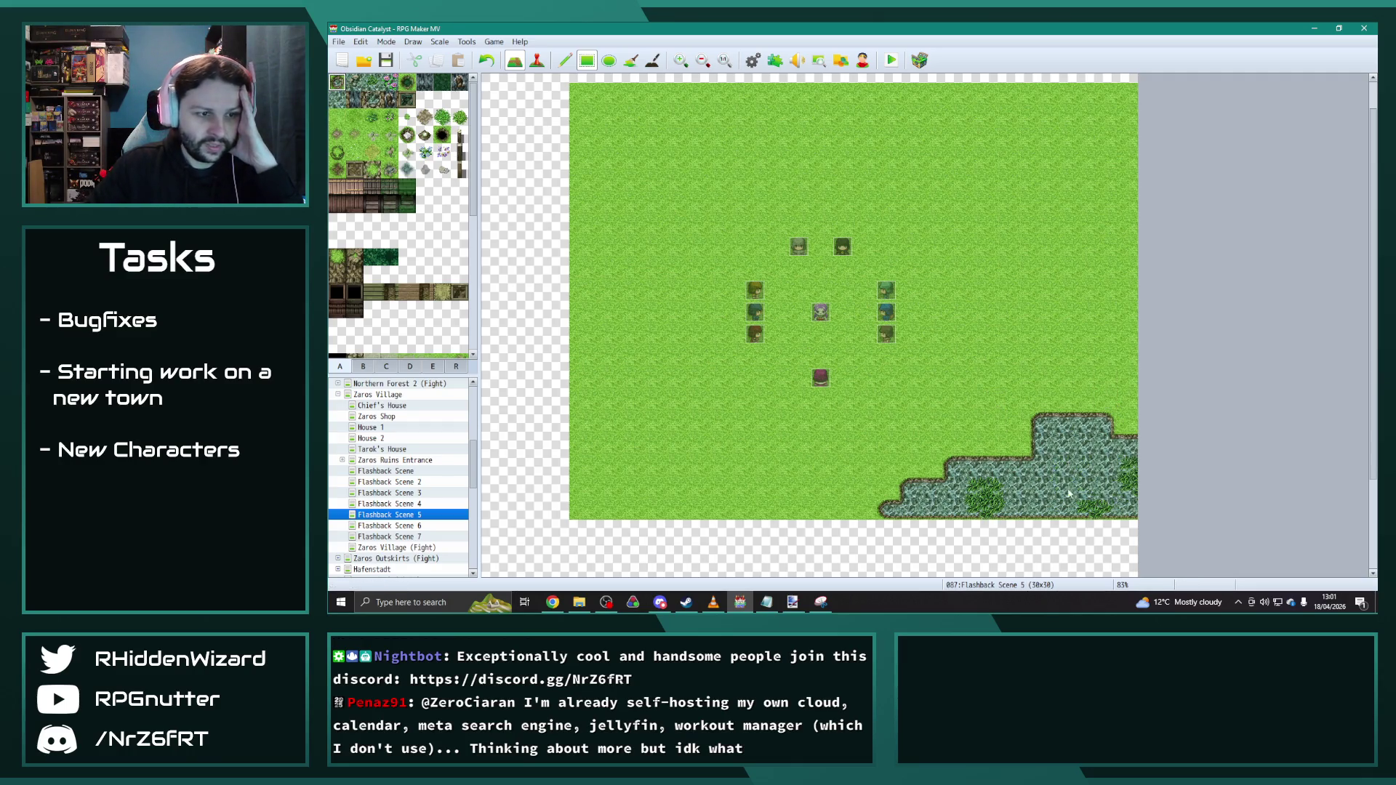
Step: Repaint the pond's right edge as water and add darker grass along the shoreline and near the top
{"action": "left_click", "coordinate": [564, 60]}
{"action": "left_click_drag", "start_coordinate": [1126, 477], "coordinate": [1101, 477]}
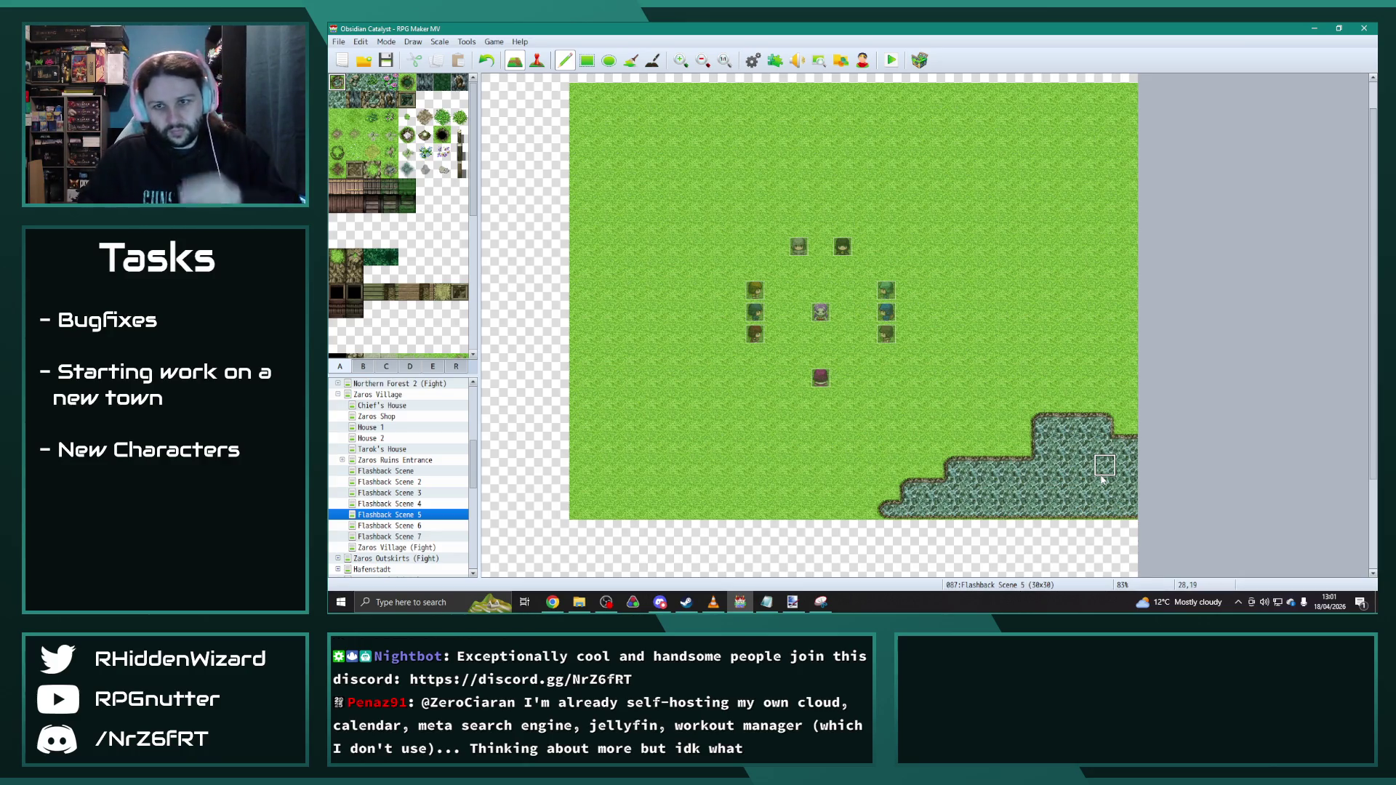
{"action": "left_click", "coordinate": [354, 118]}
{"action": "mouse_move", "coordinate": [869, 487]}
{"action": "left_mouse_down"}
{"action": "mouse_move", "coordinate": [930, 442]}
{"action": "mouse_move", "coordinate": [1116, 394]}
{"action": "mouse_move", "coordinate": [864, 487]}
{"action": "left_mouse_up"}
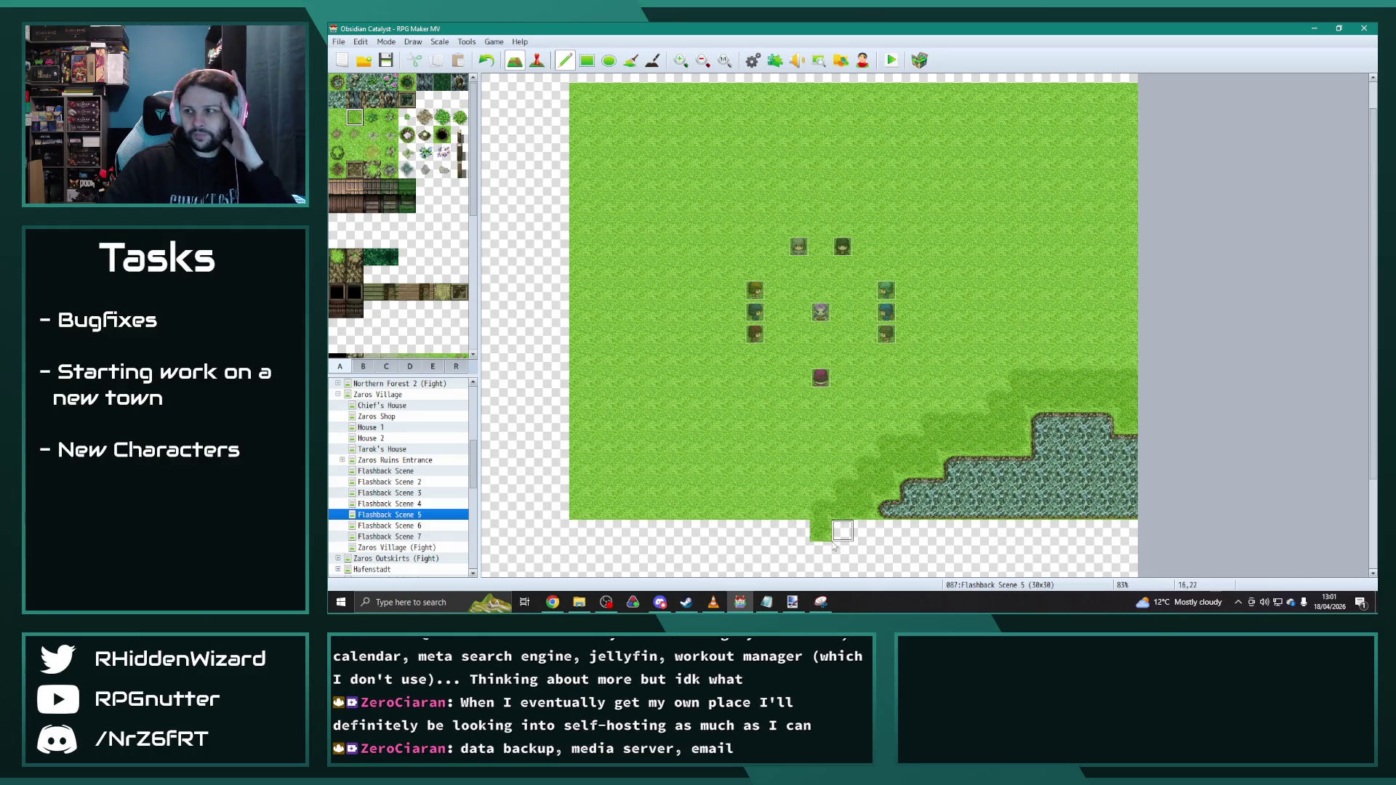
{"action": "mouse_move", "coordinate": [833, 159]}
{"action": "left_mouse_down"}
{"action": "mouse_move", "coordinate": [769, 109]}
{"action": "mouse_move", "coordinate": [842, 158]}
{"action": "mouse_move", "coordinate": [905, 98]}
{"action": "mouse_move", "coordinate": [867, 186]}
{"action": "left_mouse_up"}
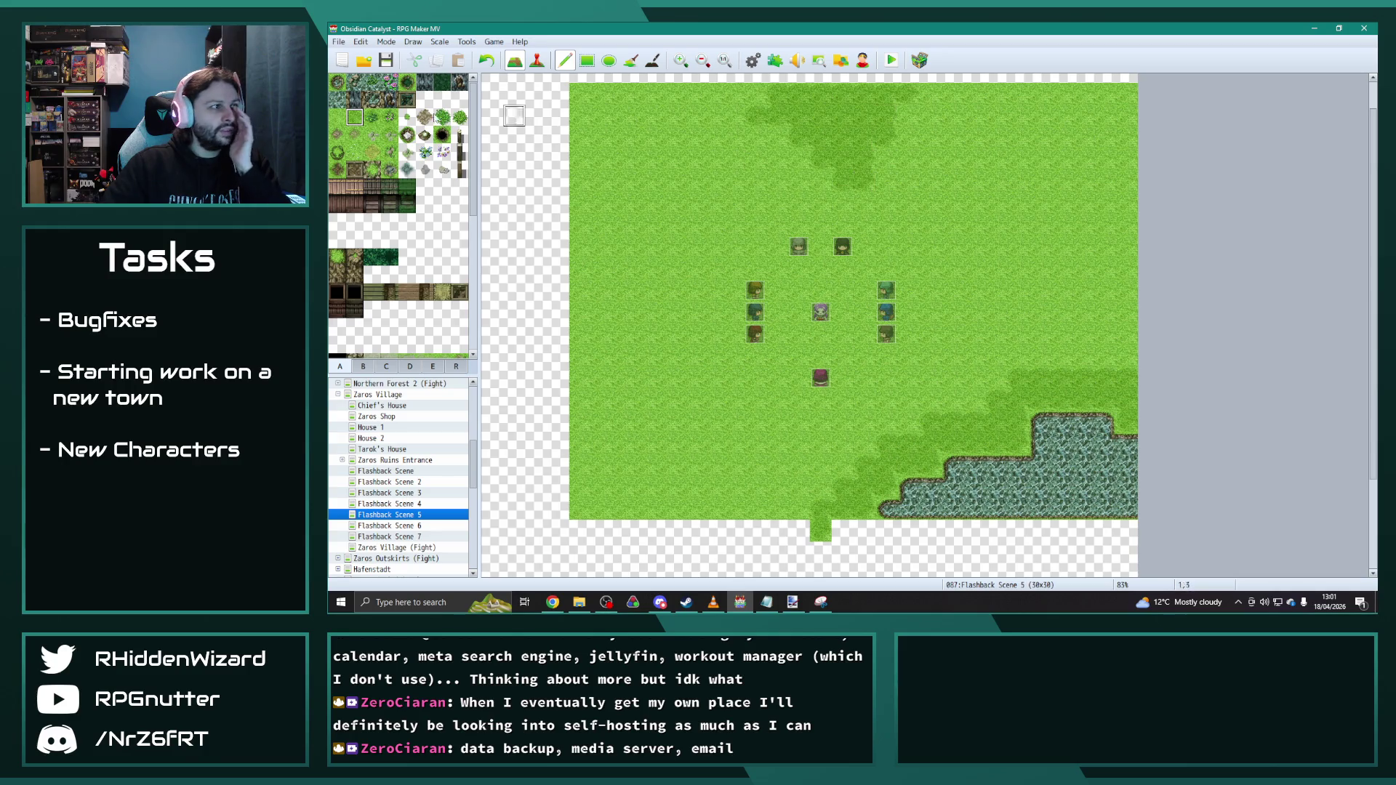
Step: Paint dark forest bands across the top-right, lower map and left side, with grass in the lower-left corner
{"action": "left_click", "coordinate": [373, 118]}
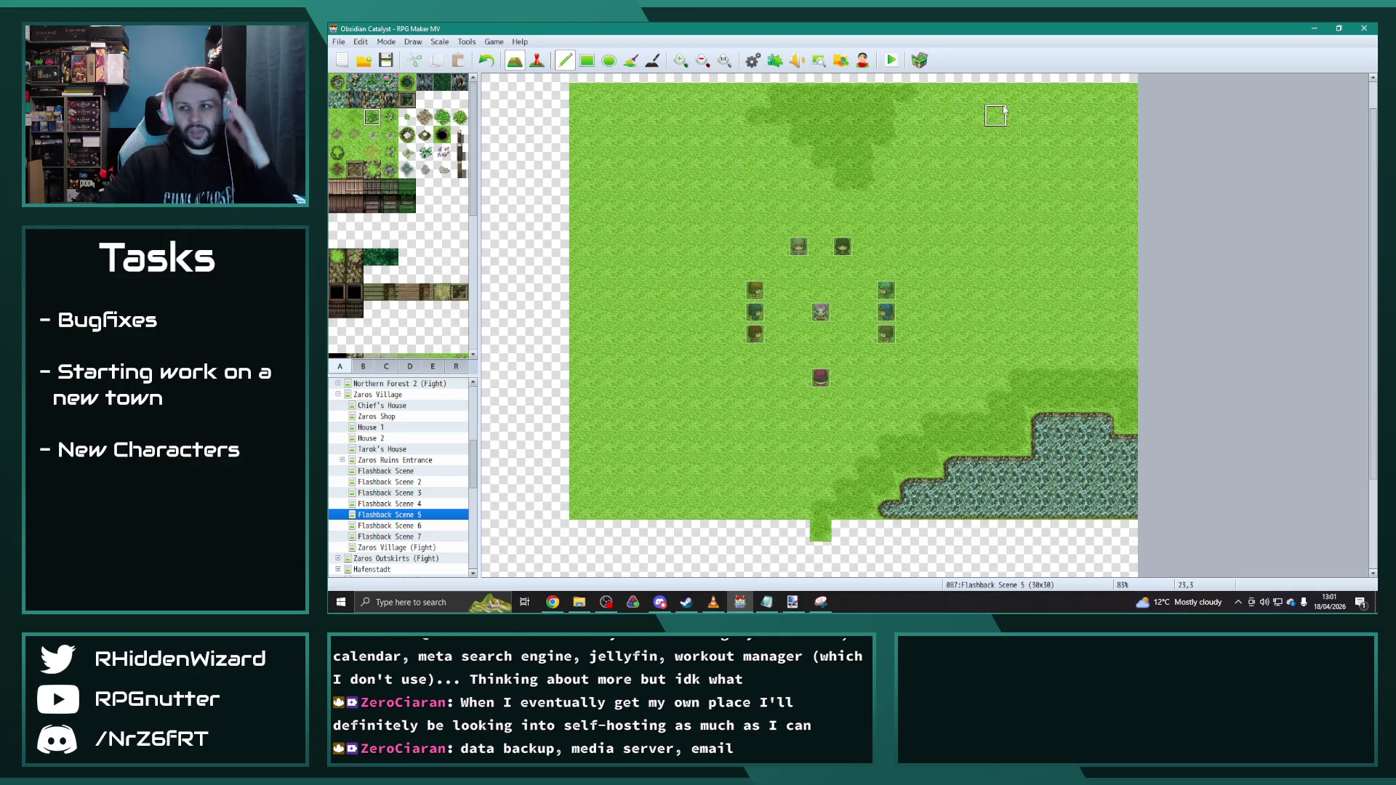
{"action": "mouse_move", "coordinate": [1002, 104]}
{"action": "left_mouse_down"}
{"action": "mouse_move", "coordinate": [1118, 257]}
{"action": "mouse_move", "coordinate": [1009, 98]}
{"action": "mouse_move", "coordinate": [1103, 152]}
{"action": "mouse_move", "coordinate": [1090, 109]}
{"action": "mouse_move", "coordinate": [1124, 197]}
{"action": "mouse_move", "coordinate": [1059, 160]}
{"action": "left_mouse_up"}
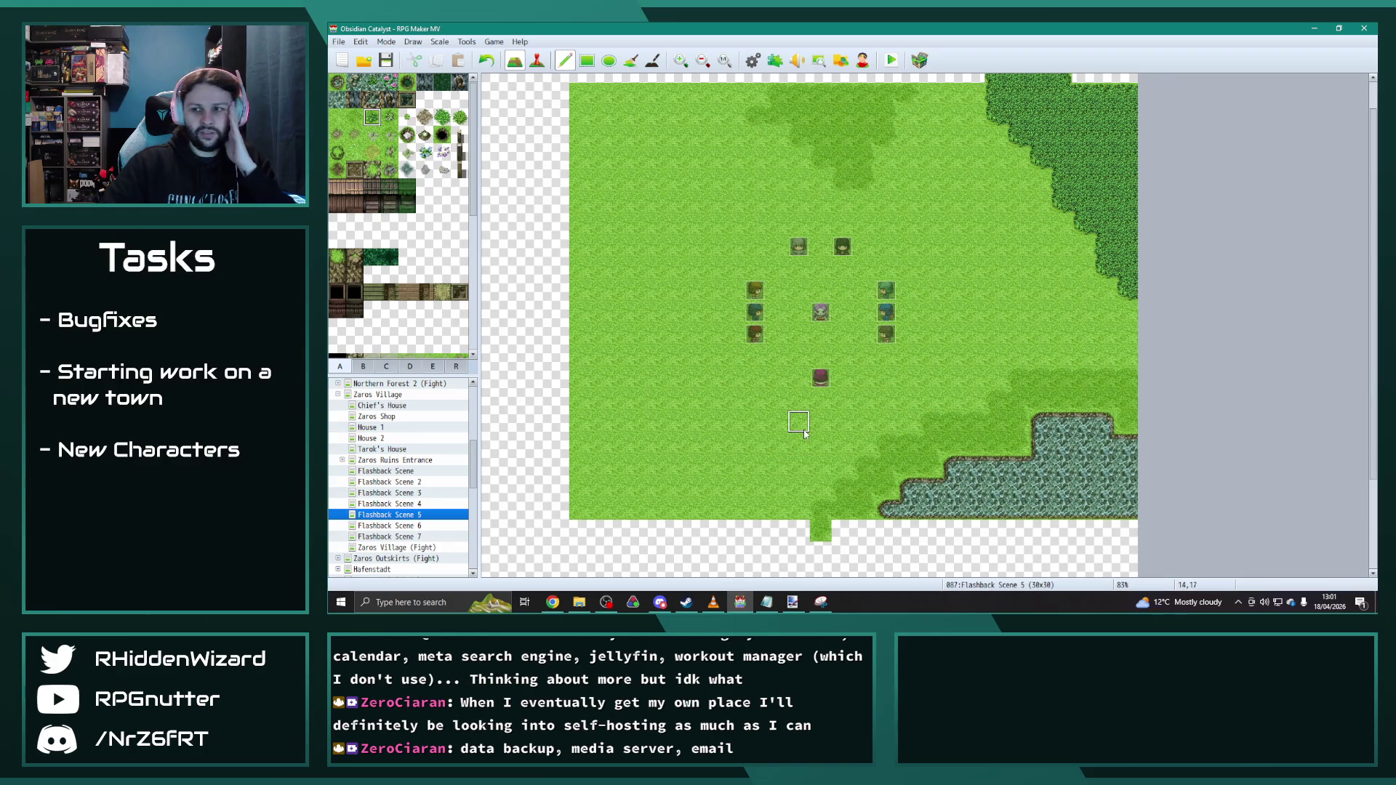
{"action": "mouse_move", "coordinate": [864, 444]}
{"action": "left_mouse_down"}
{"action": "mouse_move", "coordinate": [763, 522]}
{"action": "mouse_move", "coordinate": [840, 406]}
{"action": "mouse_move", "coordinate": [748, 519]}
{"action": "mouse_move", "coordinate": [722, 508]}
{"action": "mouse_move", "coordinate": [710, 530]}
{"action": "left_mouse_up"}
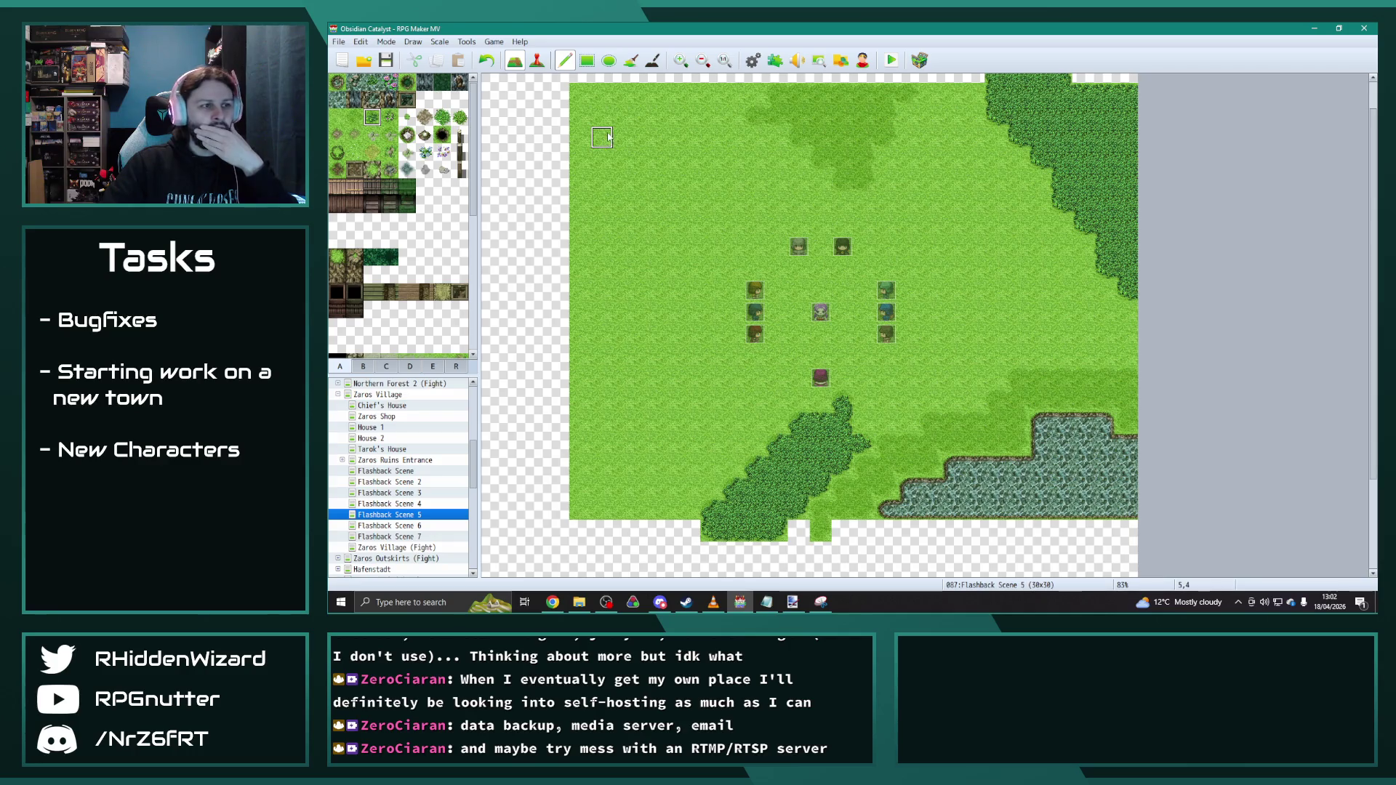
{"action": "mouse_move", "coordinate": [623, 158]}
{"action": "left_mouse_down"}
{"action": "mouse_move", "coordinate": [611, 419]}
{"action": "mouse_move", "coordinate": [595, 153]}
{"action": "mouse_move", "coordinate": [623, 333]}
{"action": "mouse_move", "coordinate": [606, 409]}
{"action": "left_mouse_up"}
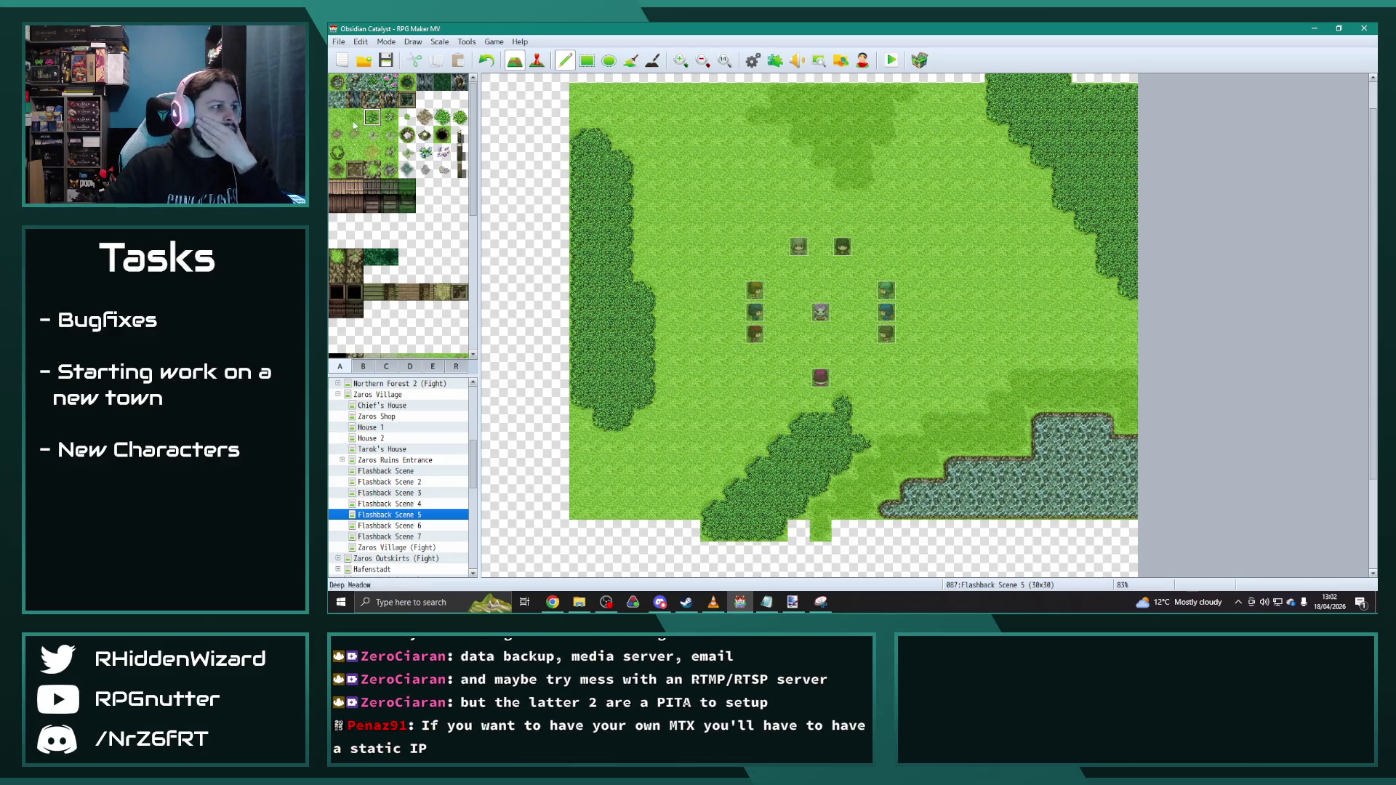
{"action": "mouse_move", "coordinate": [624, 467]}
{"action": "left_mouse_down"}
{"action": "mouse_move", "coordinate": [616, 513]}
{"action": "mouse_move", "coordinate": [562, 497]}
{"action": "mouse_move", "coordinate": [567, 458]}
{"action": "mouse_move", "coordinate": [646, 531]}
{"action": "mouse_move", "coordinate": [598, 534]}
{"action": "mouse_move", "coordinate": [663, 535]}
{"action": "left_mouse_up"}
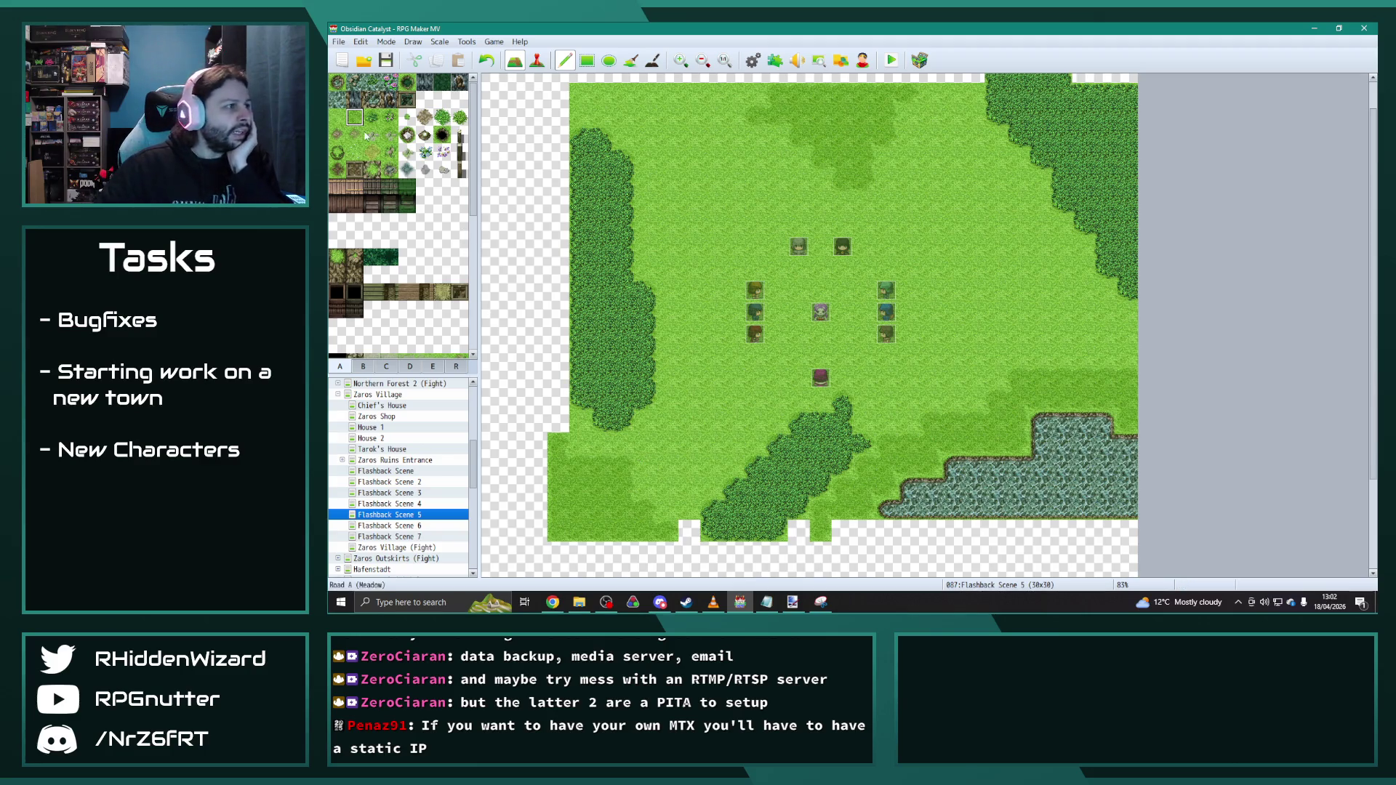
Step: Place two stumps, a fallen log and a boulder from tab B around the pond
{"action": "left_click", "coordinate": [361, 369]}
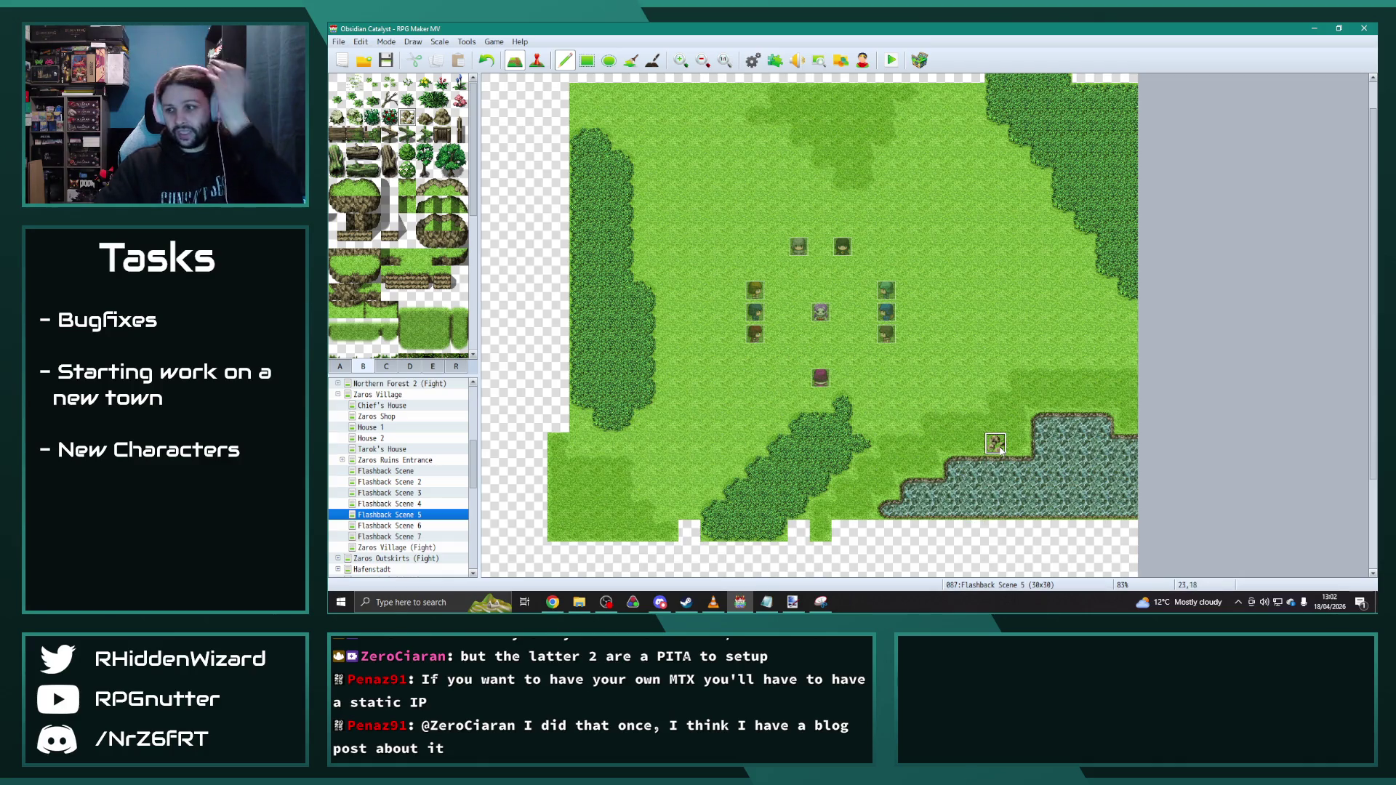
{"action": "left_click", "coordinate": [1083, 401]}
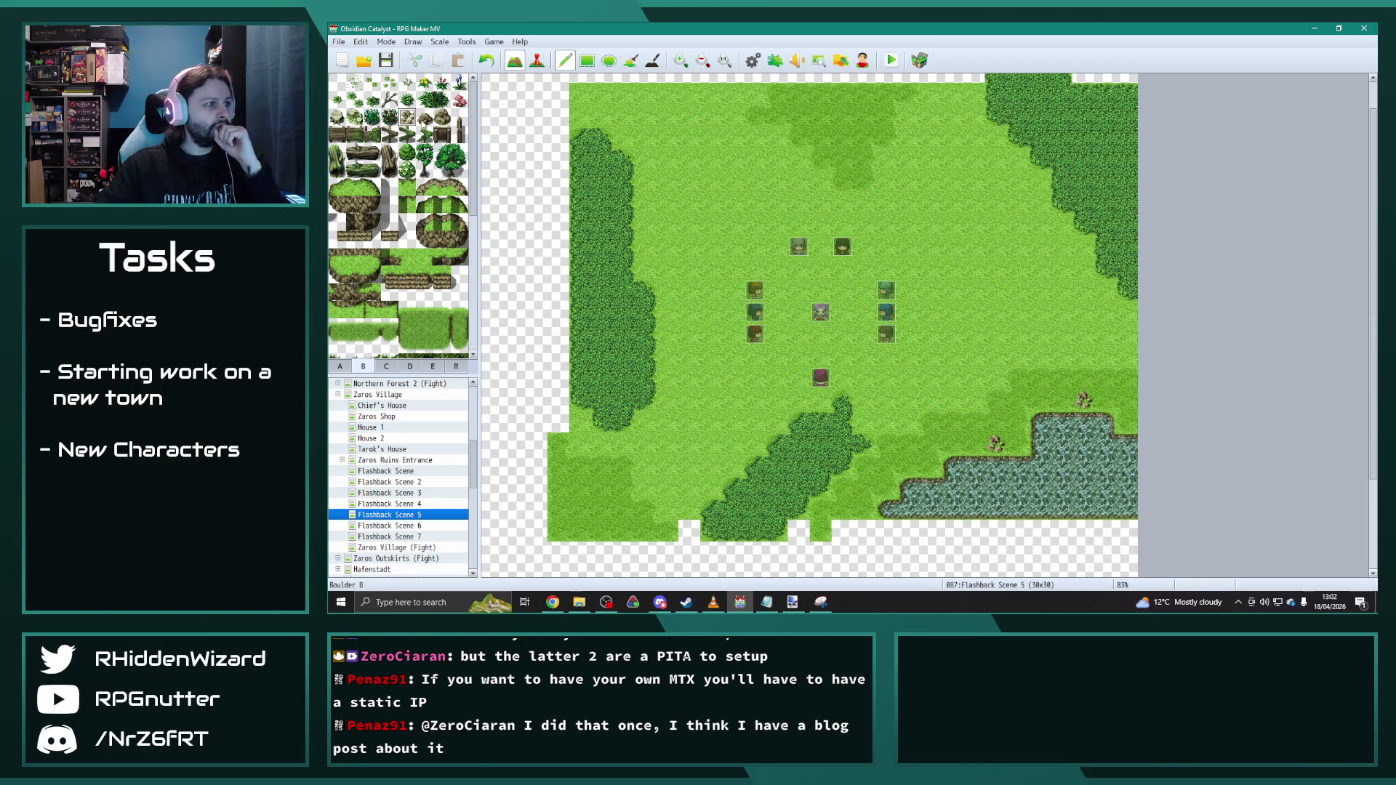
{"action": "left_click", "coordinate": [887, 489]}
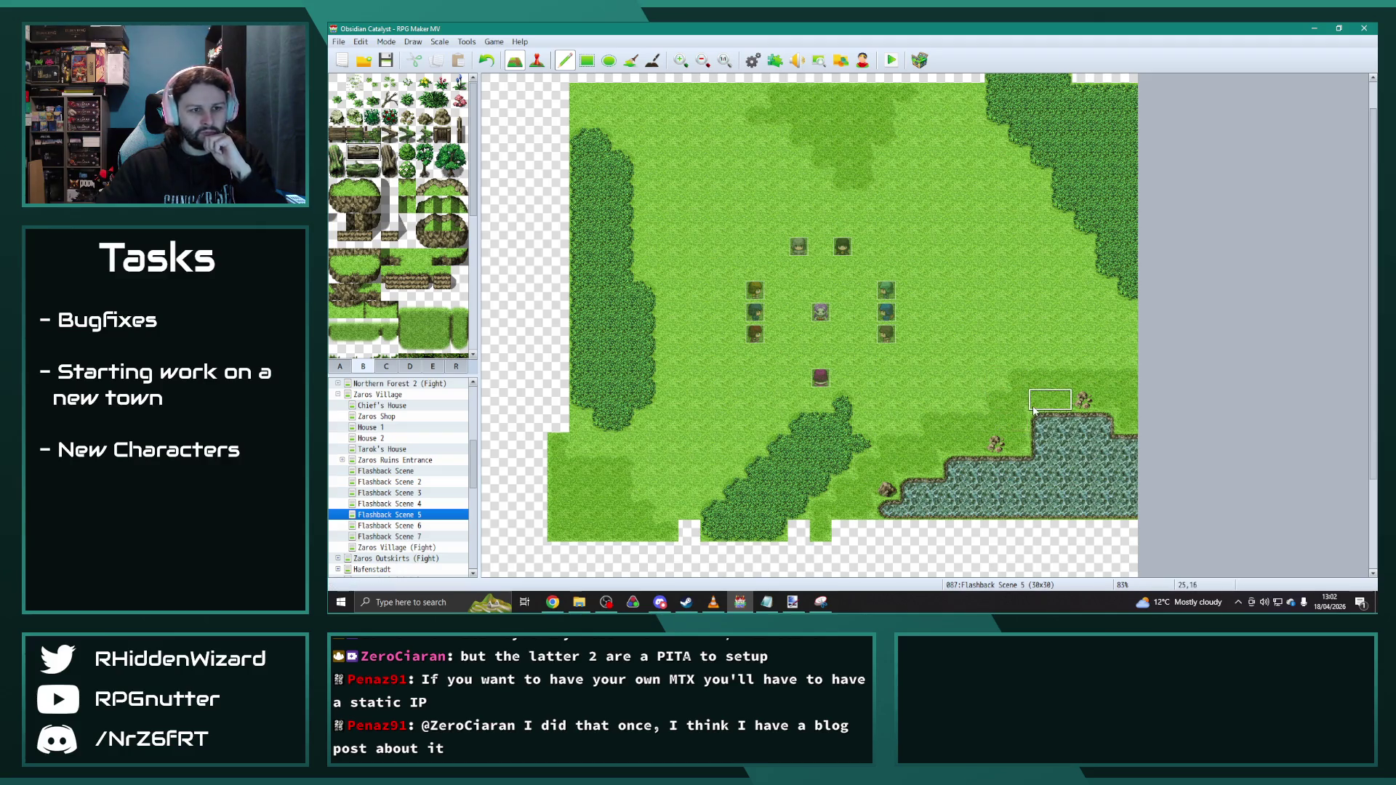
{"action": "left_click", "coordinate": [951, 442]}
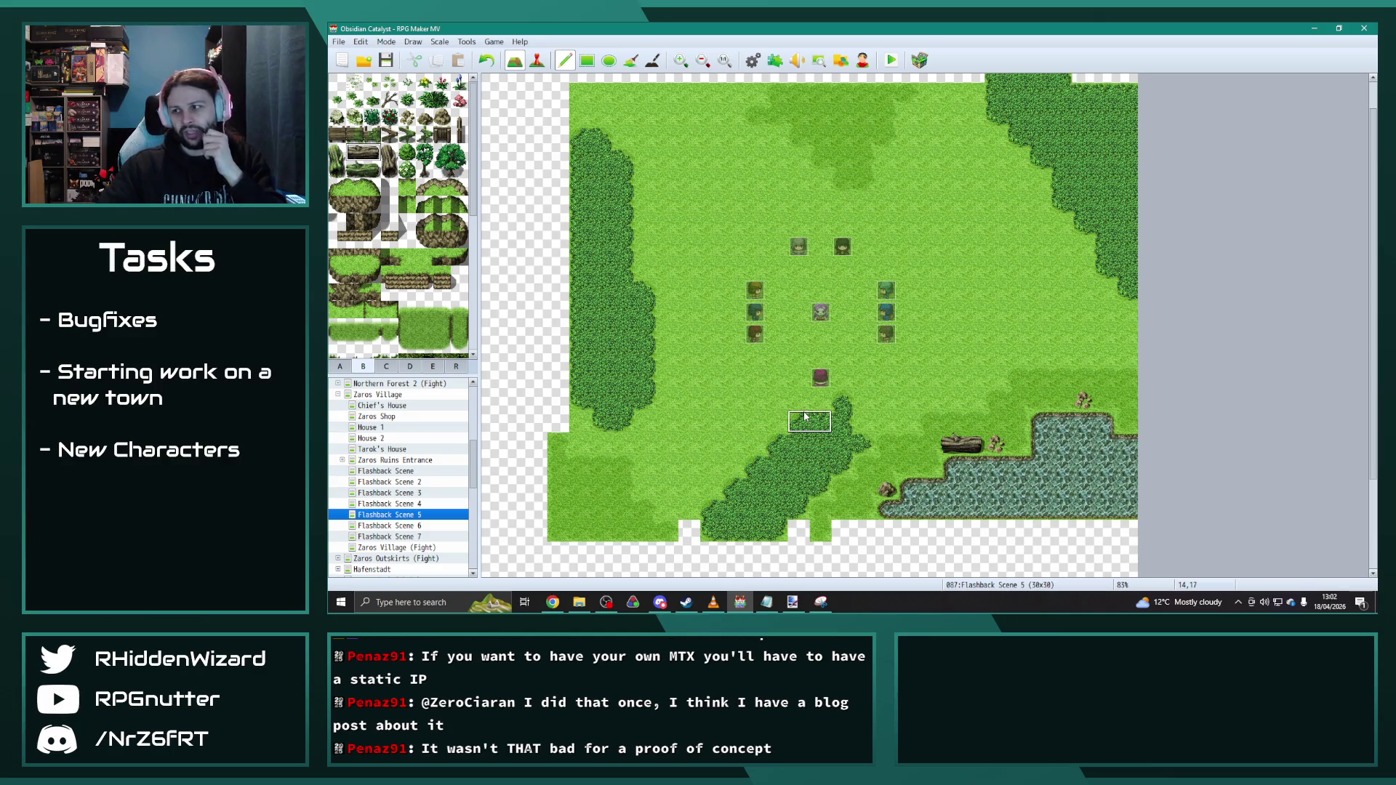
{"action": "left_click", "coordinate": [407, 117]}
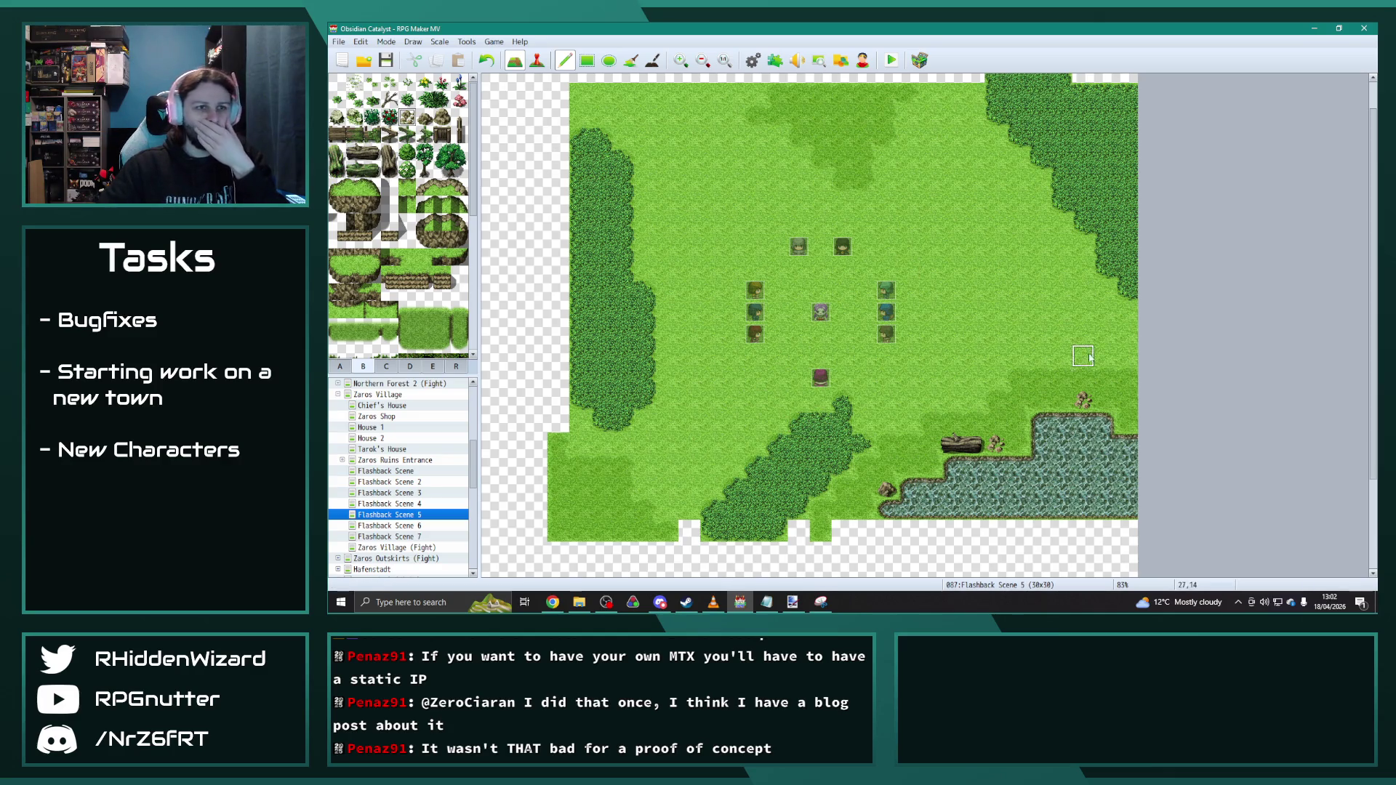
{"action": "left_click", "coordinate": [1038, 335]}
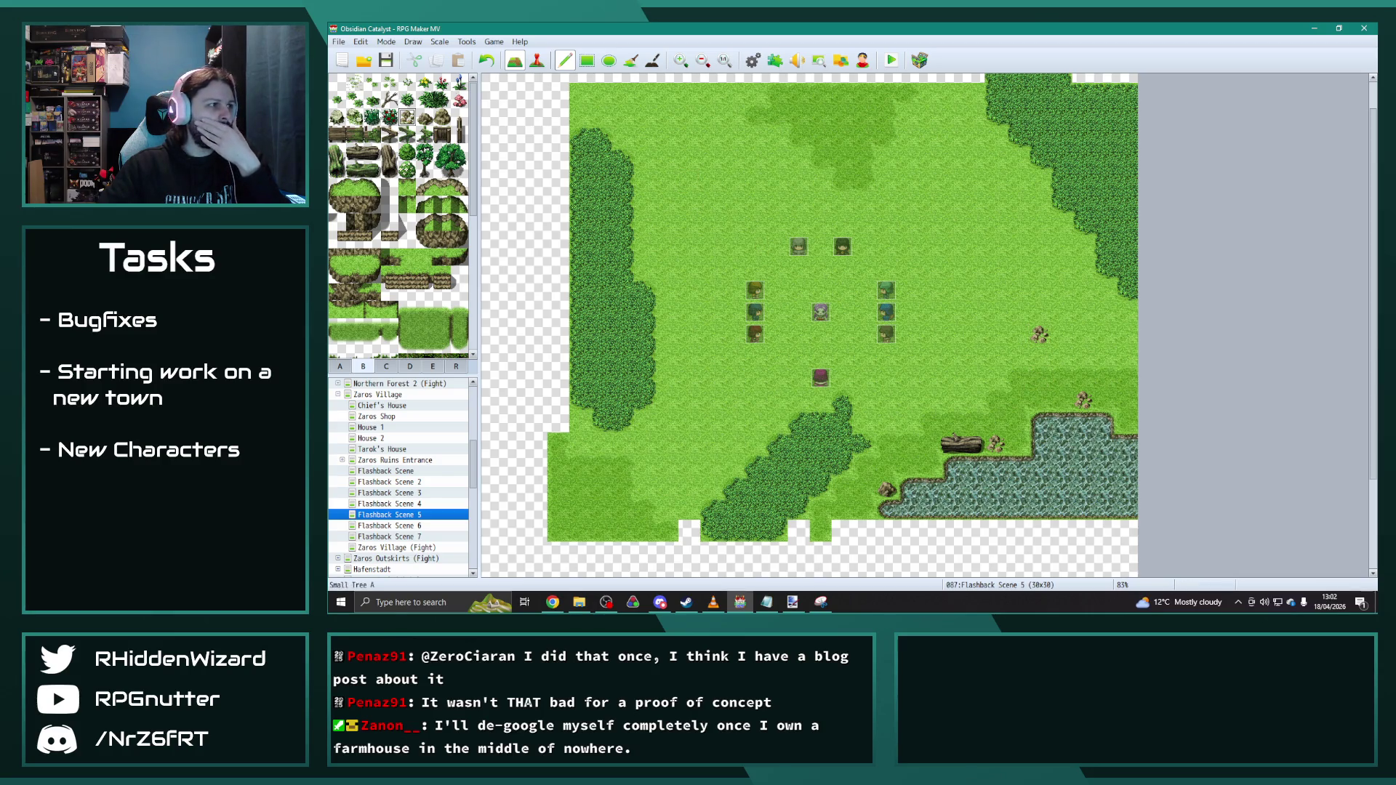
{"action": "scroll", "coordinate": [810, 325], "scroll_direction": "up", "scroll_amount": 1}
Step: Browse the other tile groups, ending on the wall and gravestone tiles
{"action": "left_click", "coordinate": [355, 83]}
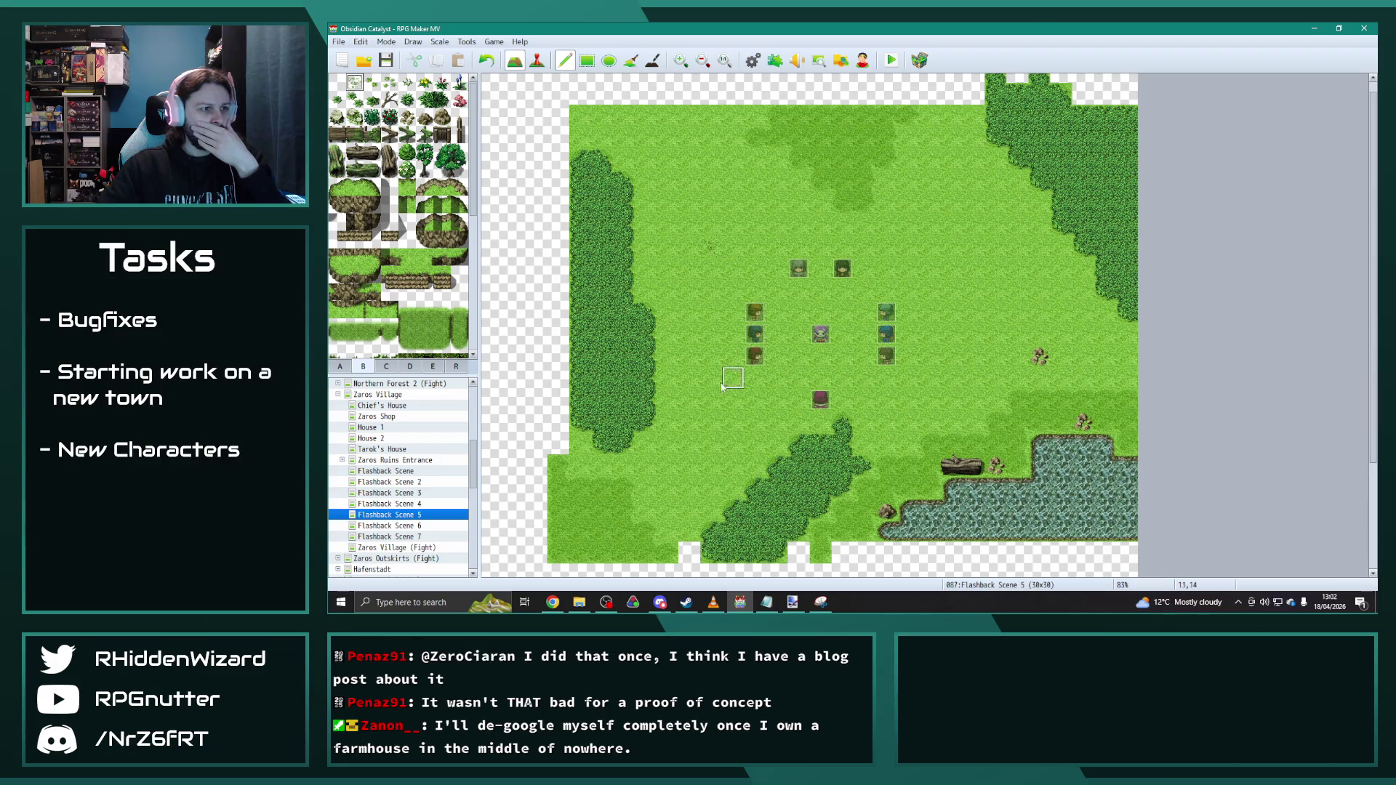
{"action": "scroll", "coordinate": [723, 384], "scroll_direction": "down", "scroll_amount": 2}
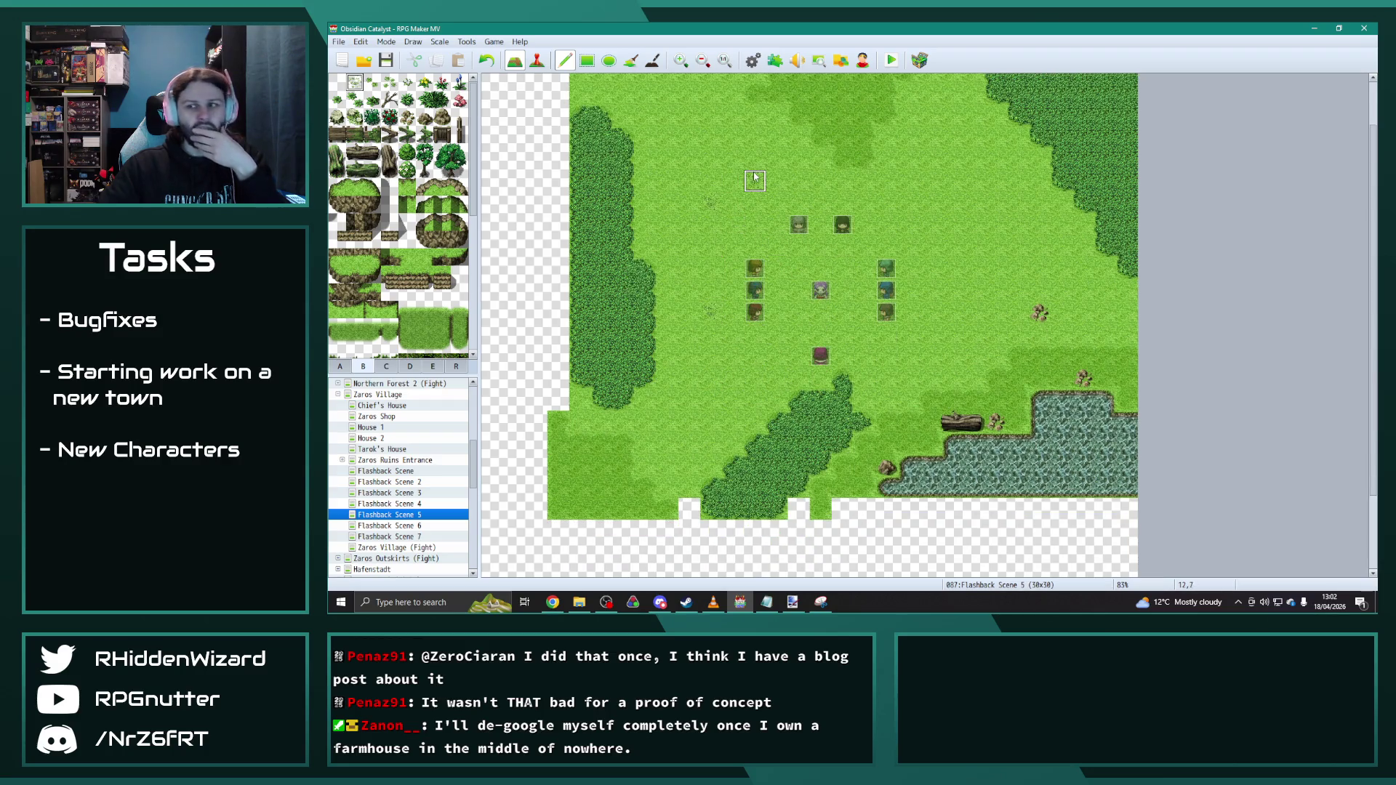
{"action": "left_click", "coordinate": [431, 366]}
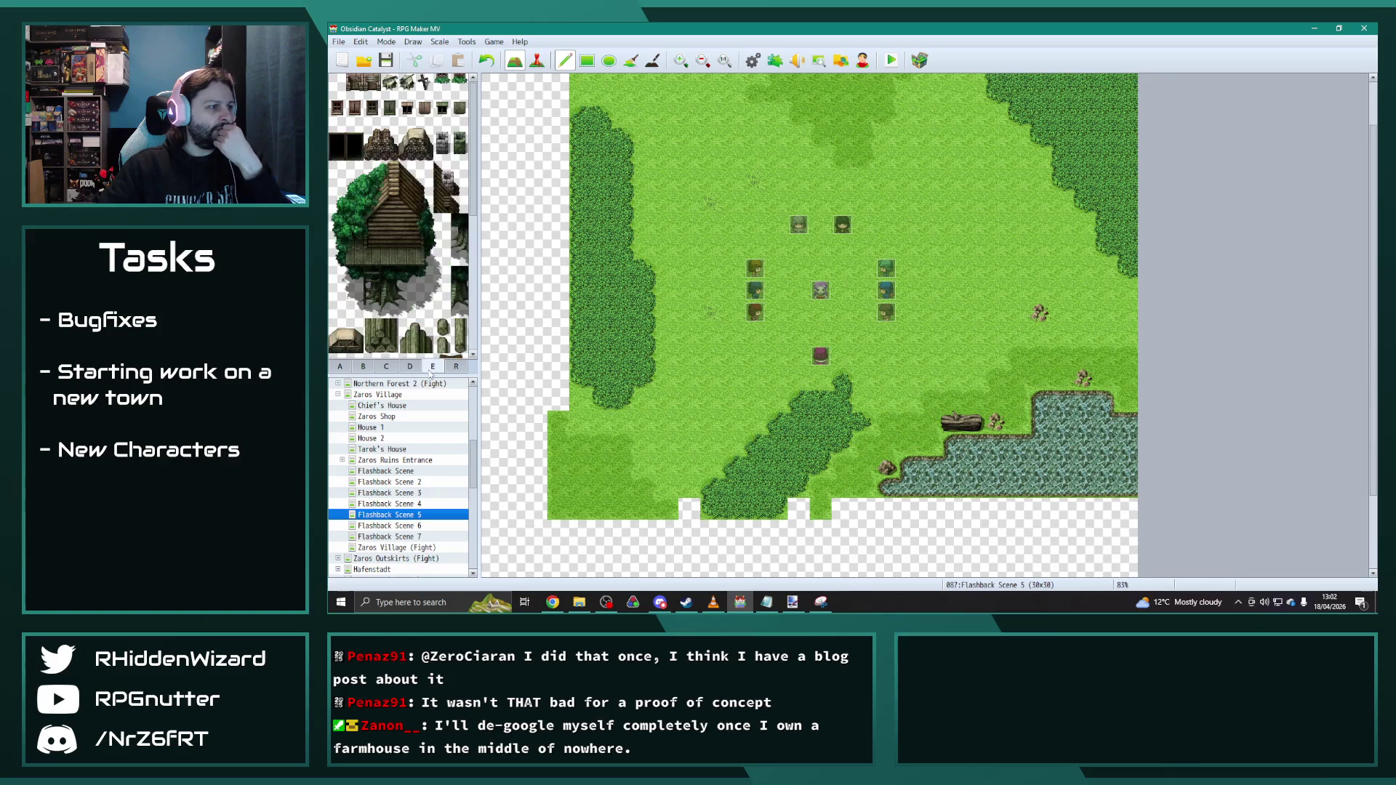
{"action": "left_click", "coordinate": [409, 367]}
{"action": "left_click", "coordinate": [432, 367]}
{"action": "left_click", "coordinate": [412, 366]}
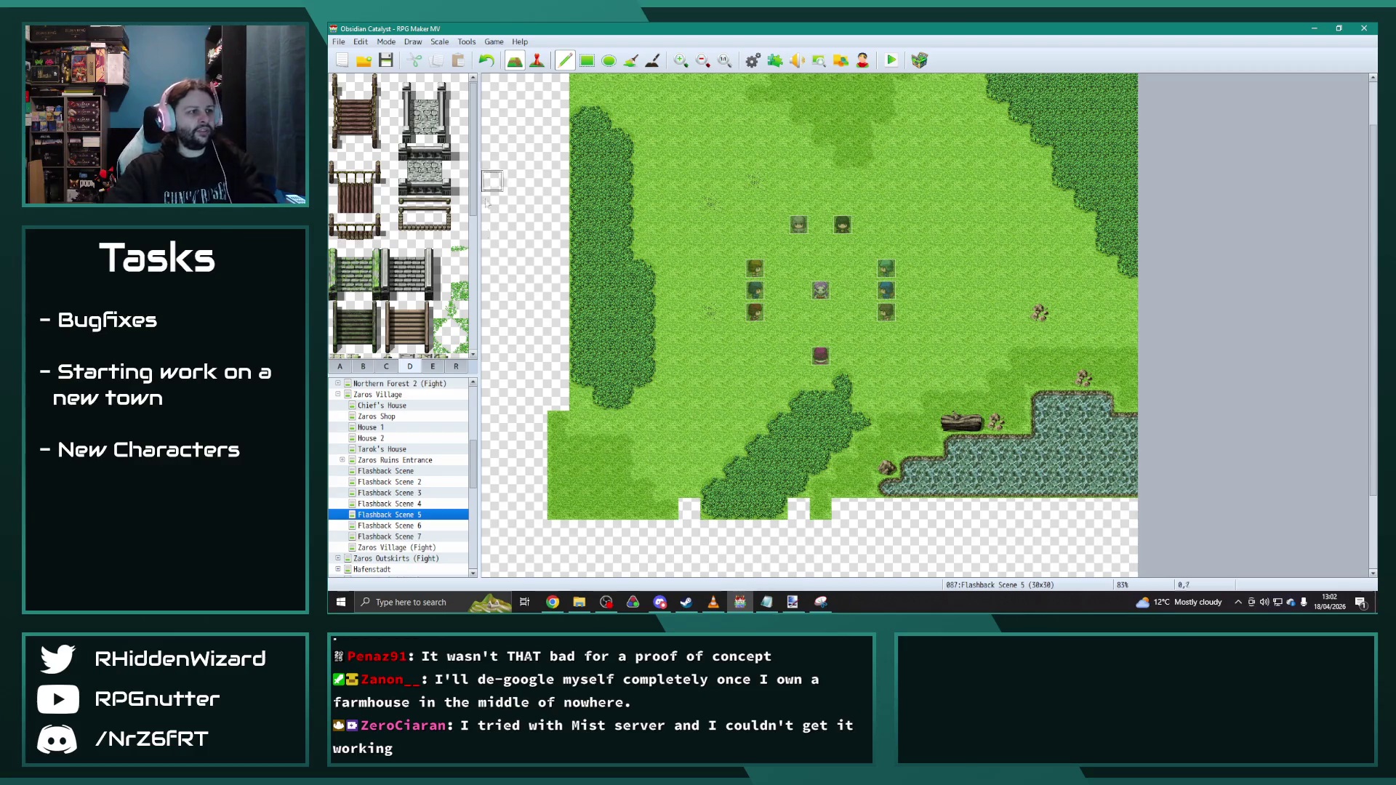
{"action": "scroll", "coordinate": [476, 287], "scroll_direction": "up", "scroll_amount": 3}
{"action": "left_click_drag", "start_coordinate": [474, 287], "coordinate": [476, 393]}
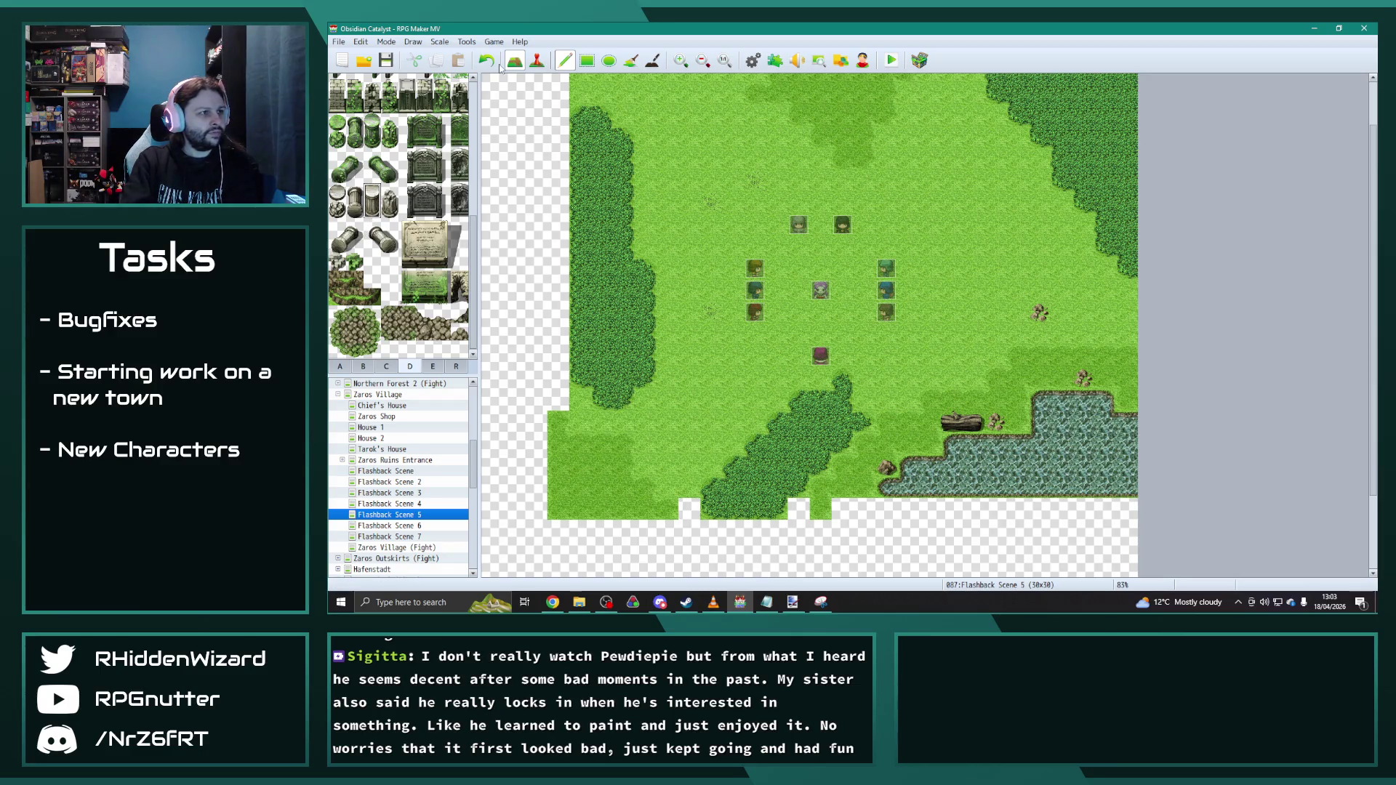
Step: Place four stone pillars at the corners of the central event group, then return to the nature tiles
{"action": "left_click", "coordinate": [753, 343]}
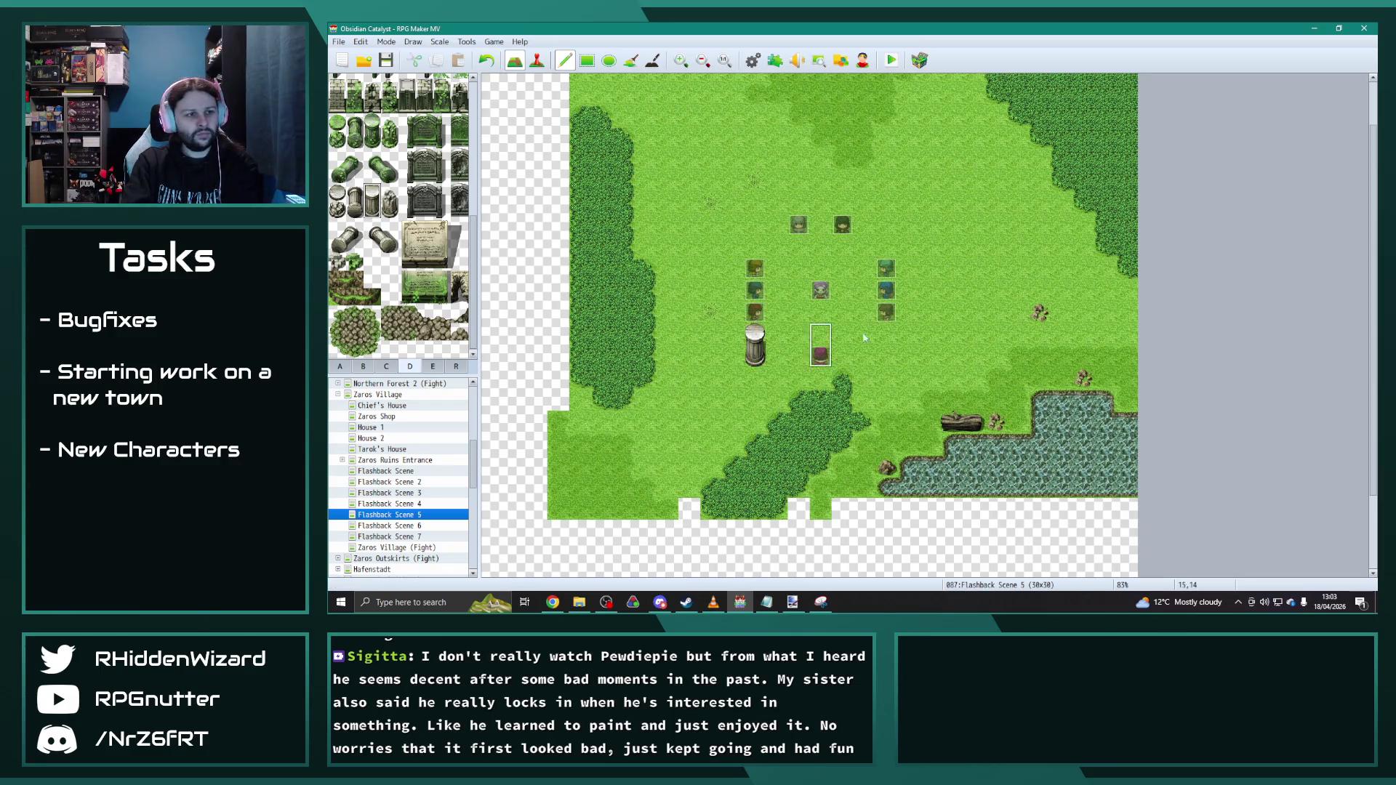
{"action": "left_click", "coordinate": [886, 343]}
{"action": "left_click", "coordinate": [885, 203]}
{"action": "left_click", "coordinate": [755, 203]}
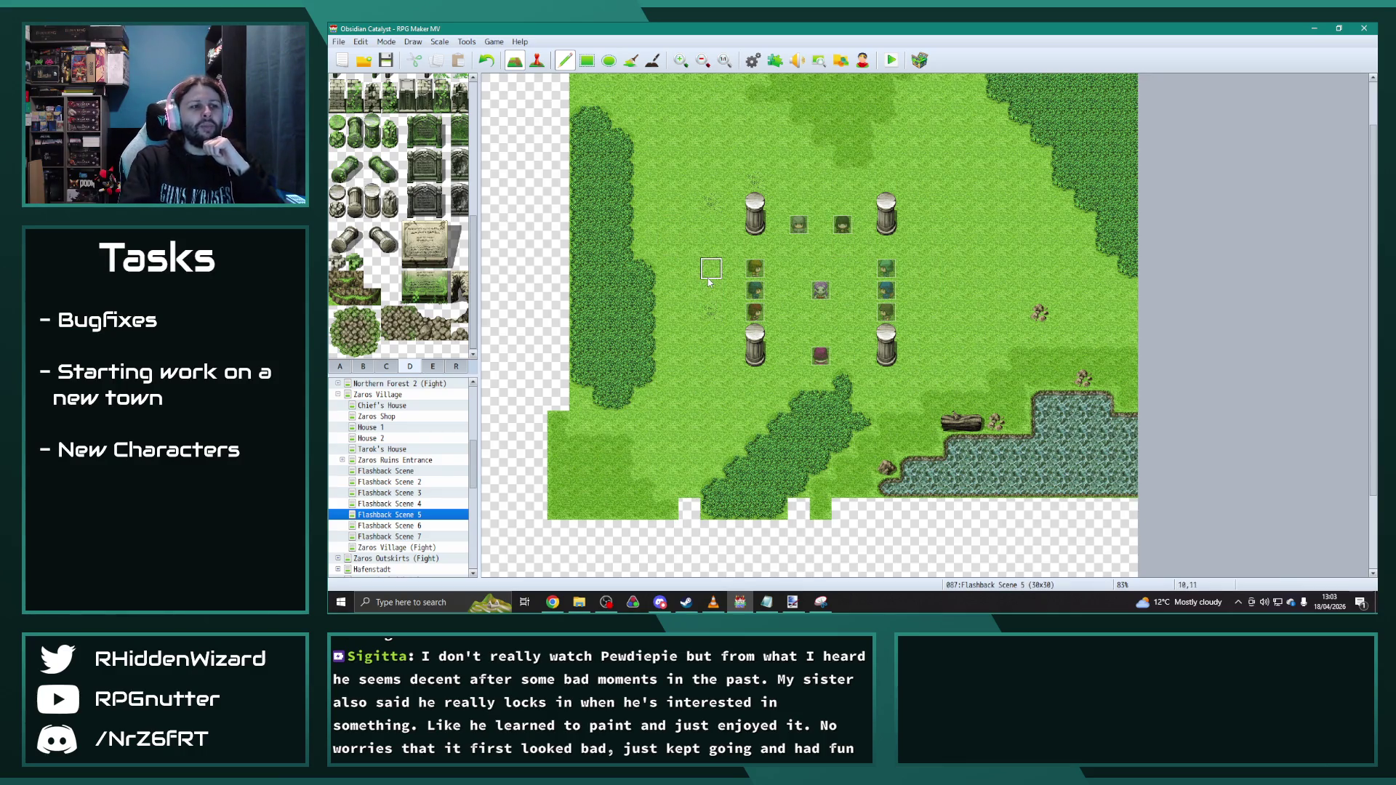
{"action": "scroll", "coordinate": [405, 288], "scroll_direction": "up", "scroll_amount": 2}
{"action": "scroll", "coordinate": [404, 289], "scroll_direction": "up", "scroll_amount": 2}
{"action": "scroll", "coordinate": [405, 289], "scroll_direction": "up", "scroll_amount": 2}
{"action": "scroll", "coordinate": [405, 289], "scroll_direction": "up", "scroll_amount": 1}
{"action": "left_click", "coordinate": [383, 368]}
{"action": "scroll", "coordinate": [404, 218], "scroll_direction": "down", "scroll_amount": 3}
{"action": "scroll", "coordinate": [405, 219], "scroll_direction": "down", "scroll_amount": 2}
{"action": "left_click", "coordinate": [362, 366]}
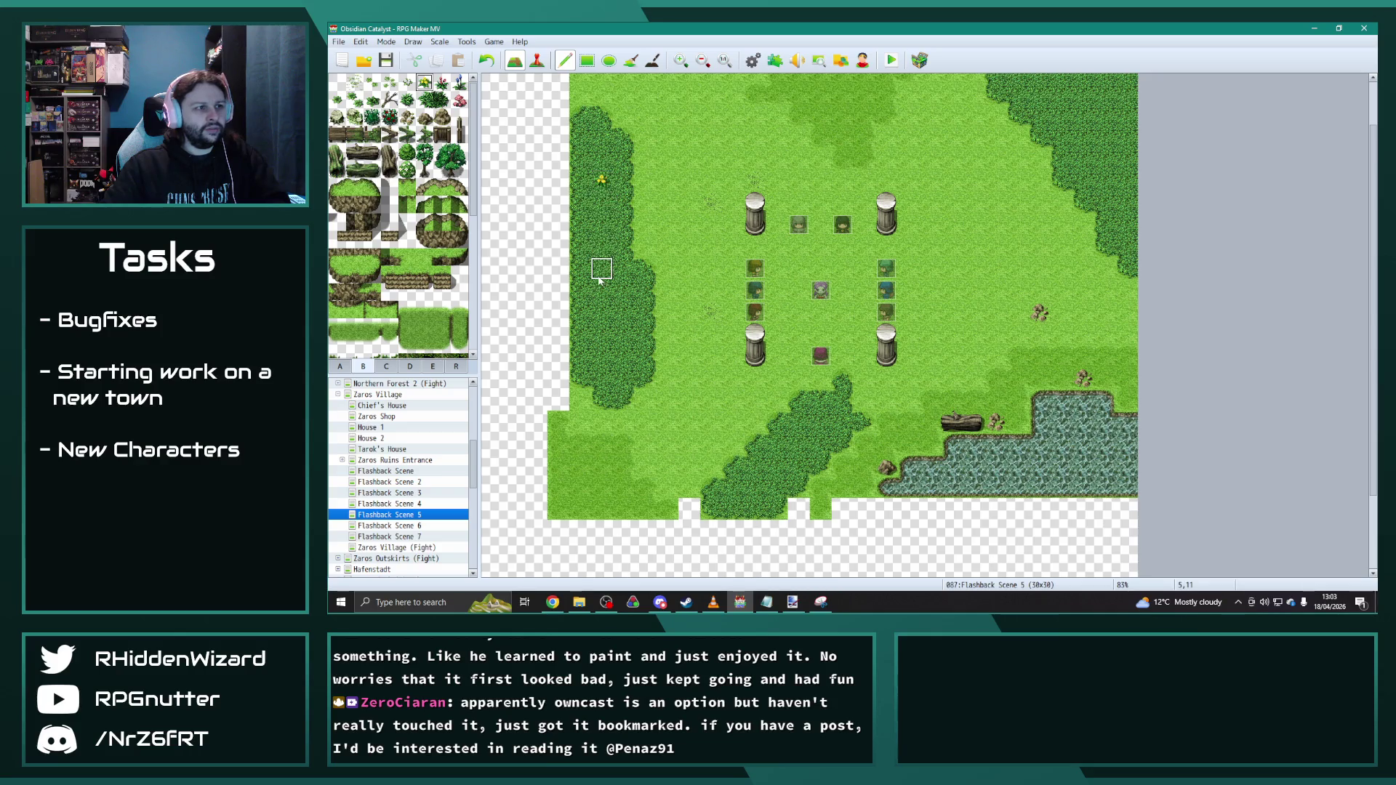
Step: Scatter yellow and red flowers across the grass and the top-right forest edge
{"action": "left_click", "coordinate": [821, 423]}
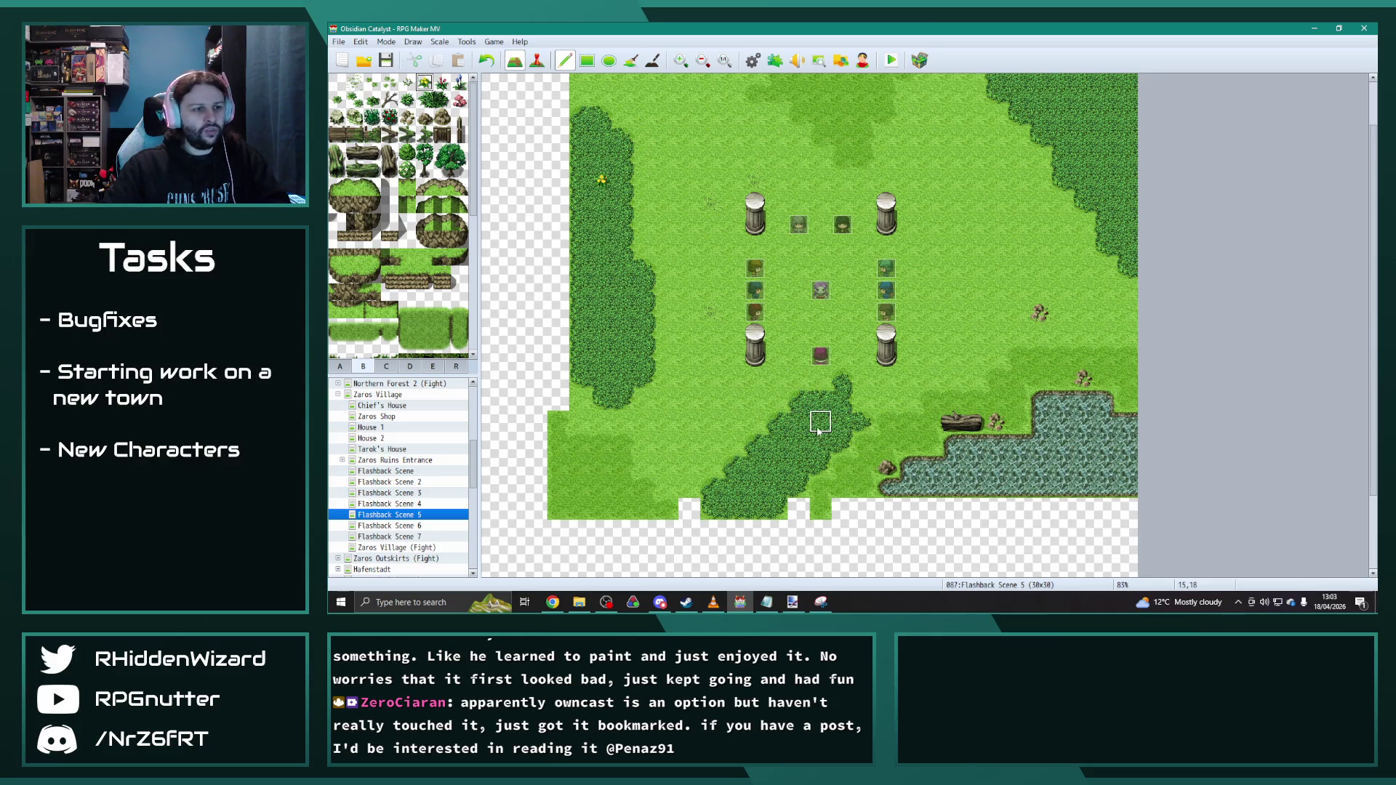
{"action": "left_click", "coordinate": [1105, 203]}
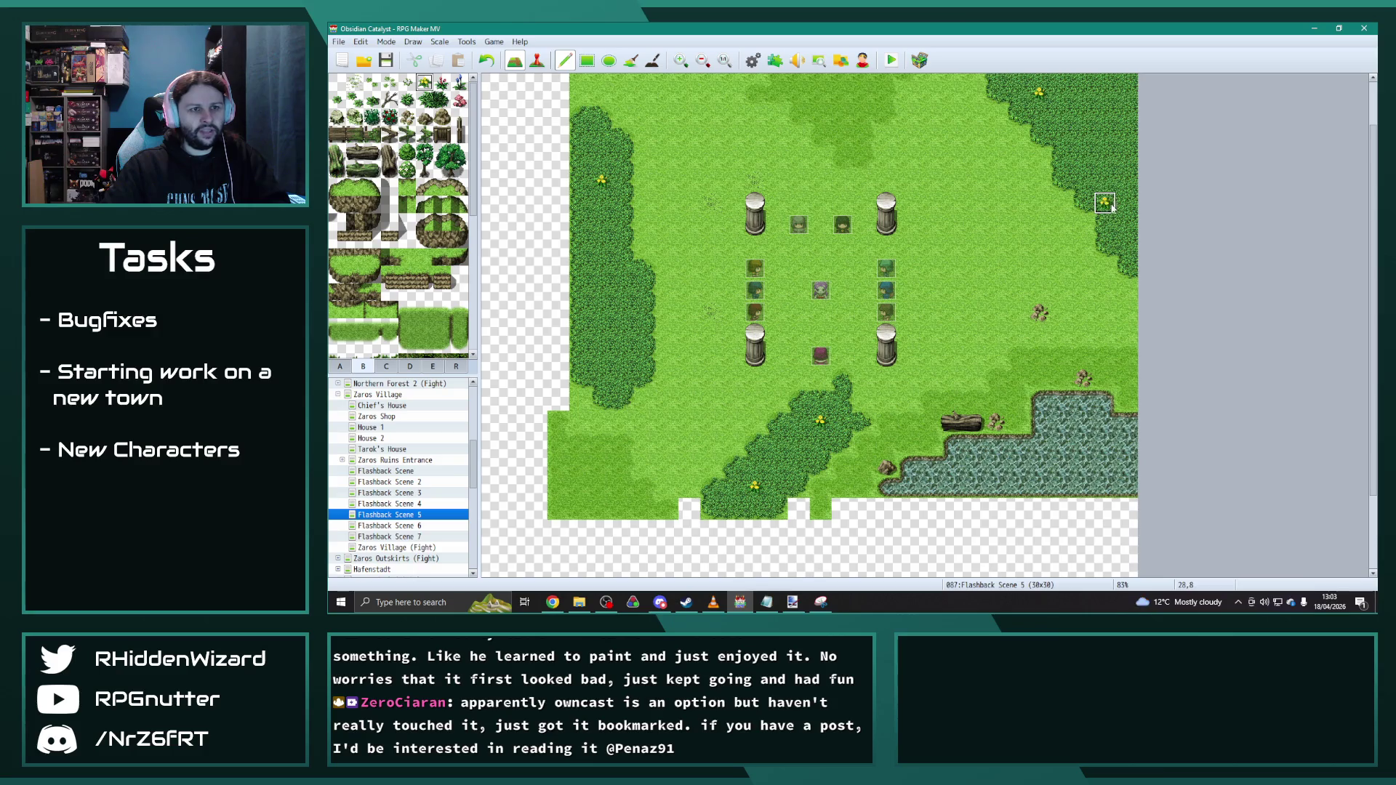
{"action": "left_click", "coordinate": [603, 226]}
{"action": "left_click", "coordinate": [625, 312]}
{"action": "left_click", "coordinate": [799, 464]}
{"action": "left_click", "coordinate": [1061, 137]}
{"action": "left_click", "coordinate": [1126, 204]}
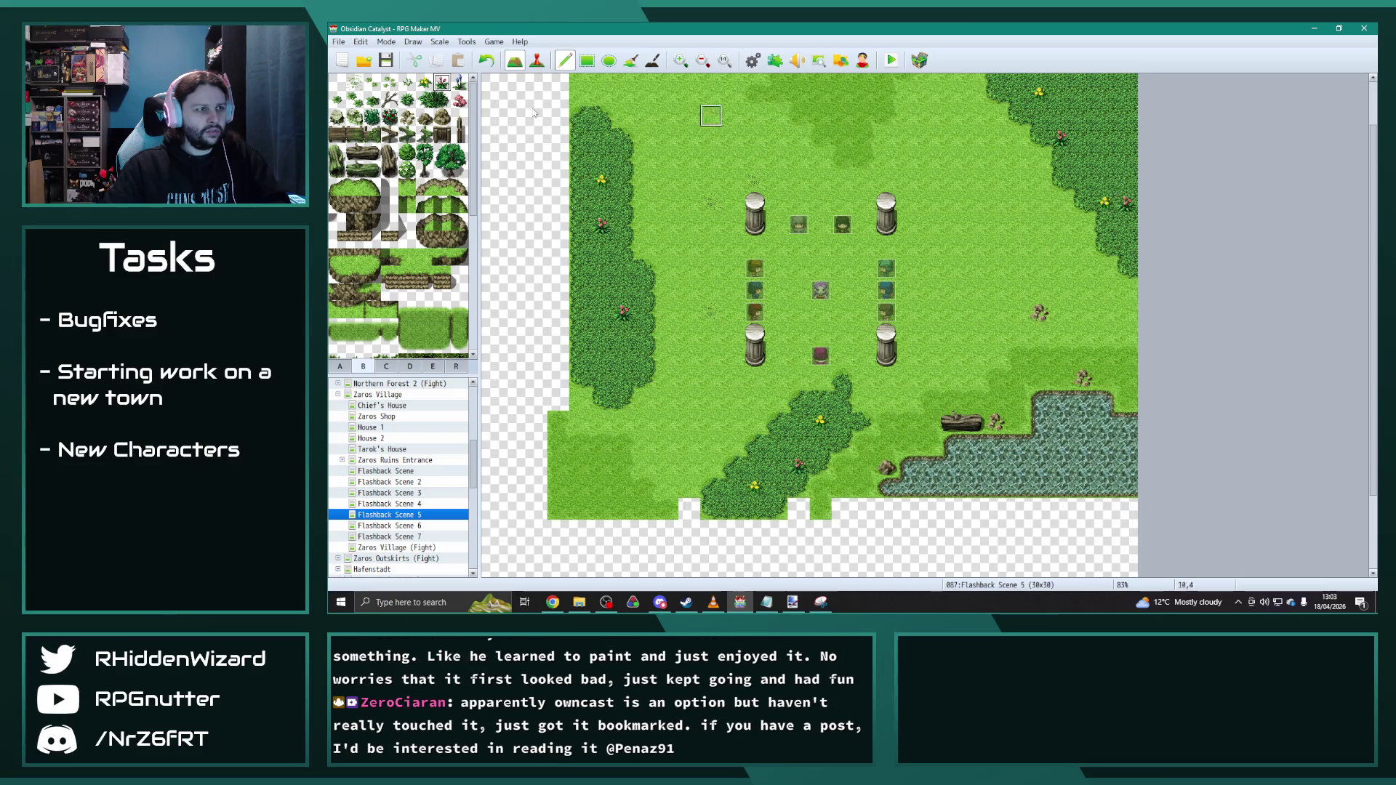
Step: Add blue flowers to the lower forest patch and the top-right forest
{"action": "left_click", "coordinate": [458, 84]}
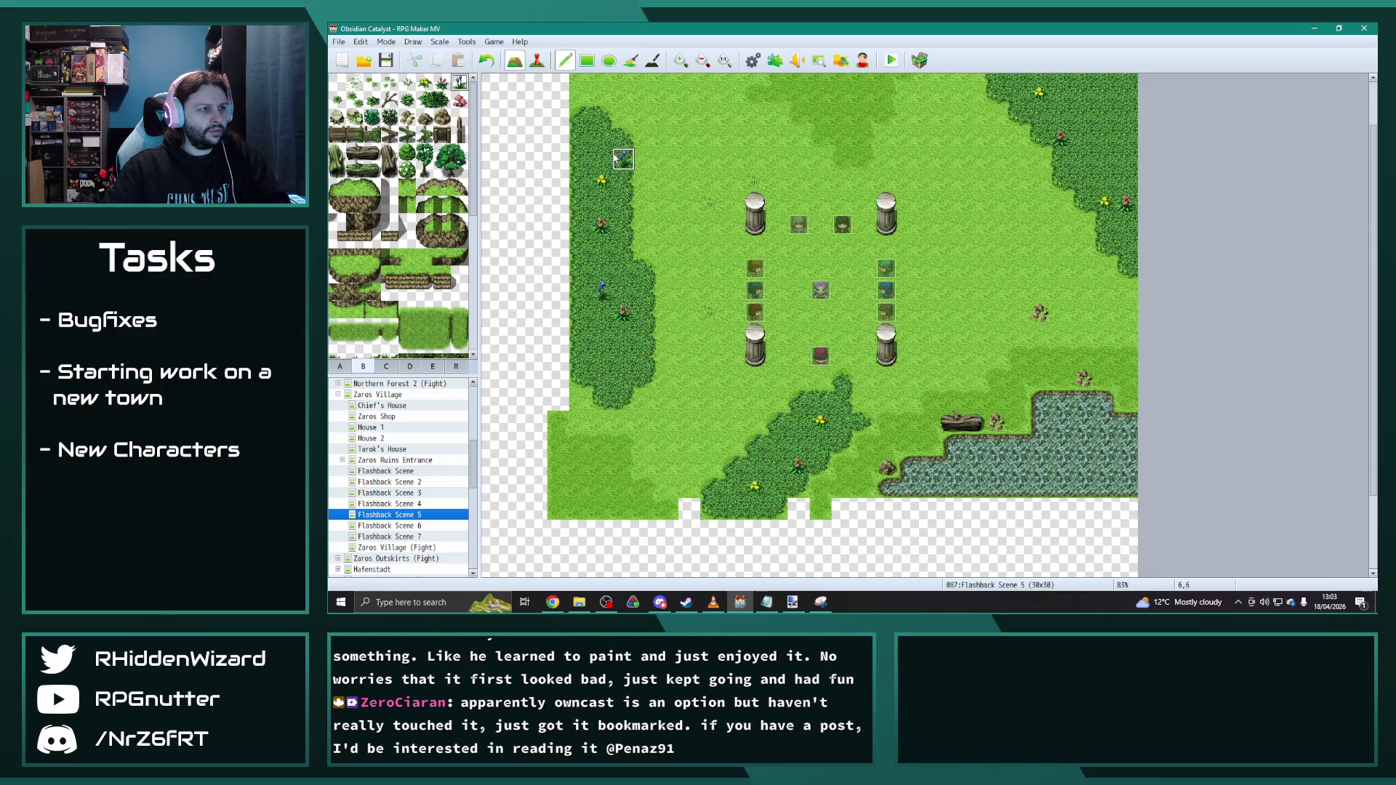
{"action": "left_click", "coordinate": [778, 443]}
{"action": "left_click", "coordinate": [1105, 96]}
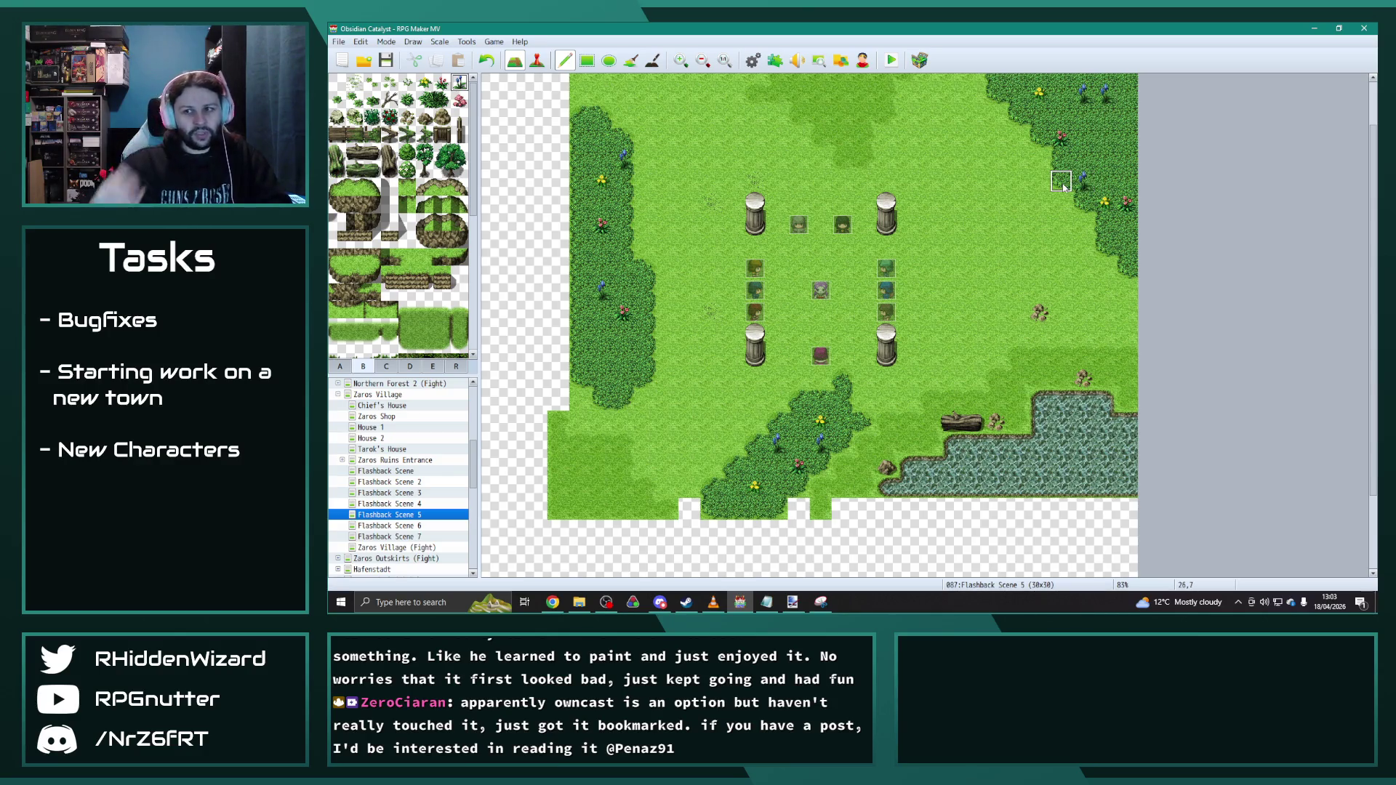
{"action": "left_click", "coordinate": [388, 368]}
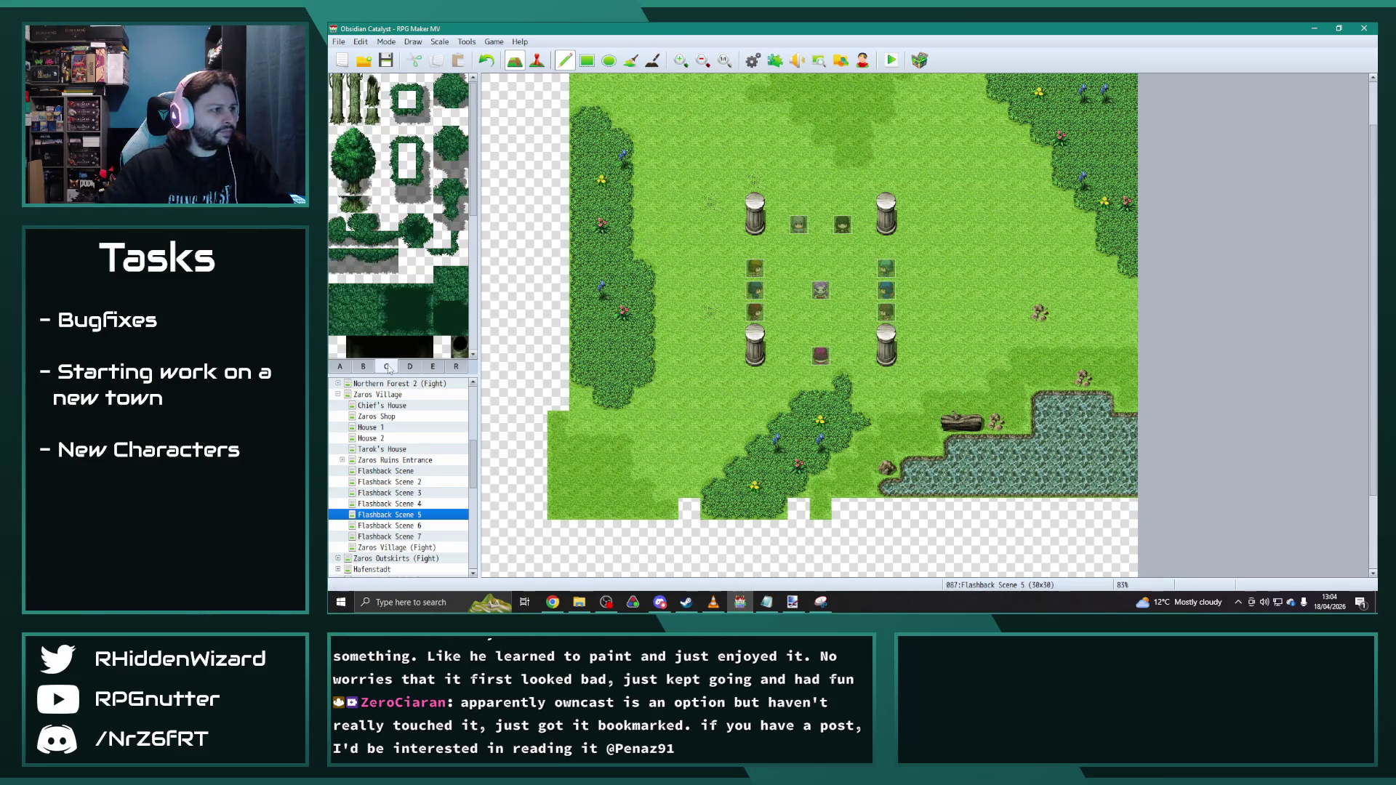
Step: Stamp two large trees on the left forest edge, redoing the lower one a tile higher
{"action": "left_click_drag", "start_coordinate": [376, 194], "coordinate": [331, 128]}
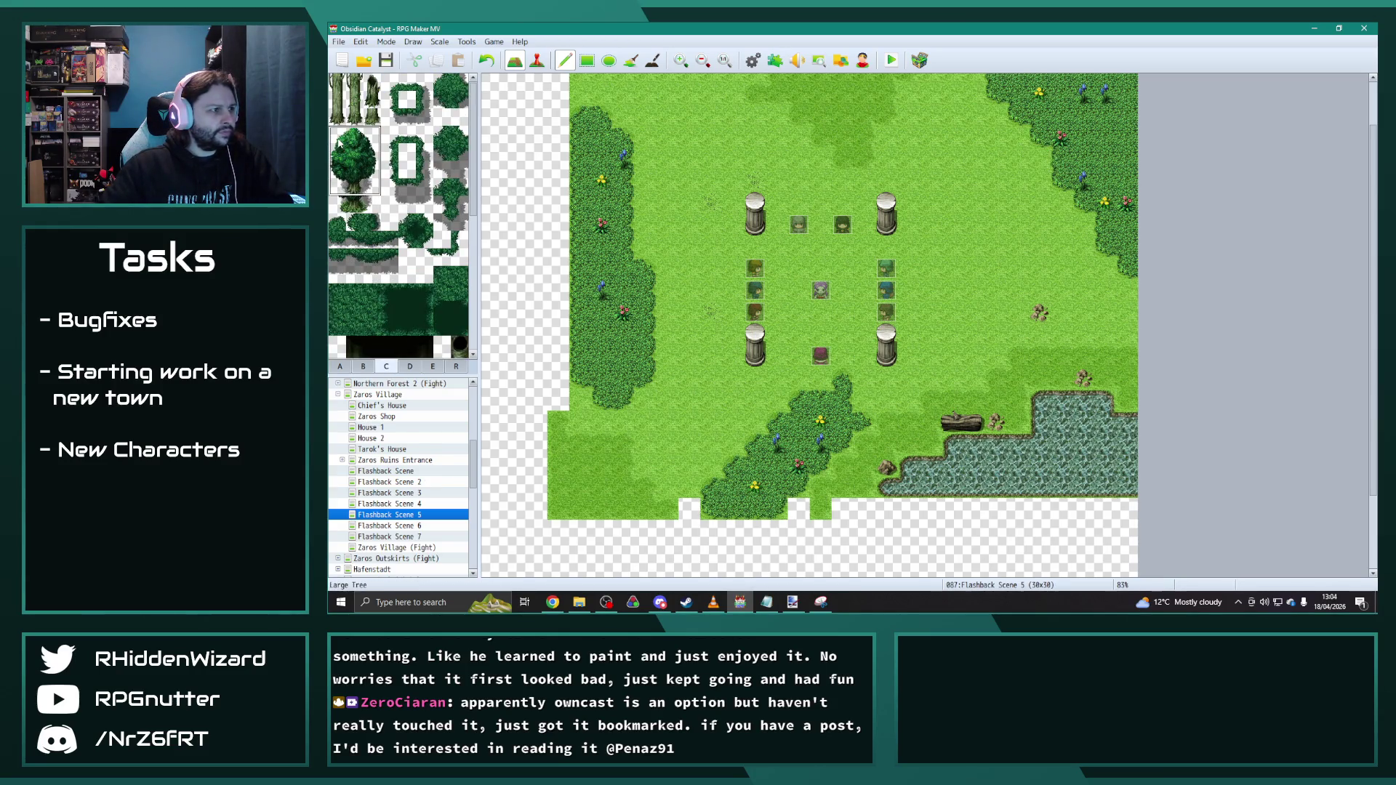
{"action": "left_click", "coordinate": [573, 129]}
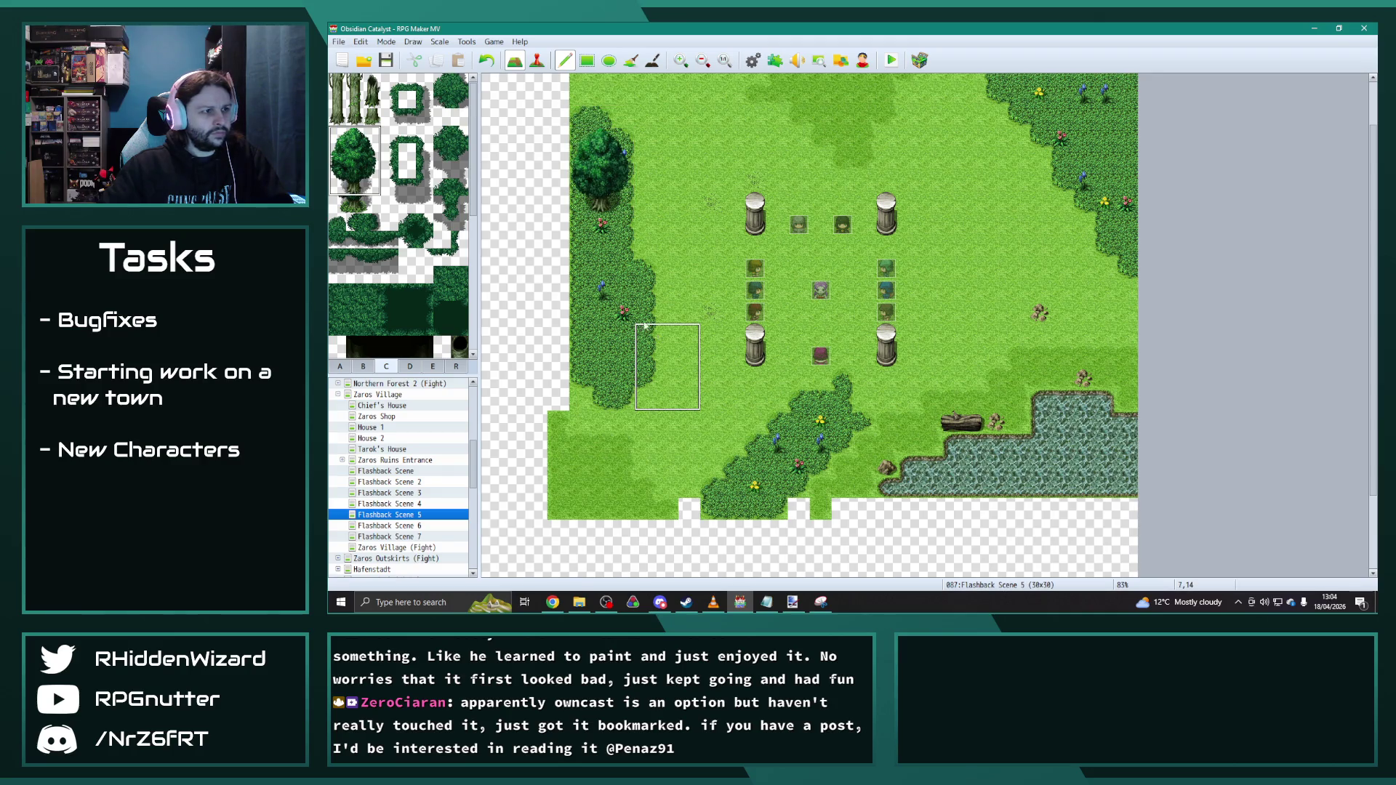
{"action": "left_click", "coordinate": [578, 328]}
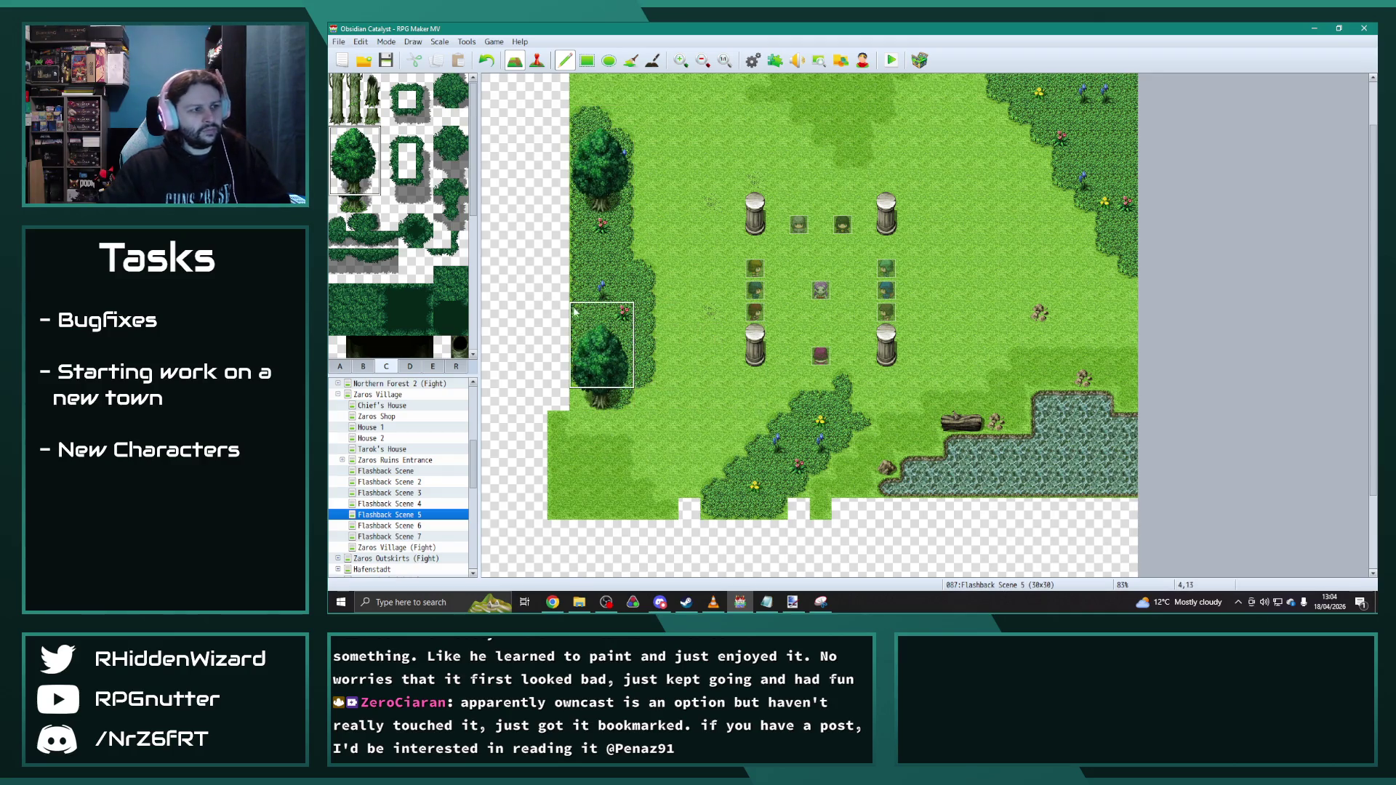
{"action": "key", "text": "ctrl+z"}
{"action": "left_click", "coordinate": [574, 313]}
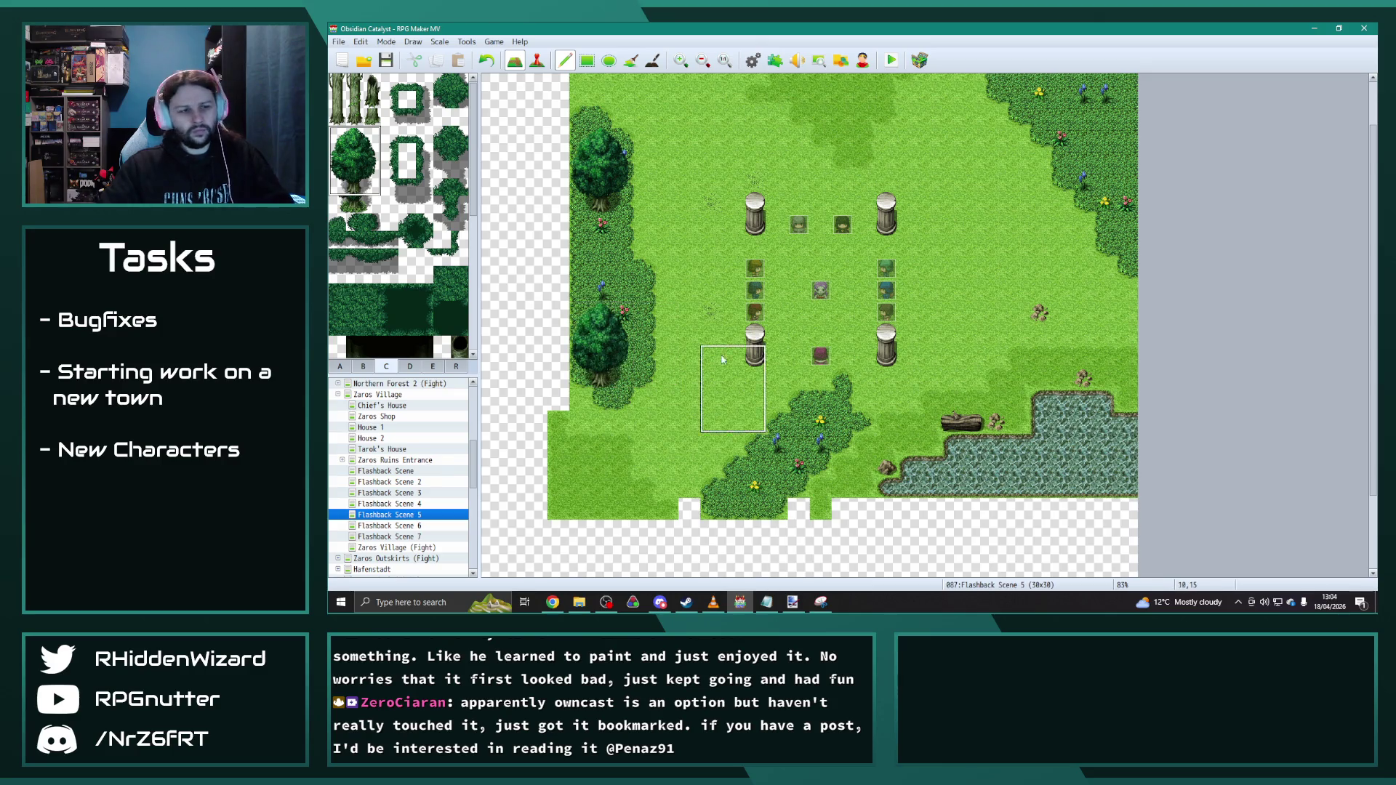
Step: Place large trees in the lower forest patch and the top-right forest
{"action": "left_click", "coordinate": [720, 423]}
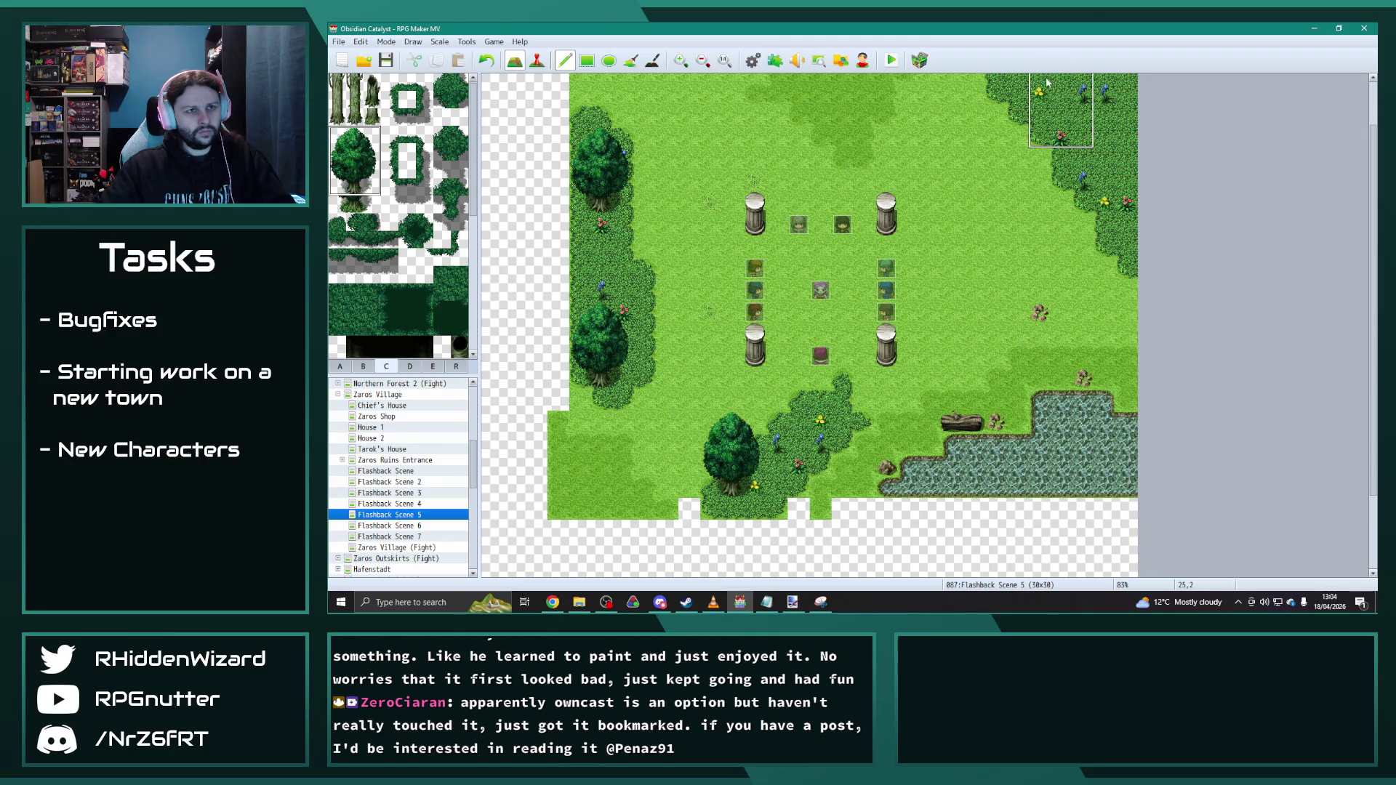
{"action": "scroll", "coordinate": [1047, 81], "scroll_direction": "up", "scroll_amount": 2}
{"action": "left_click", "coordinate": [1001, 93]}
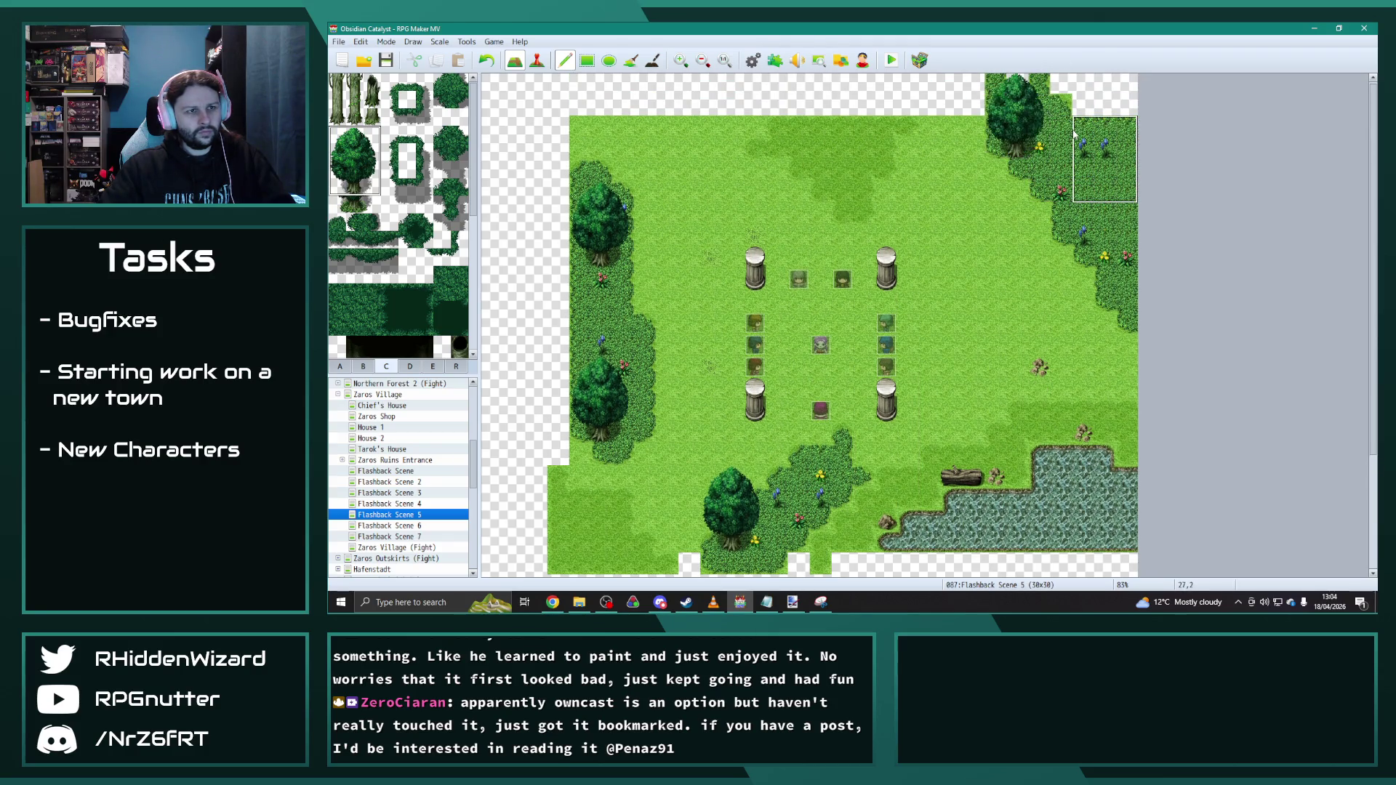
{"action": "left_click", "coordinate": [1088, 153]}
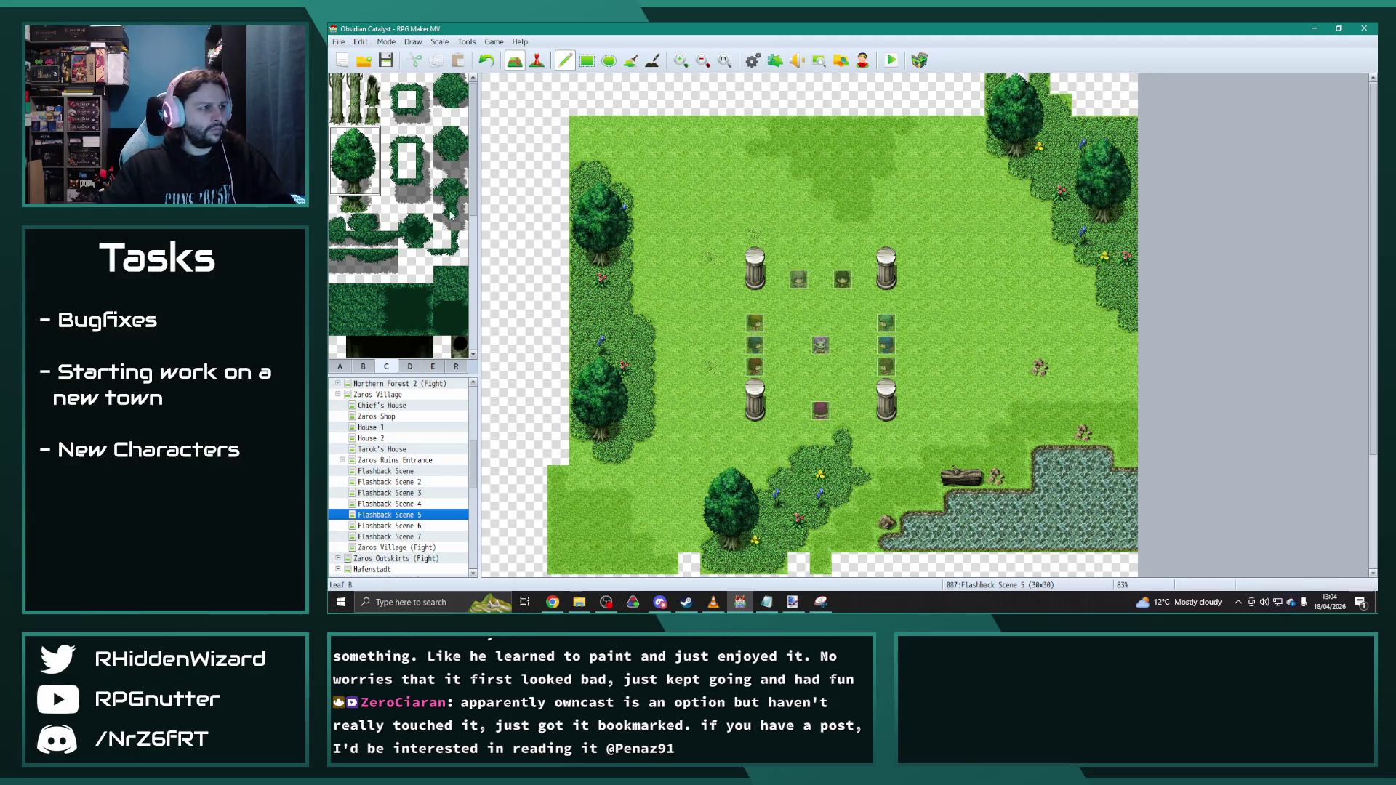
{"action": "scroll", "coordinate": [391, 239], "scroll_direction": "down", "scroll_amount": 5}
{"action": "scroll", "coordinate": [392, 239], "scroll_direction": "down", "scroll_amount": 3}
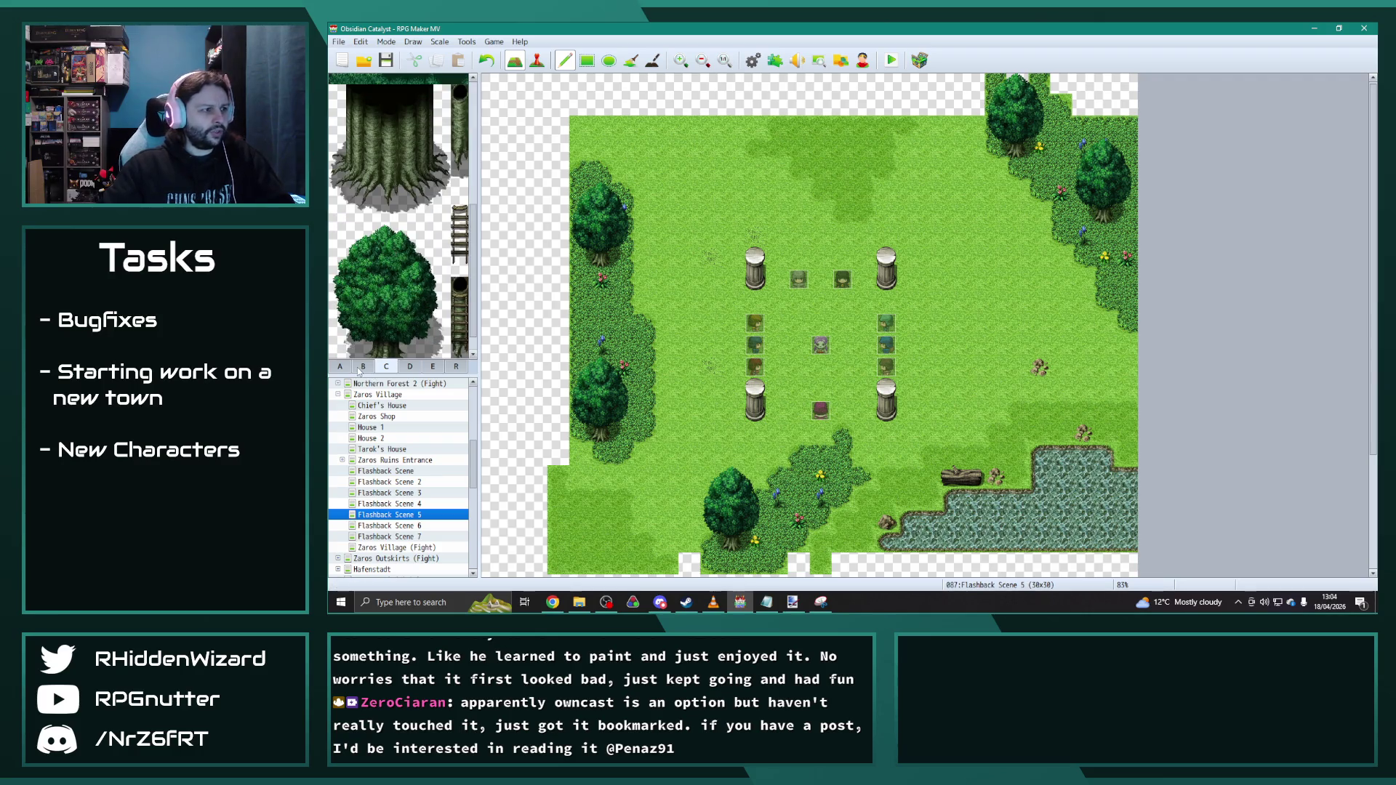
{"action": "scroll", "coordinate": [393, 251], "scroll_direction": "up", "scroll_amount": 3}
{"action": "scroll", "coordinate": [424, 257], "scroll_direction": "up", "scroll_amount": 3}
{"action": "scroll", "coordinate": [424, 258], "scroll_direction": "up", "scroll_amount": 2}
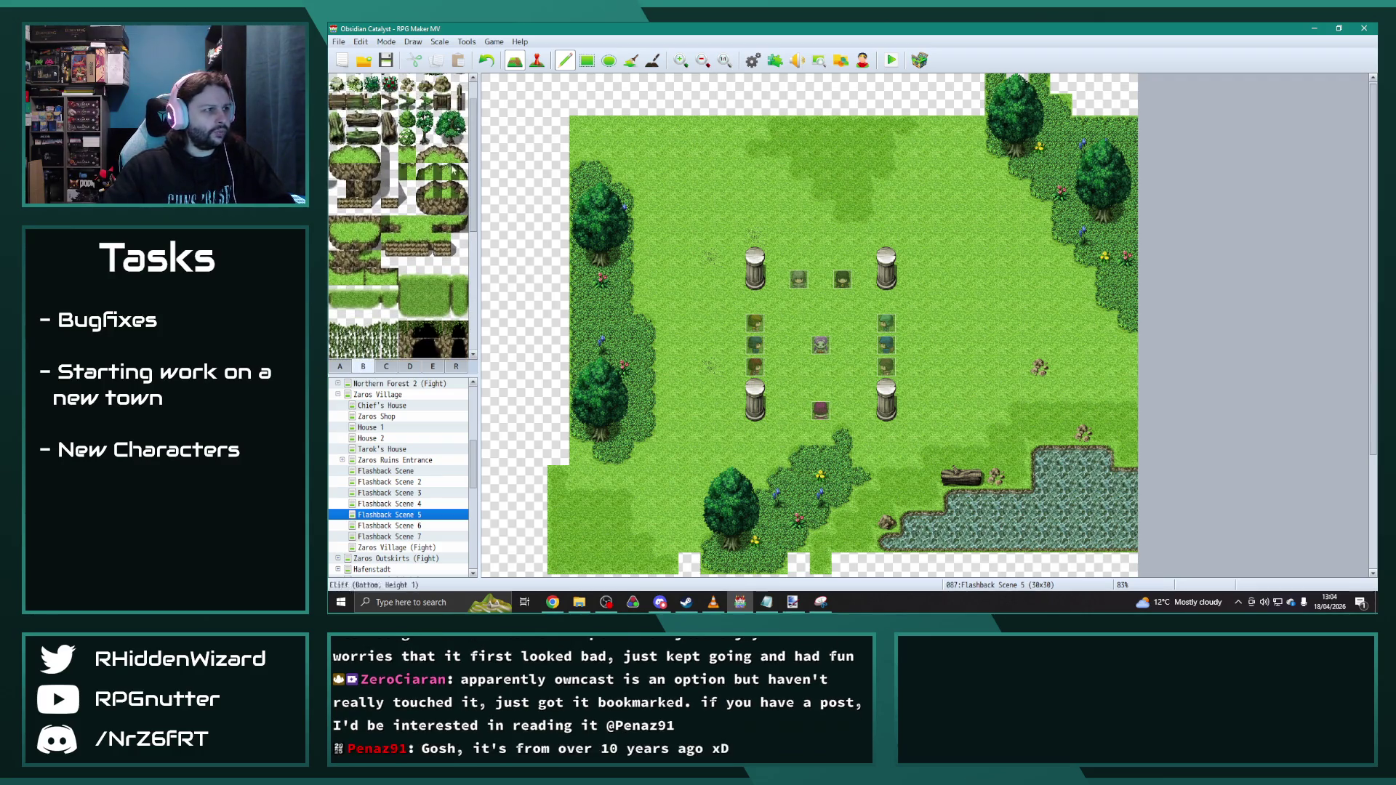
Step: Place small two-tile trees on the left forest edge and in the lower bushes
{"action": "left_click", "coordinate": [424, 128]}
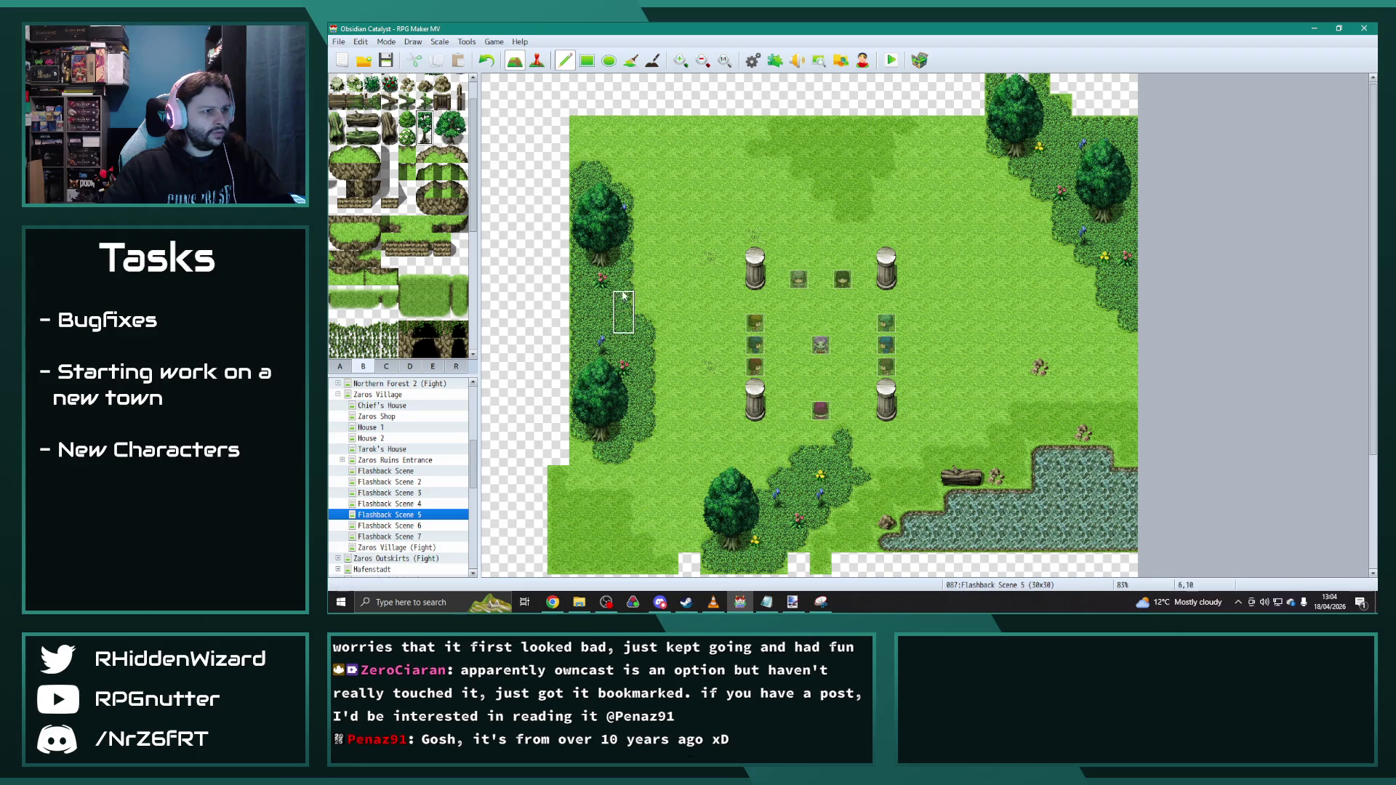
{"action": "left_click", "coordinate": [624, 313]}
{"action": "scroll", "coordinate": [744, 442], "scroll_direction": "down", "scroll_amount": 2}
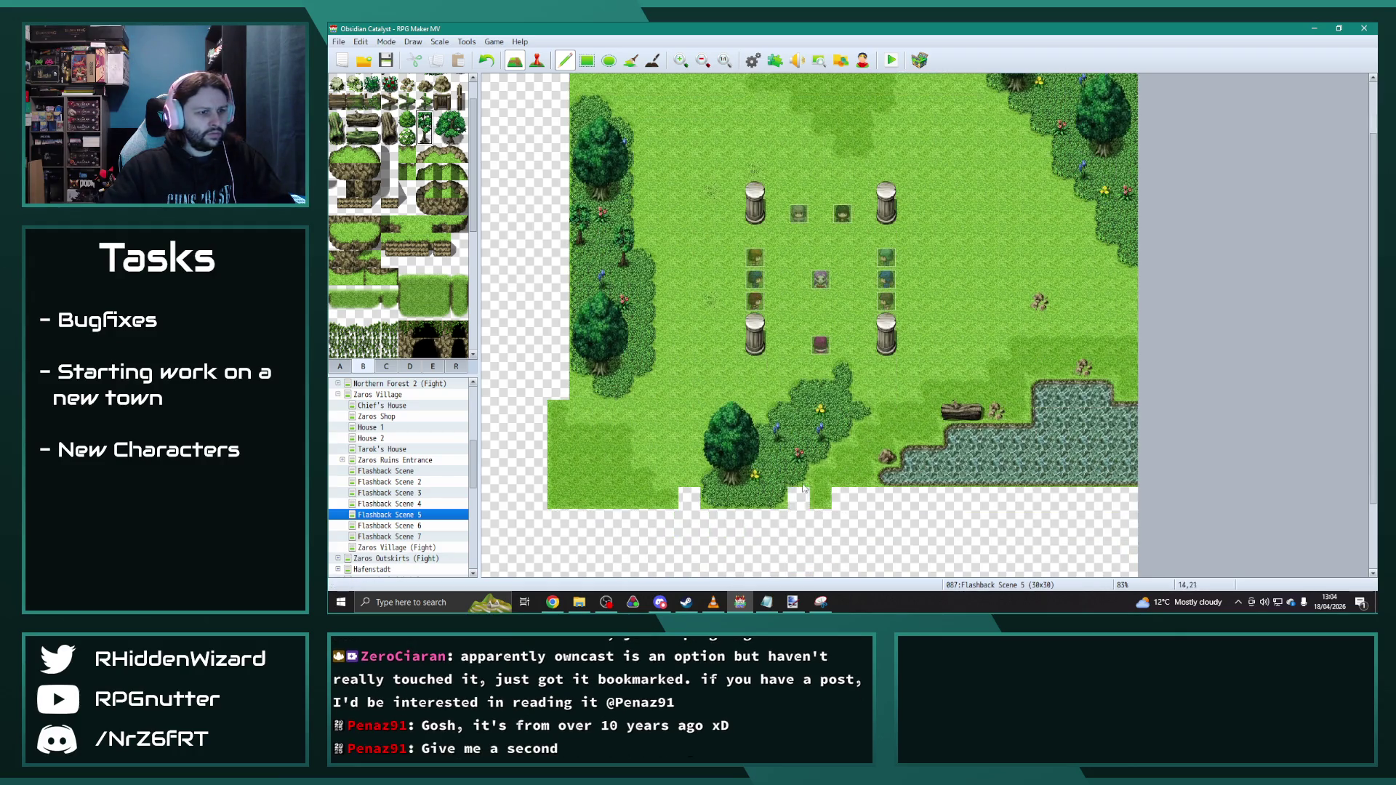
{"action": "left_click", "coordinate": [778, 464]}
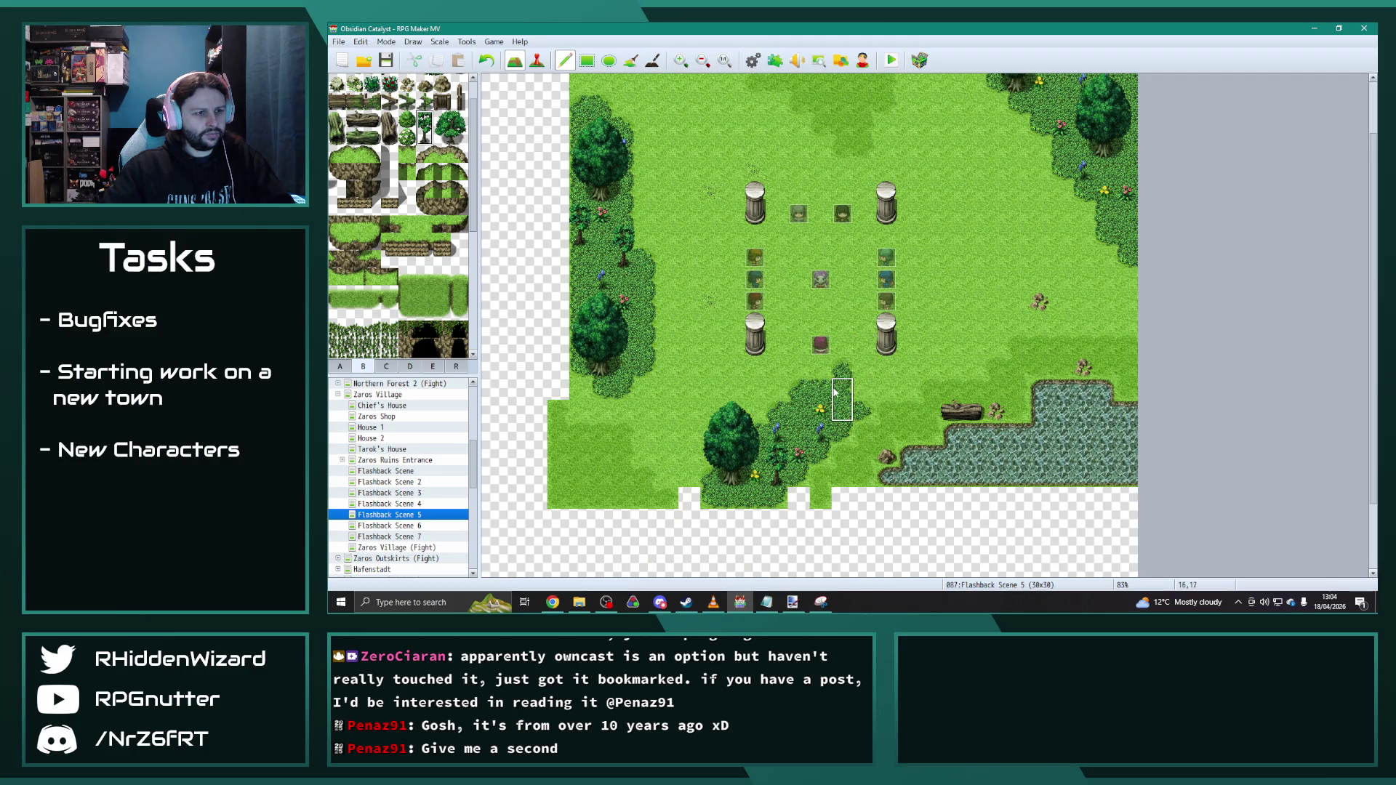
{"action": "scroll", "coordinate": [804, 352], "scroll_direction": "up", "scroll_amount": 2}
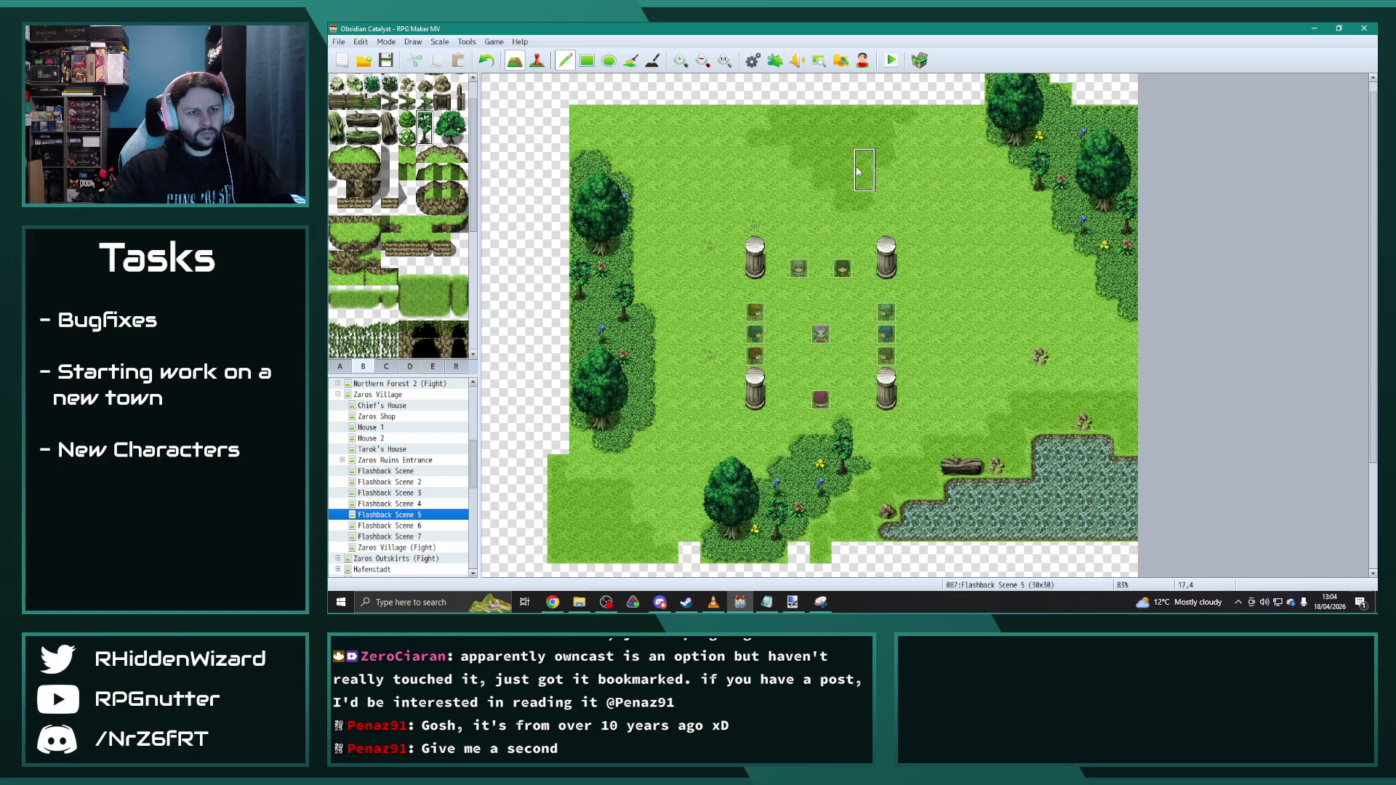
Step: Add another small tree type along the left edge and in the bushes below the pillars
{"action": "left_click", "coordinate": [450, 126]}
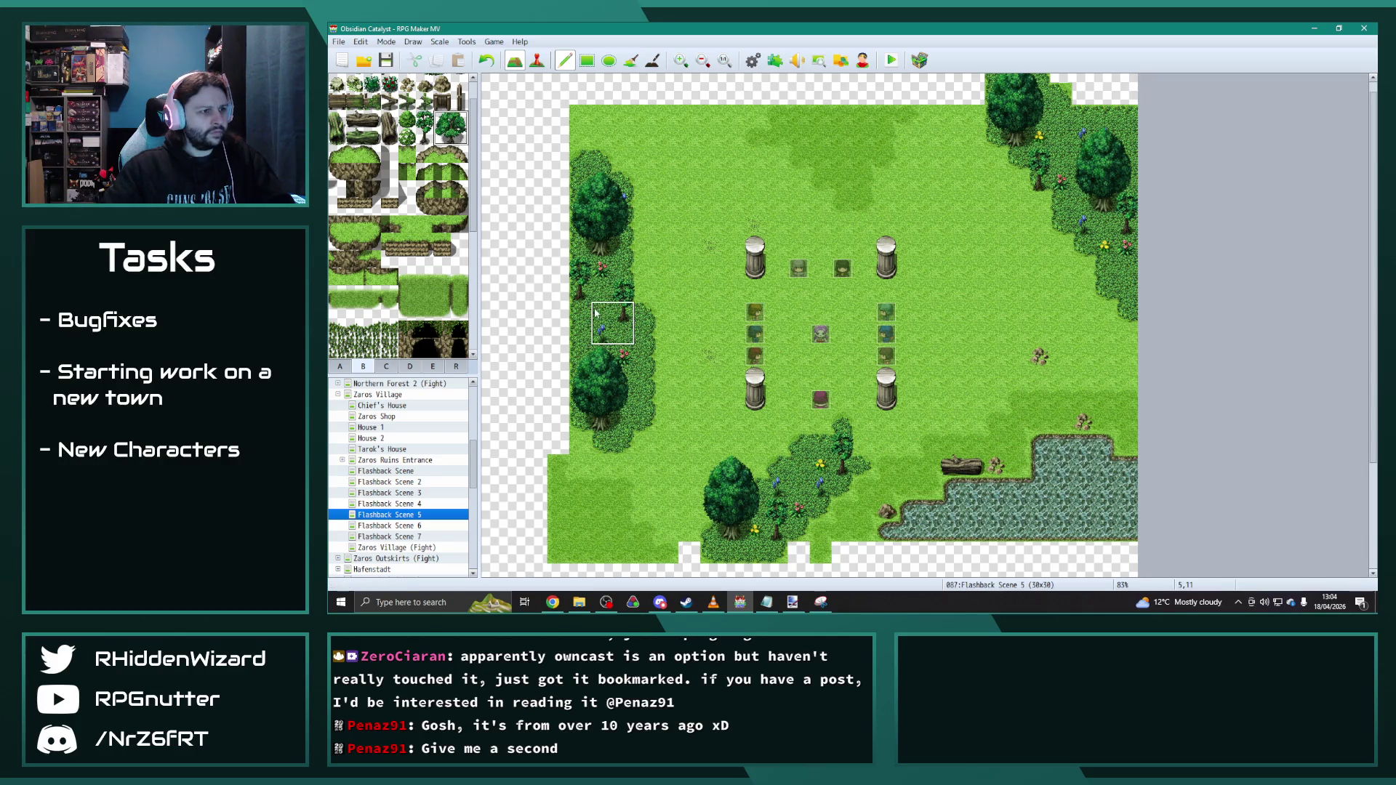
{"action": "left_click", "coordinate": [635, 324]}
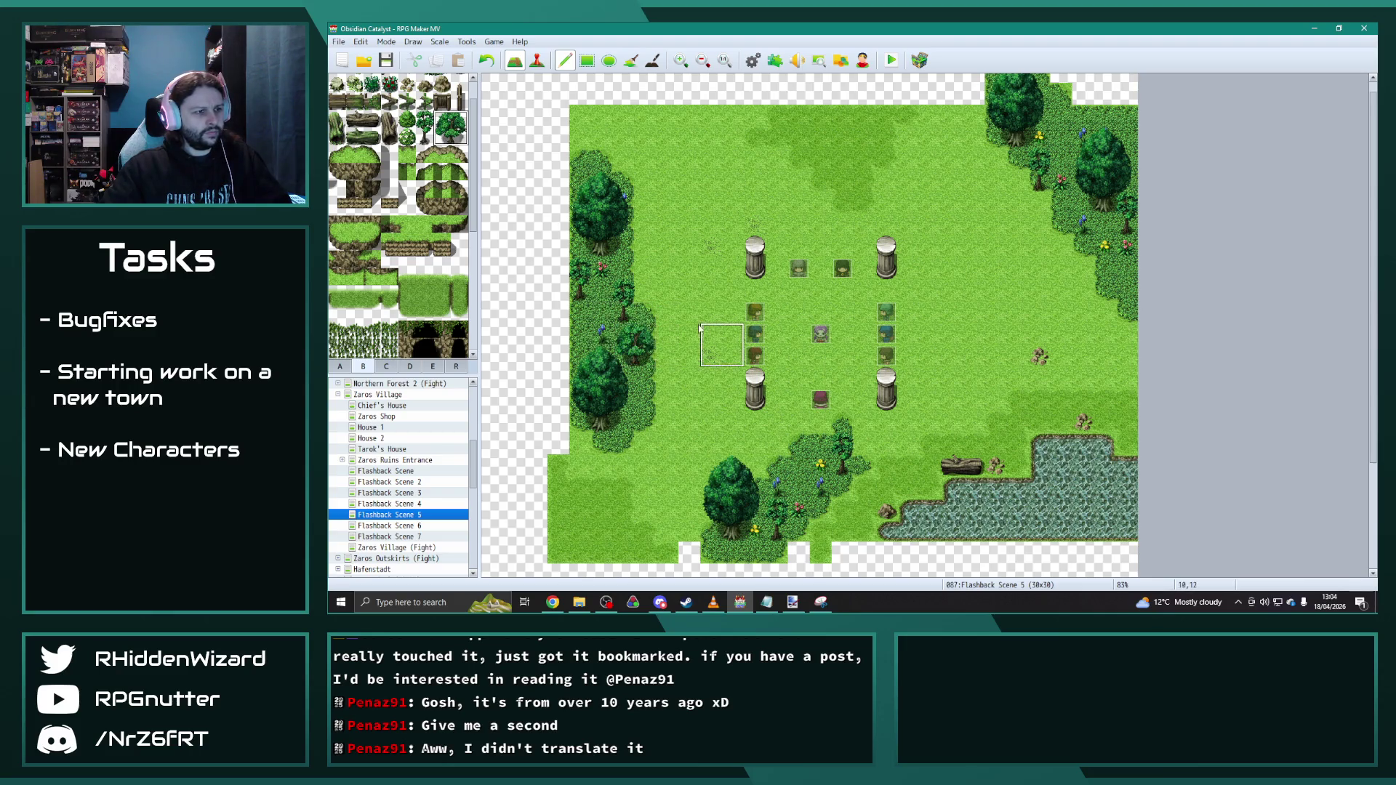
{"action": "left_click", "coordinate": [593, 305]}
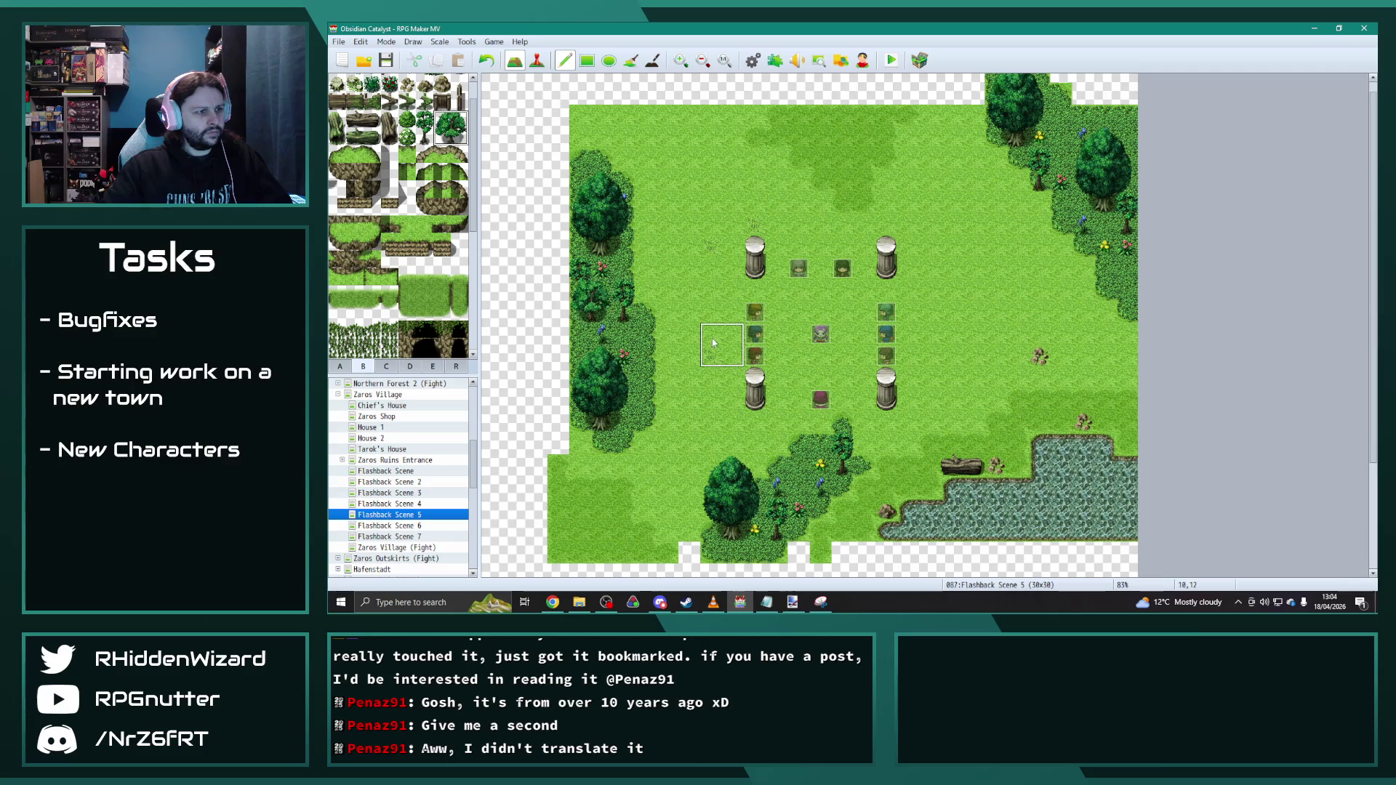
{"action": "scroll", "coordinate": [744, 395], "scroll_direction": "down", "scroll_amount": 1}
{"action": "left_click", "coordinate": [790, 420]}
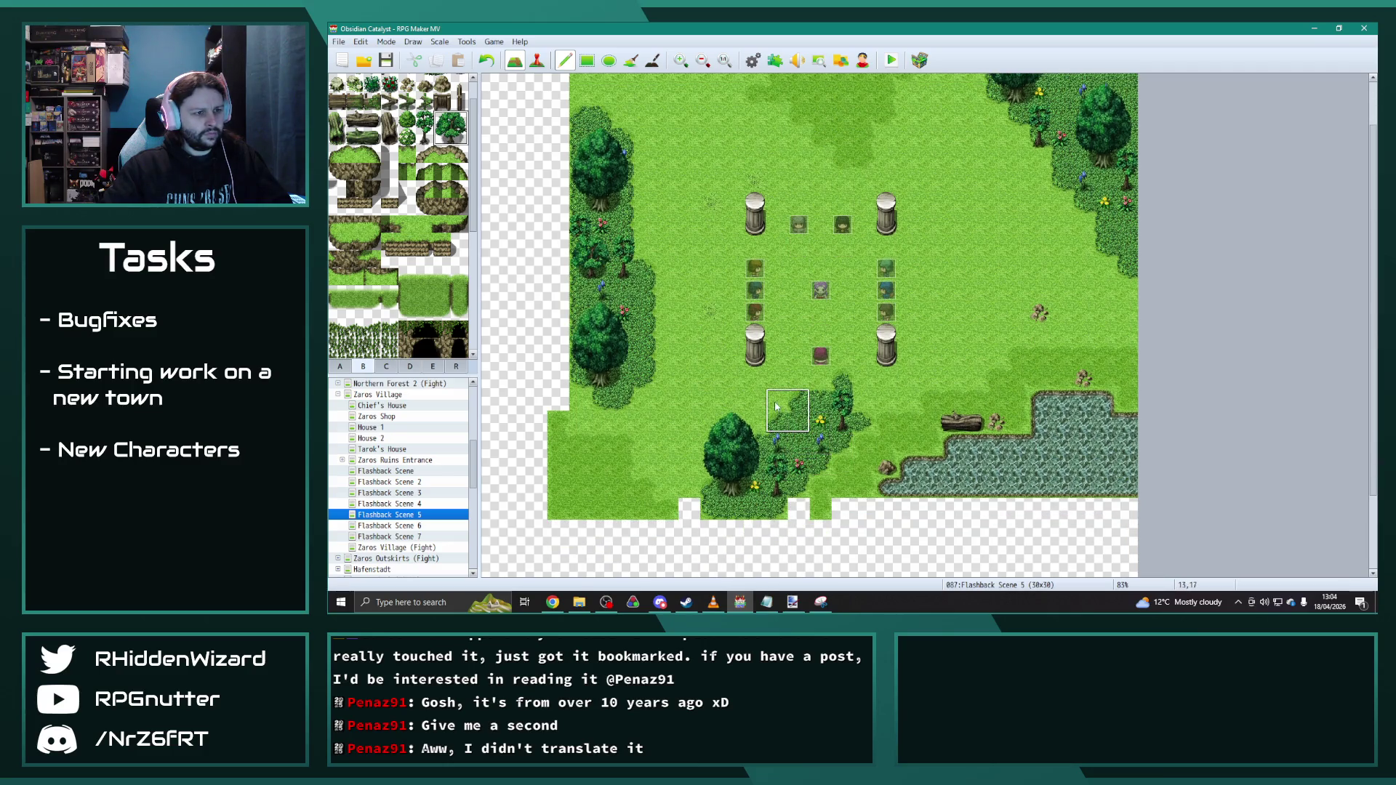
{"action": "left_click", "coordinate": [753, 480]}
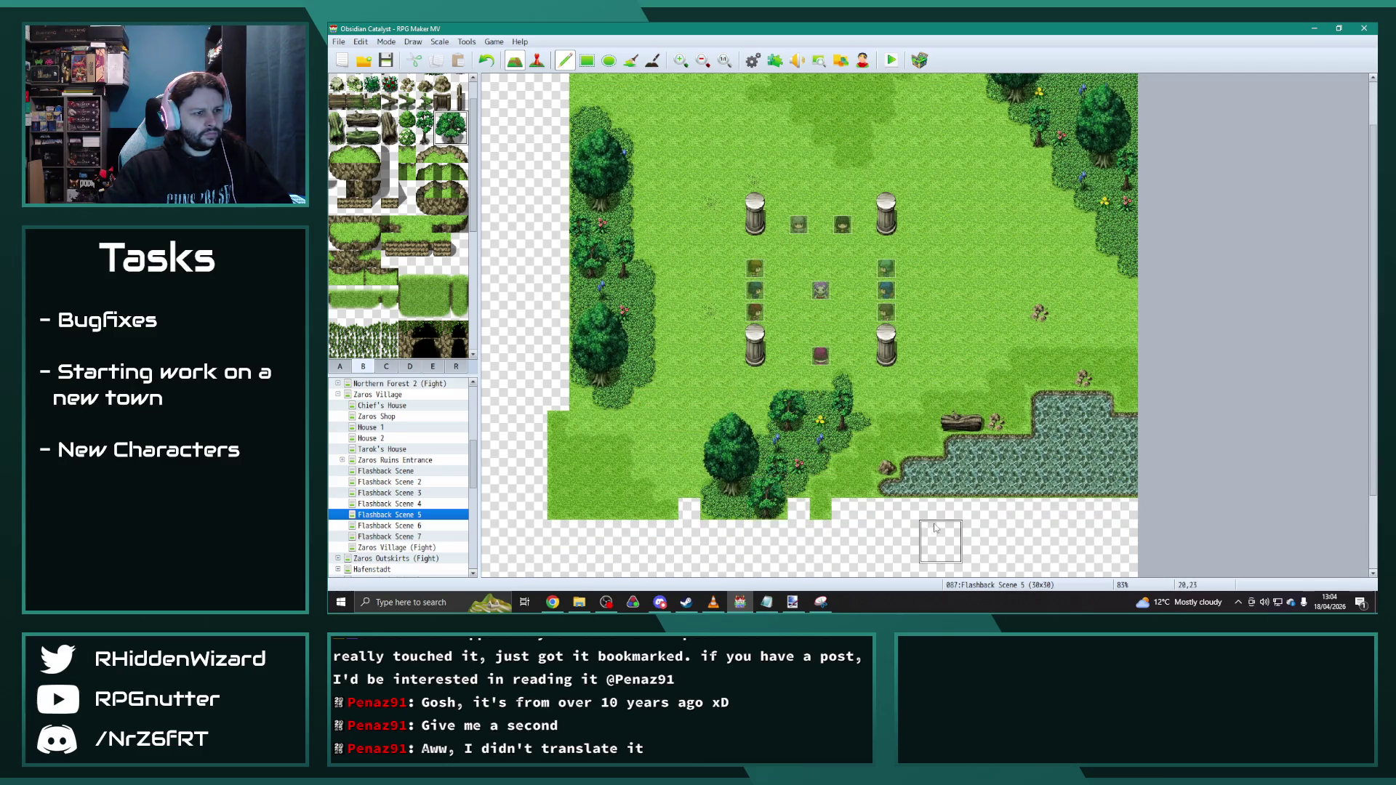
{"action": "scroll", "coordinate": [1124, 242], "scroll_direction": "up", "scroll_amount": 1}
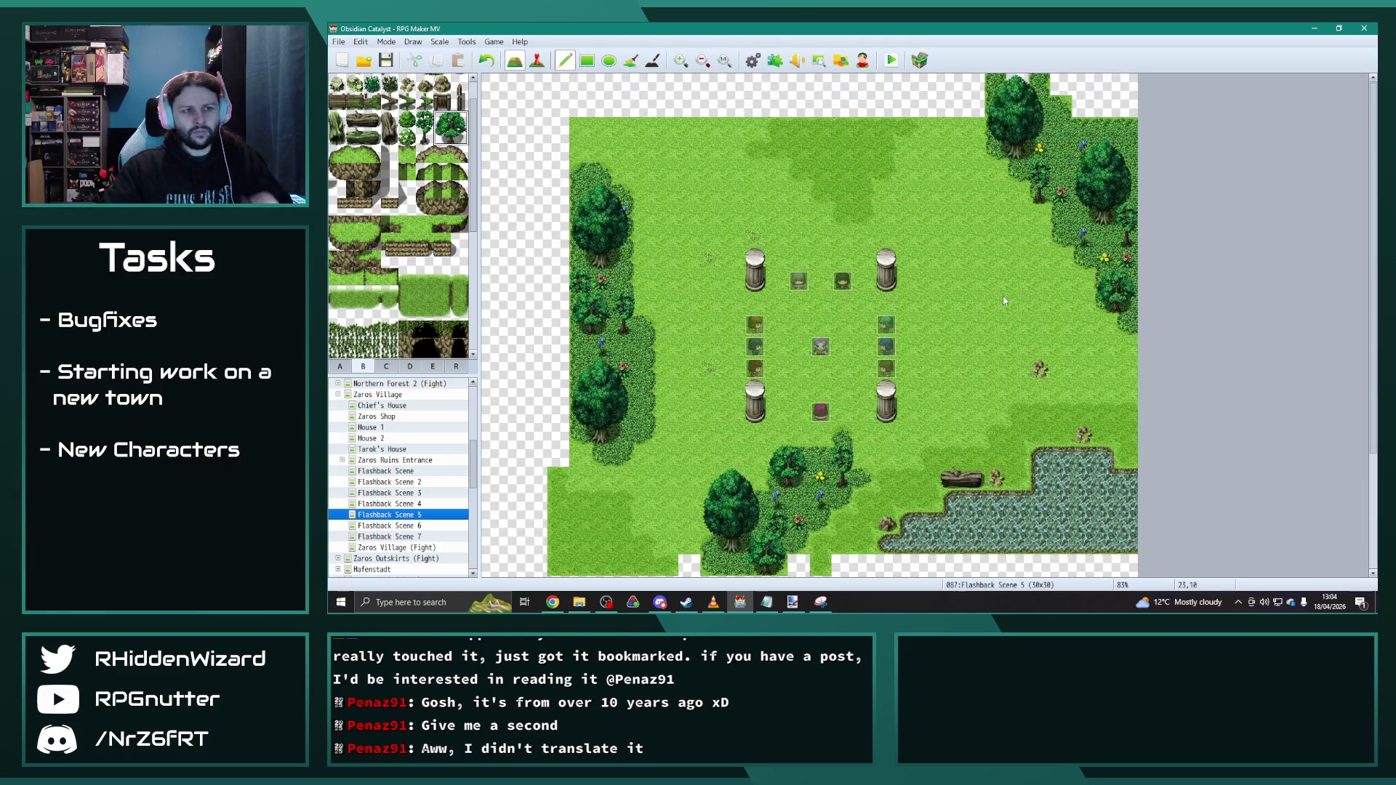
{"action": "scroll", "coordinate": [1003, 300], "scroll_direction": "up", "scroll_amount": 1}
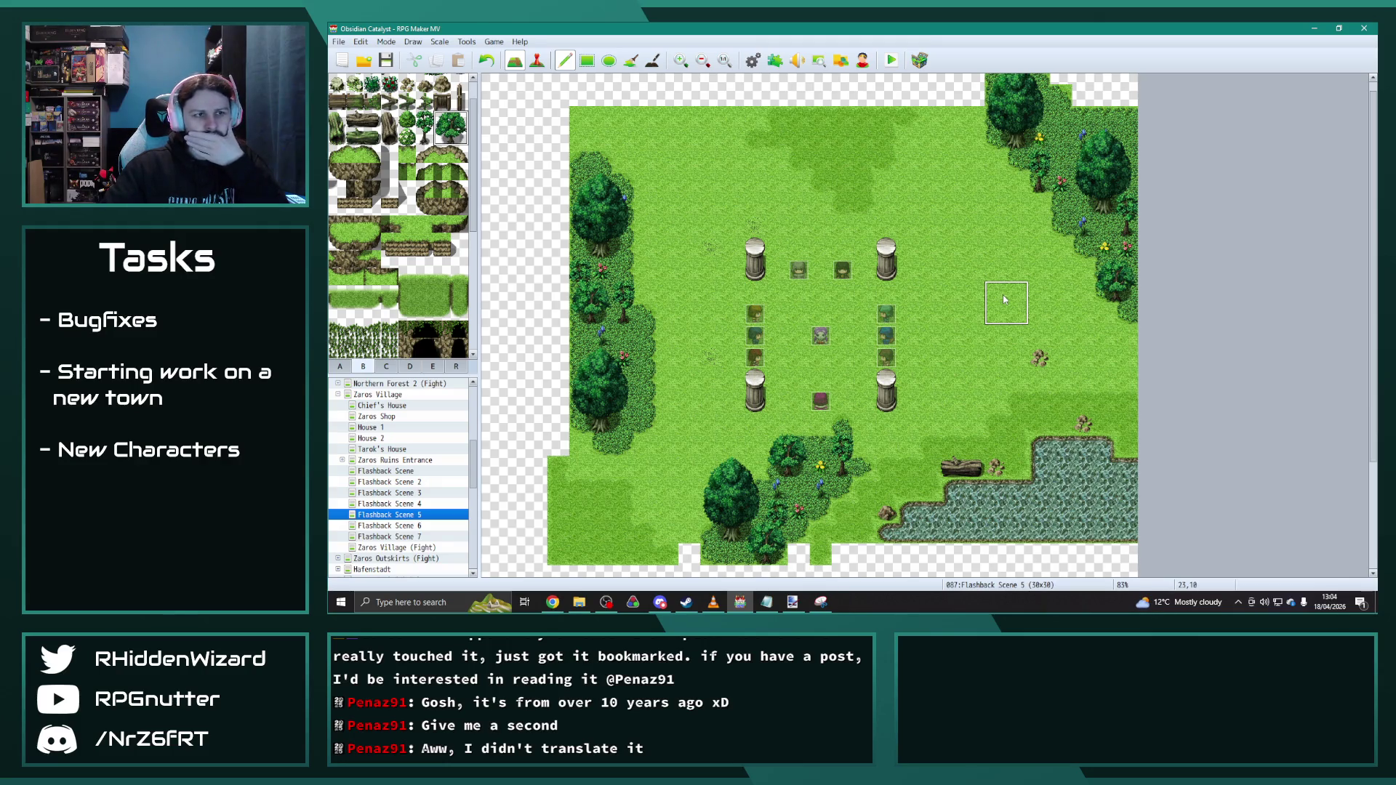
{"action": "scroll", "coordinate": [360, 130], "scroll_direction": "up", "scroll_amount": 3}
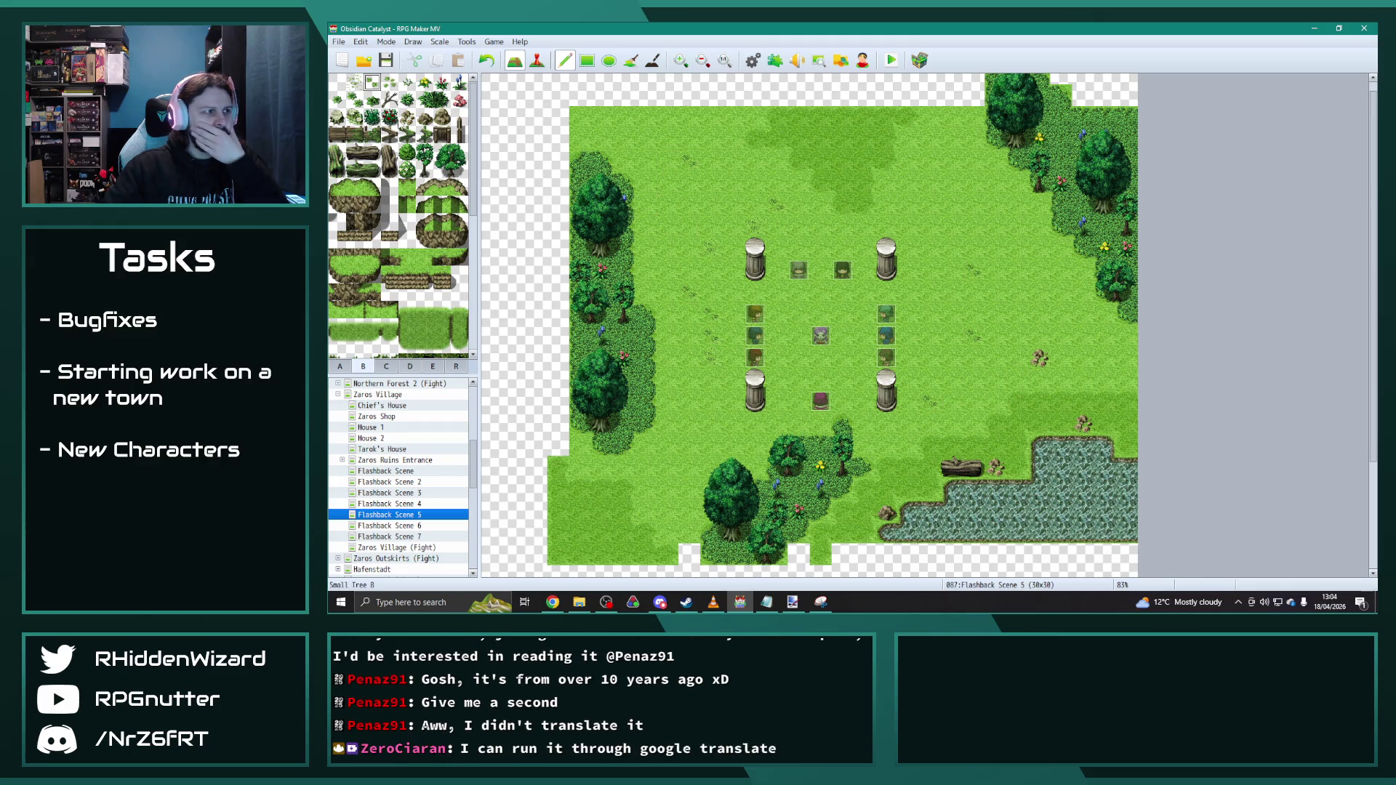
Step: Dot grass tufts and small flowers around the clearing and pillars
{"action": "left_click", "coordinate": [907, 182]}
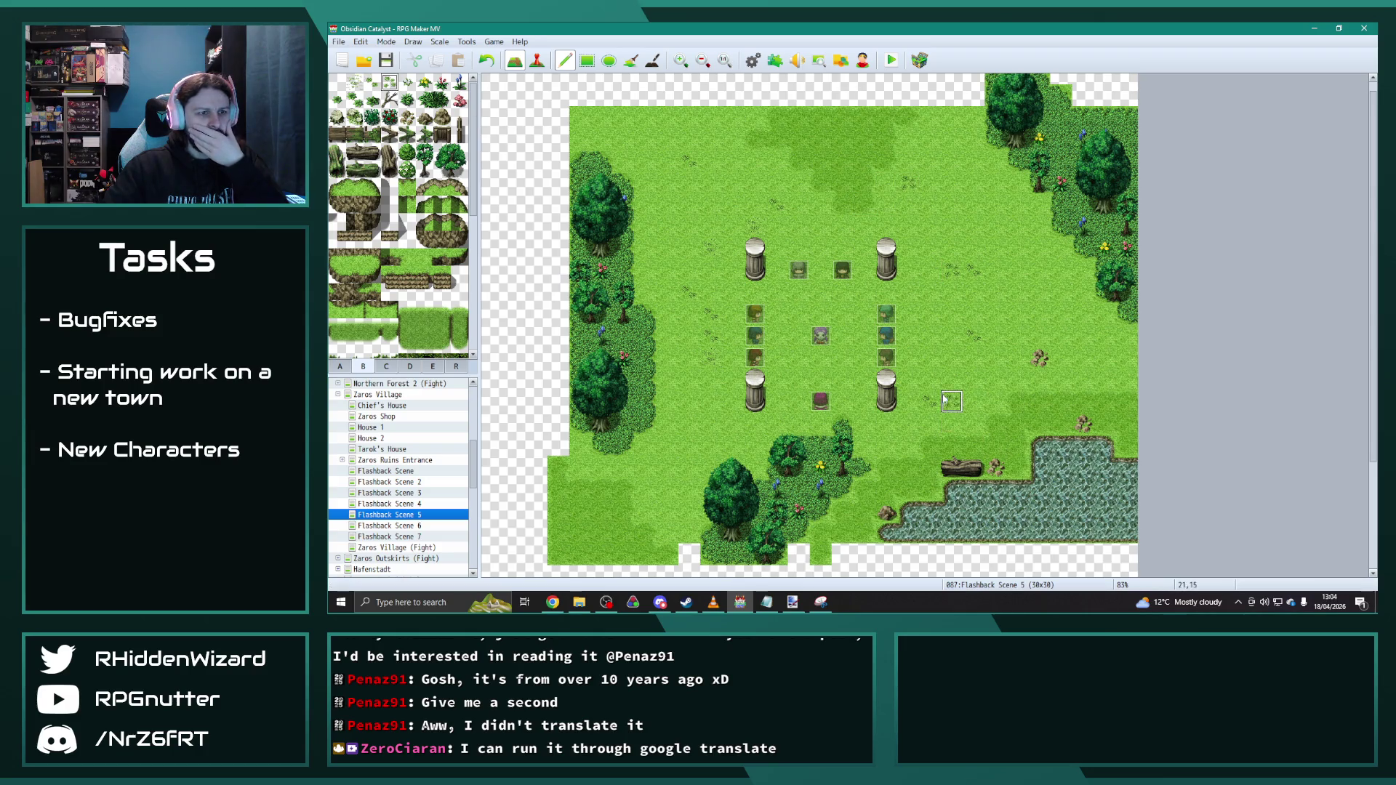
{"action": "left_click", "coordinate": [668, 227]}
{"action": "left_click", "coordinate": [711, 179]}
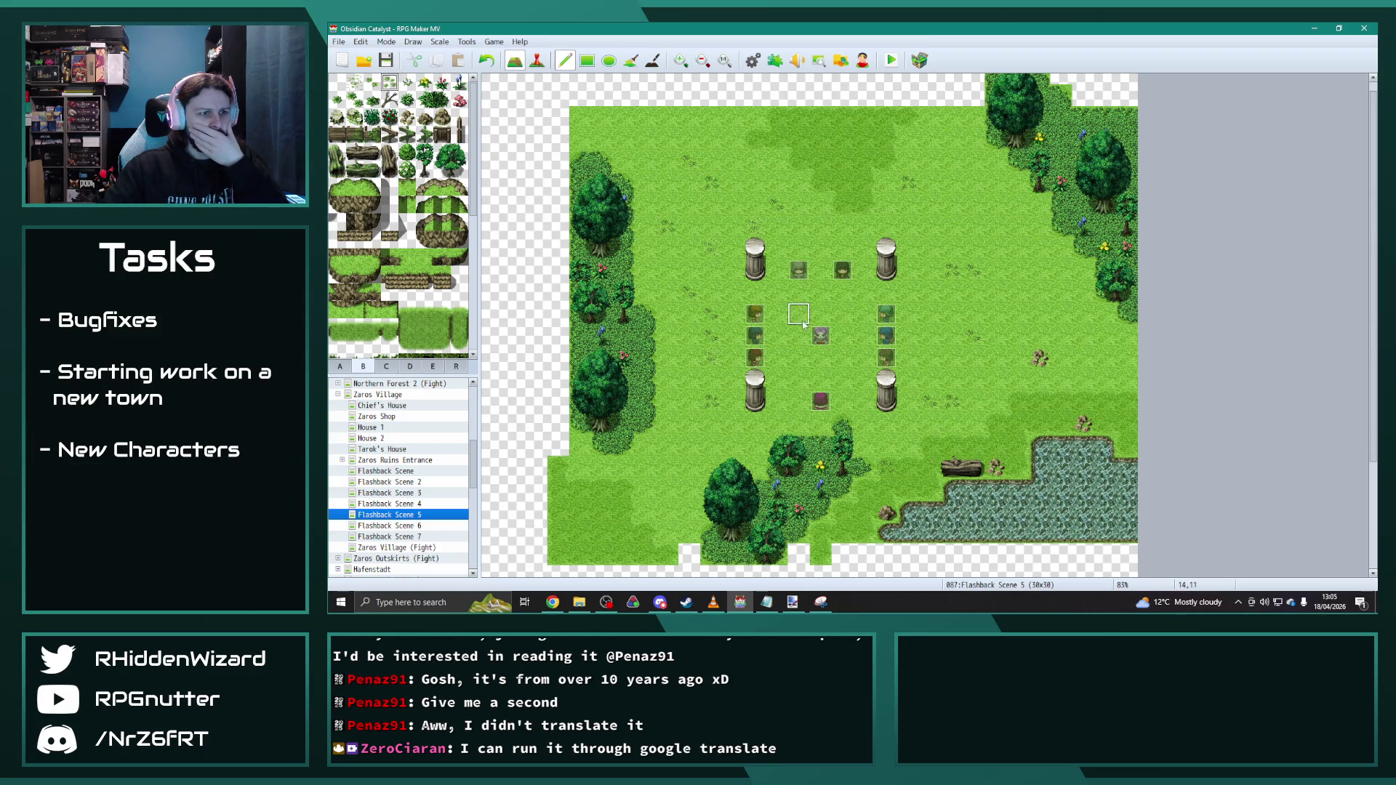
{"action": "left_click", "coordinate": [407, 83]}
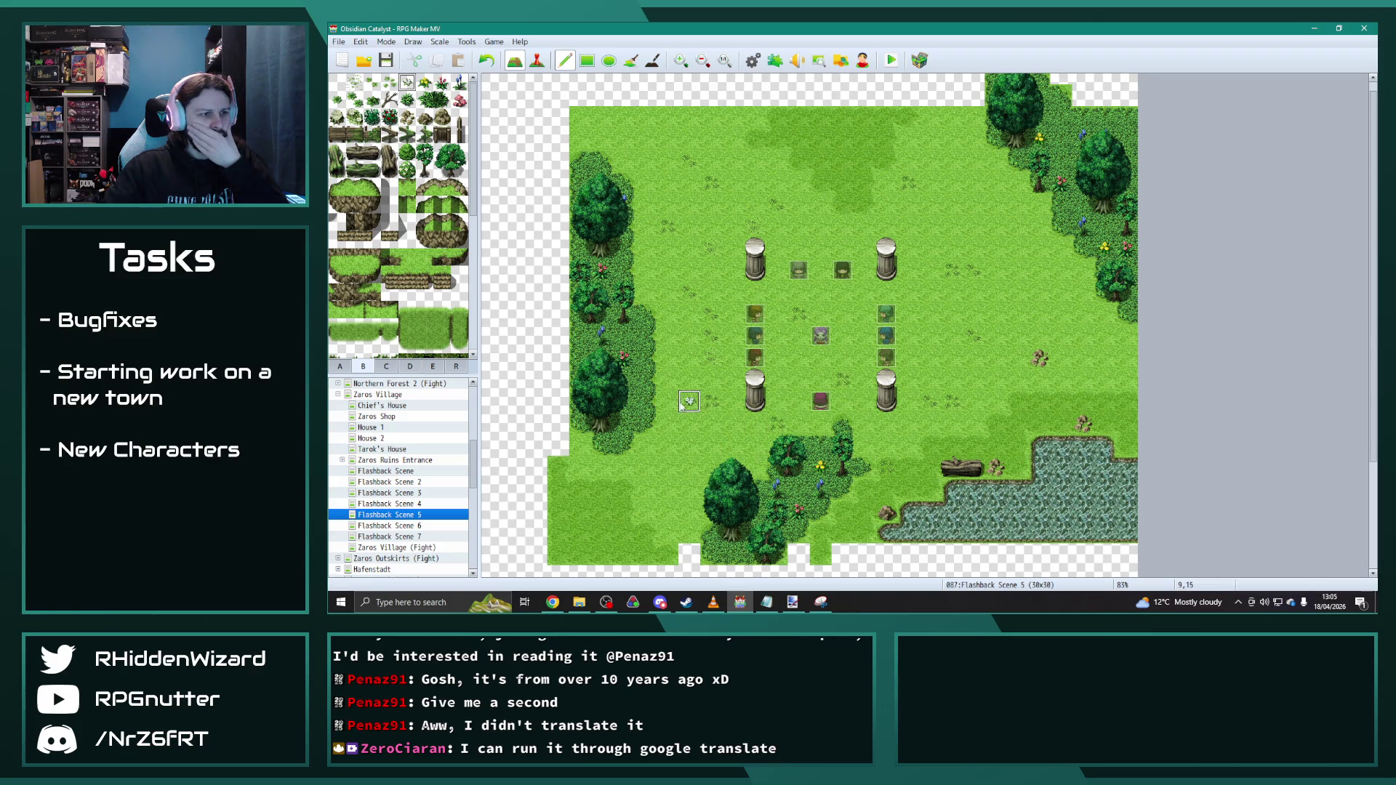
{"action": "left_click", "coordinate": [820, 159]}
{"action": "left_click", "coordinate": [842, 182]}
{"action": "left_click", "coordinate": [603, 509]}
{"action": "left_click", "coordinate": [389, 81]}
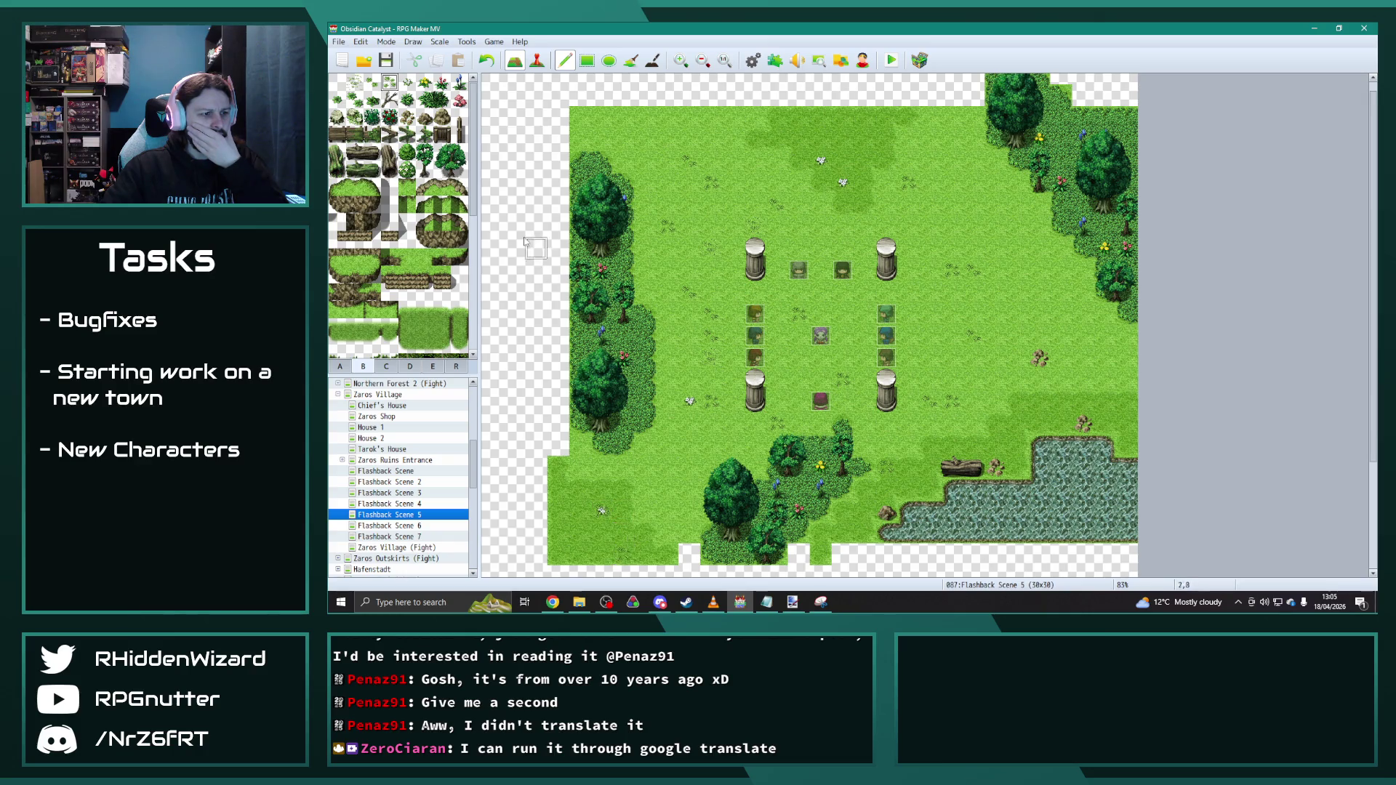
{"action": "left_click", "coordinate": [339, 98]}
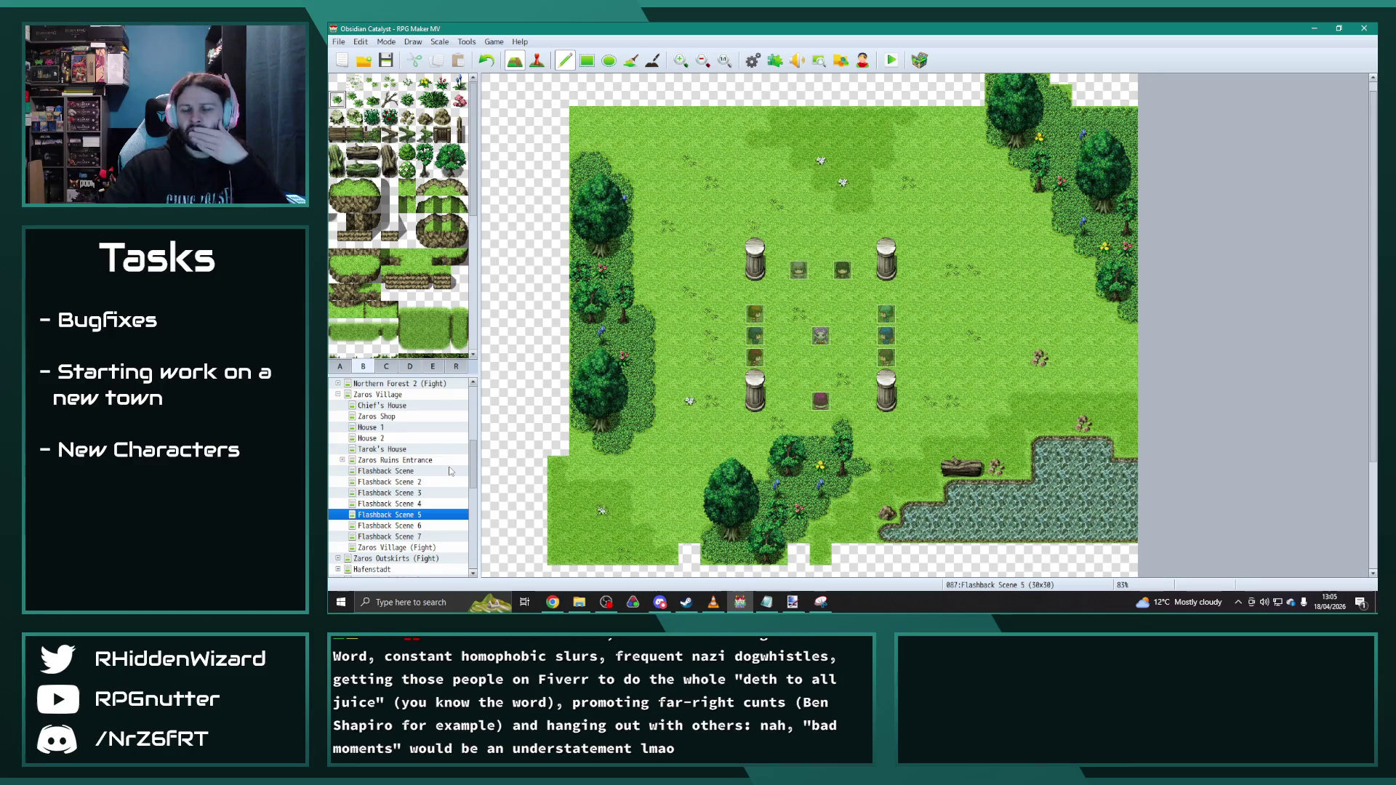
{"action": "scroll", "coordinate": [651, 453], "scroll_direction": "up", "scroll_amount": 1}
{"action": "scroll", "coordinate": [665, 457], "scroll_direction": "up", "scroll_amount": 1}
{"action": "scroll", "coordinate": [666, 457], "scroll_direction": "down", "scroll_amount": 2}
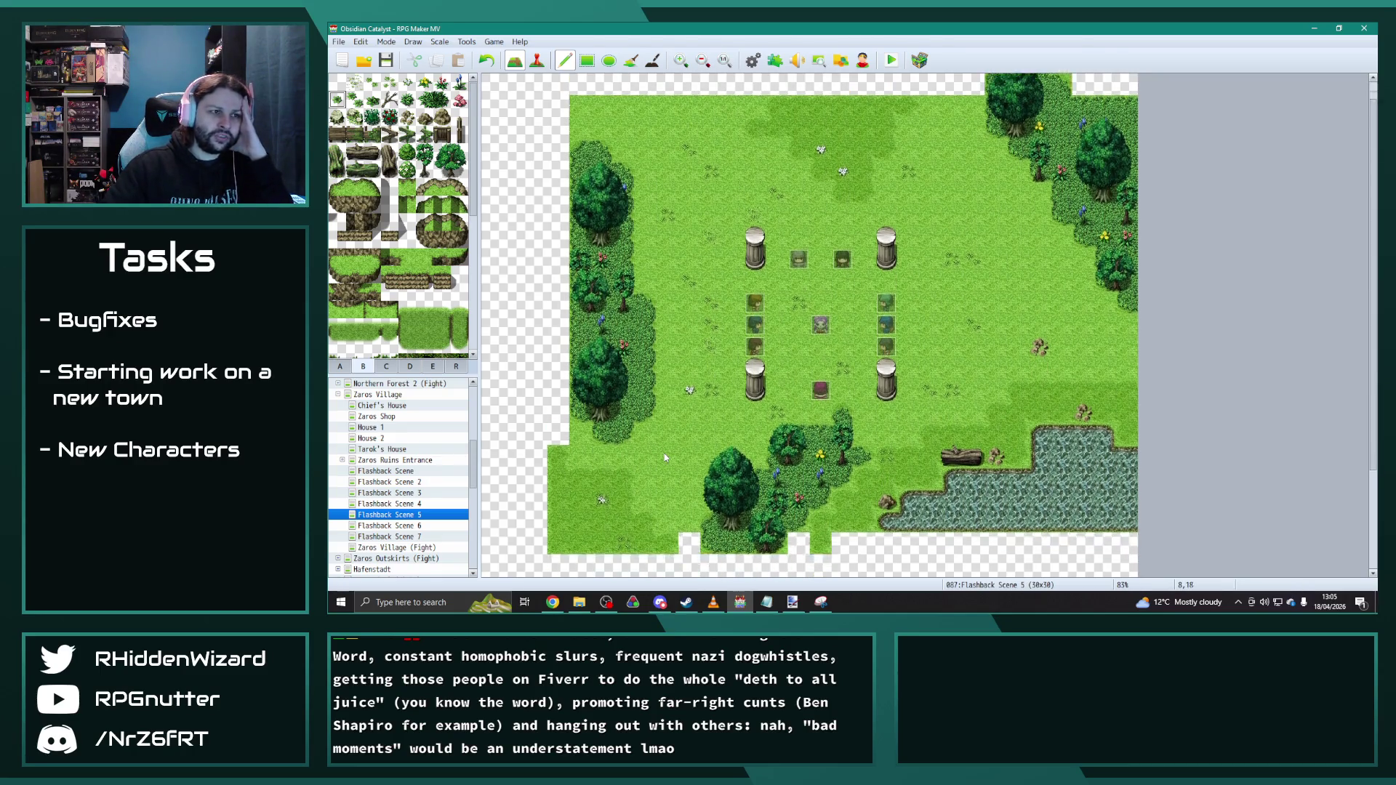
Step: Paint white flower patches near the lake, redoing a misplaced one at the right edge
{"action": "left_click", "coordinate": [343, 365]}
{"action": "left_click", "coordinate": [442, 151]}
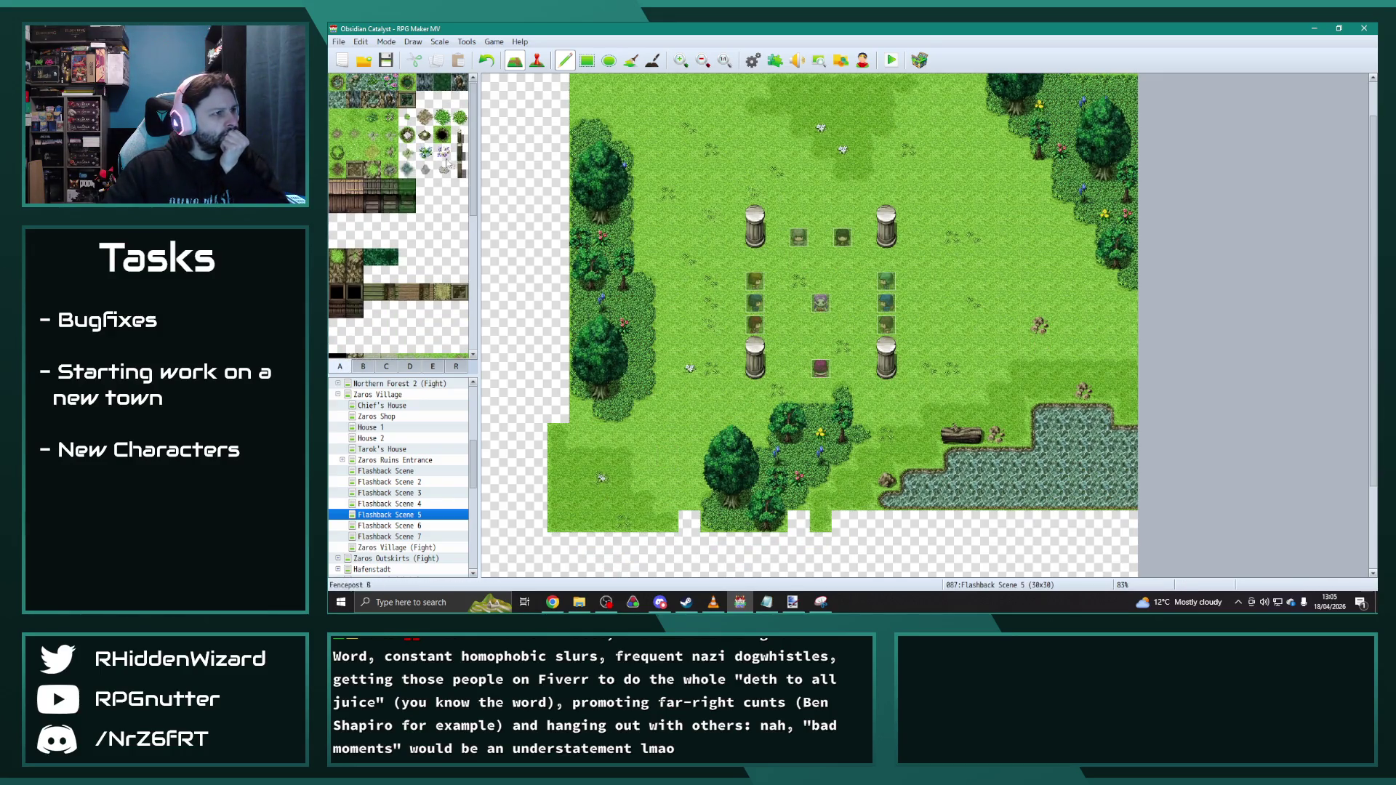
{"action": "left_click_drag", "start_coordinate": [995, 346], "coordinate": [974, 327]}
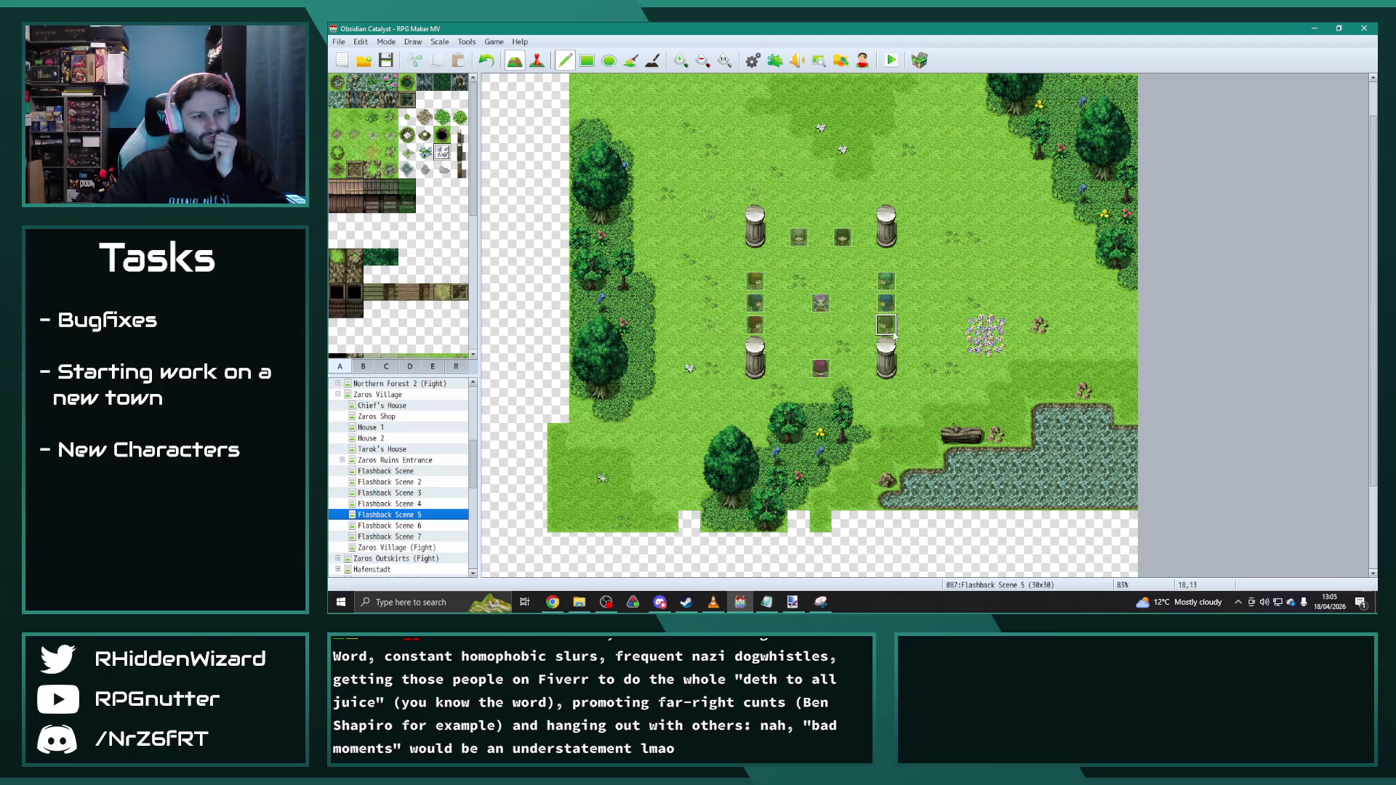
{"action": "left_click", "coordinate": [973, 346]}
{"action": "key", "text": "ctrl+z"}
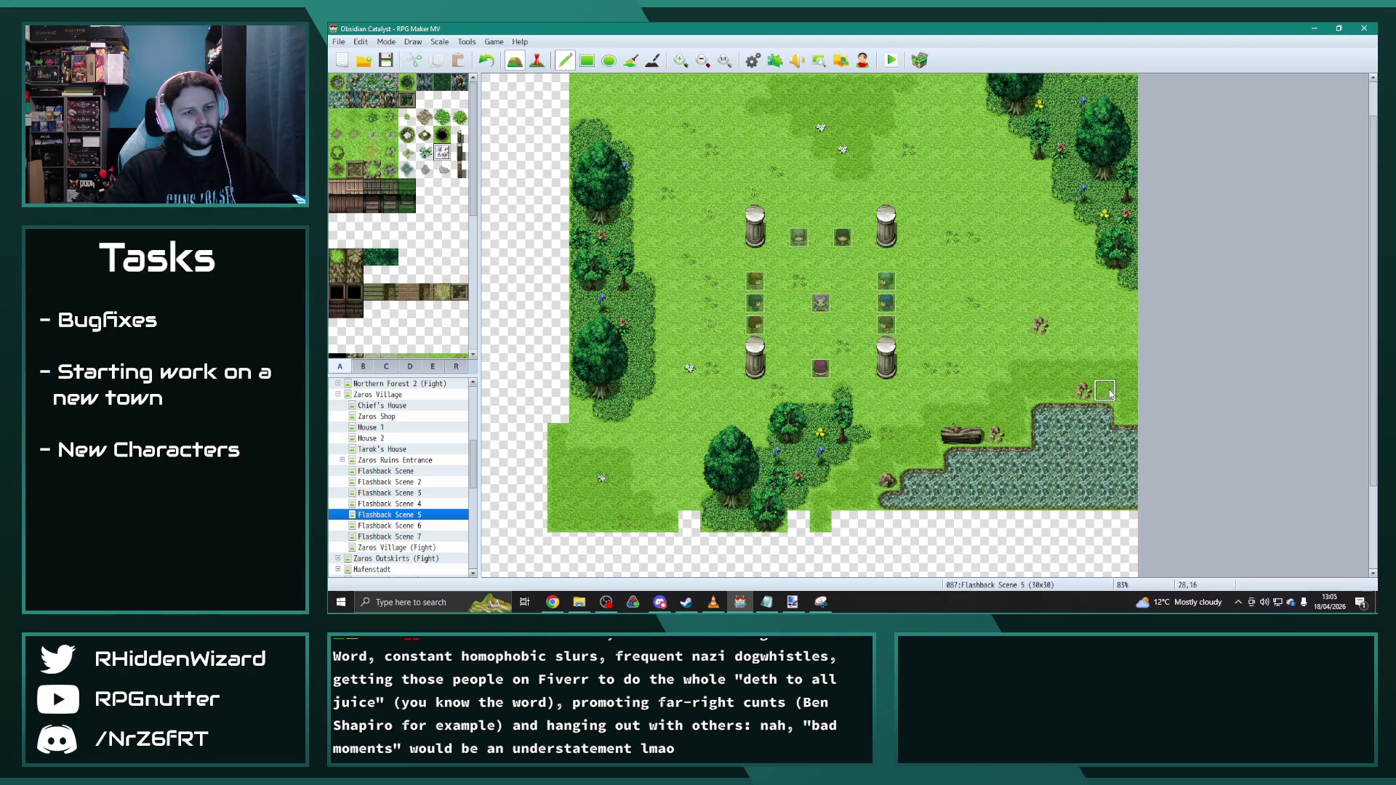
{"action": "left_click_drag", "start_coordinate": [1123, 389], "coordinate": [1124, 412]}
Step: Paint blue flowers at the lake shore and place a bush beside it
{"action": "left_click", "coordinate": [425, 150]}
{"action": "left_click", "coordinate": [864, 499]}
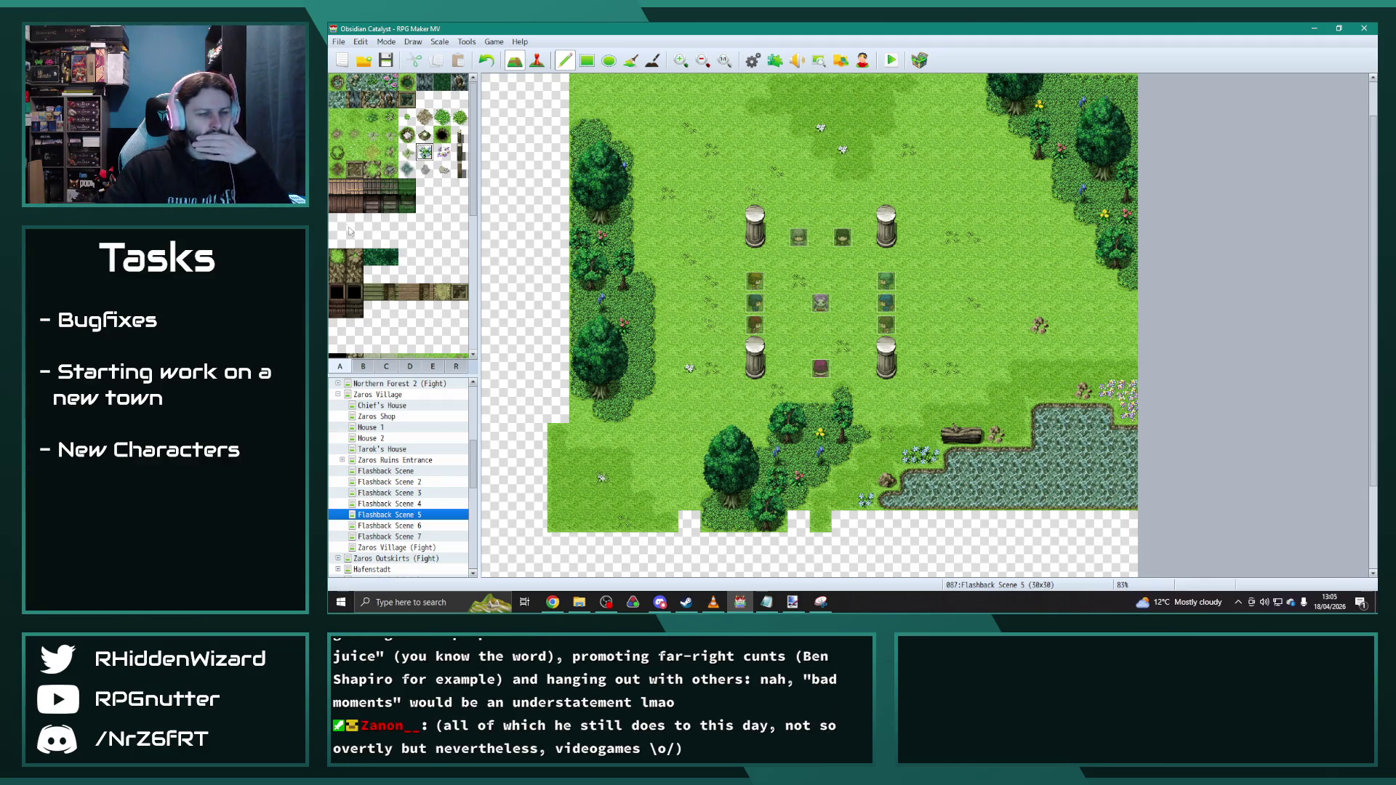
{"action": "left_click", "coordinate": [363, 366]}
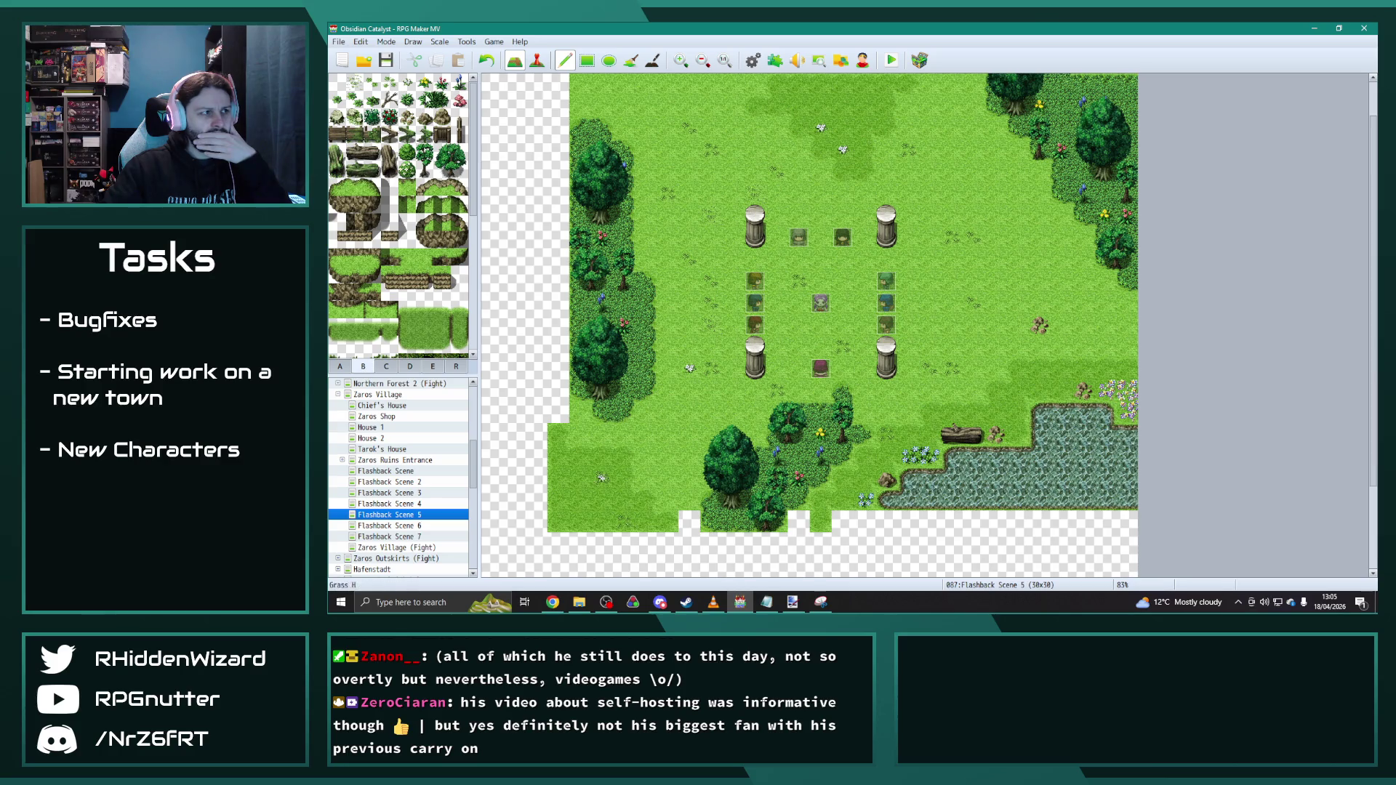
{"action": "left_click", "coordinate": [1035, 391]}
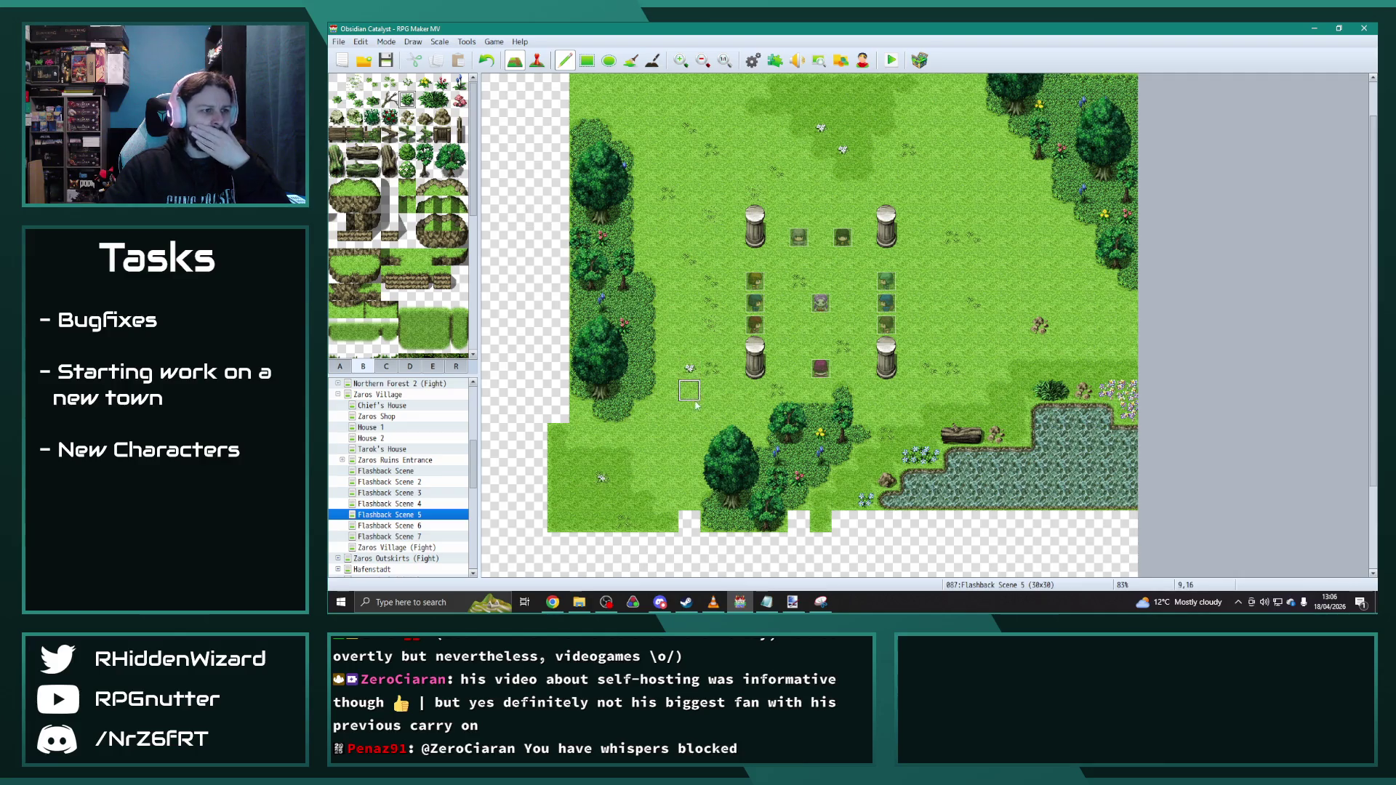
Step: Place small bushes in the meadow and near the top of the map
{"action": "left_click", "coordinate": [646, 303]}
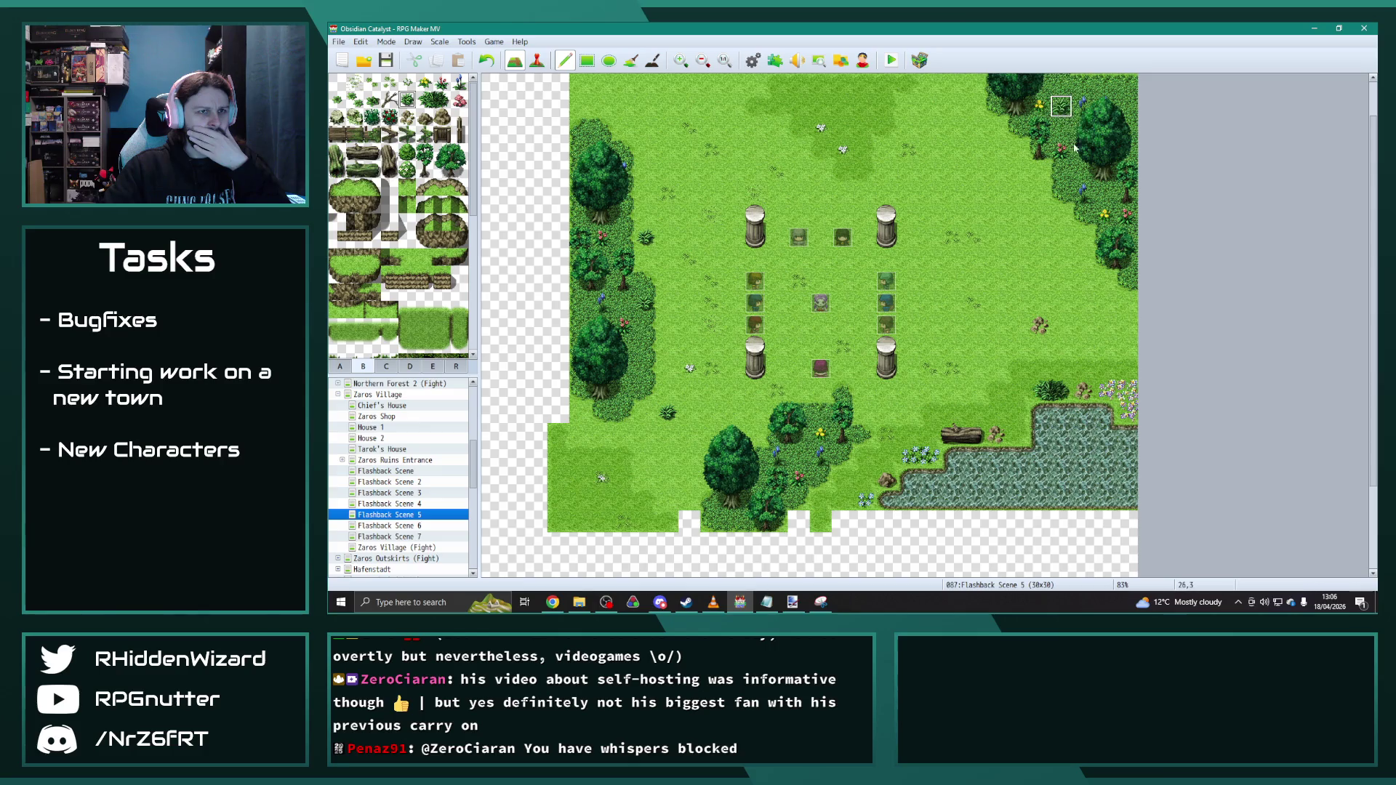
{"action": "left_click", "coordinate": [864, 170]}
{"action": "left_click", "coordinate": [777, 149]}
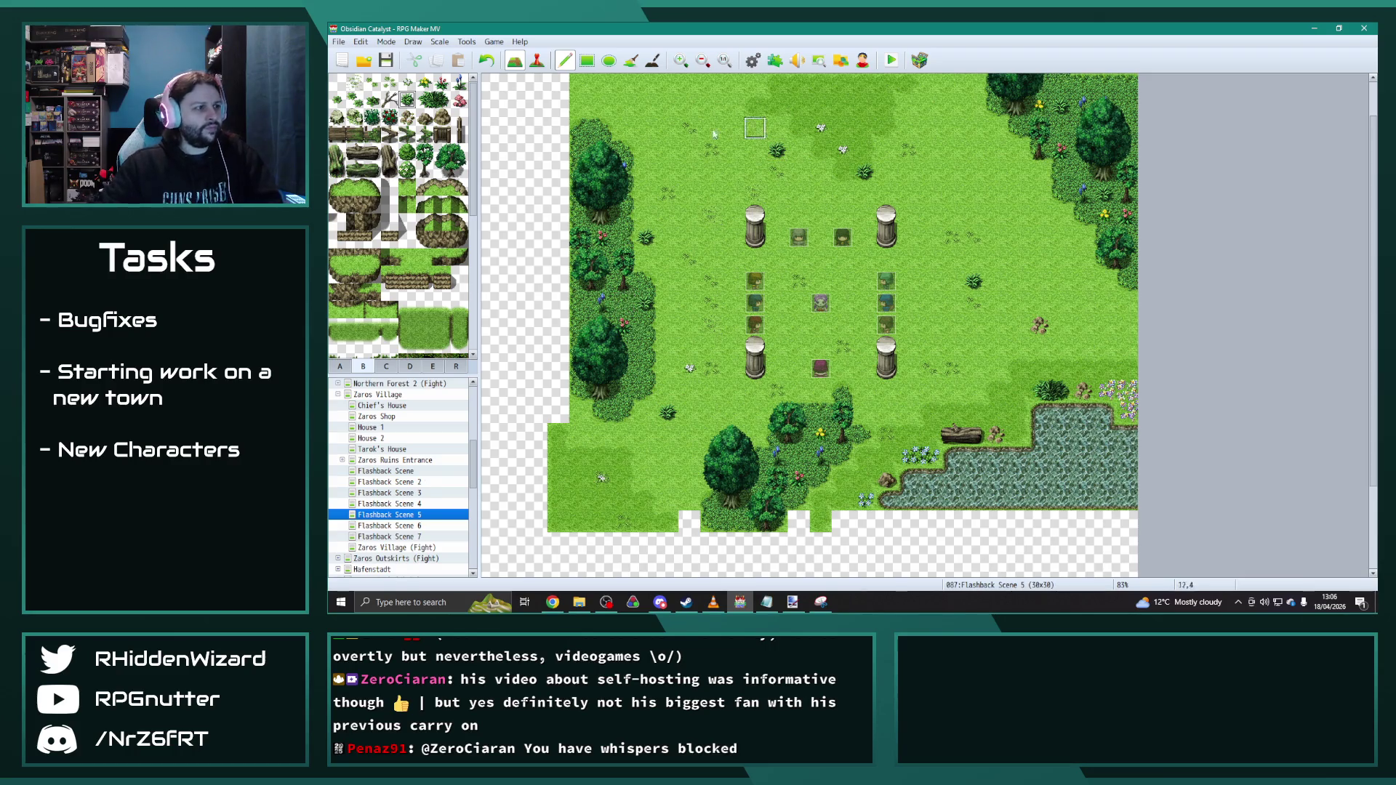
Step: Try an oval ring left of the pillars, undo it, and place a dark hole instead
{"action": "left_click", "coordinate": [339, 367]}
{"action": "left_click", "coordinate": [424, 136]}
{"action": "left_click_drag", "start_coordinate": [679, 276], "coordinate": [675, 329]}
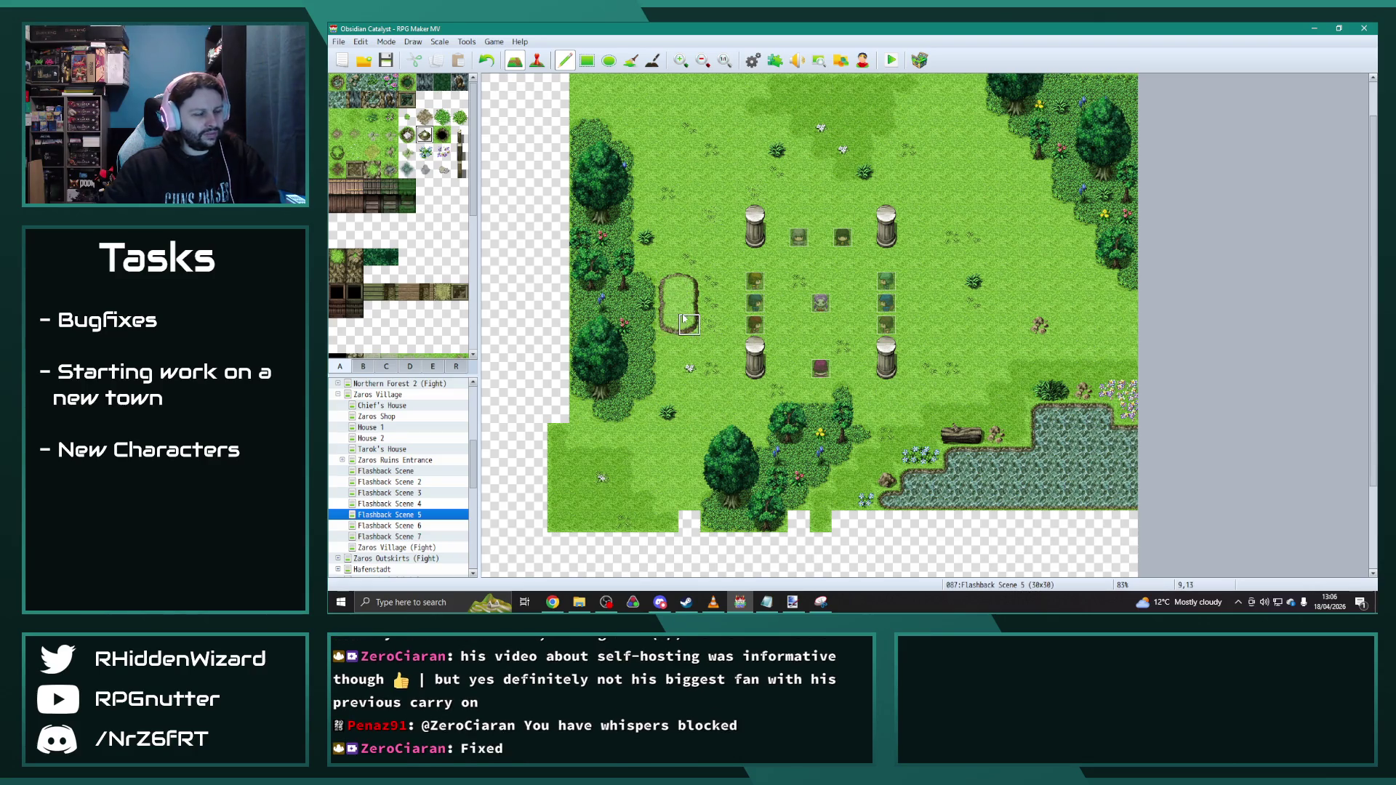
{"action": "key", "text": "ctrl+z"}
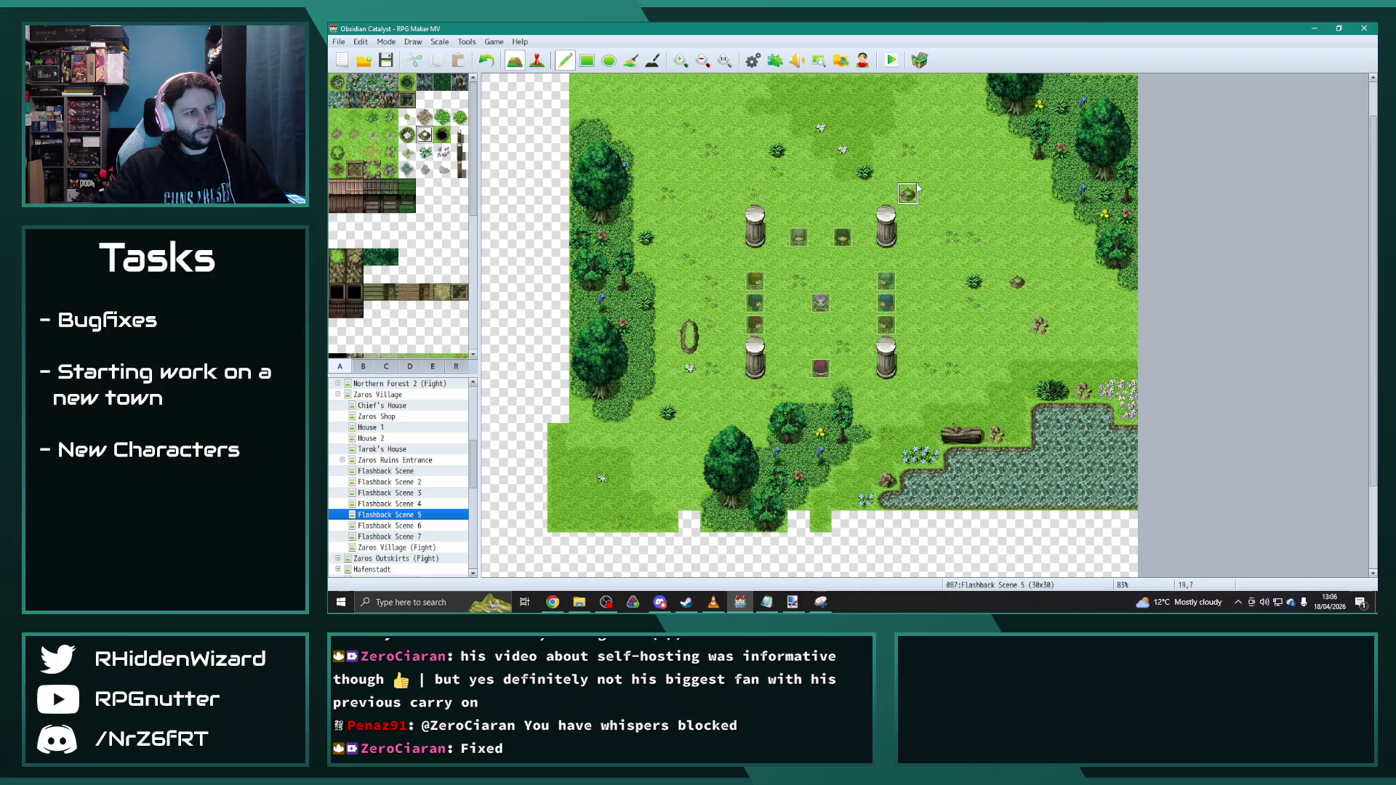
{"action": "left_click", "coordinate": [441, 134]}
{"action": "left_click", "coordinate": [712, 214]}
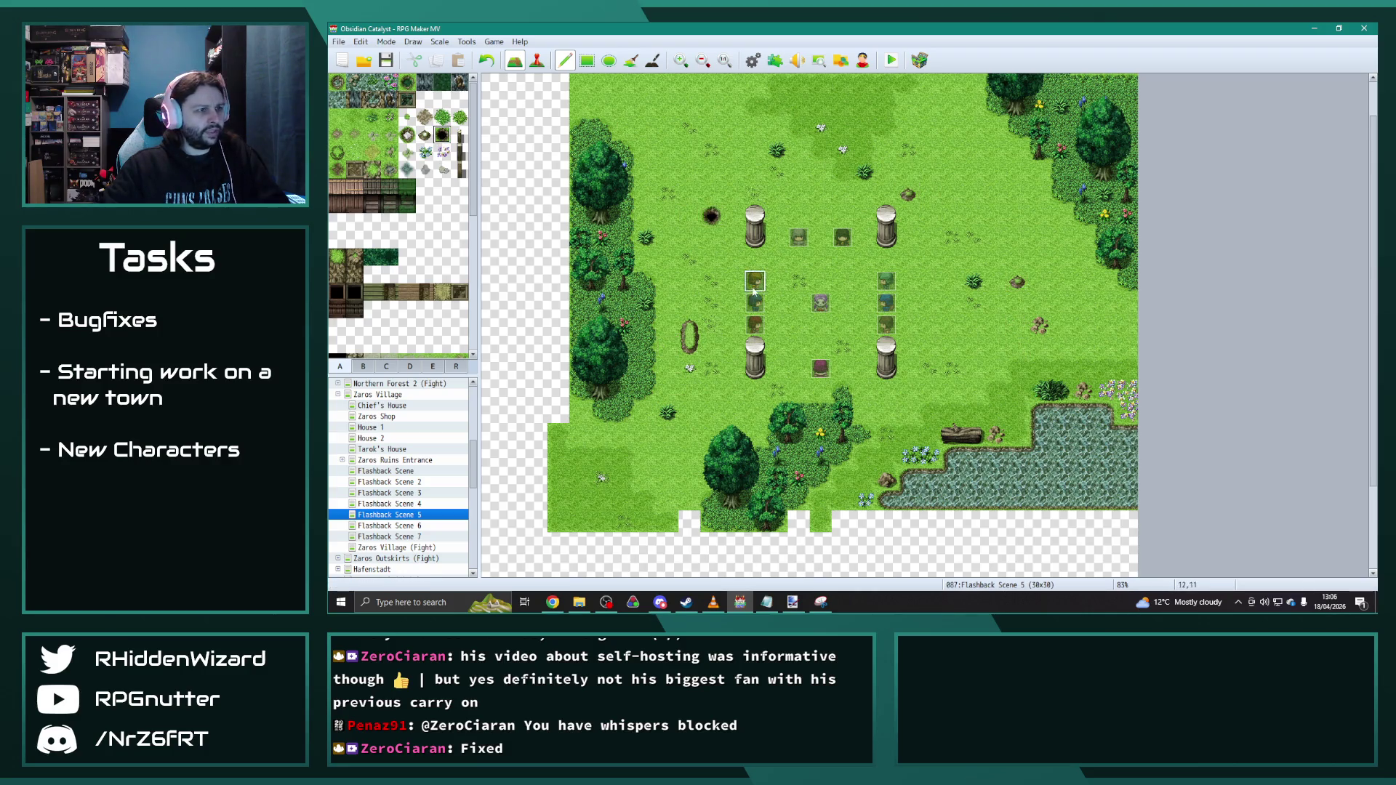
Step: Undo a dirt ring by the hole and begin a dirt path at the map's right edge
{"action": "left_click", "coordinate": [407, 135]}
{"action": "left_click_drag", "start_coordinate": [711, 215], "coordinate": [710, 238]}
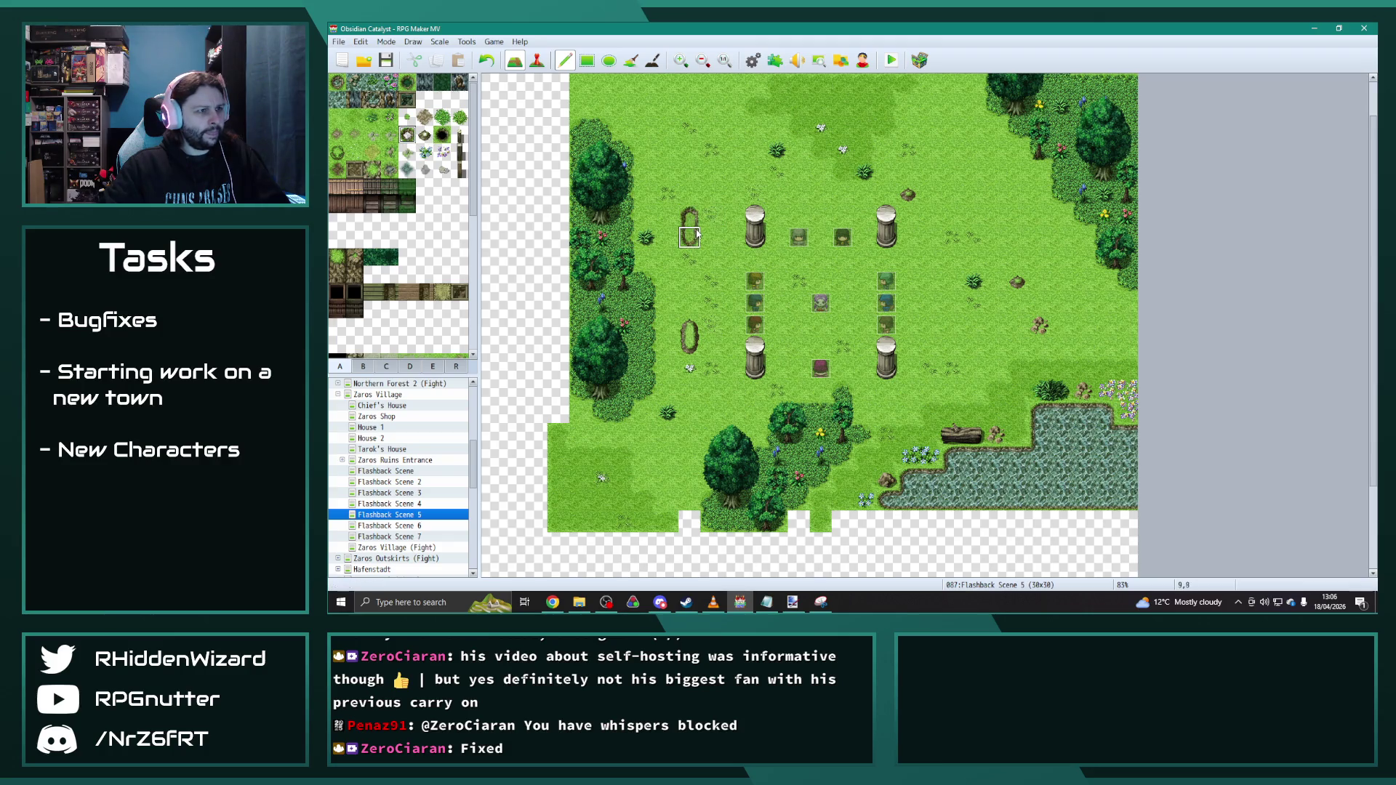
{"action": "key", "text": "ctrl+z"}
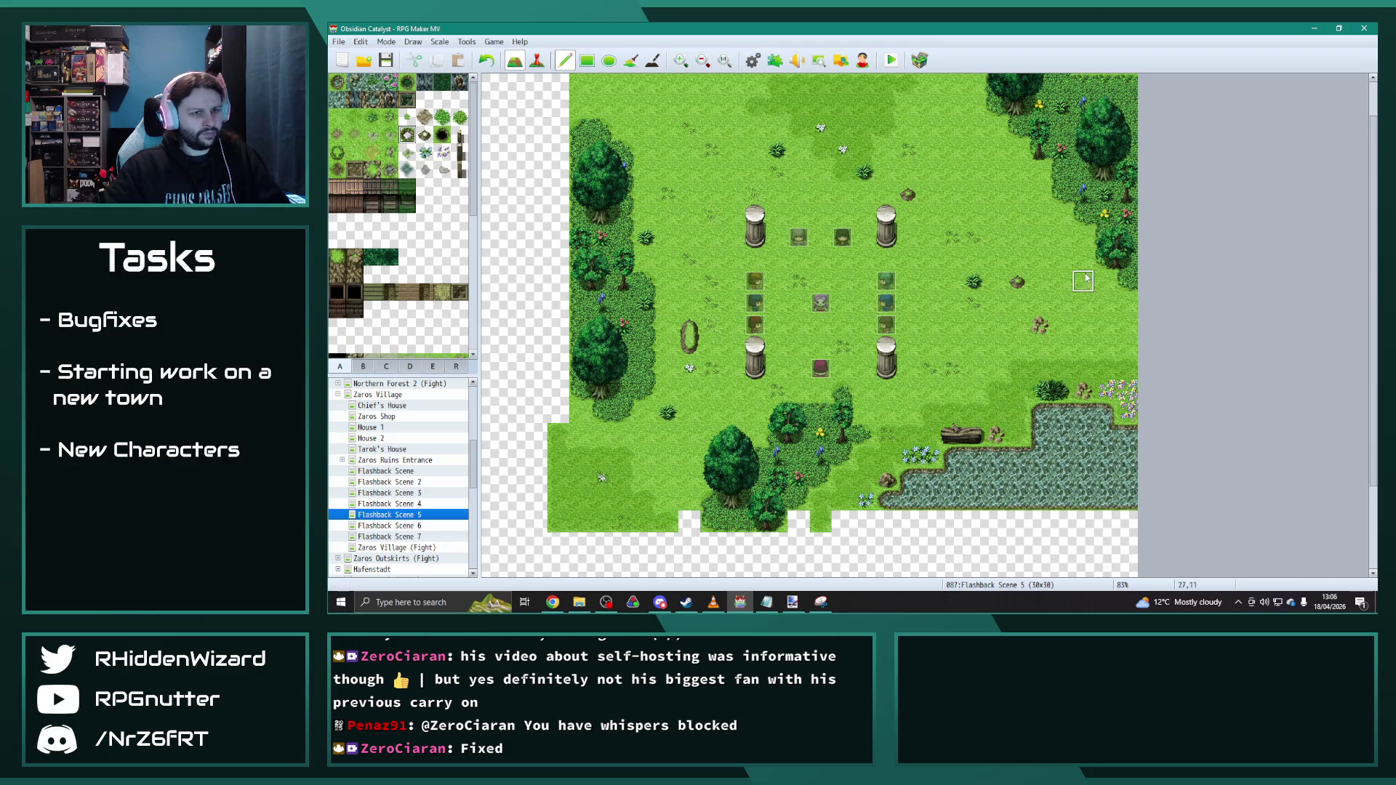
{"action": "mouse_move", "coordinate": [1112, 303]}
{"action": "left_mouse_down"}
{"action": "mouse_move", "coordinate": [1084, 269]}
{"action": "mouse_move", "coordinate": [1110, 334]}
{"action": "left_mouse_up"}
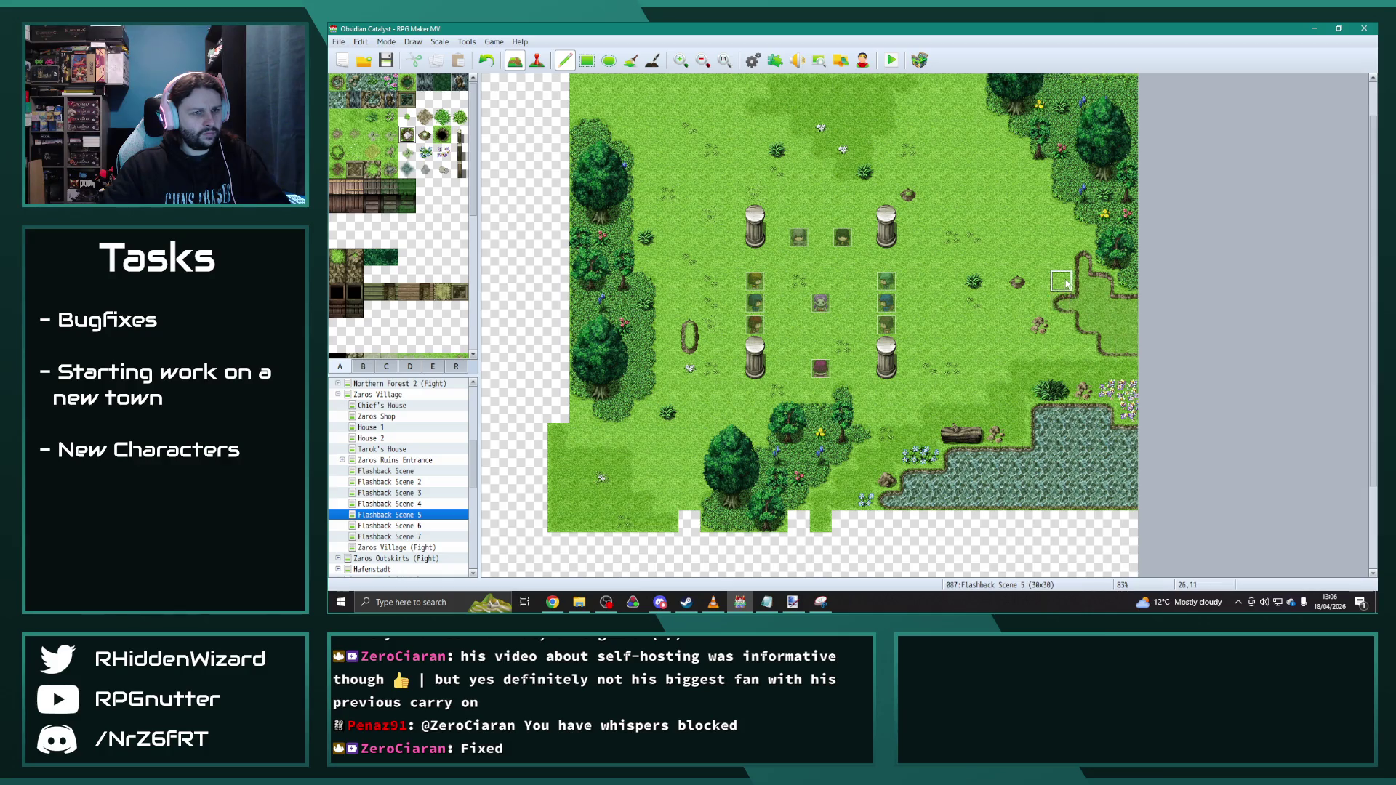
Step: Undo the stray dirt inside the path loop so only grass remains within it
{"action": "left_click", "coordinate": [413, 116]}
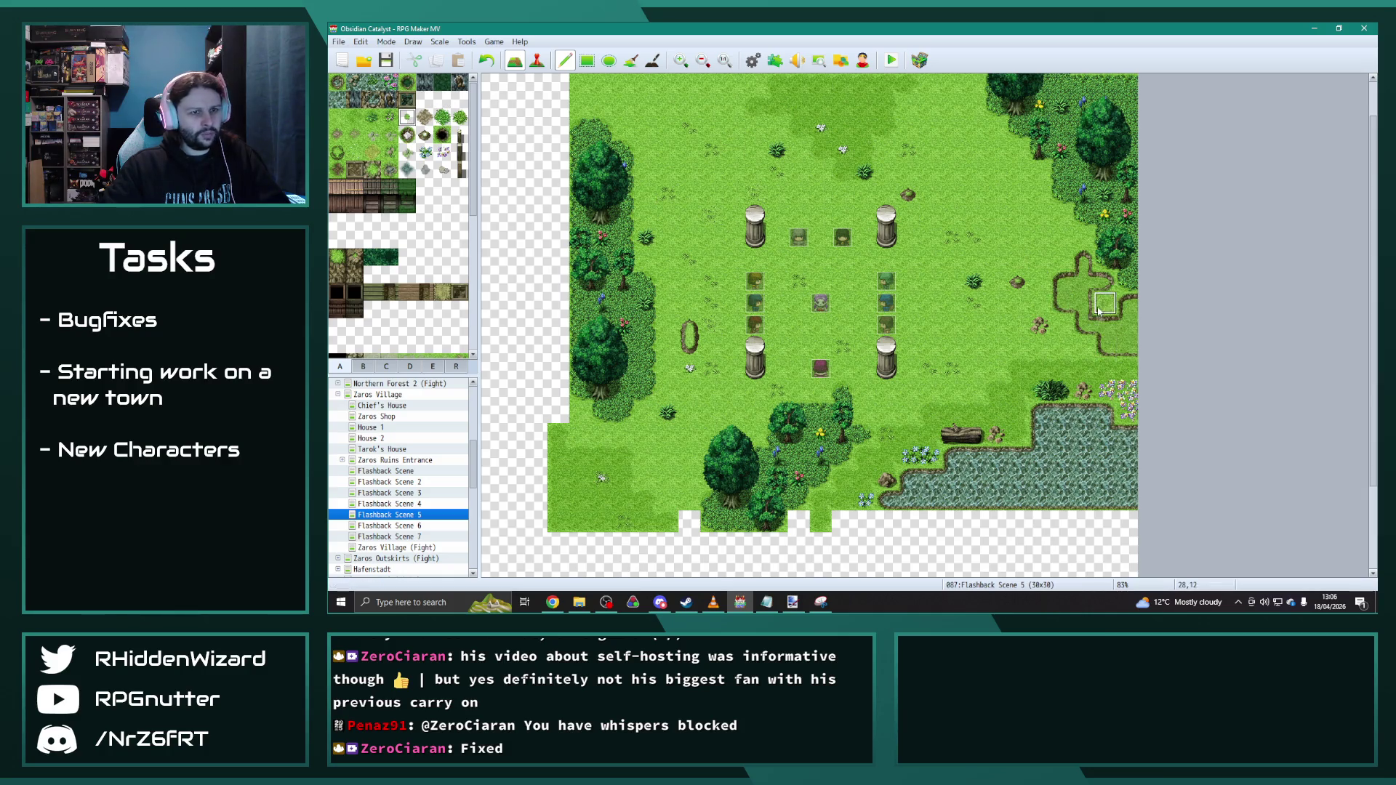
{"action": "key", "text": "ctrl+z"}
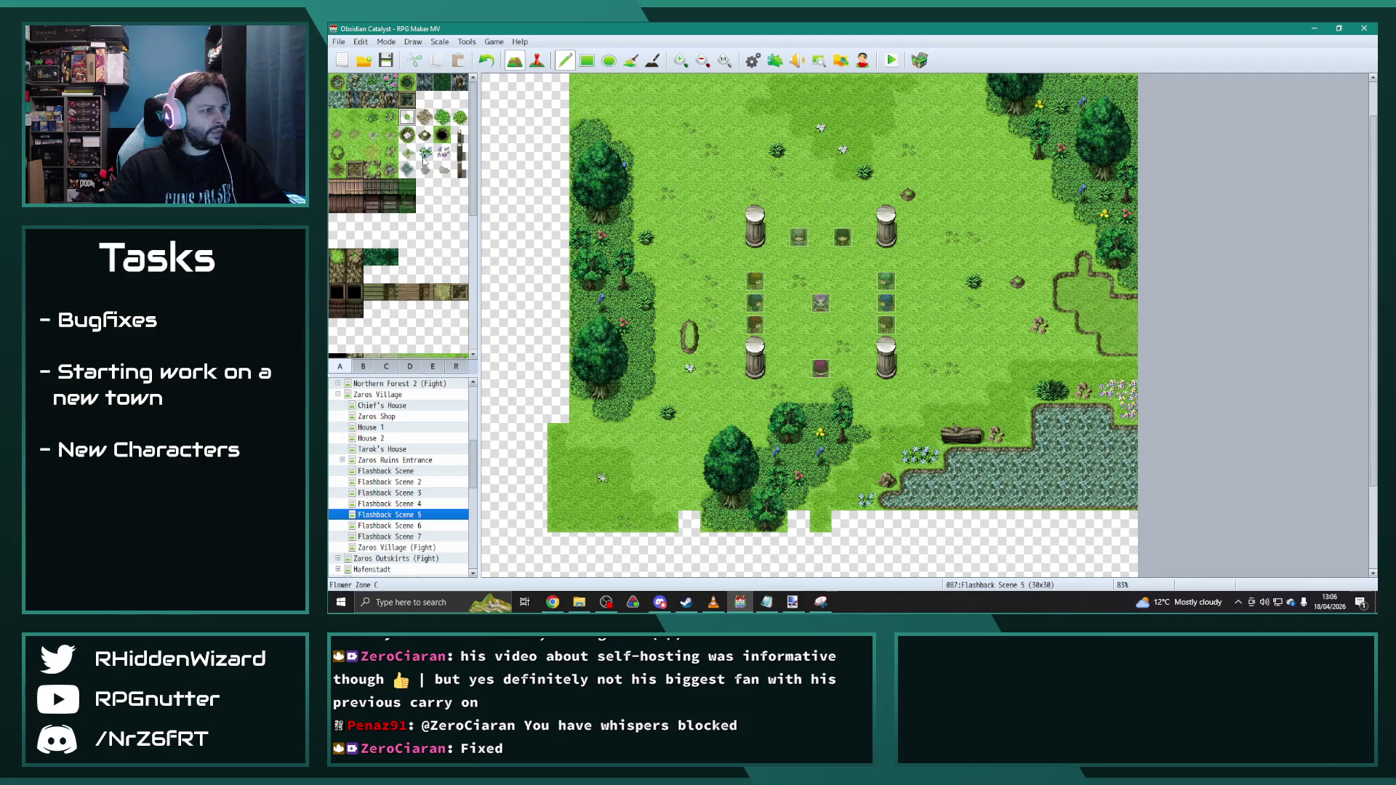
{"action": "left_click", "coordinate": [363, 366]}
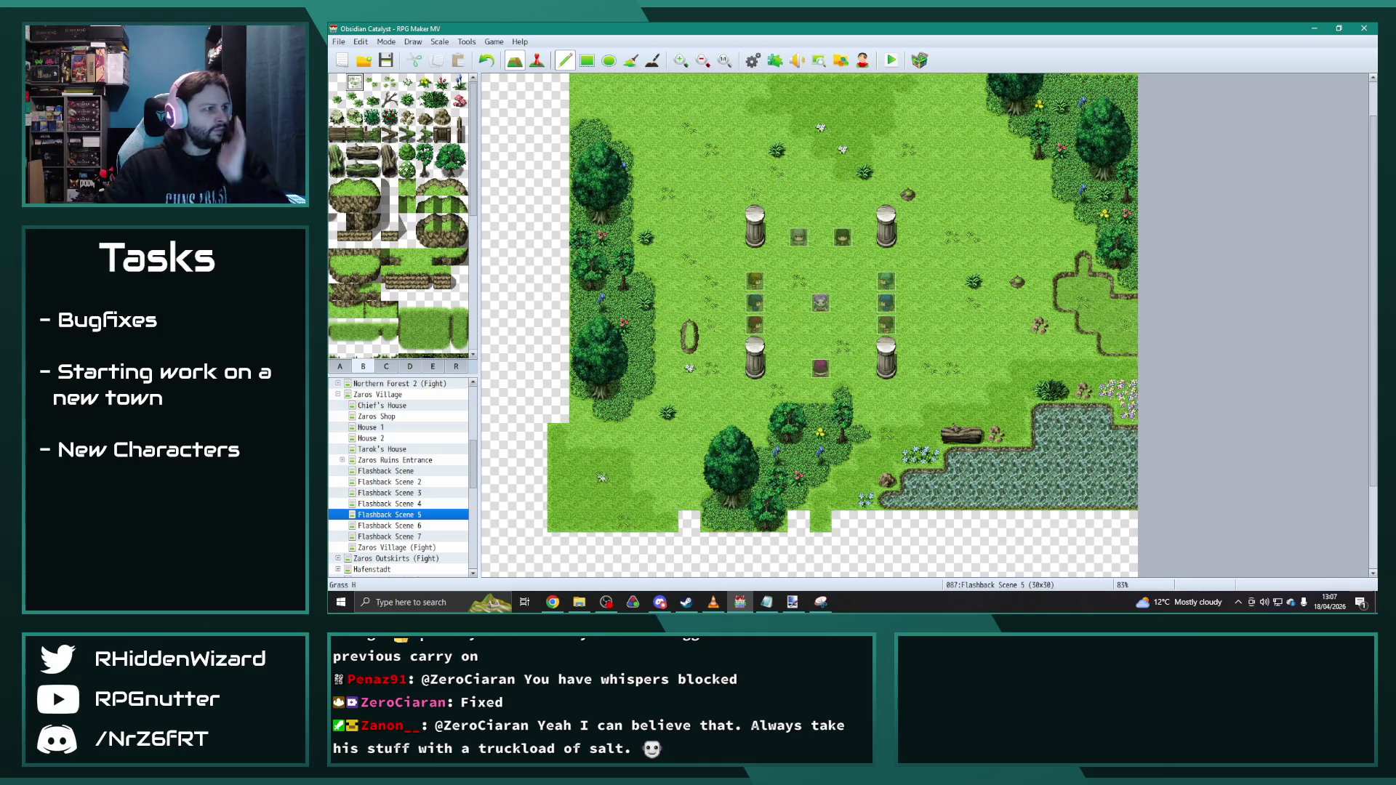
{"action": "scroll", "coordinate": [443, 209], "scroll_direction": "down", "scroll_amount": 2}
{"action": "scroll", "coordinate": [445, 209], "scroll_direction": "down", "scroll_amount": 2}
{"action": "scroll", "coordinate": [445, 208], "scroll_direction": "down", "scroll_amount": 2}
{"action": "scroll", "coordinate": [444, 208], "scroll_direction": "down", "scroll_amount": 2}
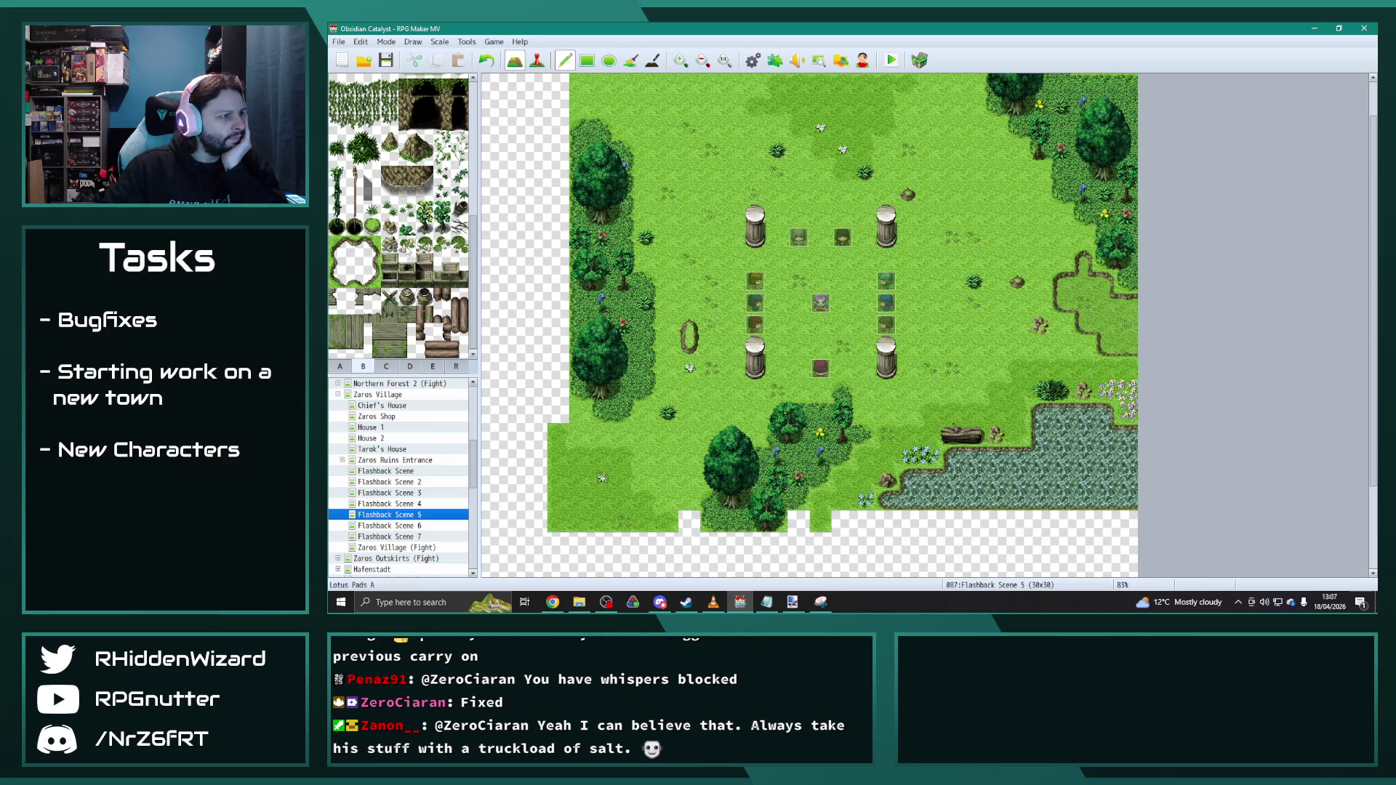
Step: Place two boulders and a lotus pad in the lower-right lake
{"action": "left_click", "coordinate": [390, 246]}
{"action": "left_click", "coordinate": [974, 477]}
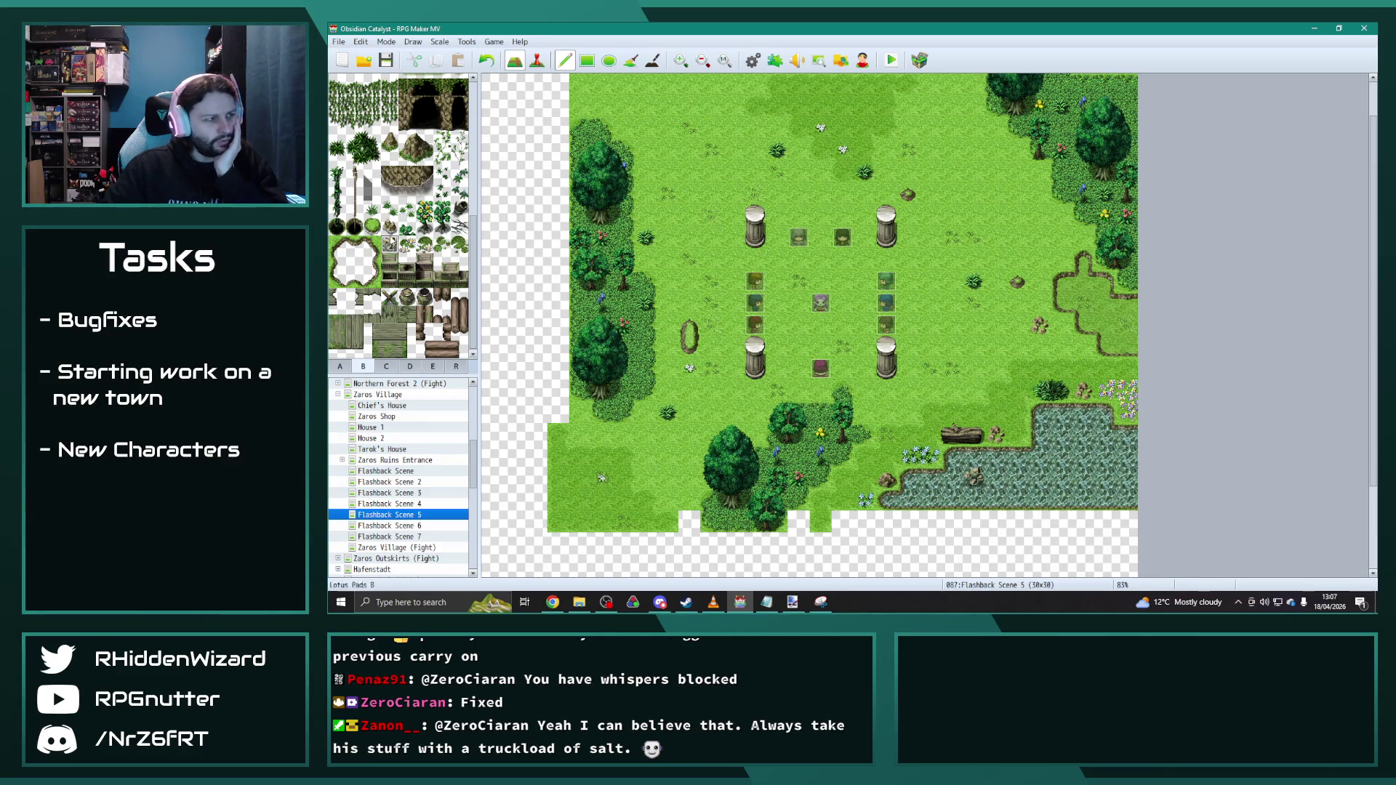
{"action": "left_click", "coordinate": [1060, 435]}
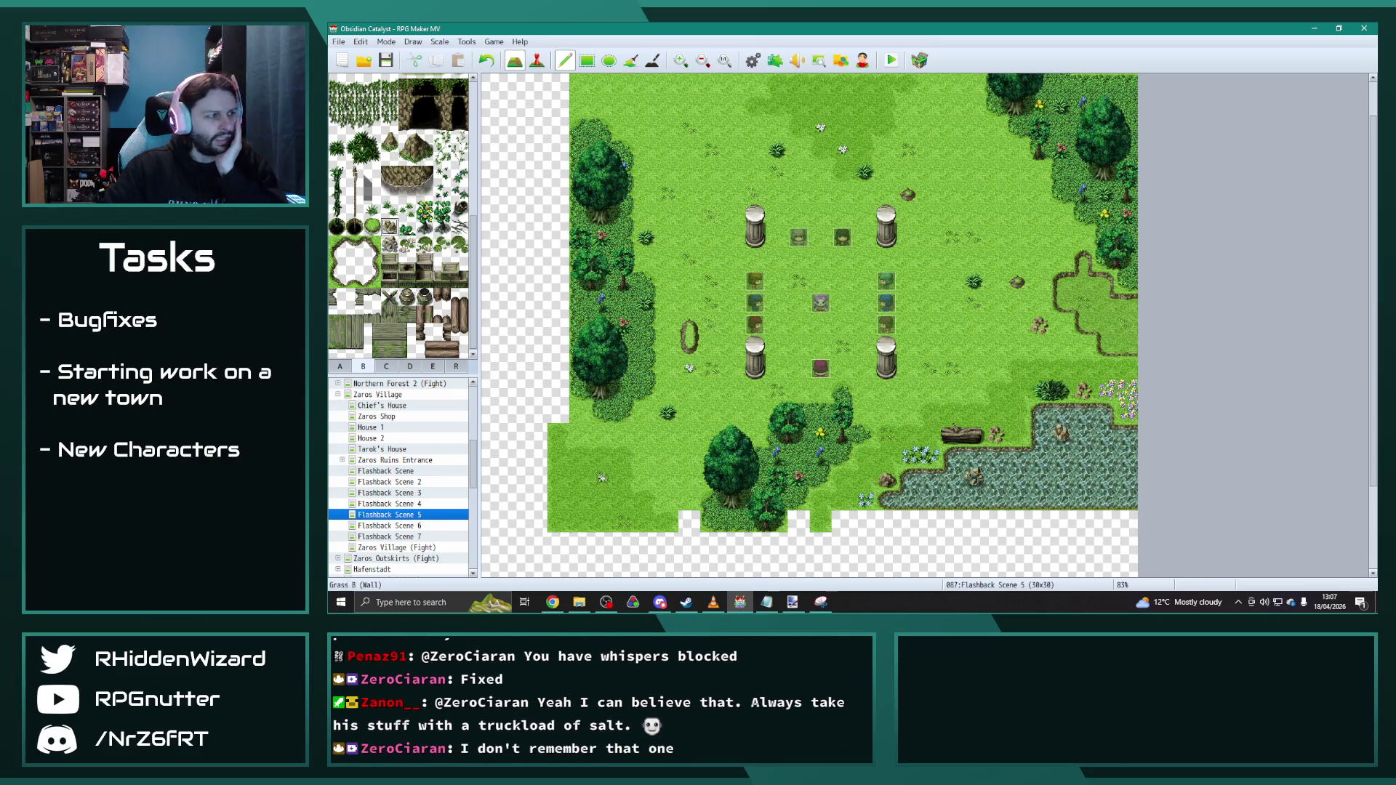
{"action": "left_click", "coordinate": [425, 246]}
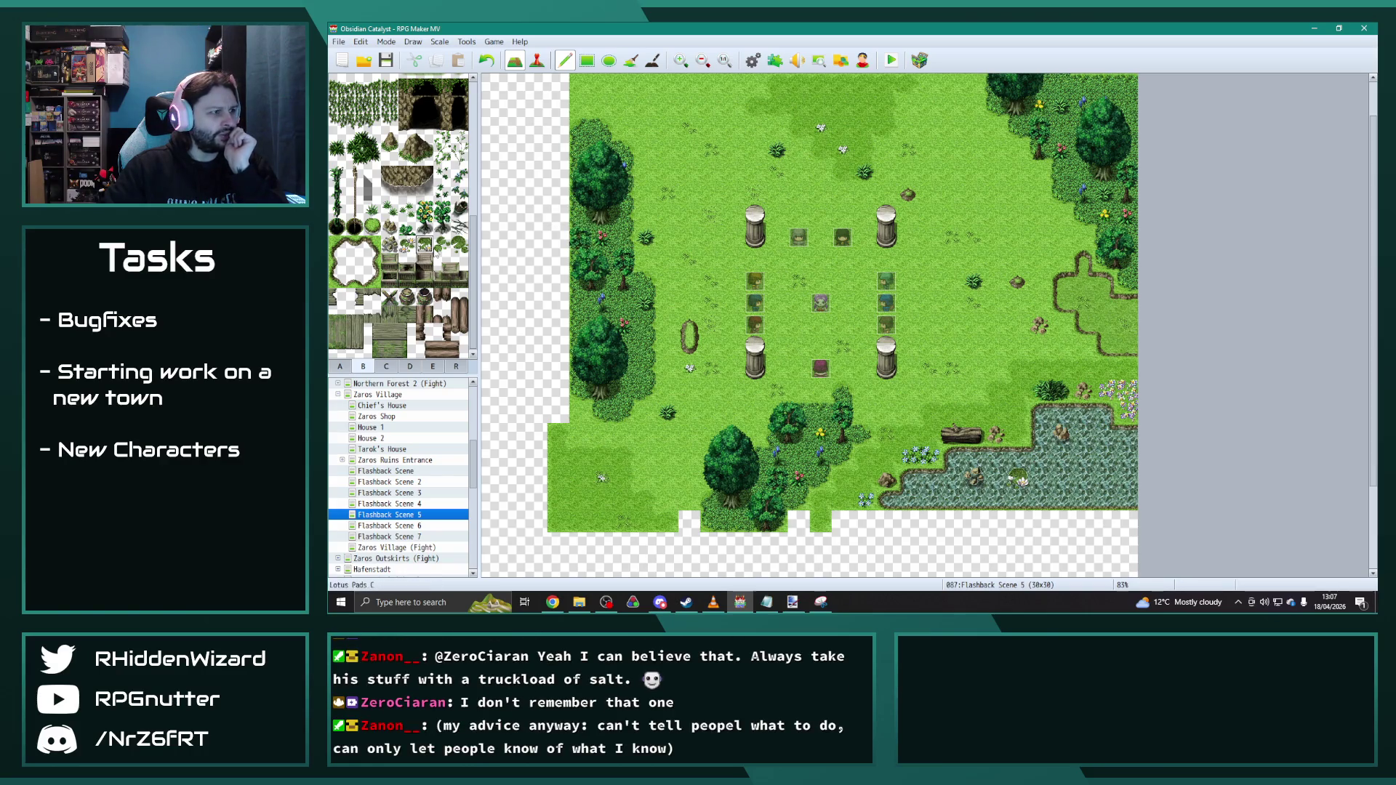
{"action": "left_click", "coordinate": [1045, 449]}
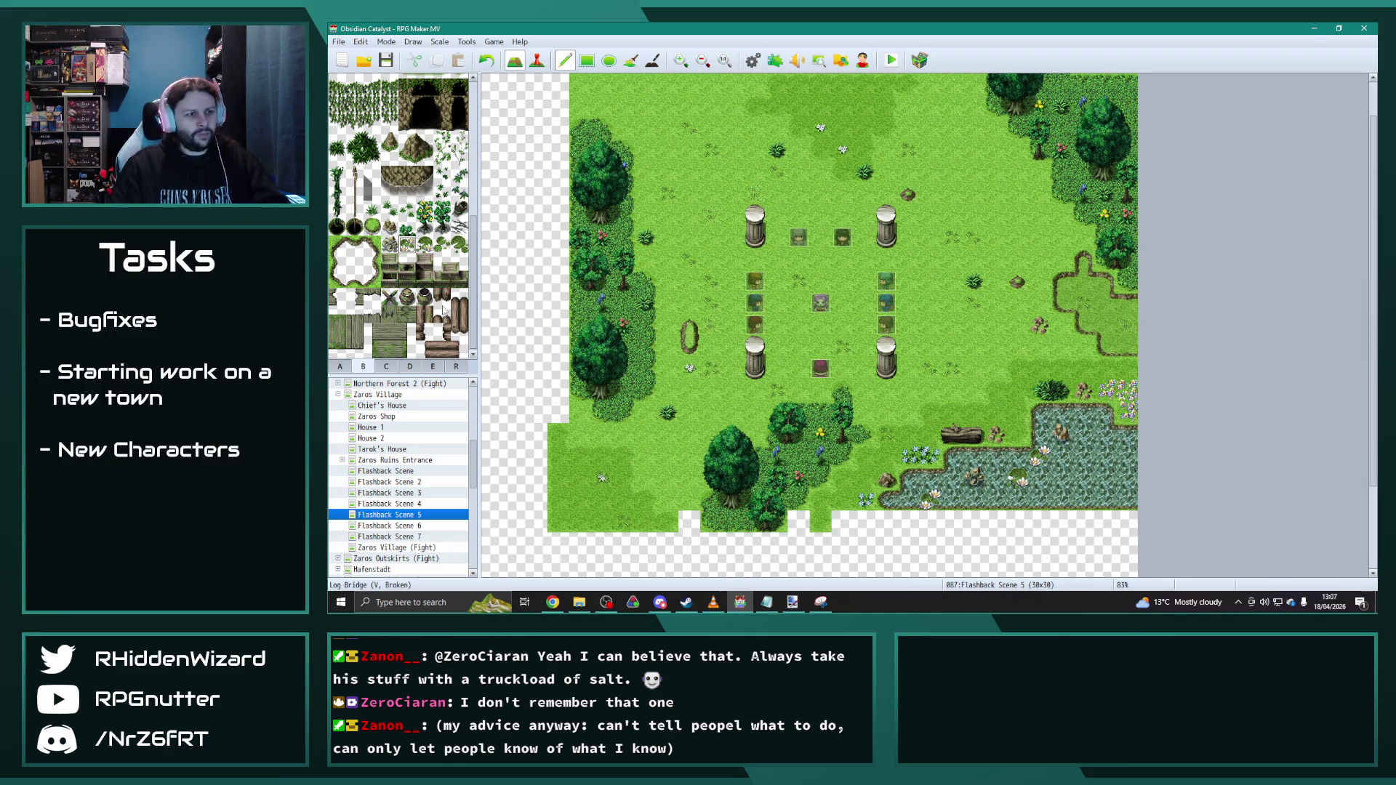
{"action": "scroll", "coordinate": [514, 411], "scroll_direction": "up", "scroll_amount": 2}
{"action": "scroll", "coordinate": [514, 411], "scroll_direction": "down", "scroll_amount": 2}
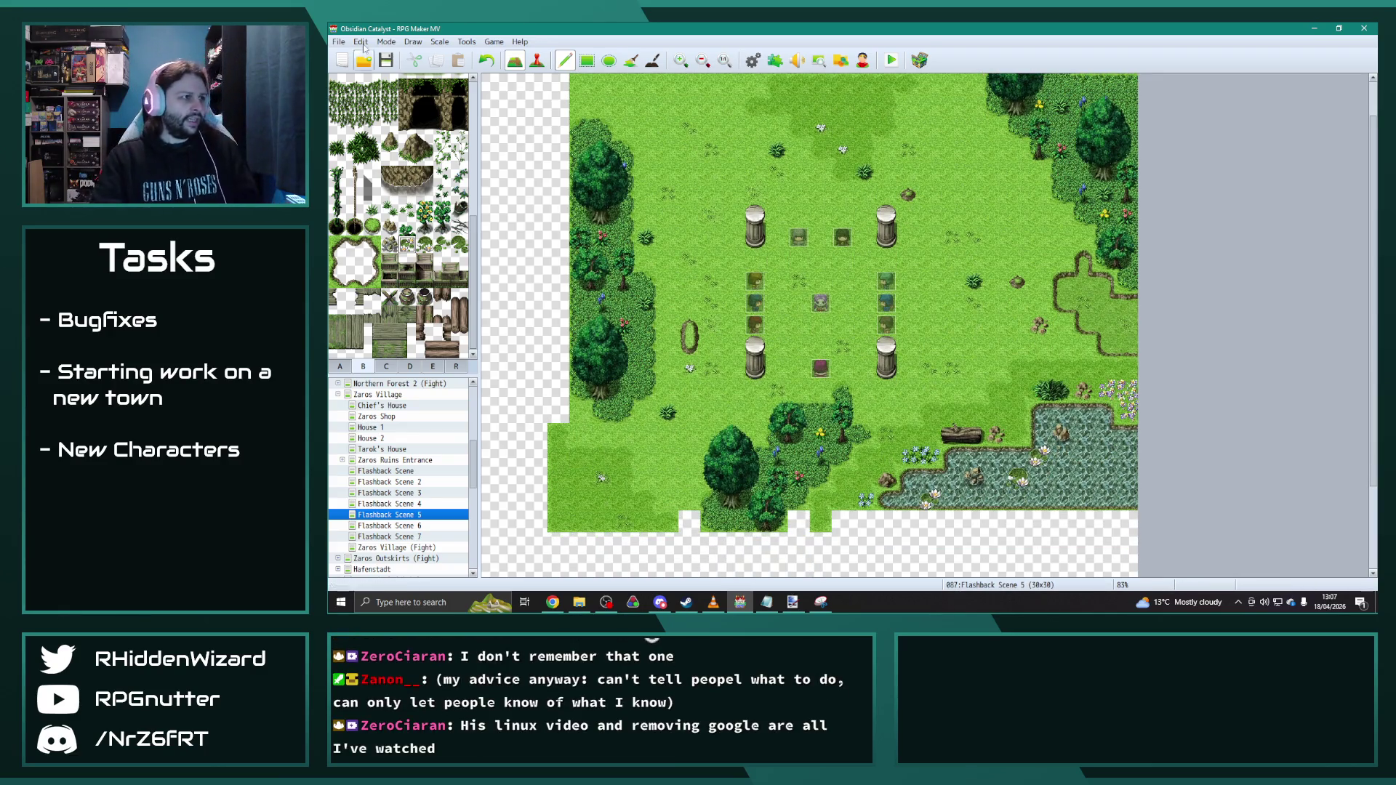
Step: In the Dorovaas event, change the Fire One 2 animation to 0201 Ignis III
{"action": "left_click", "coordinate": [535, 60]}
{"action": "double_click", "coordinate": [821, 303]}
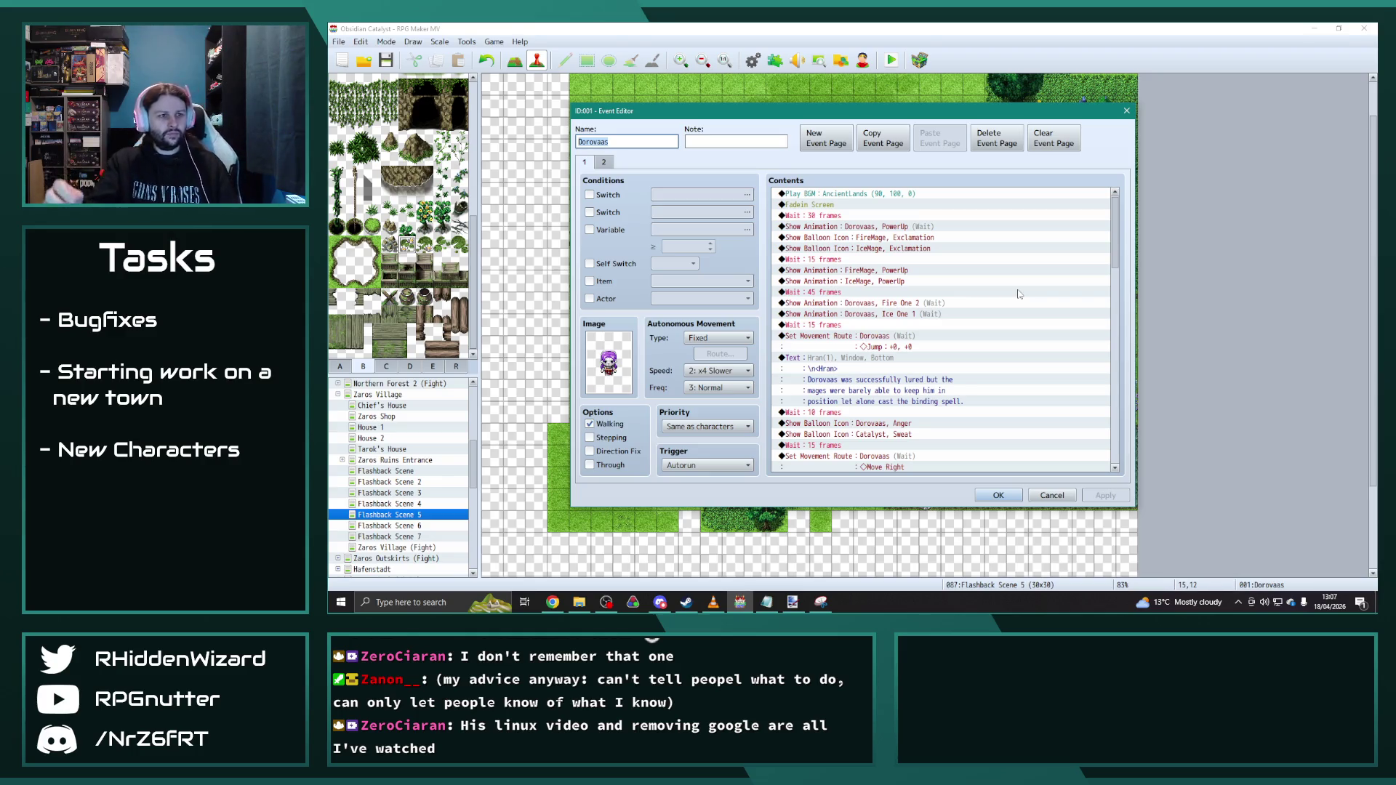
{"action": "left_click", "coordinate": [939, 303]}
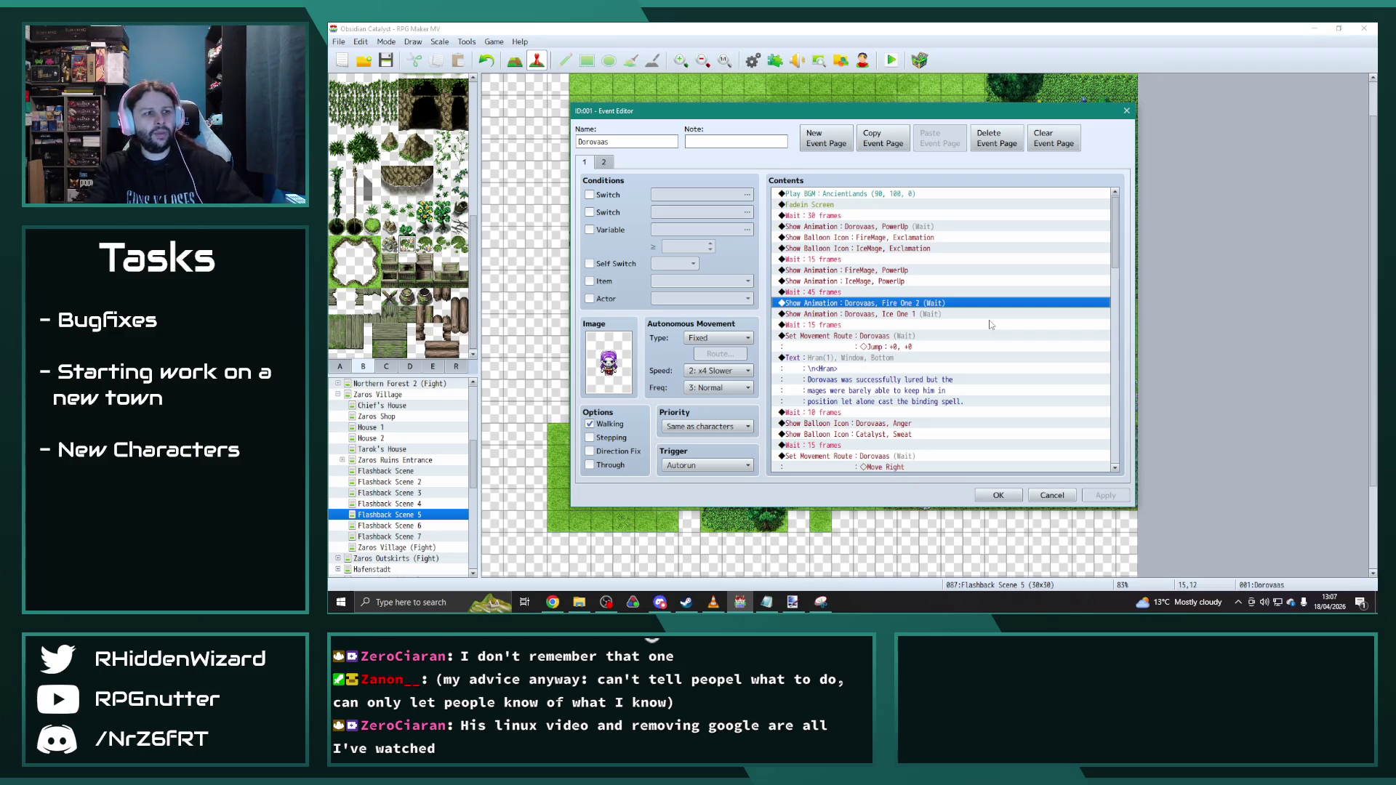
{"action": "key", "text": "Return"}
{"action": "left_click", "coordinate": [943, 332]}
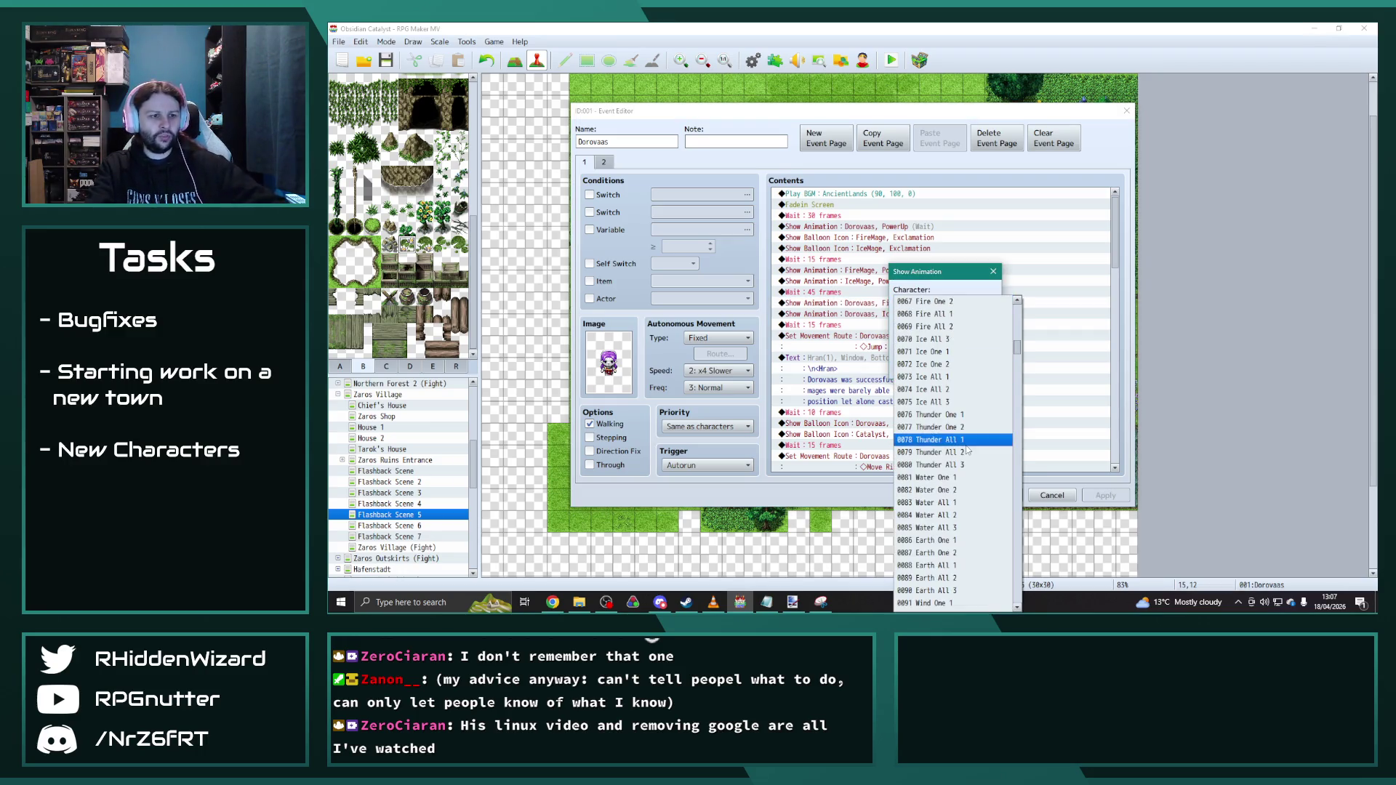
{"action": "scroll", "coordinate": [966, 447], "scroll_direction": "down", "scroll_amount": 15}
{"action": "left_click_drag", "start_coordinate": [1020, 376], "coordinate": [1015, 418]}
{"action": "scroll", "coordinate": [972, 398], "scroll_direction": "up", "scroll_amount": 1}
{"action": "left_click", "coordinate": [926, 318]}
{"action": "left_click", "coordinate": [919, 368]}
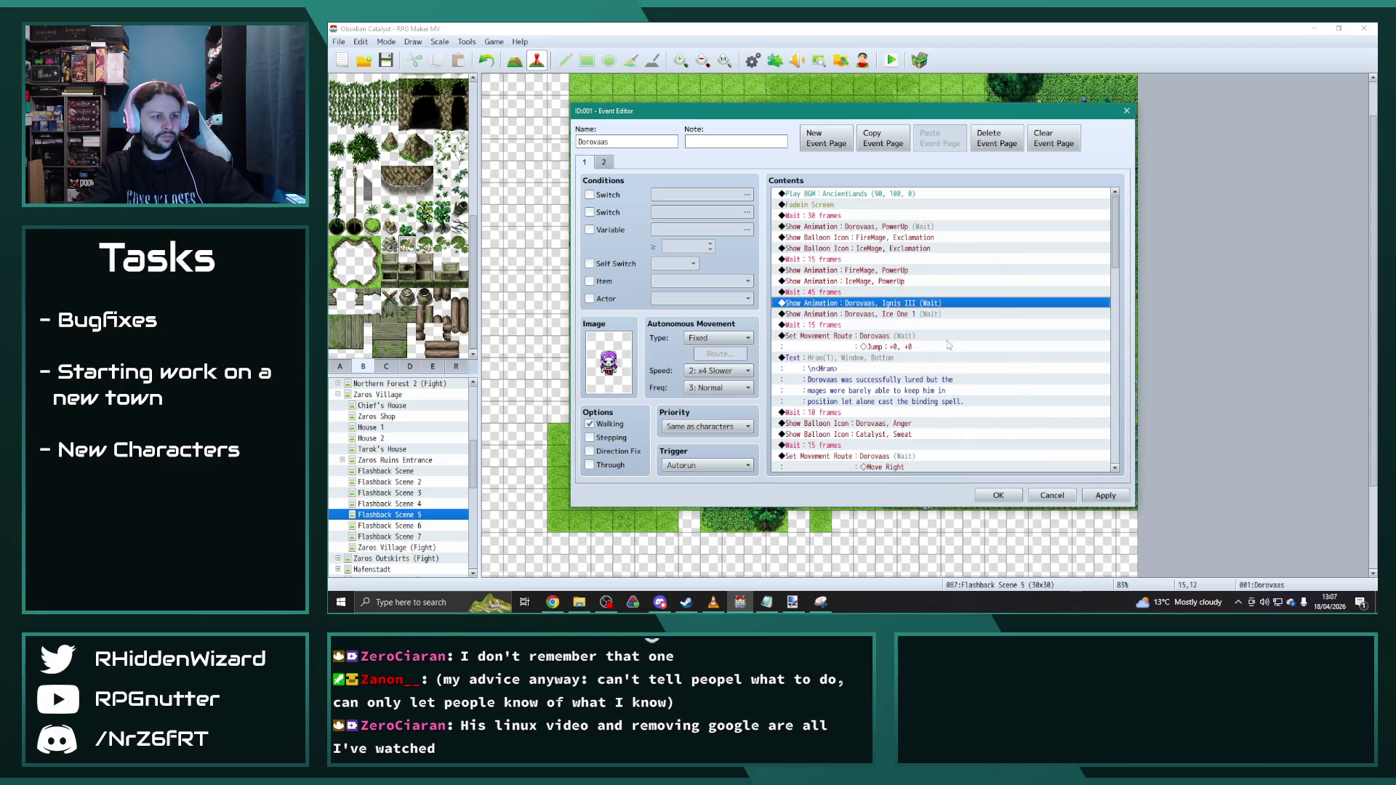
Step: Change the Ice One 1 animation command to 0215 Glacies III
{"action": "left_click", "coordinate": [922, 316]}
{"action": "double_click", "coordinate": [922, 314]}
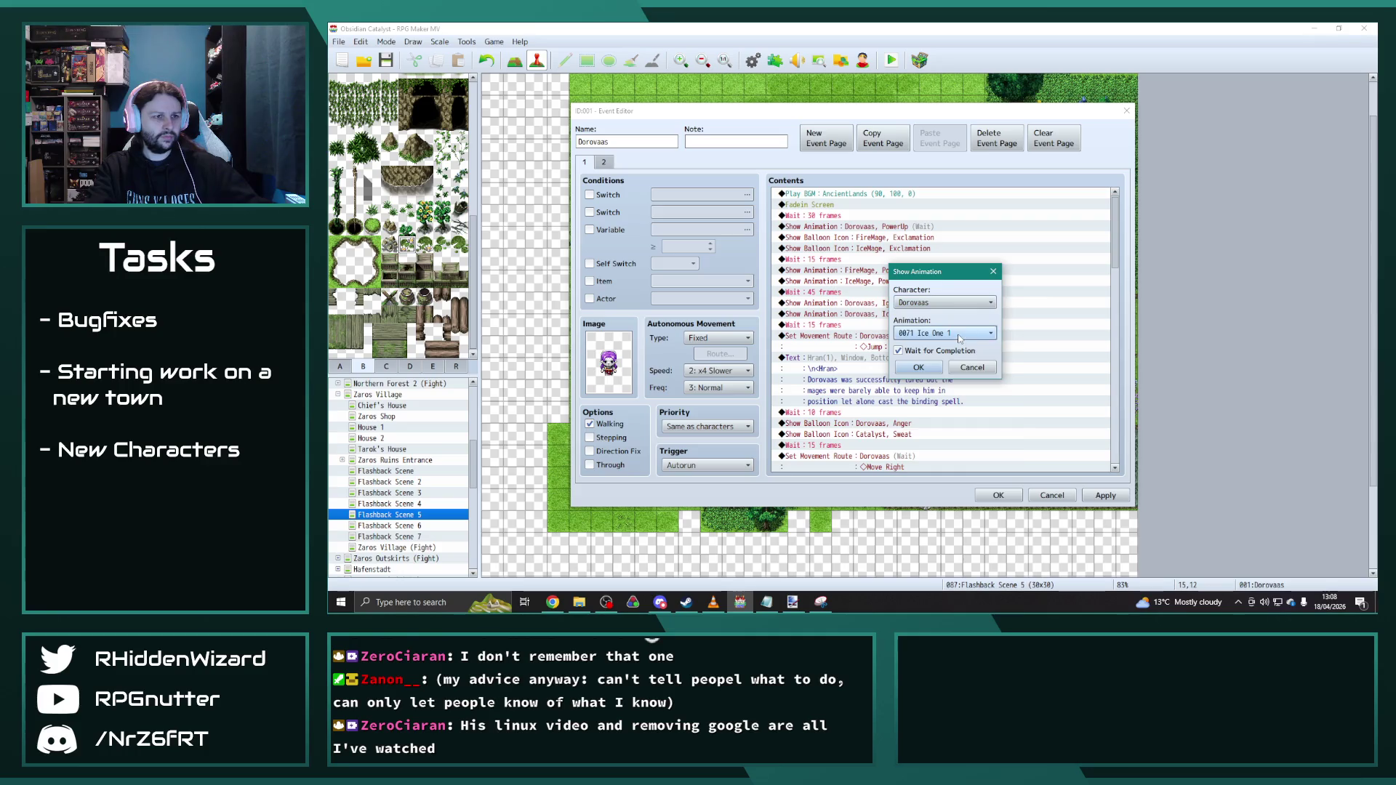
{"action": "left_click", "coordinate": [944, 333]}
{"action": "scroll", "coordinate": [1019, 388], "scroll_direction": "down", "scroll_amount": 2}
{"action": "scroll", "coordinate": [1019, 387], "scroll_direction": "down", "scroll_amount": 20}
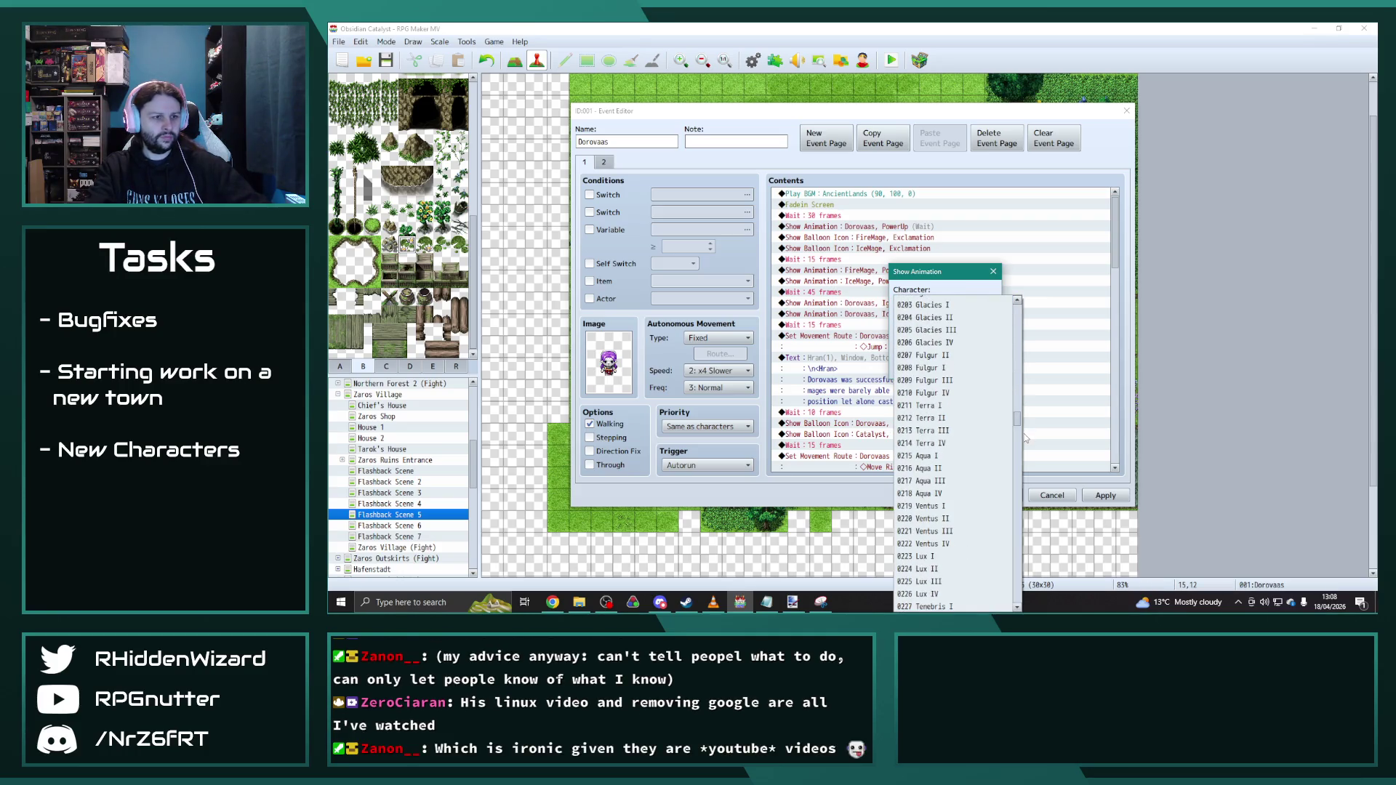
{"action": "scroll", "coordinate": [1023, 433], "scroll_direction": "down", "scroll_amount": 15}
{"action": "scroll", "coordinate": [959, 420], "scroll_direction": "up", "scroll_amount": 4}
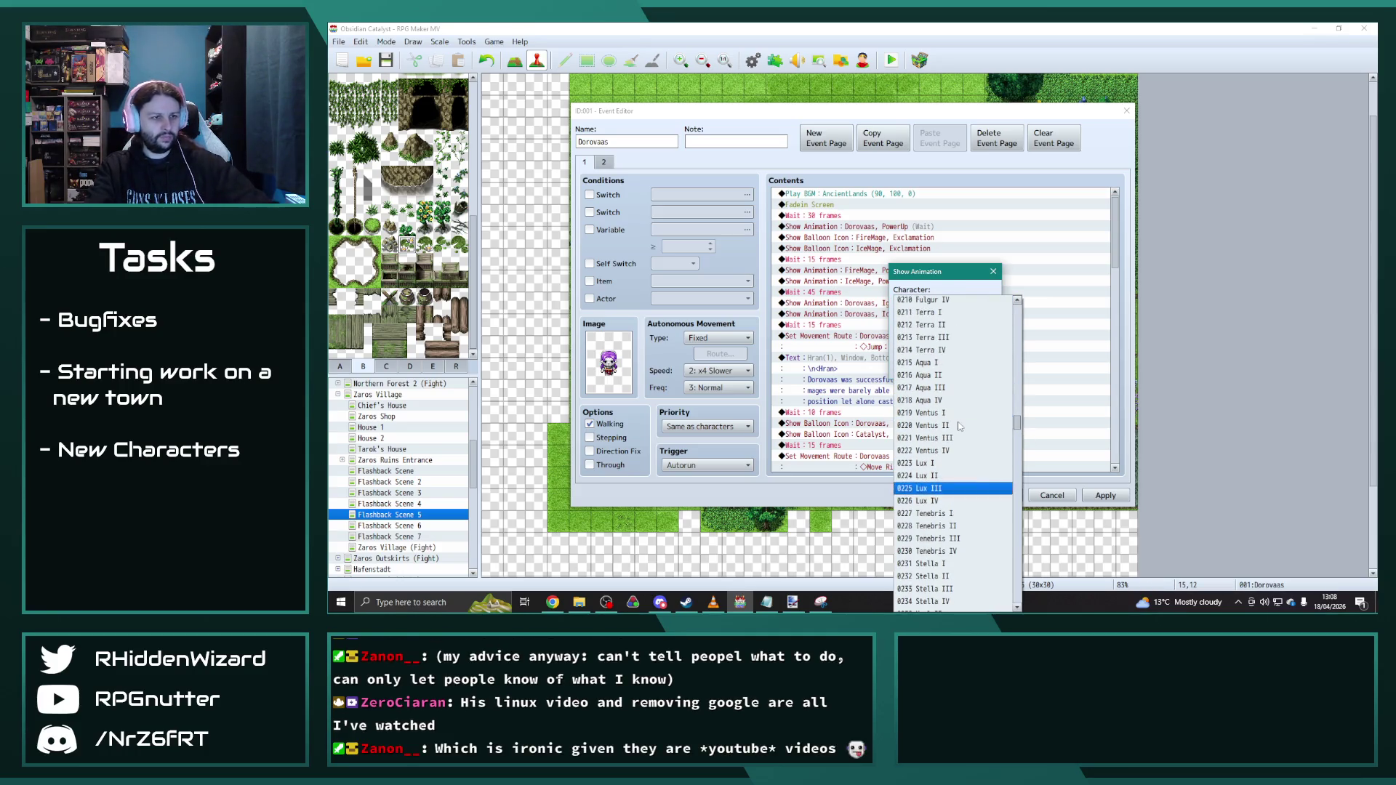
{"action": "left_click", "coordinate": [950, 326]}
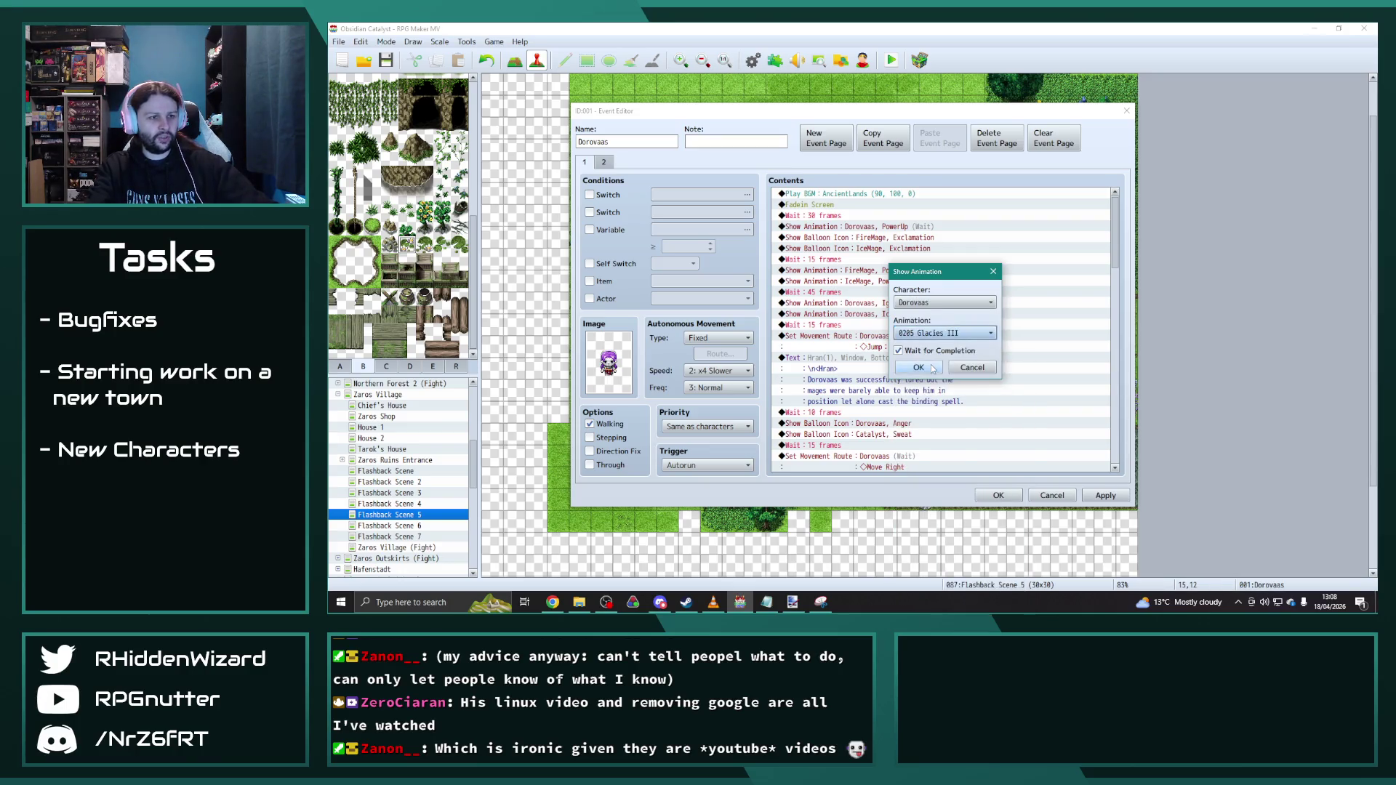
{"action": "left_click", "coordinate": [936, 367]}
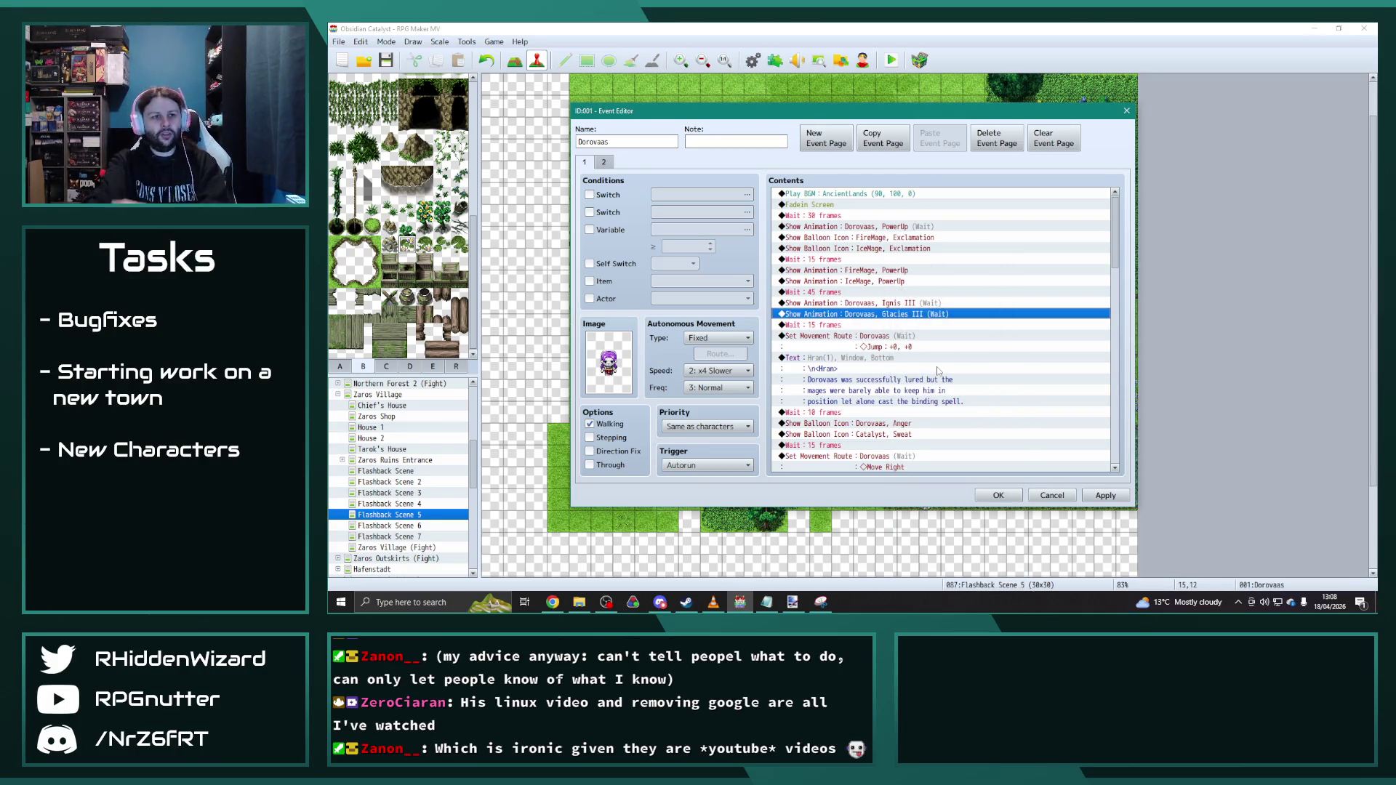
{"action": "scroll", "coordinate": [925, 356], "scroll_direction": "down", "scroll_amount": 2}
{"action": "scroll", "coordinate": [931, 351], "scroll_direction": "down", "scroll_amount": 2}
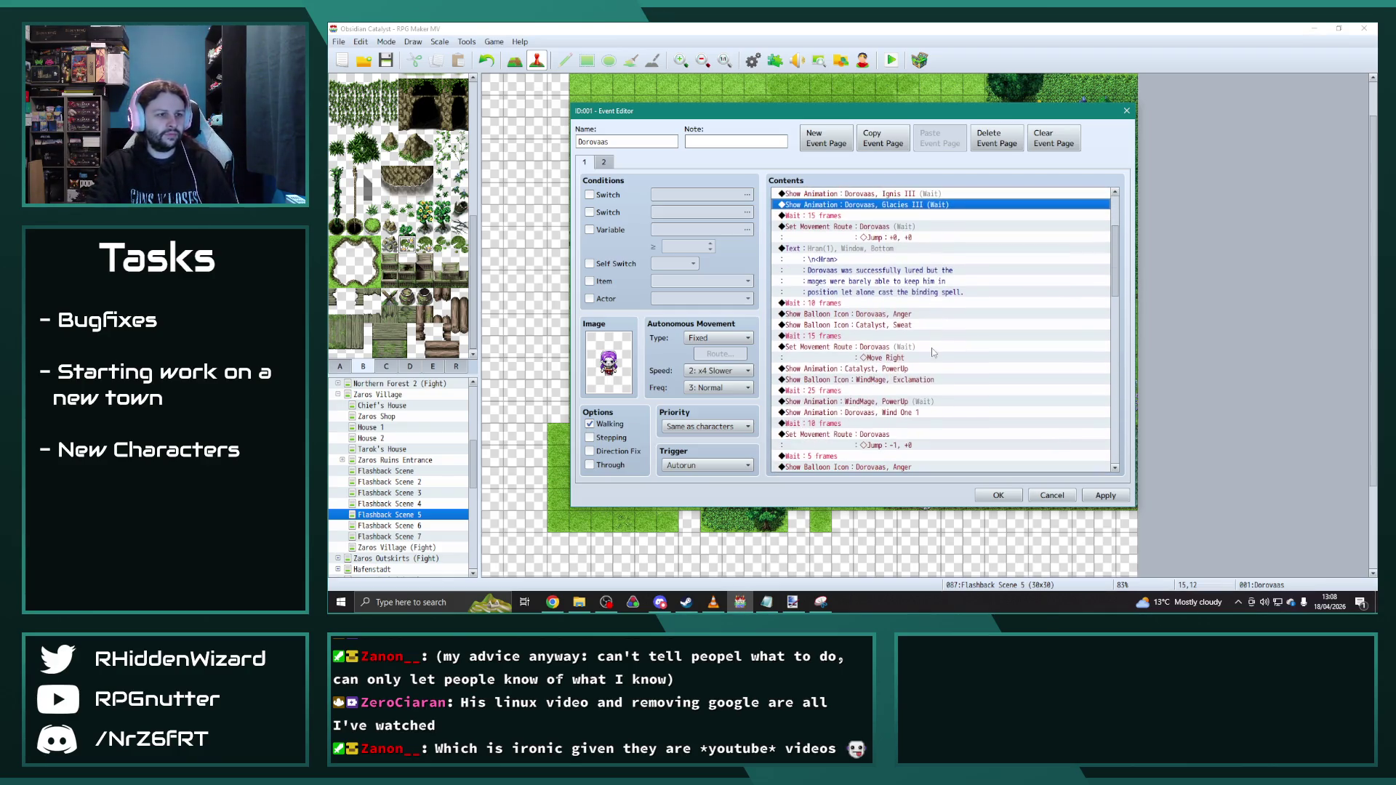
{"action": "scroll", "coordinate": [935, 349], "scroll_direction": "down", "scroll_amount": 2}
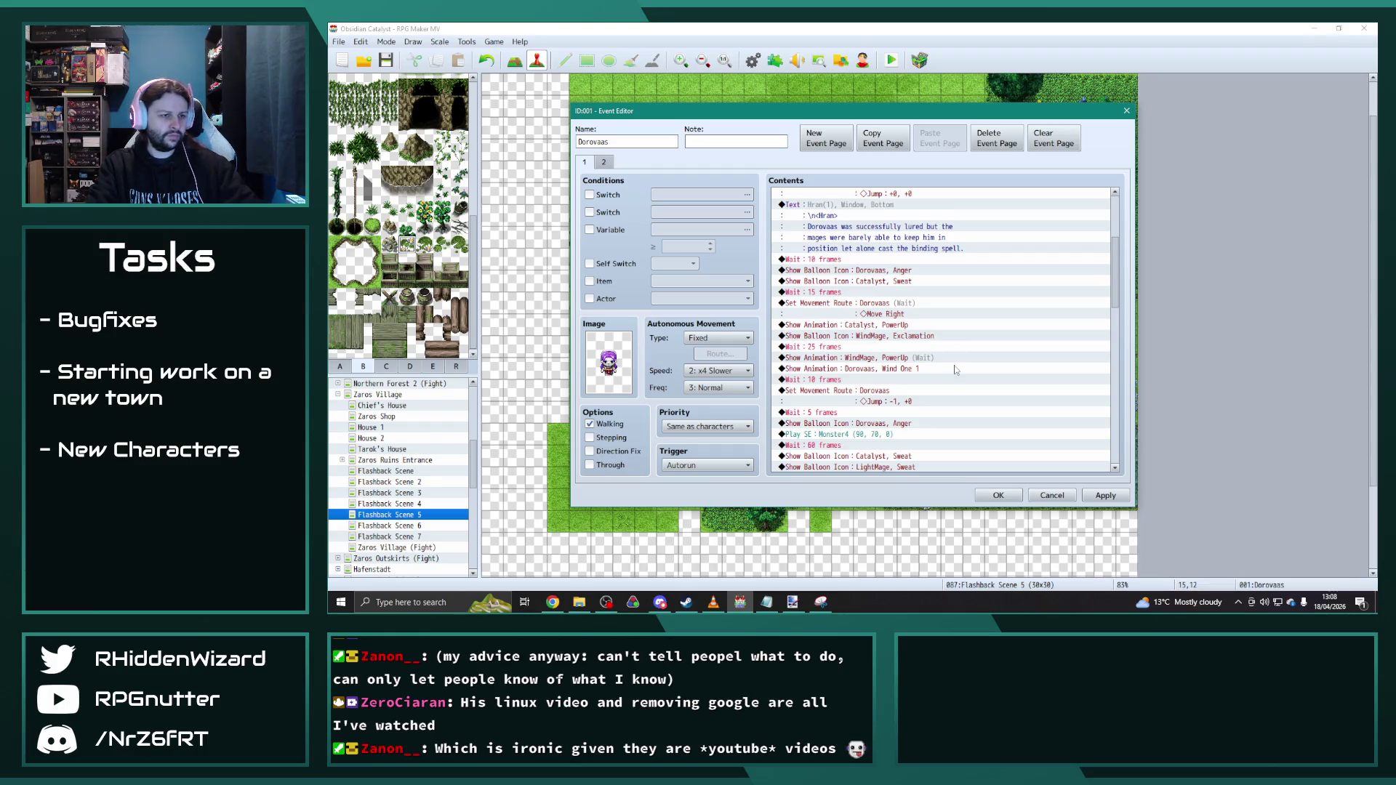
Step: Change Dorovaas's Wind One 1 animation to Ventus III
{"action": "left_click", "coordinate": [881, 359]}
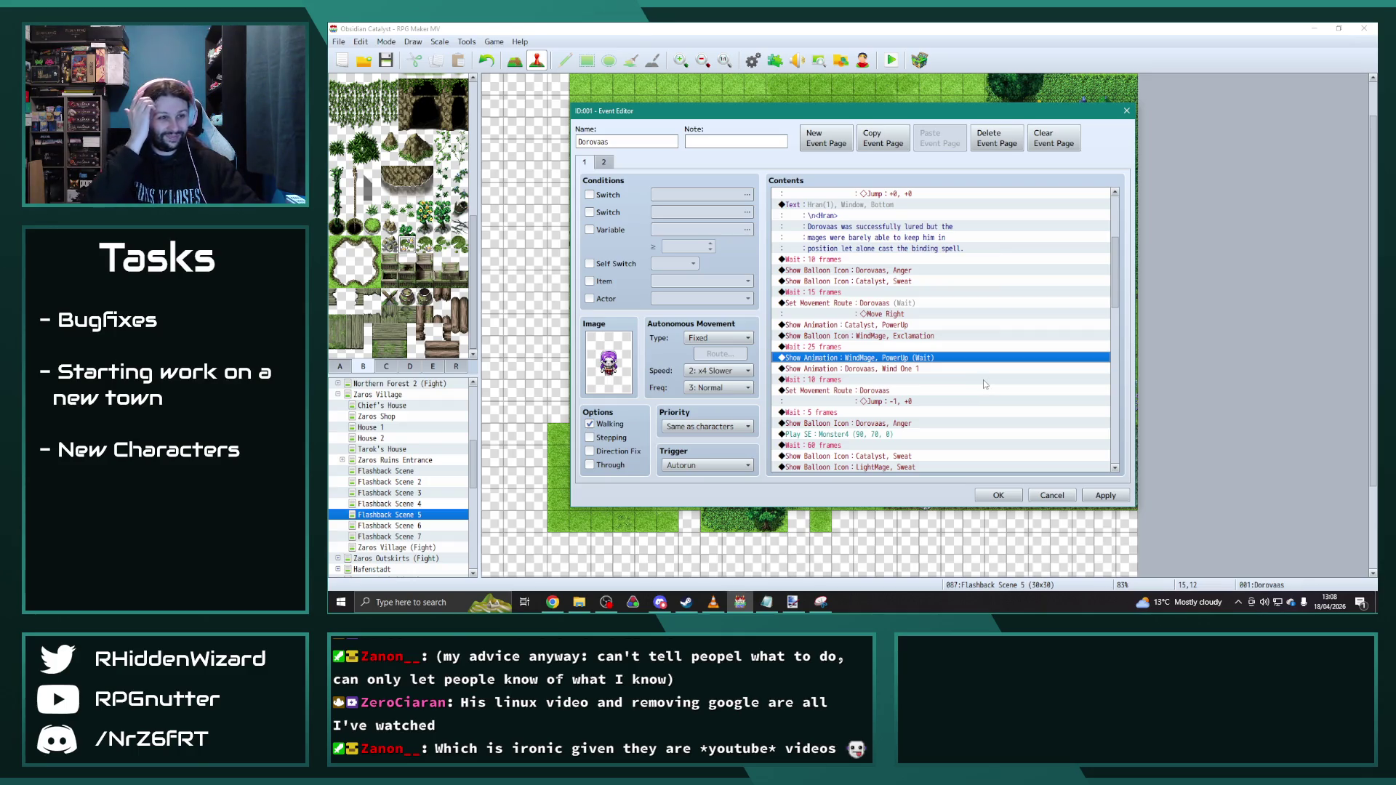
{"action": "left_click", "coordinate": [900, 370]}
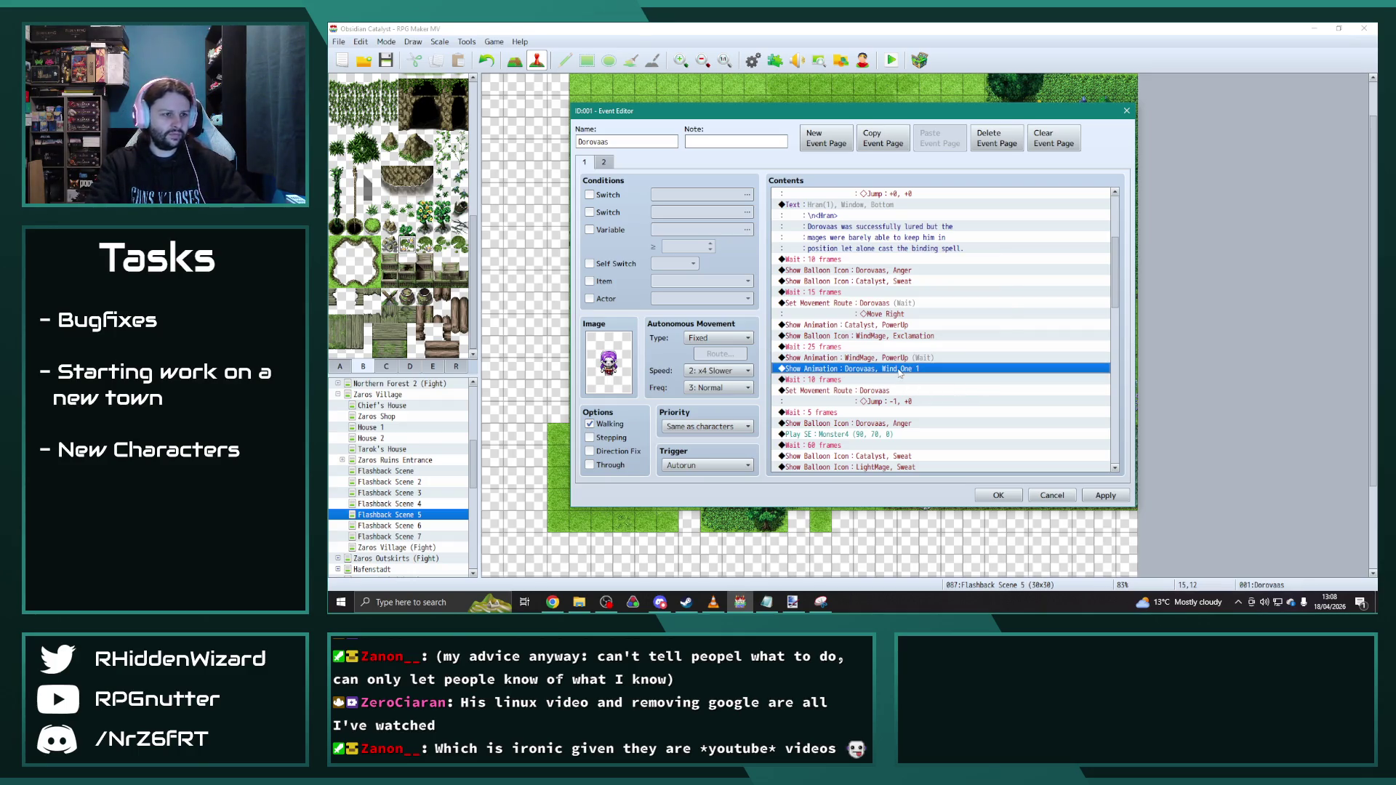
{"action": "double_click", "coordinate": [900, 371]}
{"action": "left_click", "coordinate": [987, 301]}
{"action": "left_click_drag", "start_coordinate": [1024, 355], "coordinate": [1017, 427]}
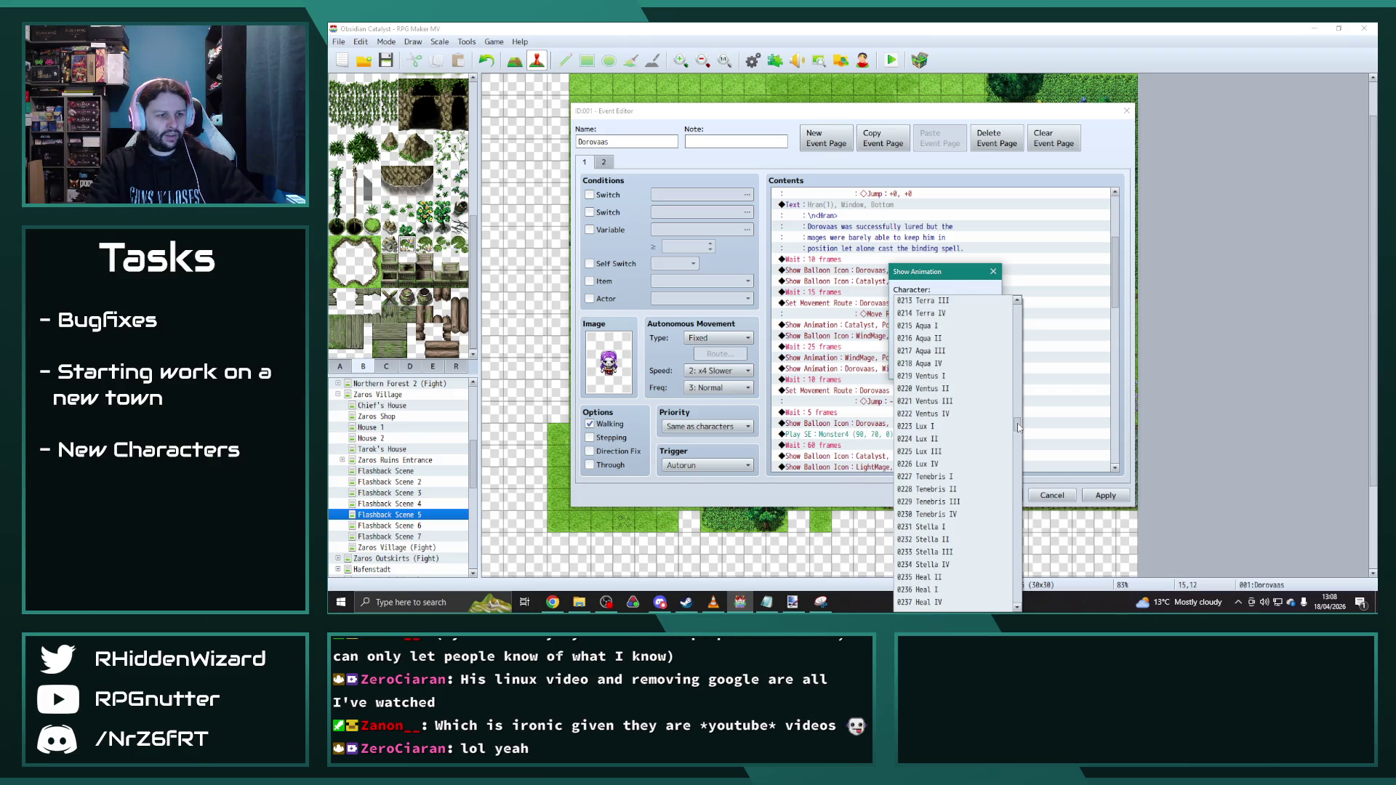
{"action": "left_click", "coordinate": [927, 400]}
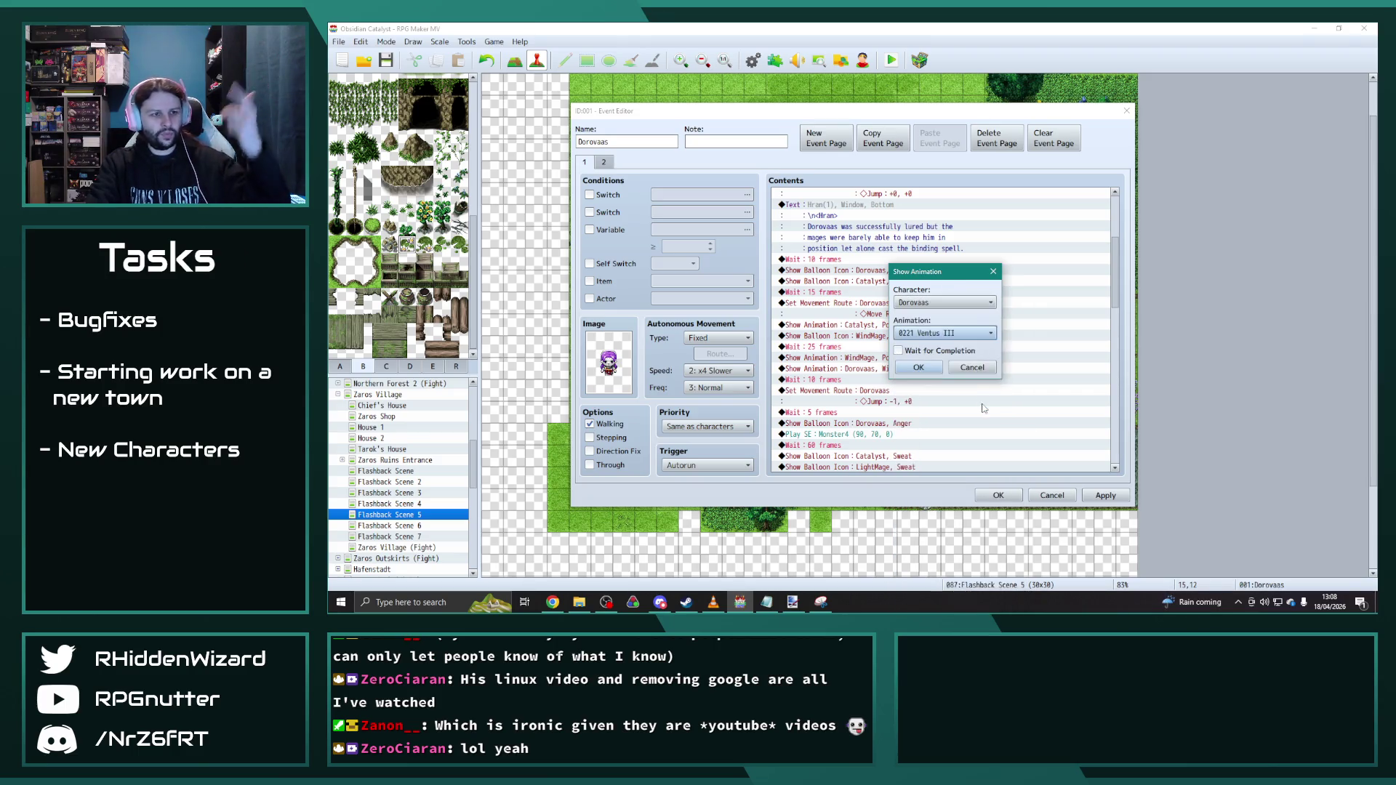
{"action": "left_click", "coordinate": [977, 401]}
{"action": "scroll", "coordinate": [977, 404], "scroll_direction": "down", "scroll_amount": 1}
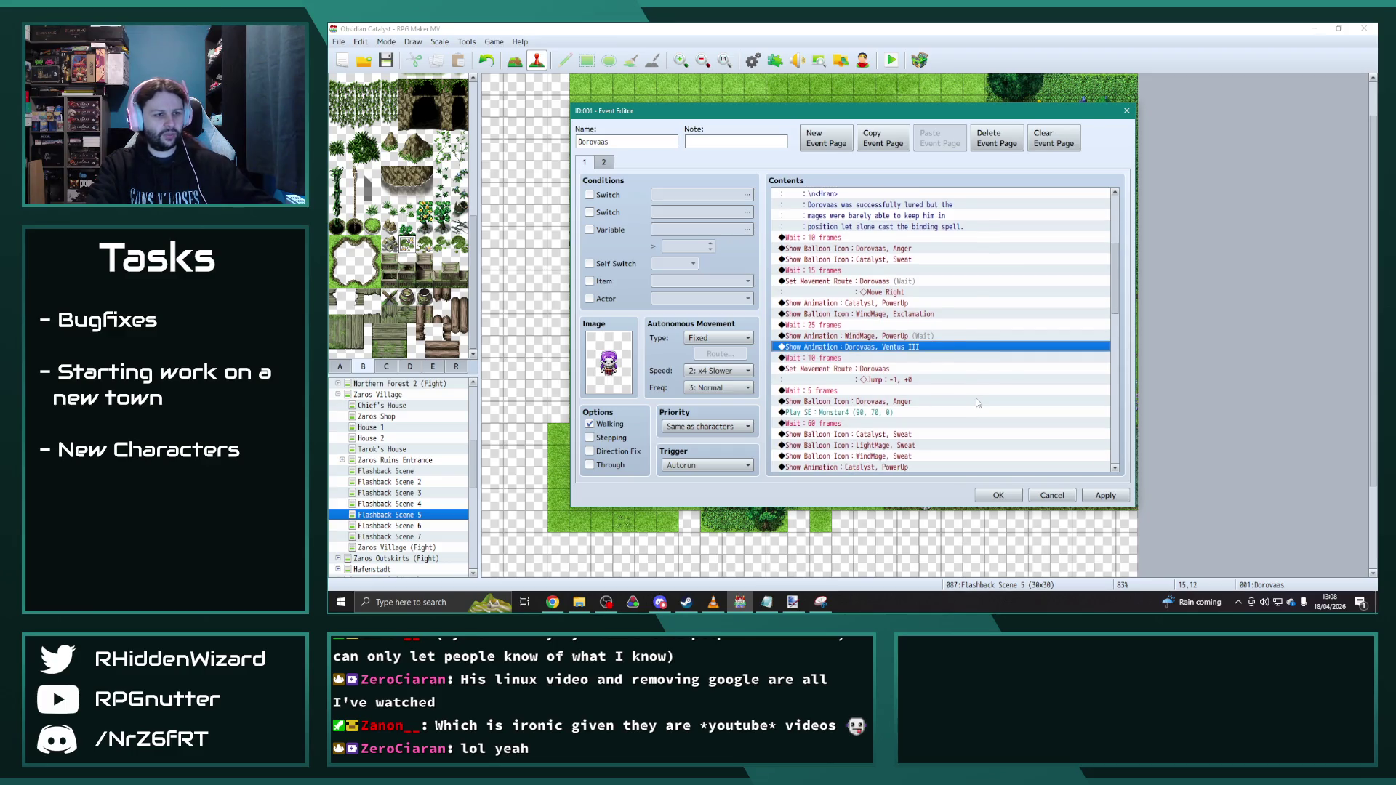
{"action": "scroll", "coordinate": [977, 404], "scroll_direction": "down", "scroll_amount": 1}
{"action": "scroll", "coordinate": [977, 404], "scroll_direction": "down", "scroll_amount": 1}
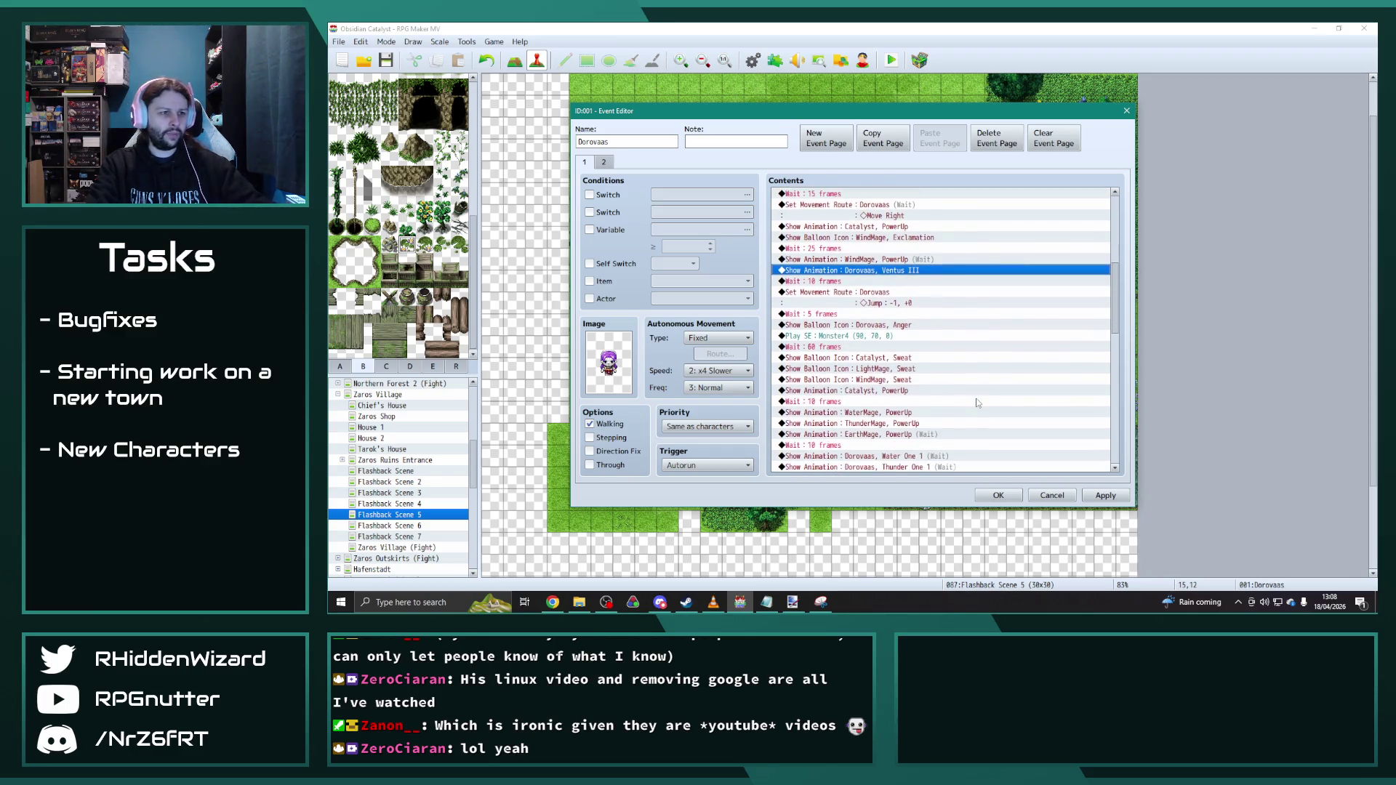
{"action": "scroll", "coordinate": [978, 403], "scroll_direction": "down", "scroll_amount": 1}
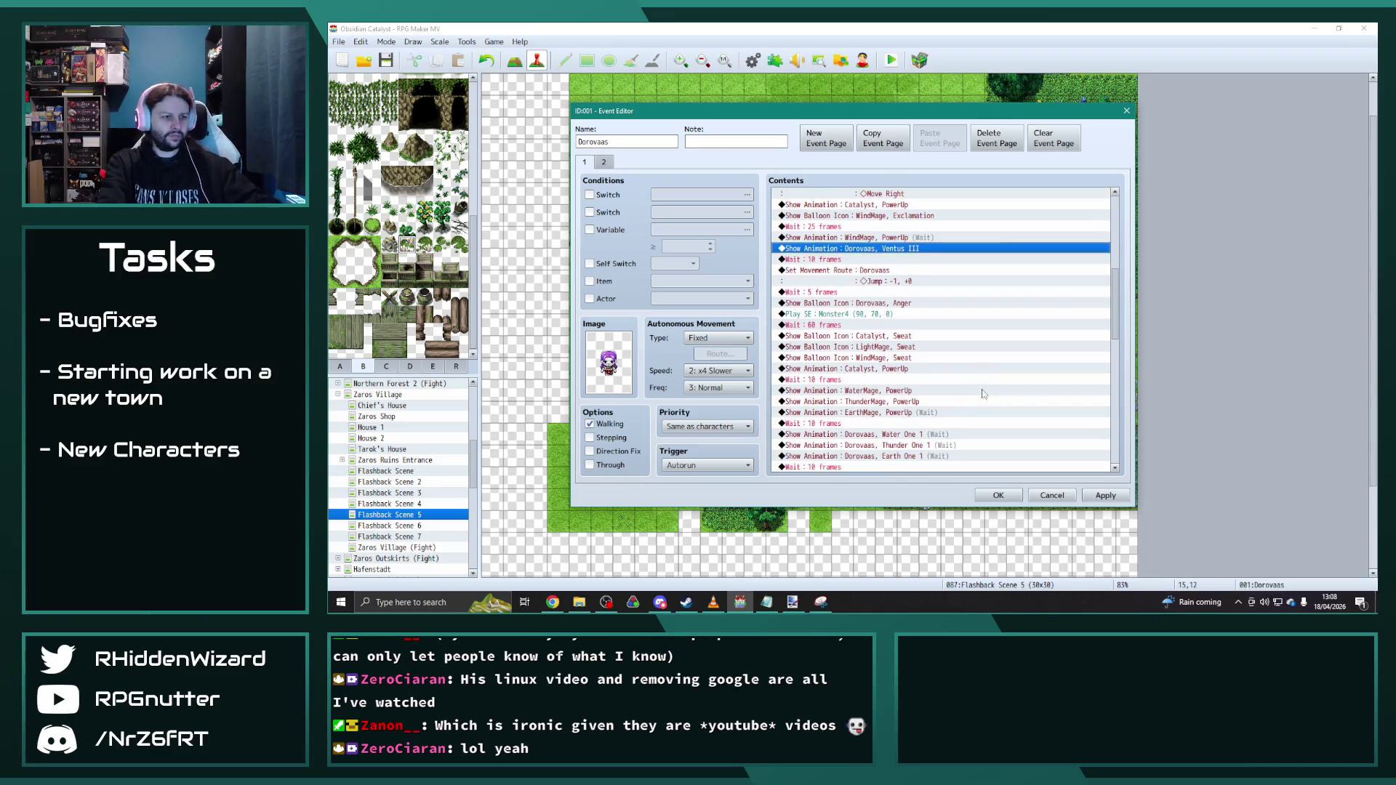
{"action": "scroll", "coordinate": [979, 392], "scroll_direction": "down", "scroll_amount": 1}
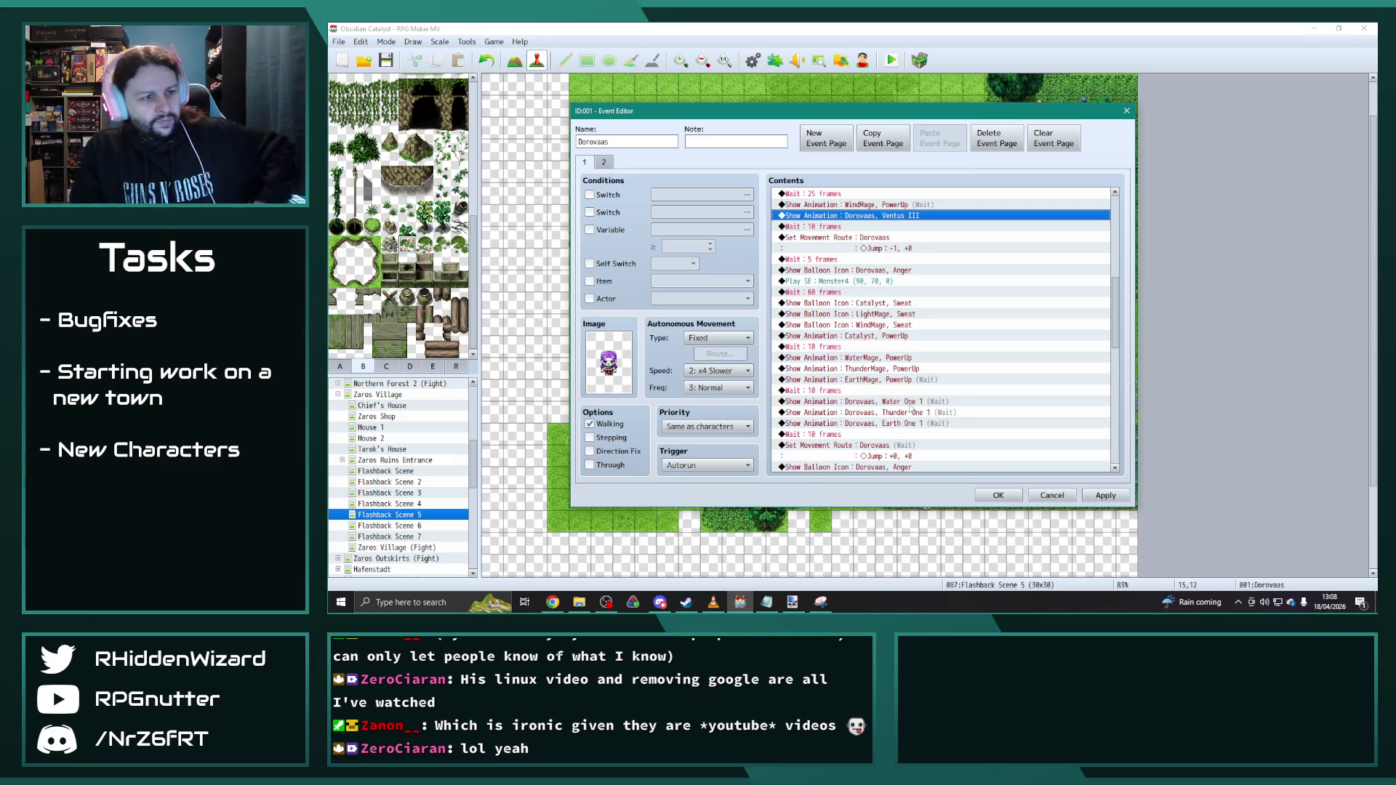
Step: Change the Water One 1 animation to Aqua III
{"action": "double_click", "coordinate": [970, 402]}
{"action": "left_click", "coordinate": [943, 333]}
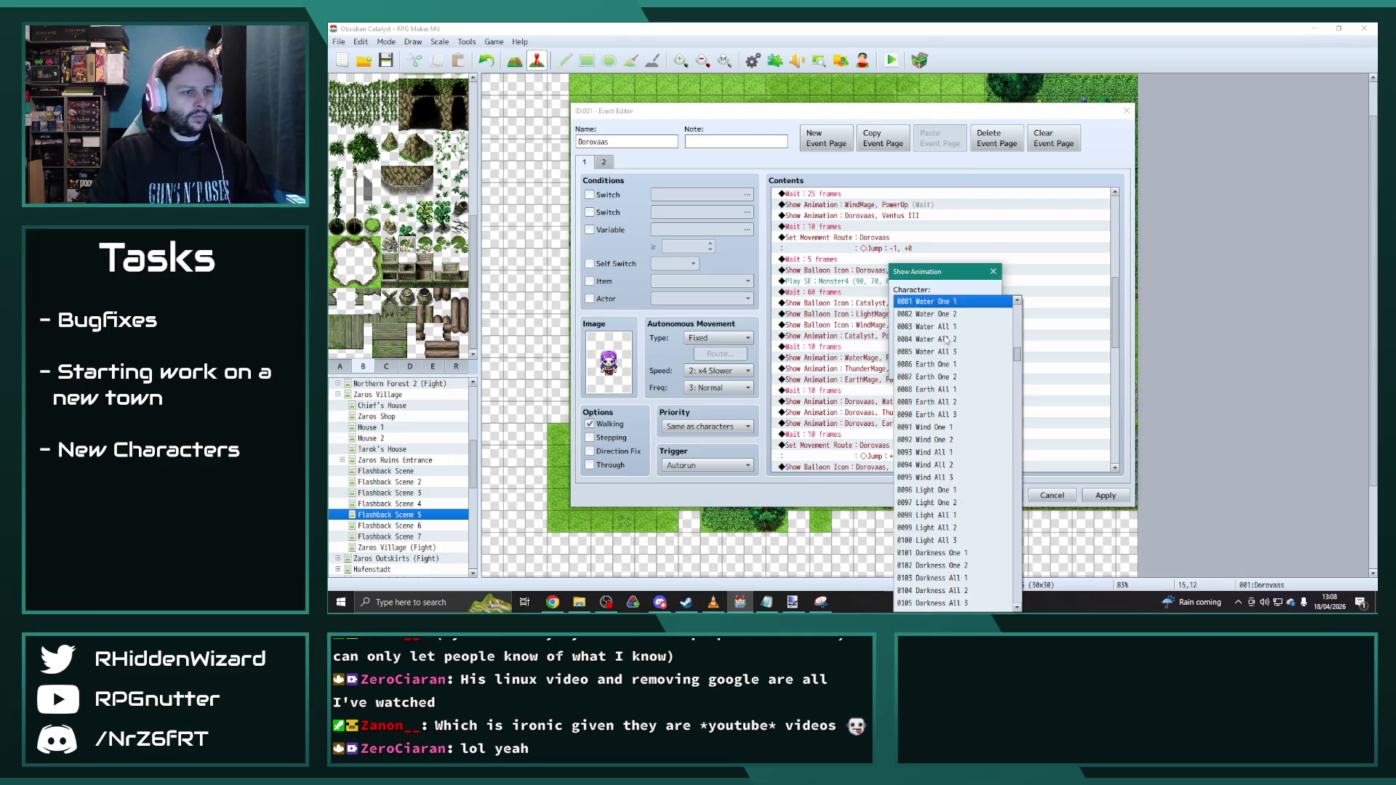
{"action": "left_click_drag", "start_coordinate": [1019, 355], "coordinate": [1017, 421]}
{"action": "left_click", "coordinate": [927, 455]}
{"action": "left_click", "coordinate": [918, 367]}
Step: Change the Thunder One 1 animation to Fulgur III
{"action": "double_click", "coordinate": [927, 412]}
{"action": "left_click", "coordinate": [944, 332]}
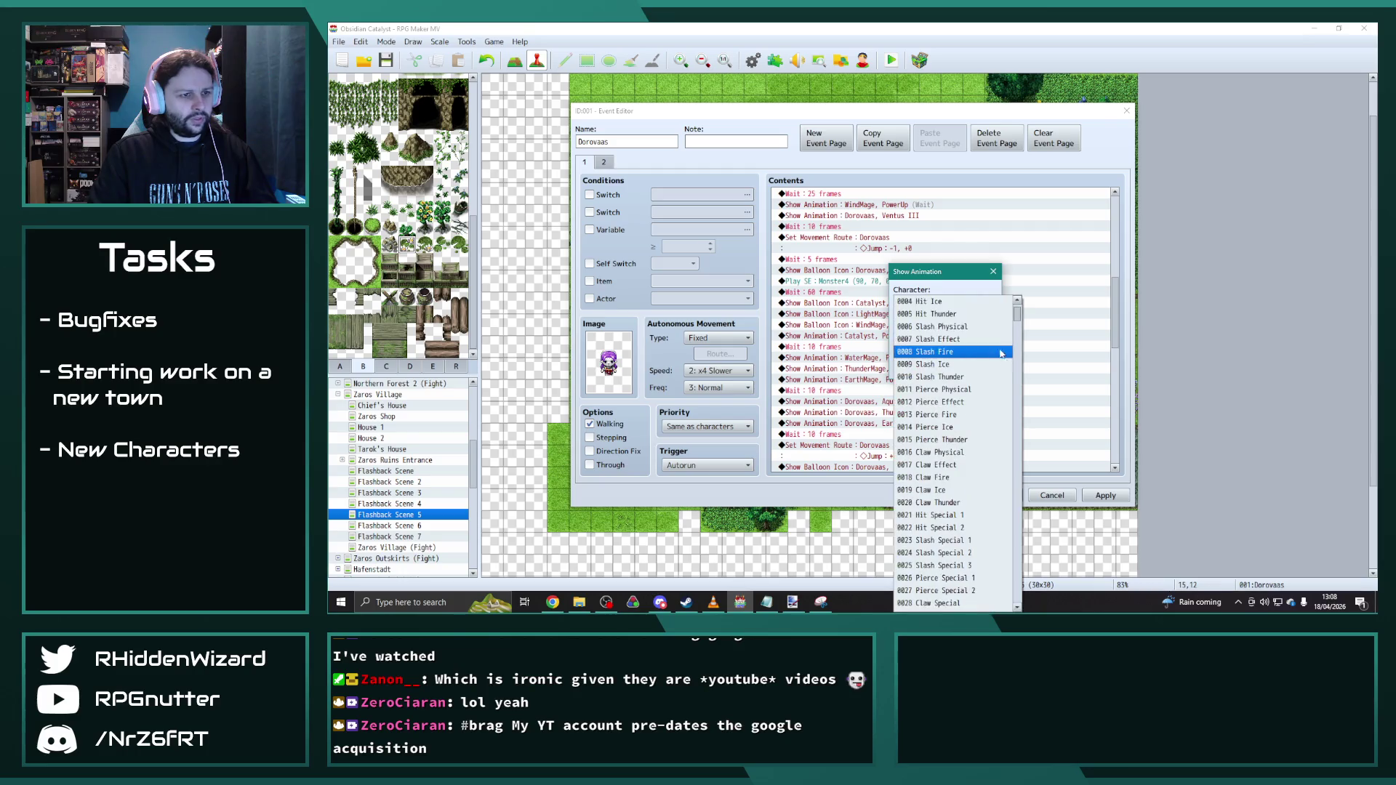
{"action": "mouse_move", "coordinate": [1015, 355]}
{"action": "left_mouse_down"}
{"action": "mouse_move", "coordinate": [1016, 444]}
{"action": "mouse_move", "coordinate": [1013, 422]}
{"action": "left_mouse_up"}
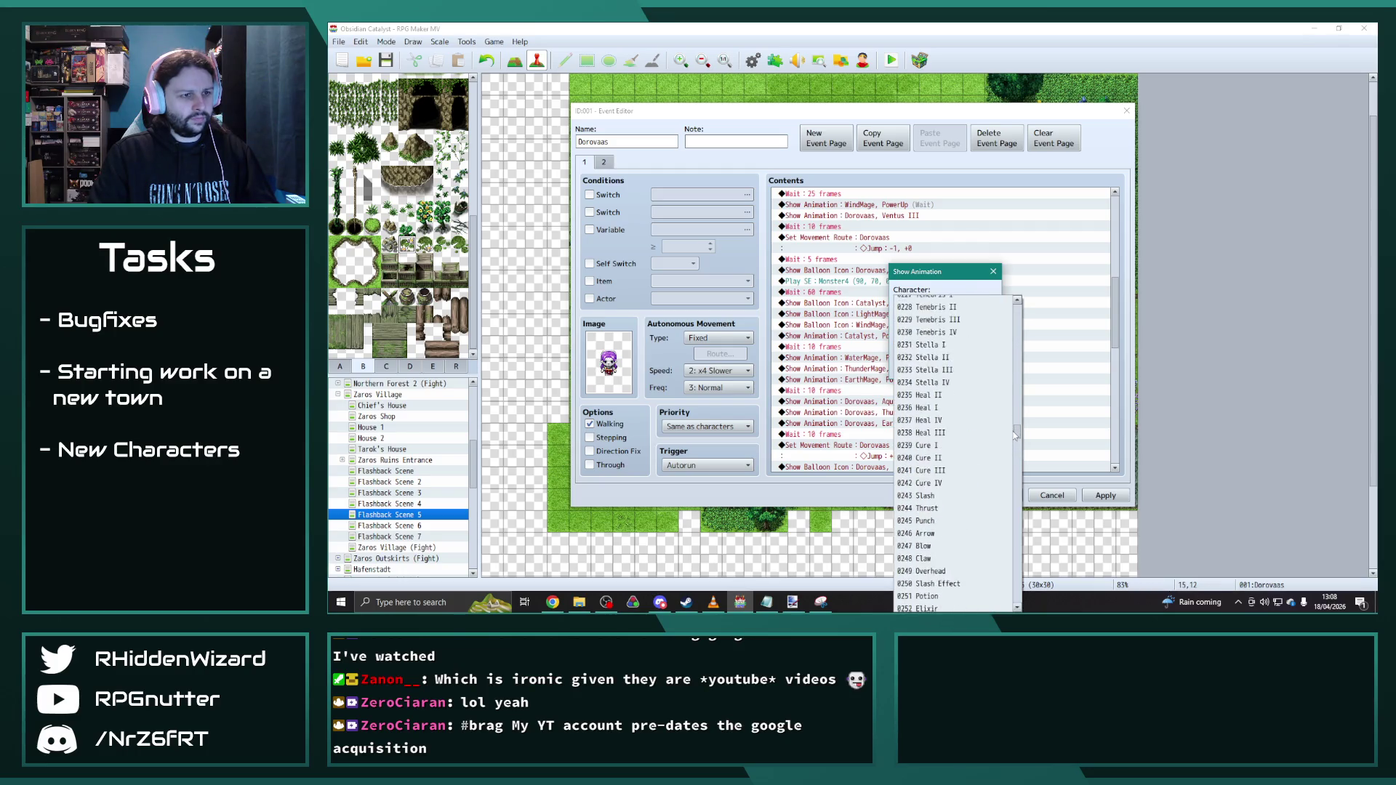
{"action": "left_click", "coordinate": [926, 327]}
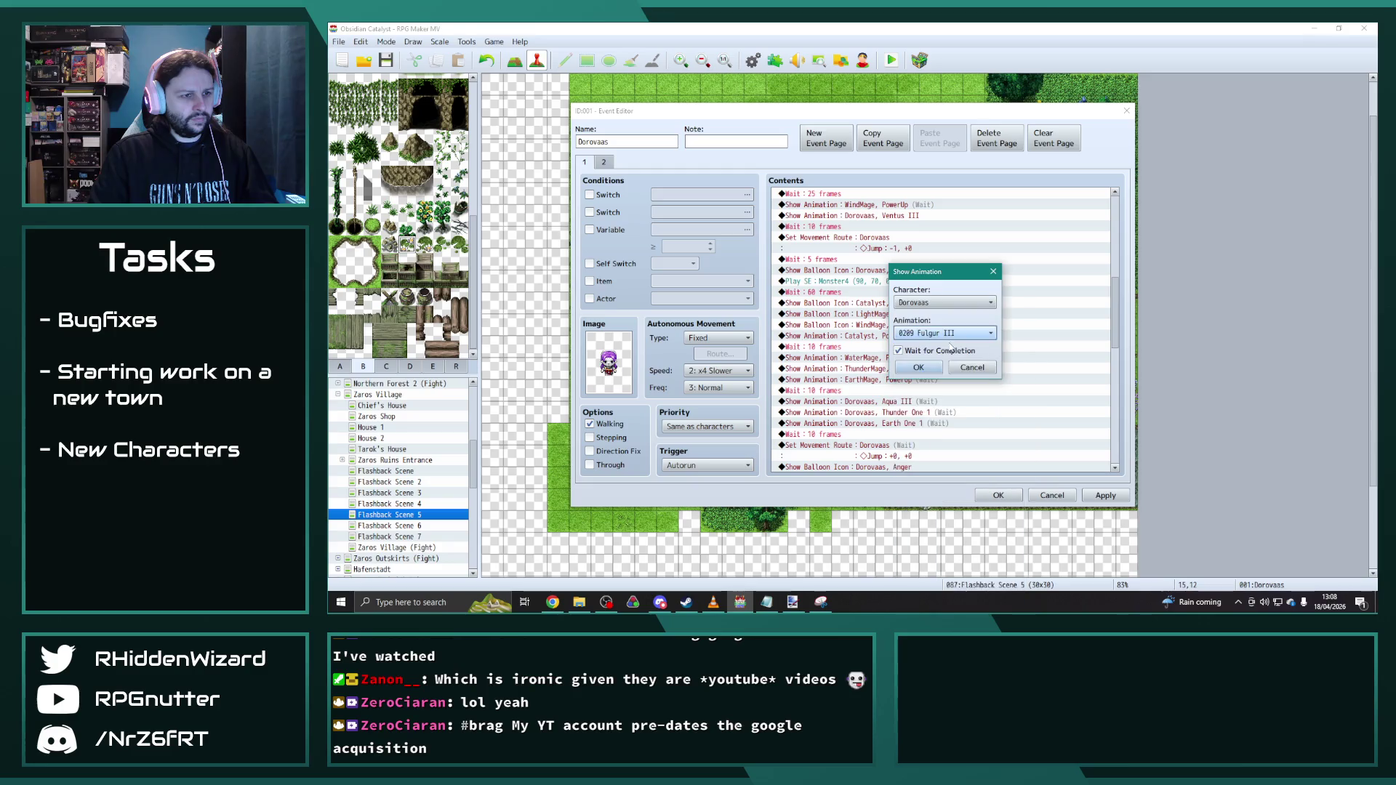
{"action": "left_click", "coordinate": [919, 367]}
Step: Change the Earth One 1 animation to Terra III and save the Dorovaas event
{"action": "left_click", "coordinate": [912, 426]}
{"action": "double_click", "coordinate": [912, 425]}
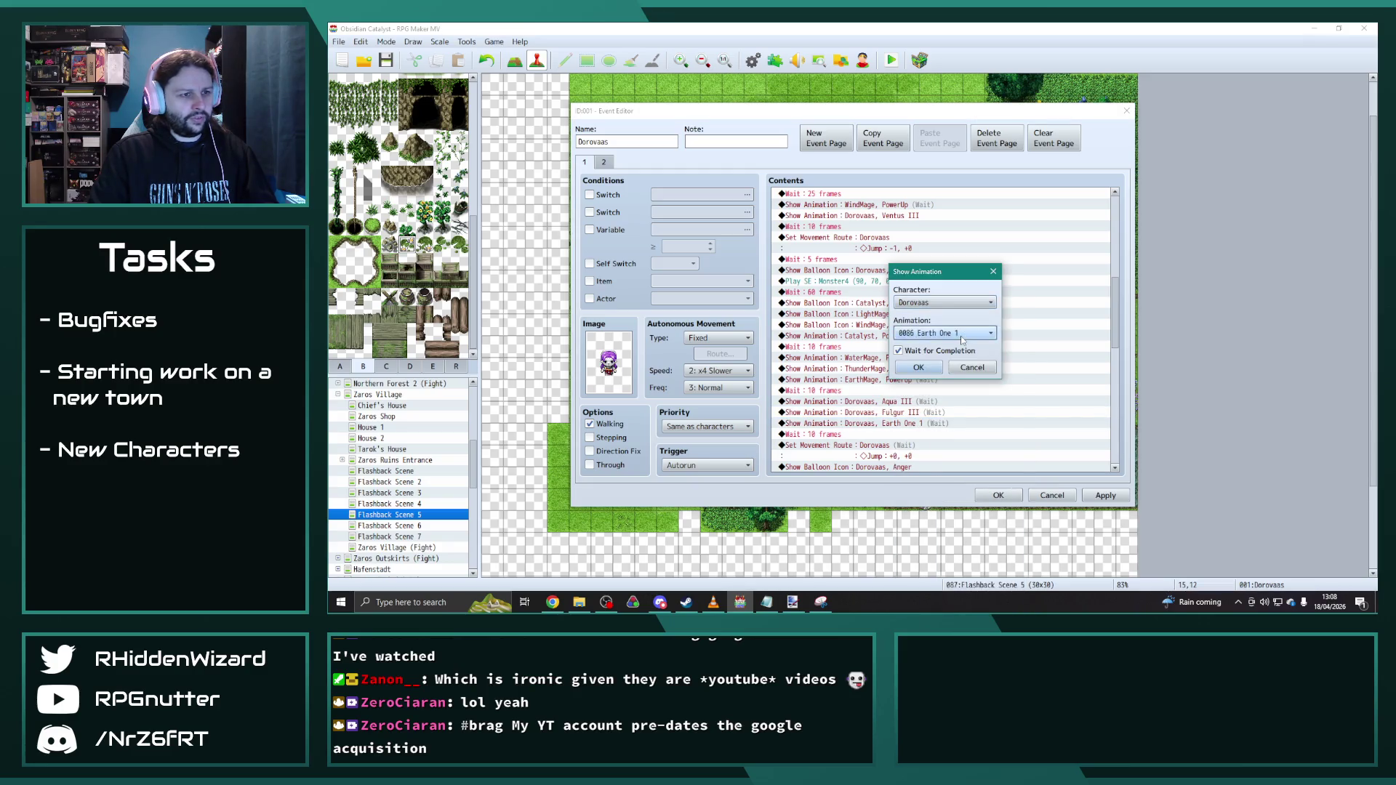
{"action": "left_click", "coordinate": [944, 303]}
{"action": "left_click_drag", "start_coordinate": [1018, 362], "coordinate": [1017, 430]}
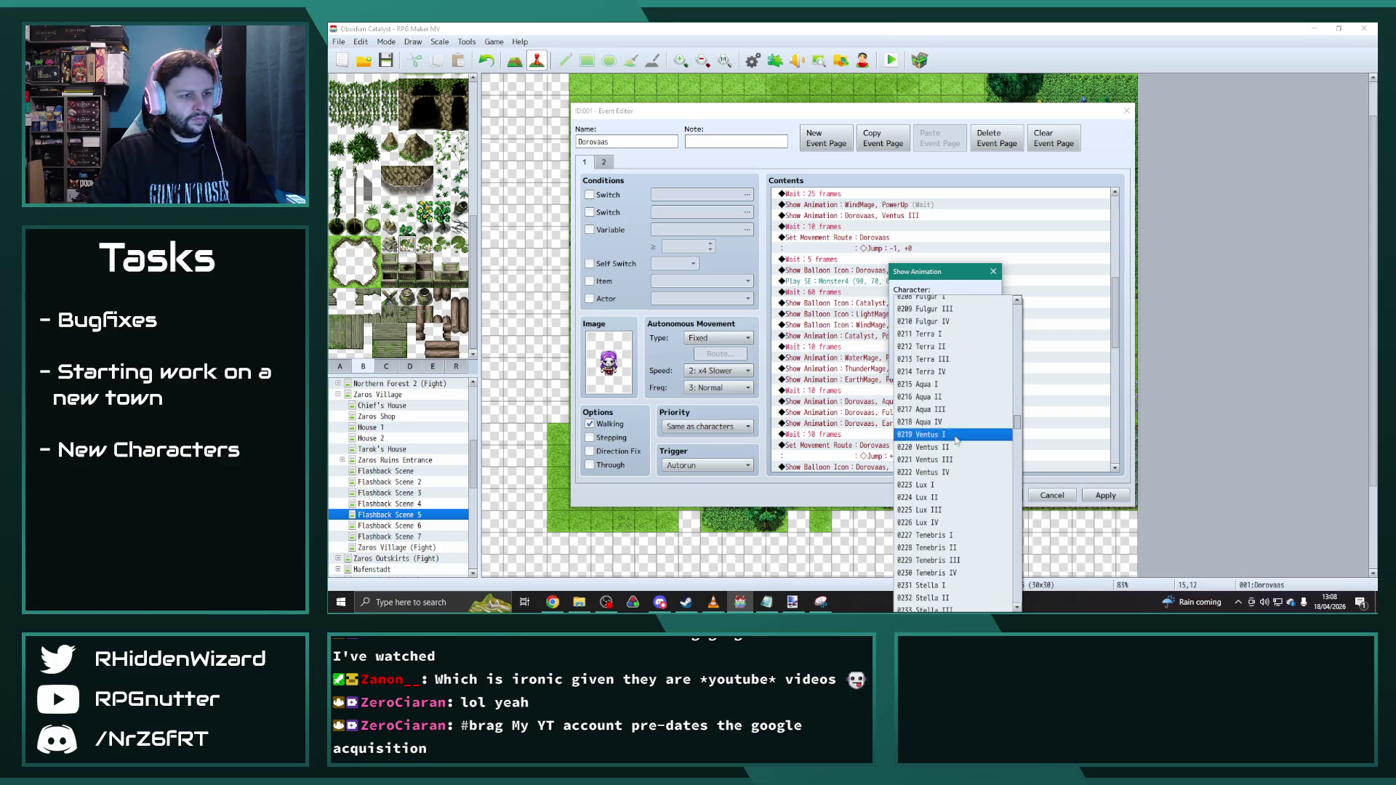
{"action": "left_click", "coordinate": [927, 361]}
{"action": "scroll", "coordinate": [971, 413], "scroll_direction": "down", "scroll_amount": 4}
{"action": "scroll", "coordinate": [971, 410], "scroll_direction": "down", "scroll_amount": 3}
{"action": "scroll", "coordinate": [972, 409], "scroll_direction": "down", "scroll_amount": 5}
{"action": "scroll", "coordinate": [976, 408], "scroll_direction": "down", "scroll_amount": 2}
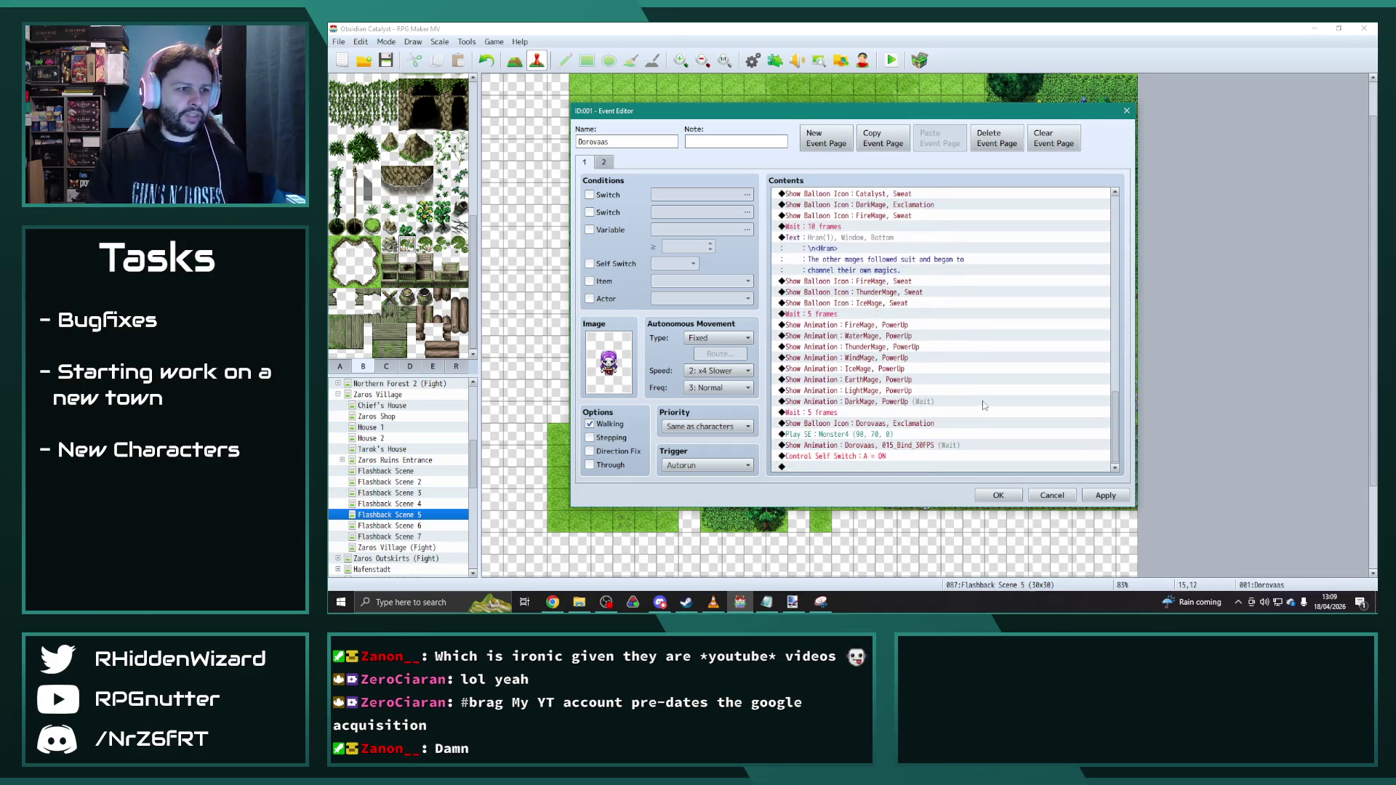
{"action": "left_click", "coordinate": [1104, 495]}
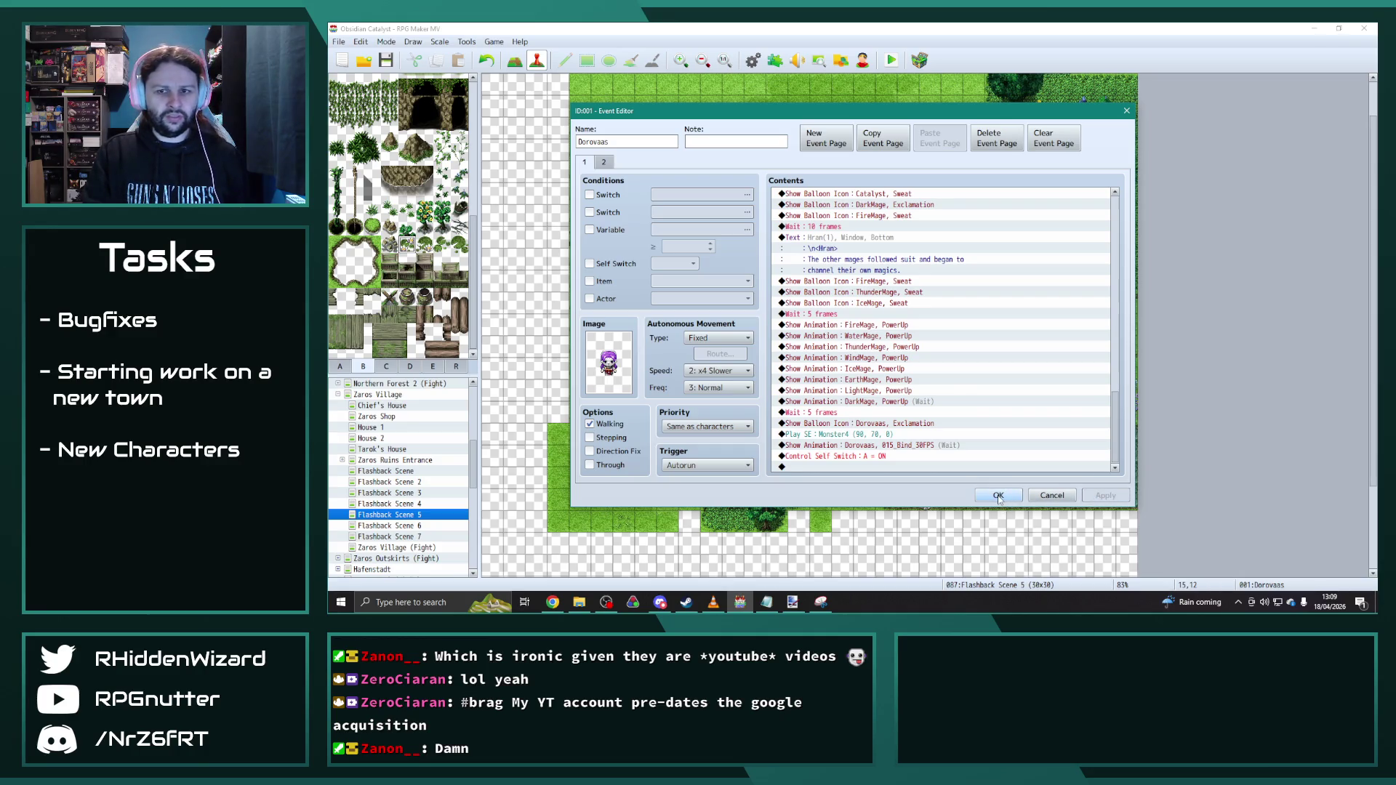
{"action": "left_click", "coordinate": [999, 495]}
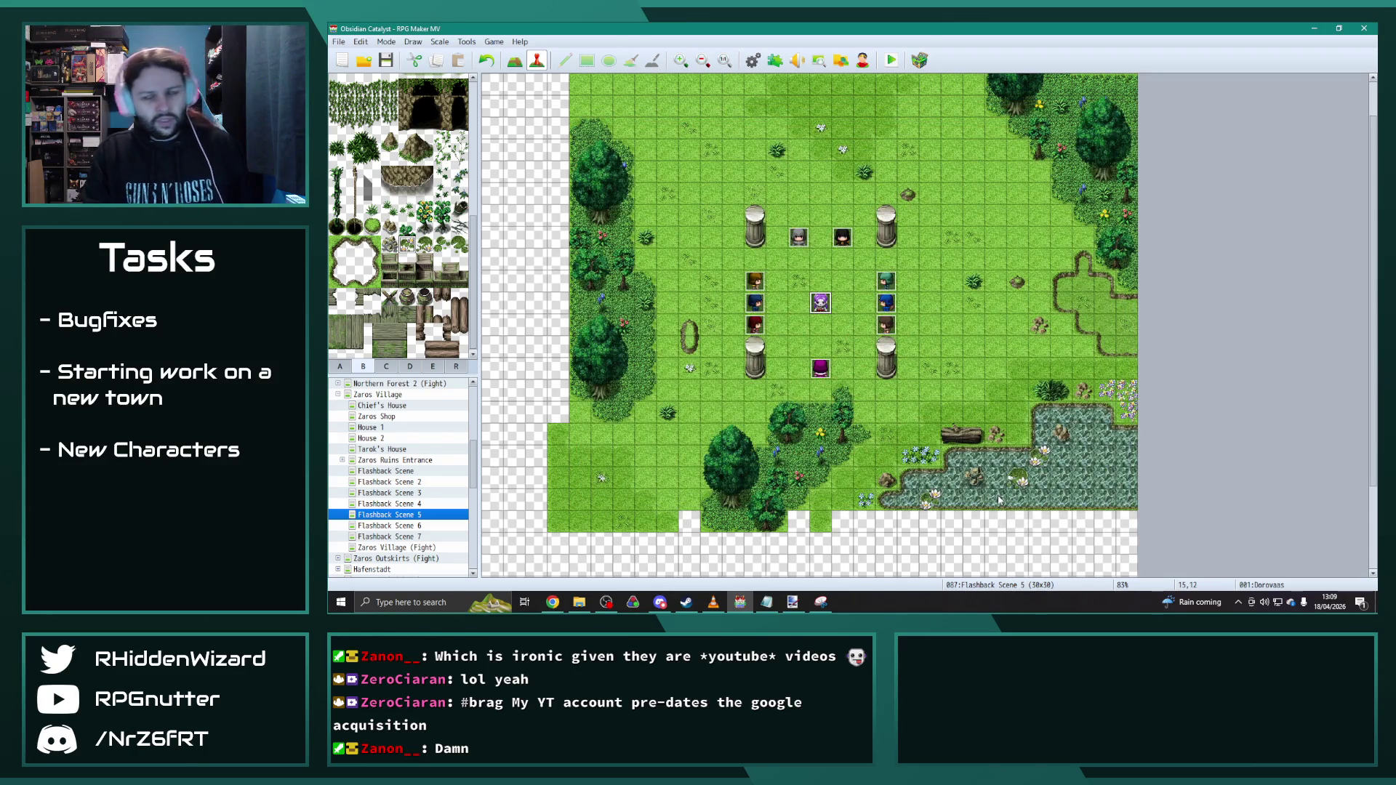
Step: Open the Flashback Scene 6 map in the editor
{"action": "left_click", "coordinate": [418, 527]}
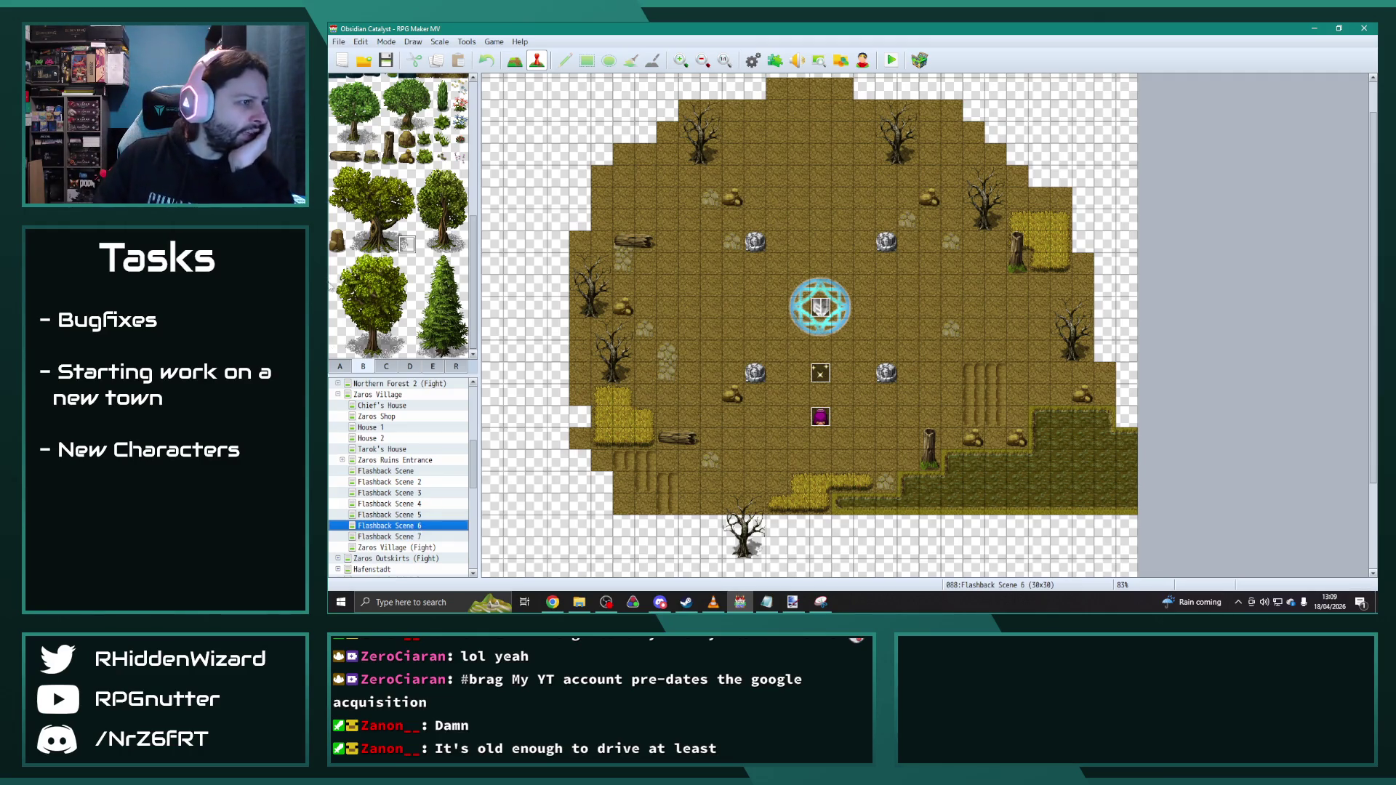
{"action": "left_click", "coordinate": [340, 367]}
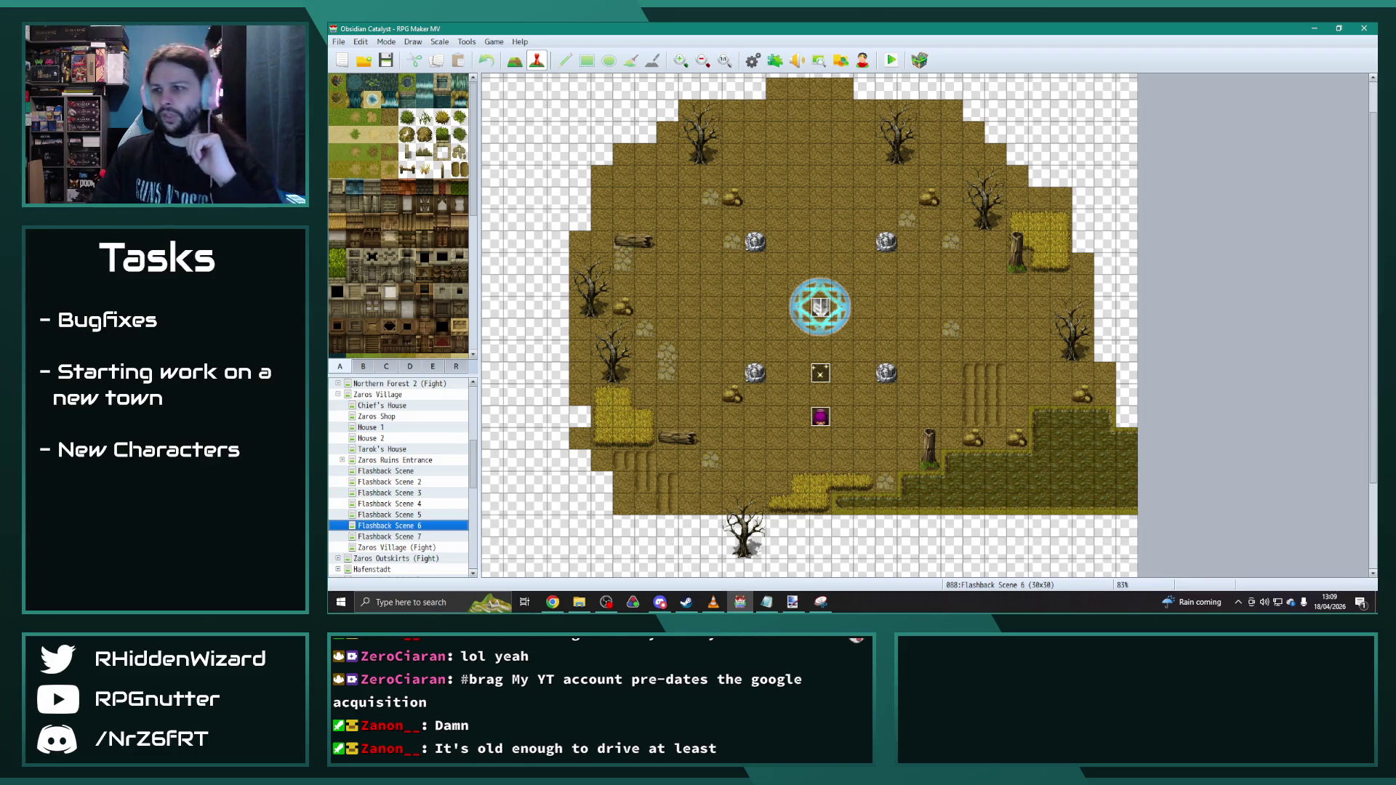
{"action": "key", "text": "alt+Tab"}
{"action": "key", "text": "Escape"}
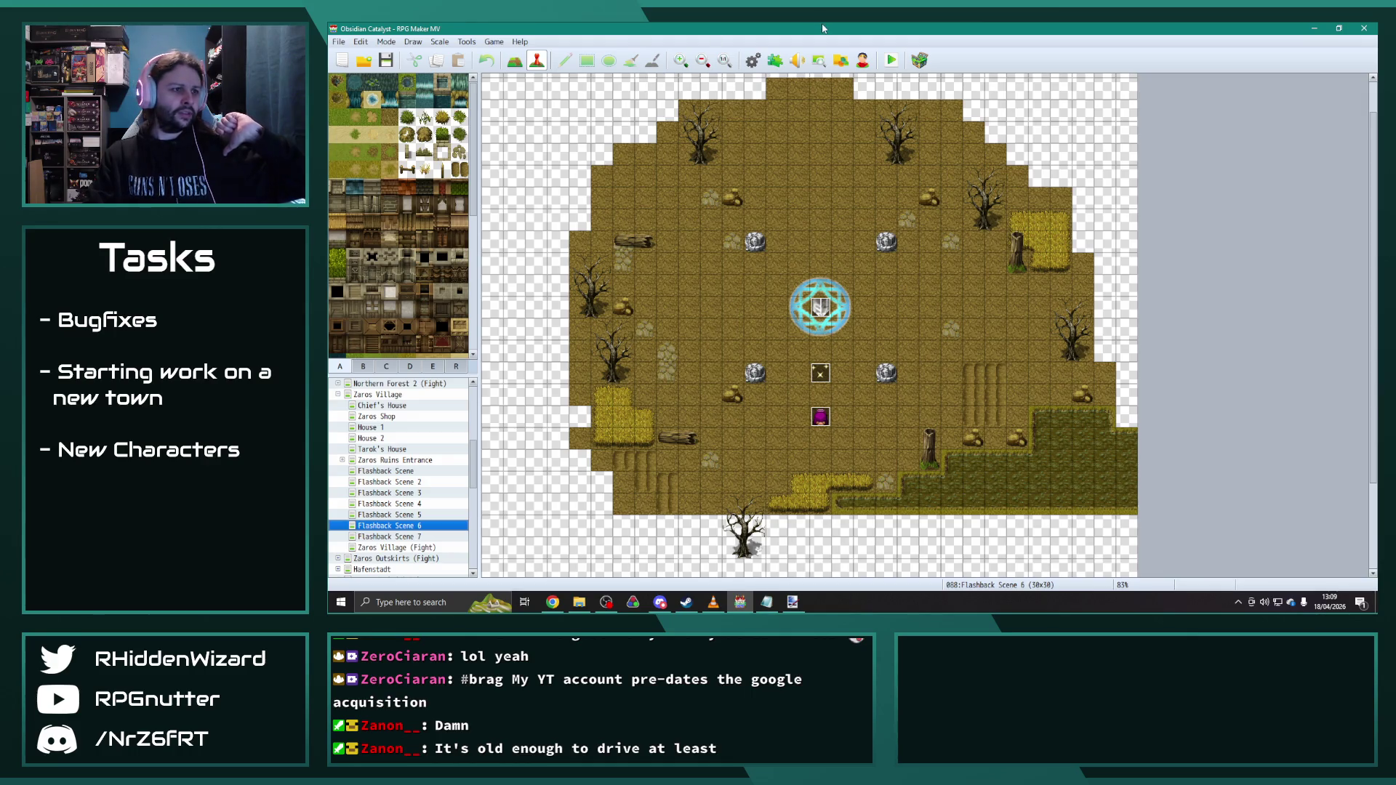
Step: Browse tileset tabs A–D and select the Hexagram magic-circle tile
{"action": "left_click", "coordinate": [386, 367]}
{"action": "left_click", "coordinate": [409, 366]}
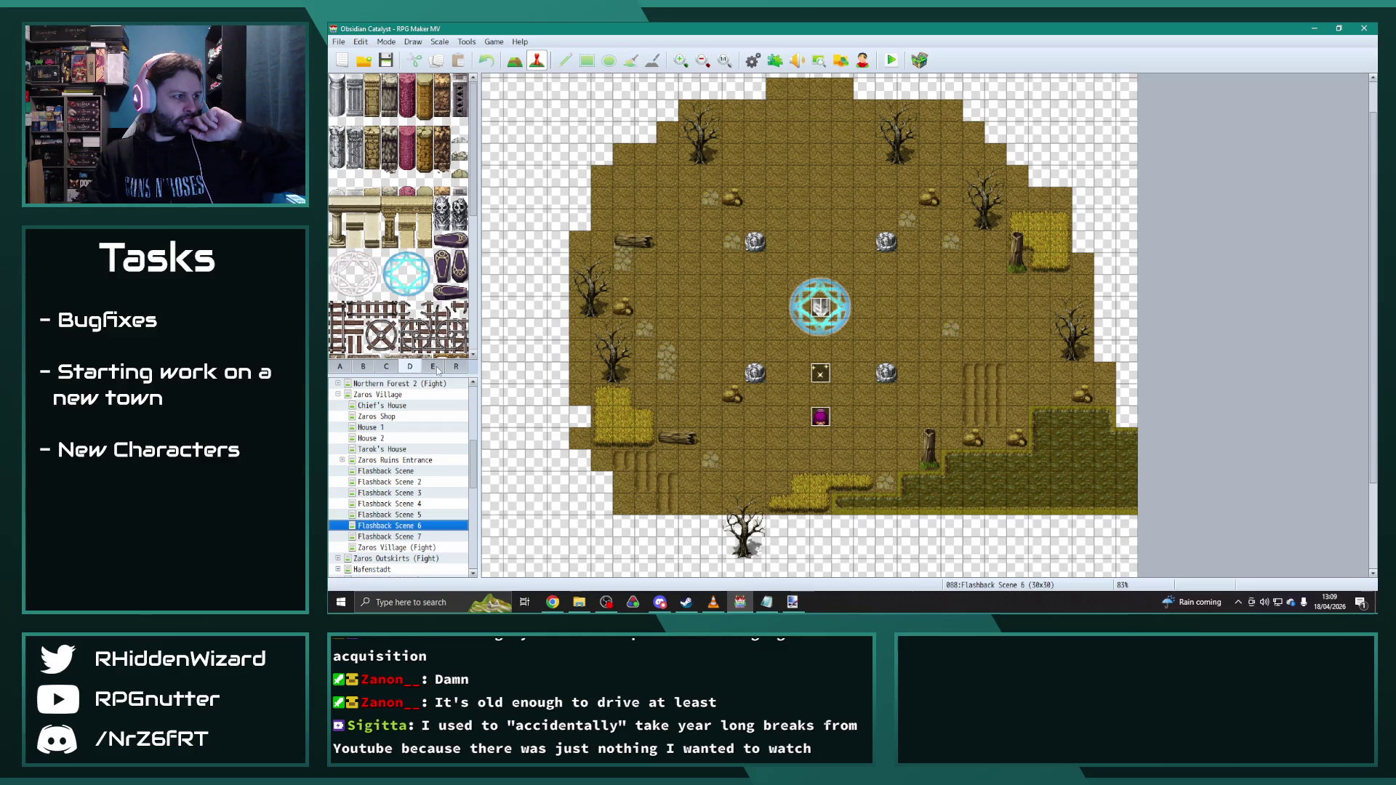
{"action": "left_click_drag", "start_coordinate": [334, 253], "coordinate": [367, 288]}
{"action": "left_click", "coordinate": [359, 366]}
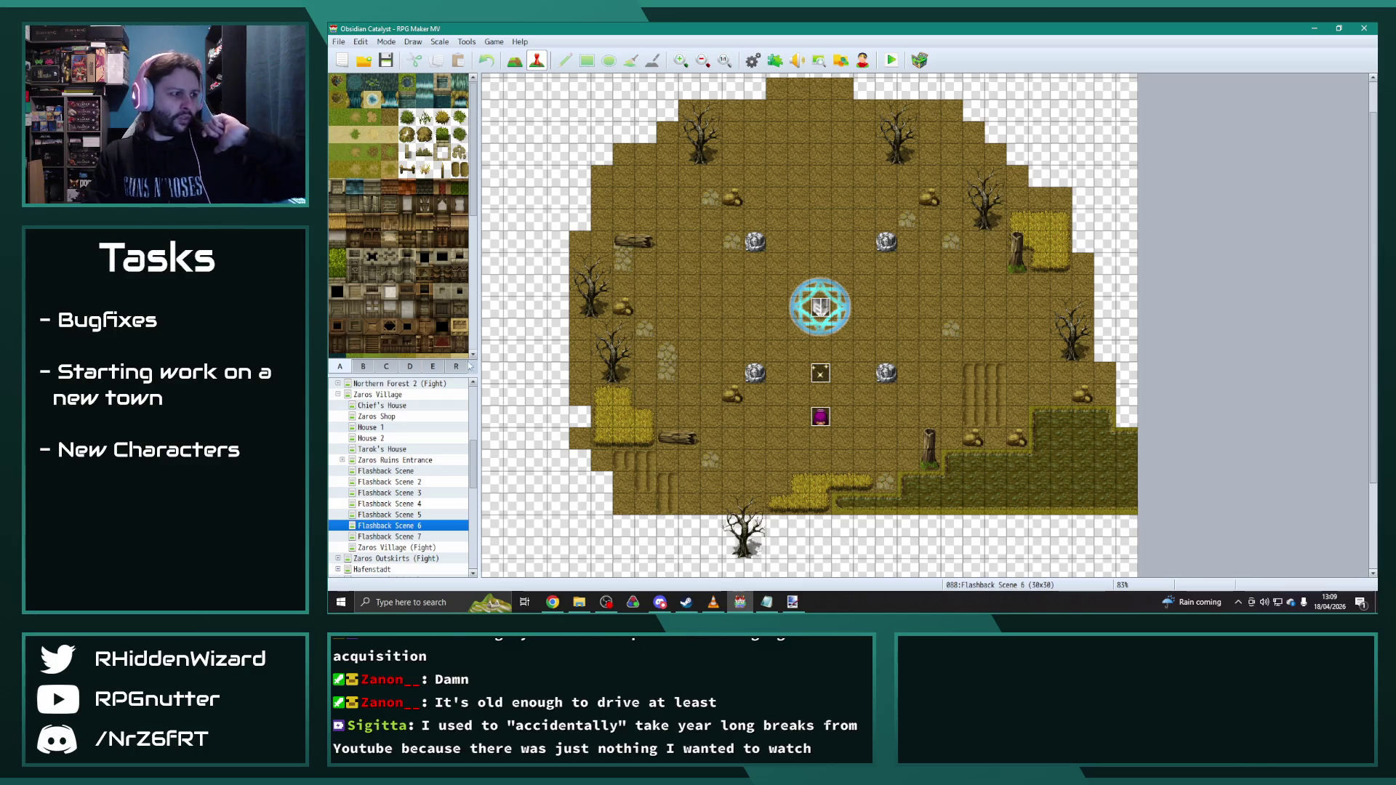
{"action": "left_click", "coordinate": [410, 368]}
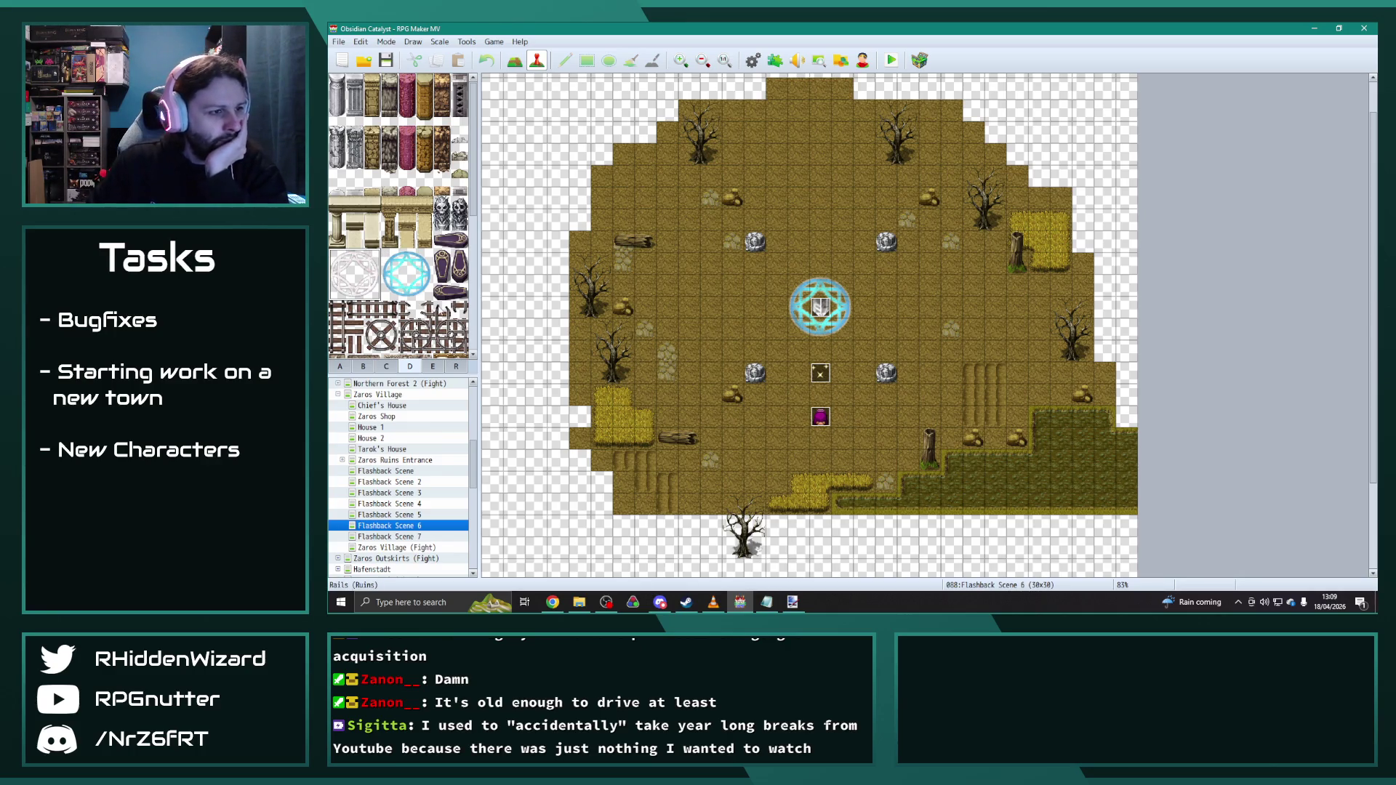
{"action": "scroll", "coordinate": [703, 302], "scroll_direction": "down", "scroll_amount": 1}
{"action": "scroll", "coordinate": [689, 398], "scroll_direction": "down", "scroll_amount": 1}
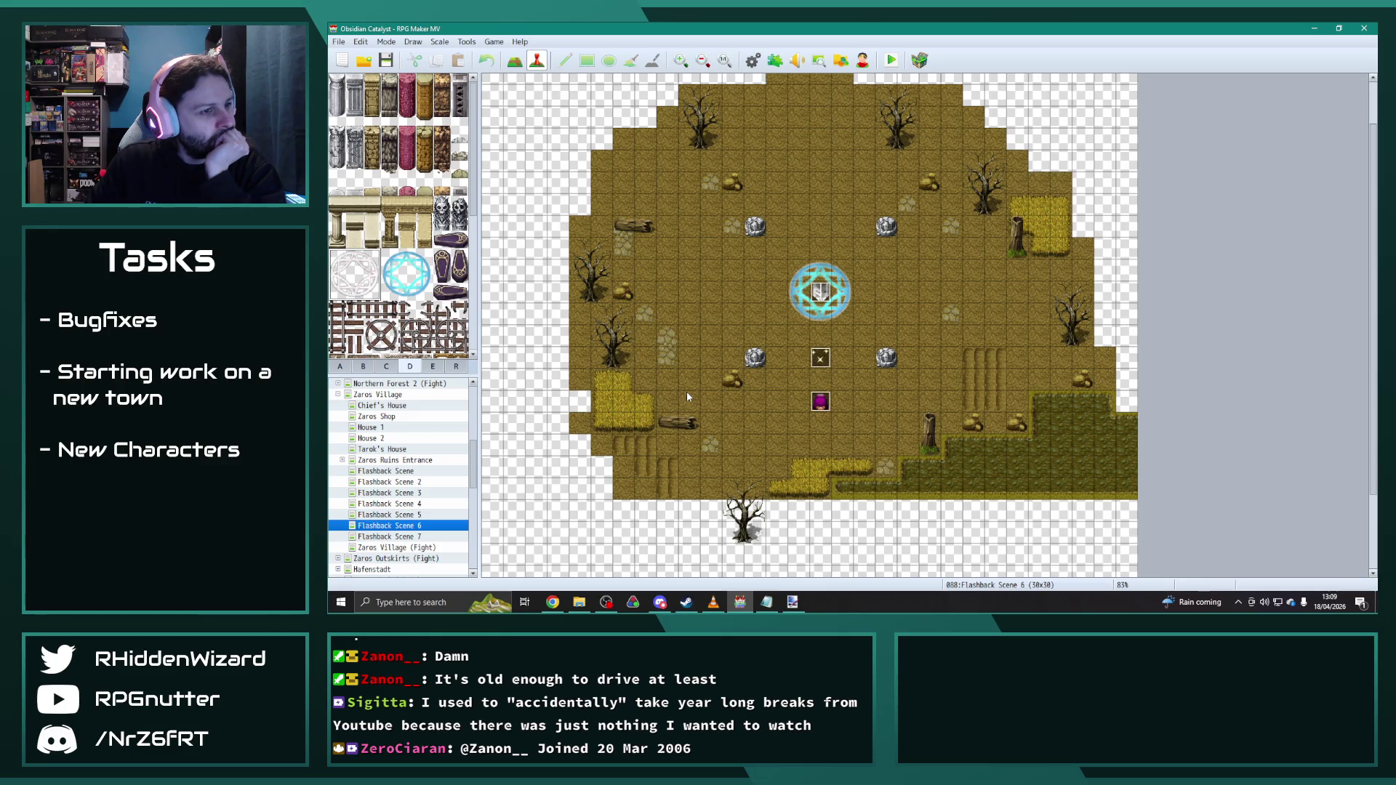
{"action": "left_click", "coordinate": [345, 368]}
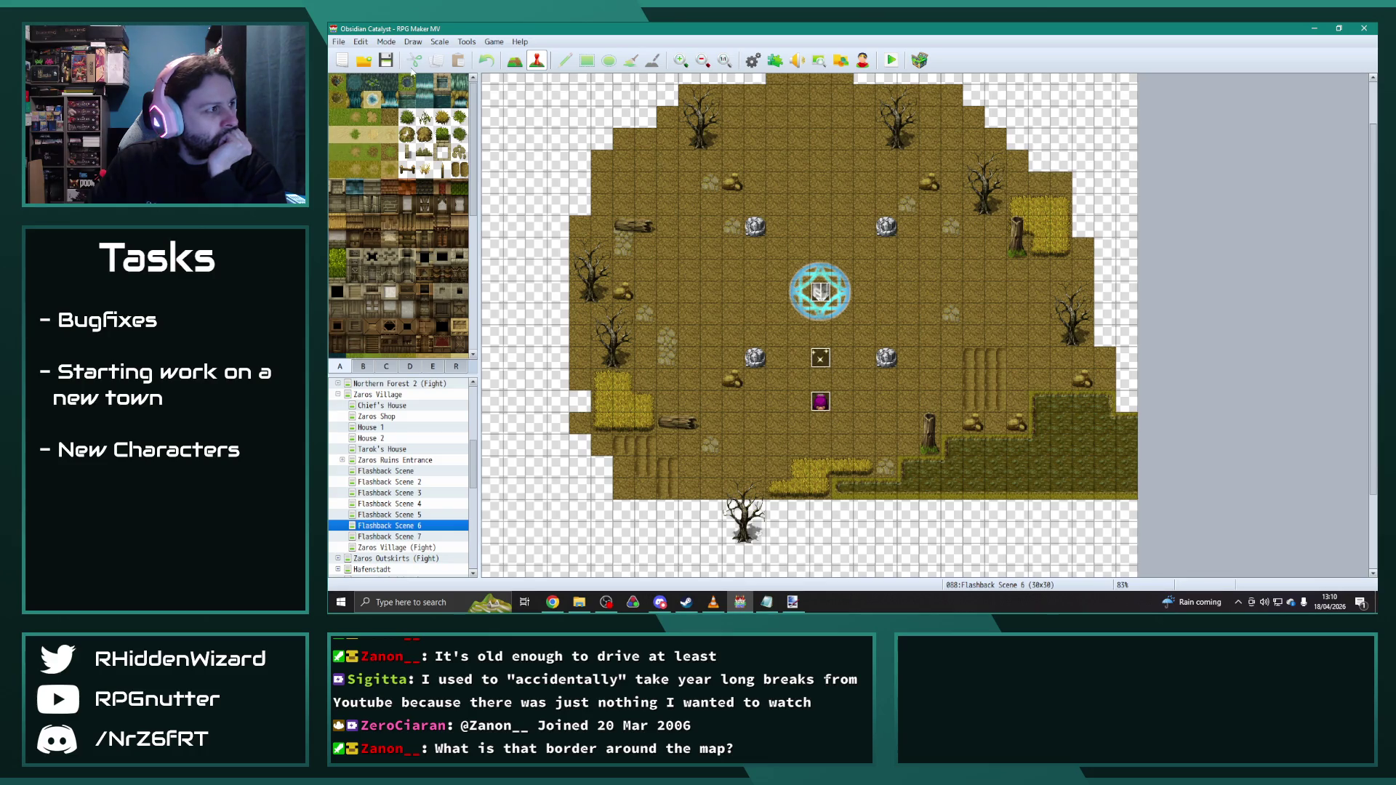
Step: Try two bush tiles as tall-grass patches beside the magic circle, undoing each attempt
{"action": "left_click", "coordinate": [425, 133]}
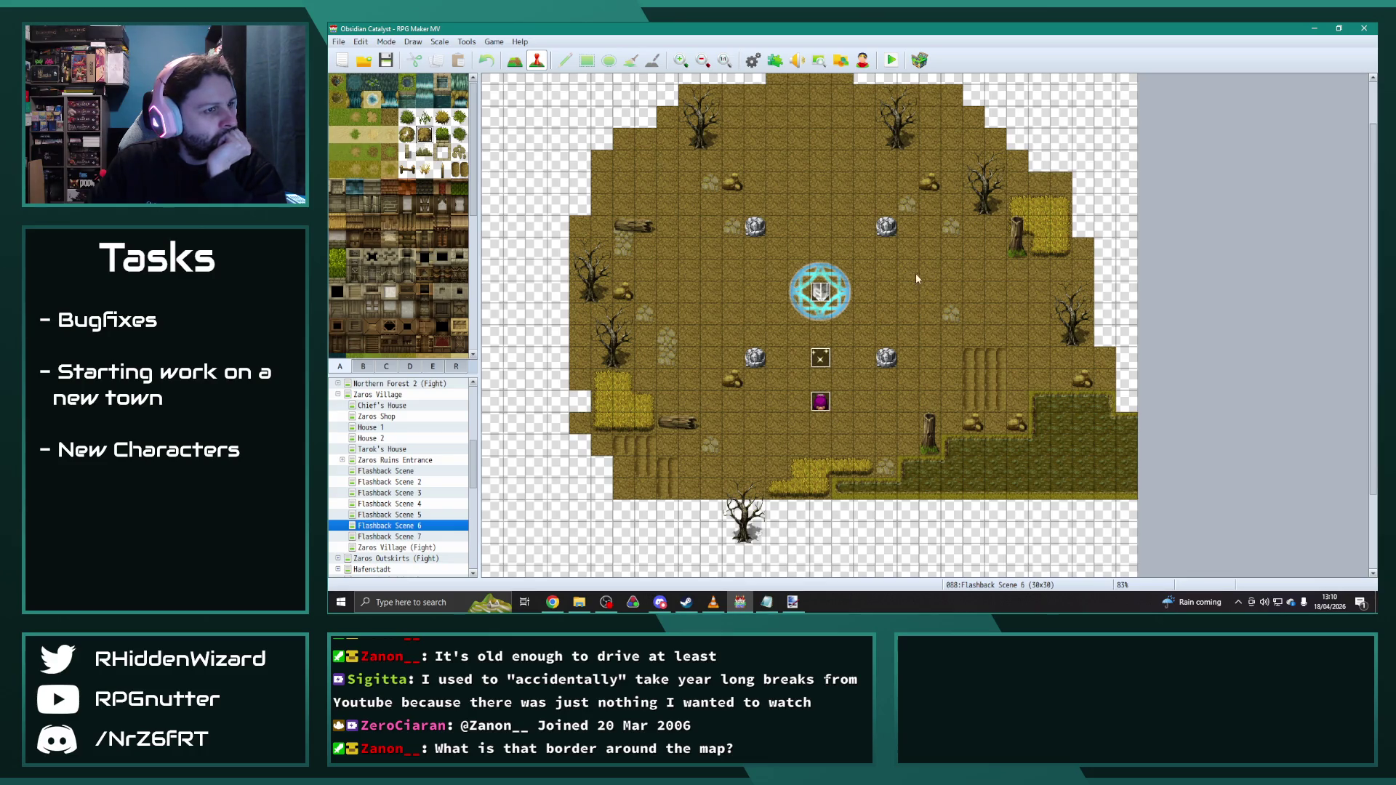
{"action": "left_click", "coordinate": [514, 60]}
{"action": "left_click_drag", "start_coordinate": [685, 287], "coordinate": [709, 338]}
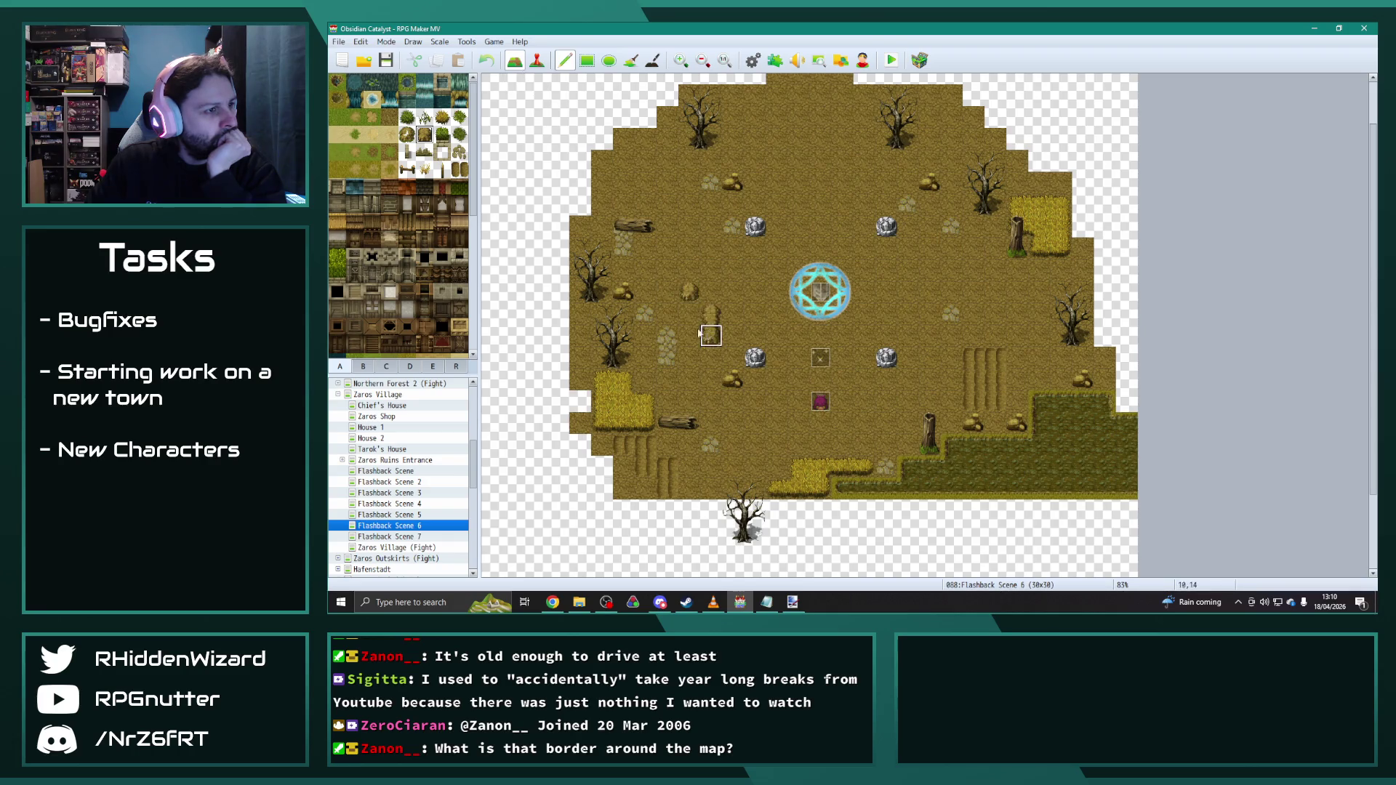
{"action": "key", "text": "ctrl+z"}
{"action": "left_click", "coordinate": [406, 134]}
{"action": "left_click_drag", "start_coordinate": [668, 293], "coordinate": [694, 363]}
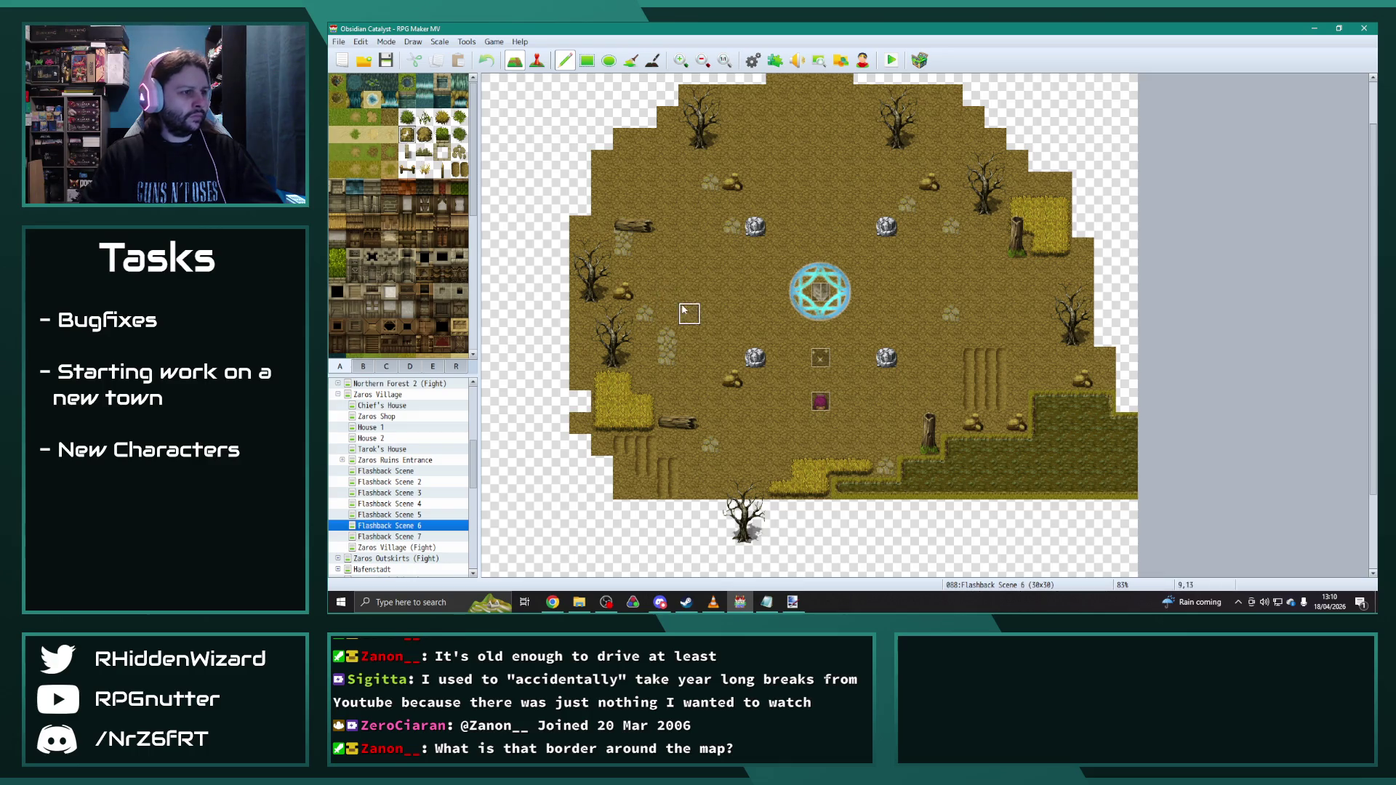
{"action": "key", "text": "ctrl+z"}
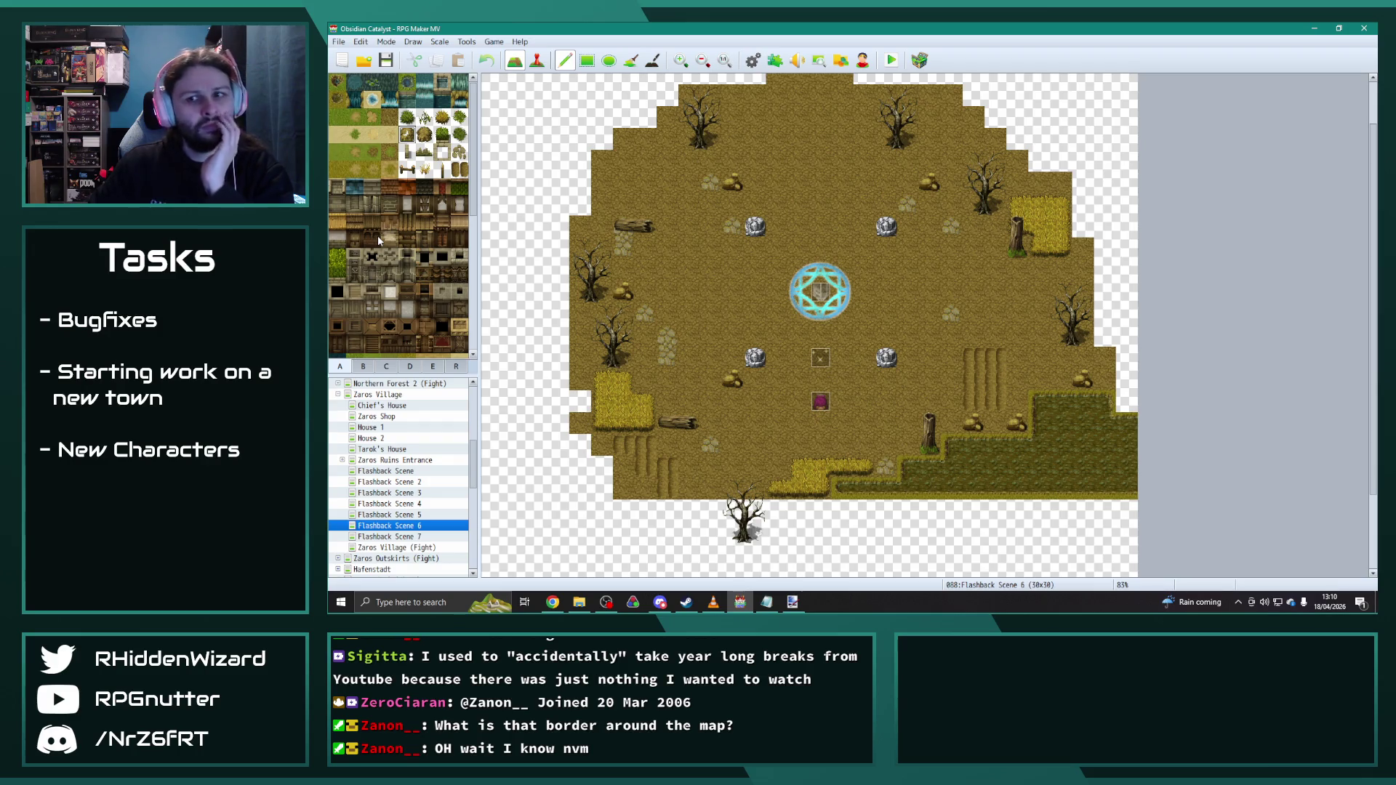
{"action": "scroll", "coordinate": [537, 304], "scroll_direction": "up", "scroll_amount": 1}
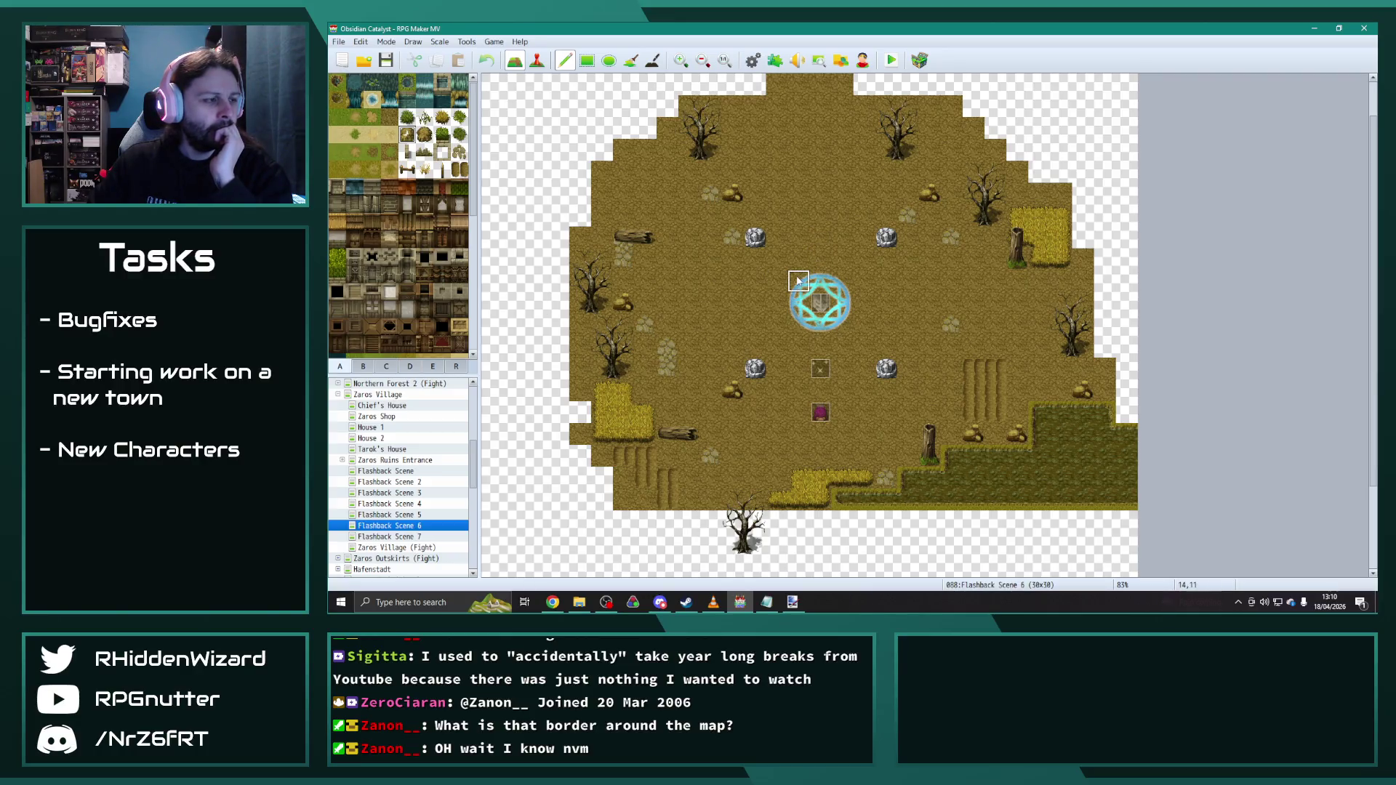
Step: Select the whole hexagram magic circle from the ruins tiles for painting
{"action": "left_click", "coordinate": [411, 367]}
{"action": "left_click_drag", "start_coordinate": [333, 253], "coordinate": [367, 289]}
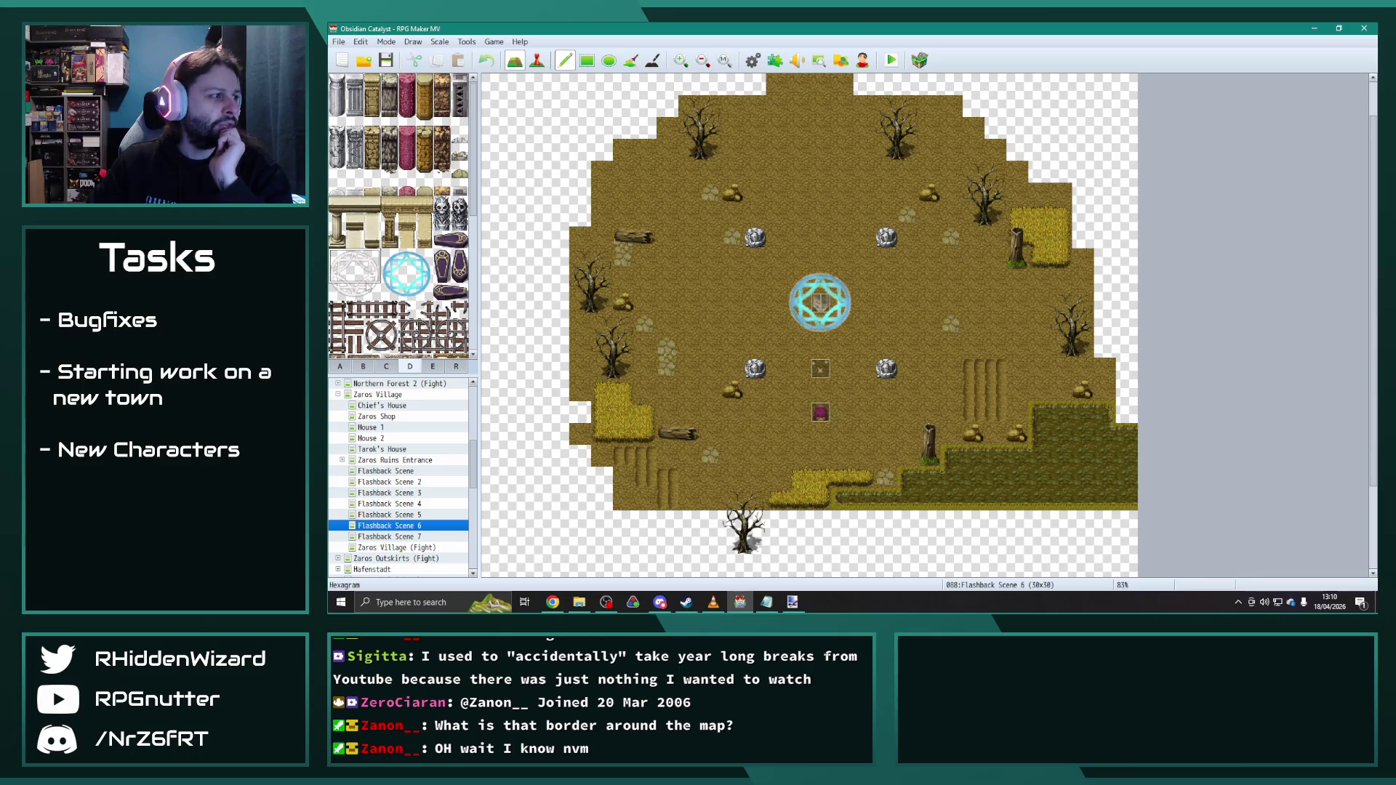
Step: Glance at Flashback Scene 6's map properties, then reach the Forest2 tileset in the database
{"action": "right_click", "coordinate": [409, 520]}
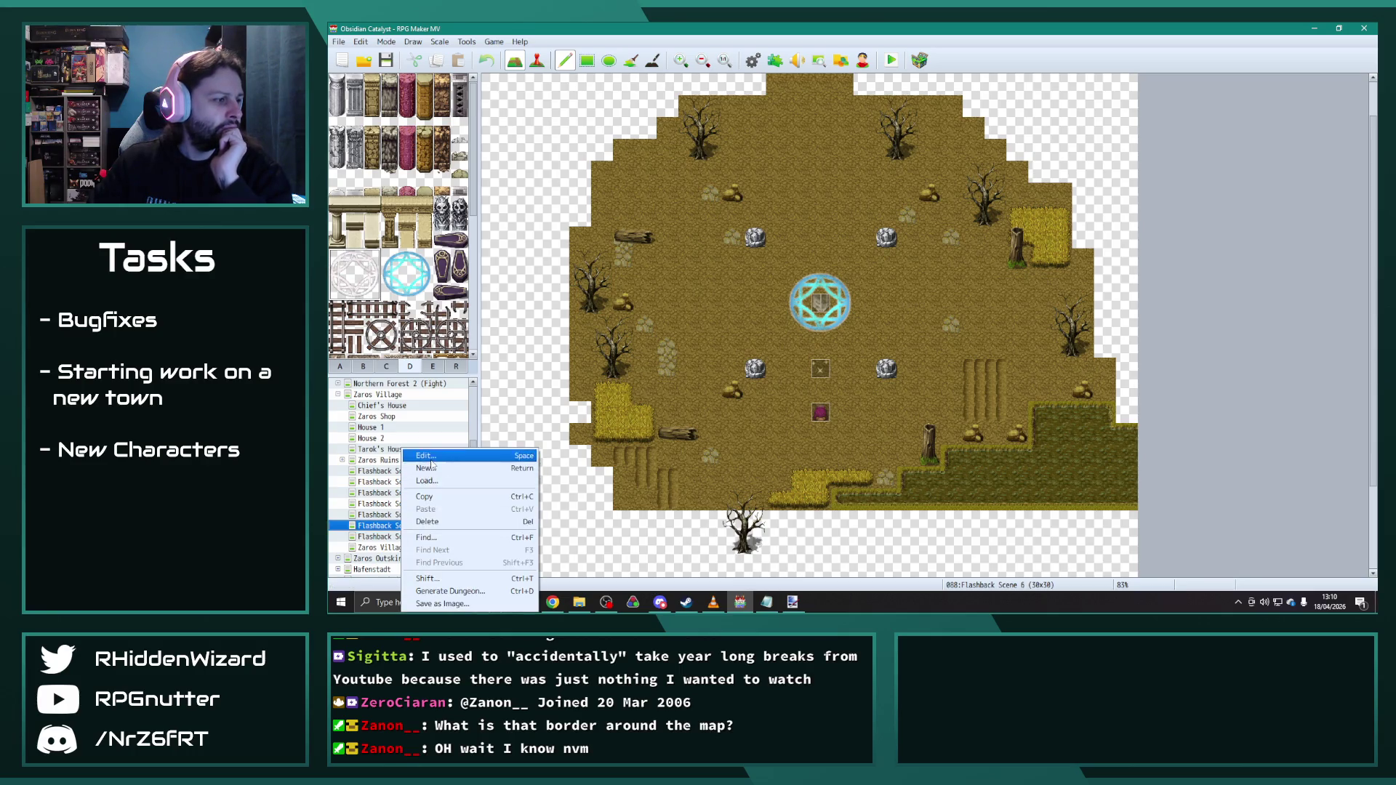
{"action": "left_click", "coordinate": [436, 471]}
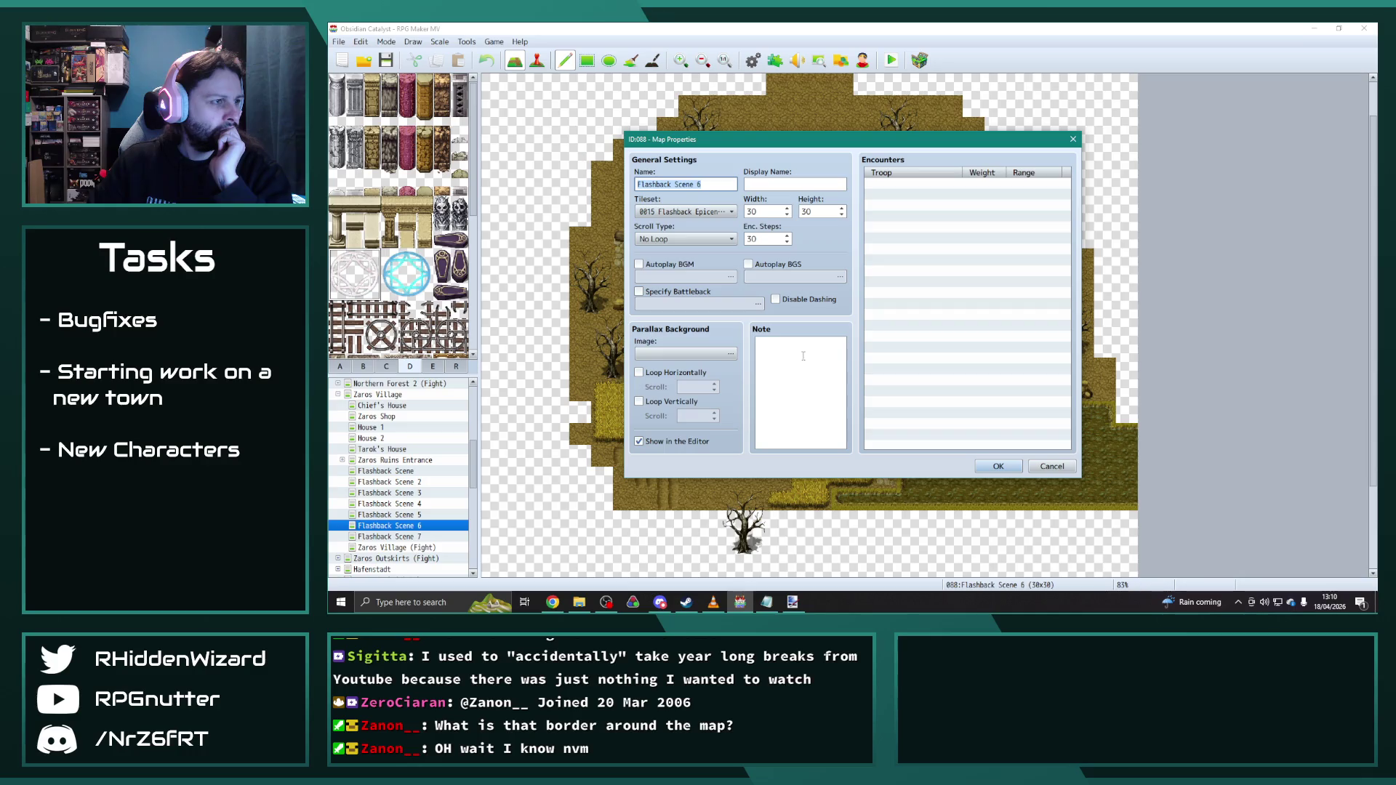
{"action": "key", "text": "Escape"}
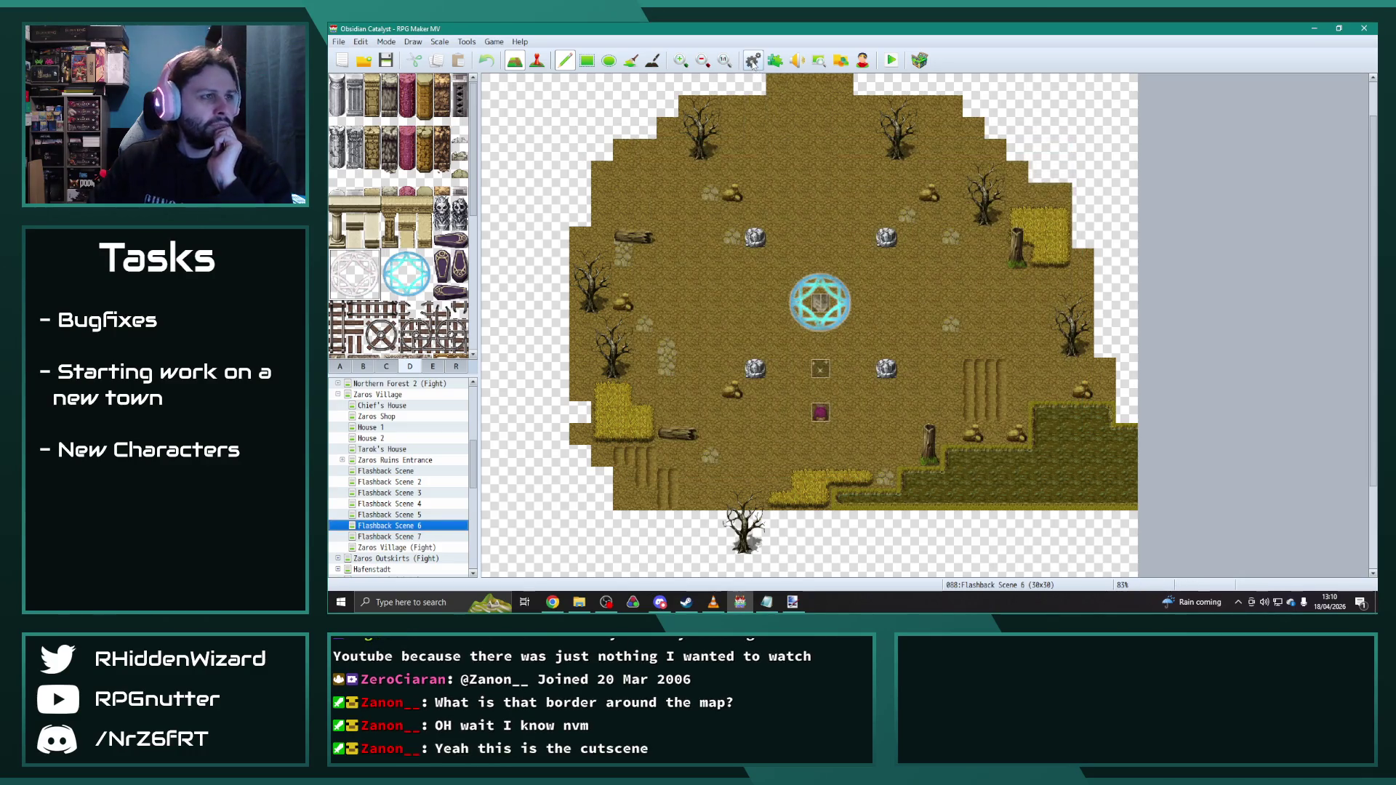
{"action": "left_click", "coordinate": [753, 60]}
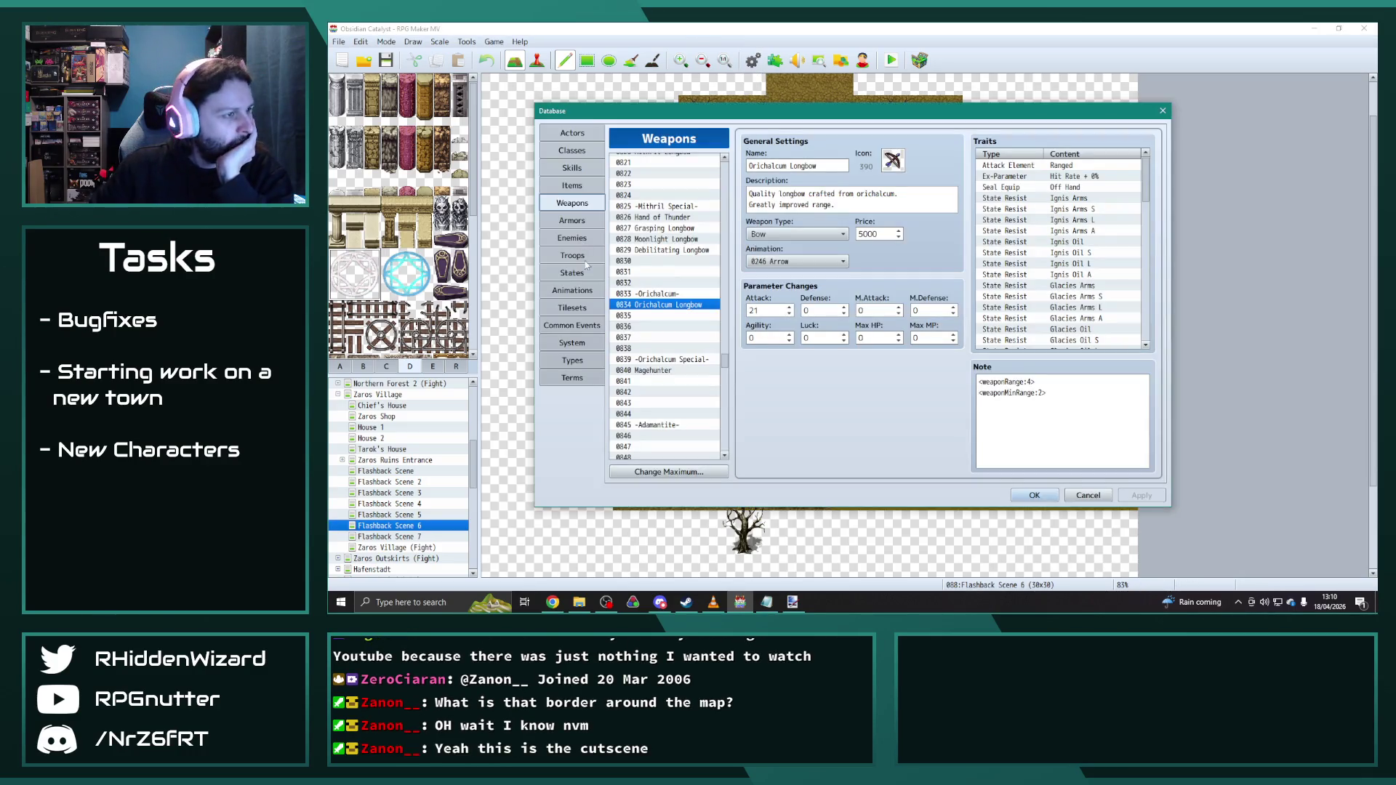
{"action": "left_click", "coordinate": [573, 307]}
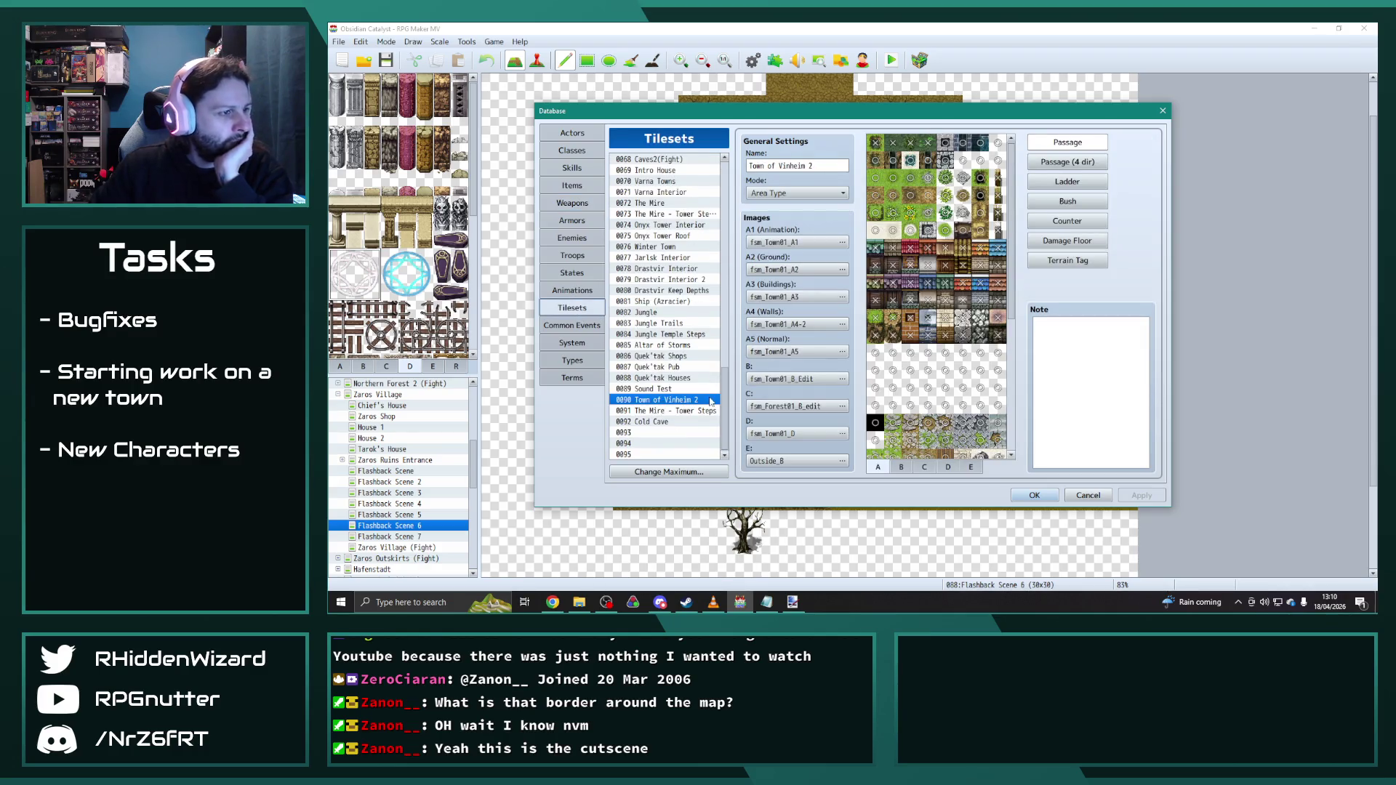
{"action": "scroll", "coordinate": [676, 306], "scroll_direction": "up", "scroll_amount": 10}
{"action": "scroll", "coordinate": [673, 262], "scroll_direction": "up", "scroll_amount": 12}
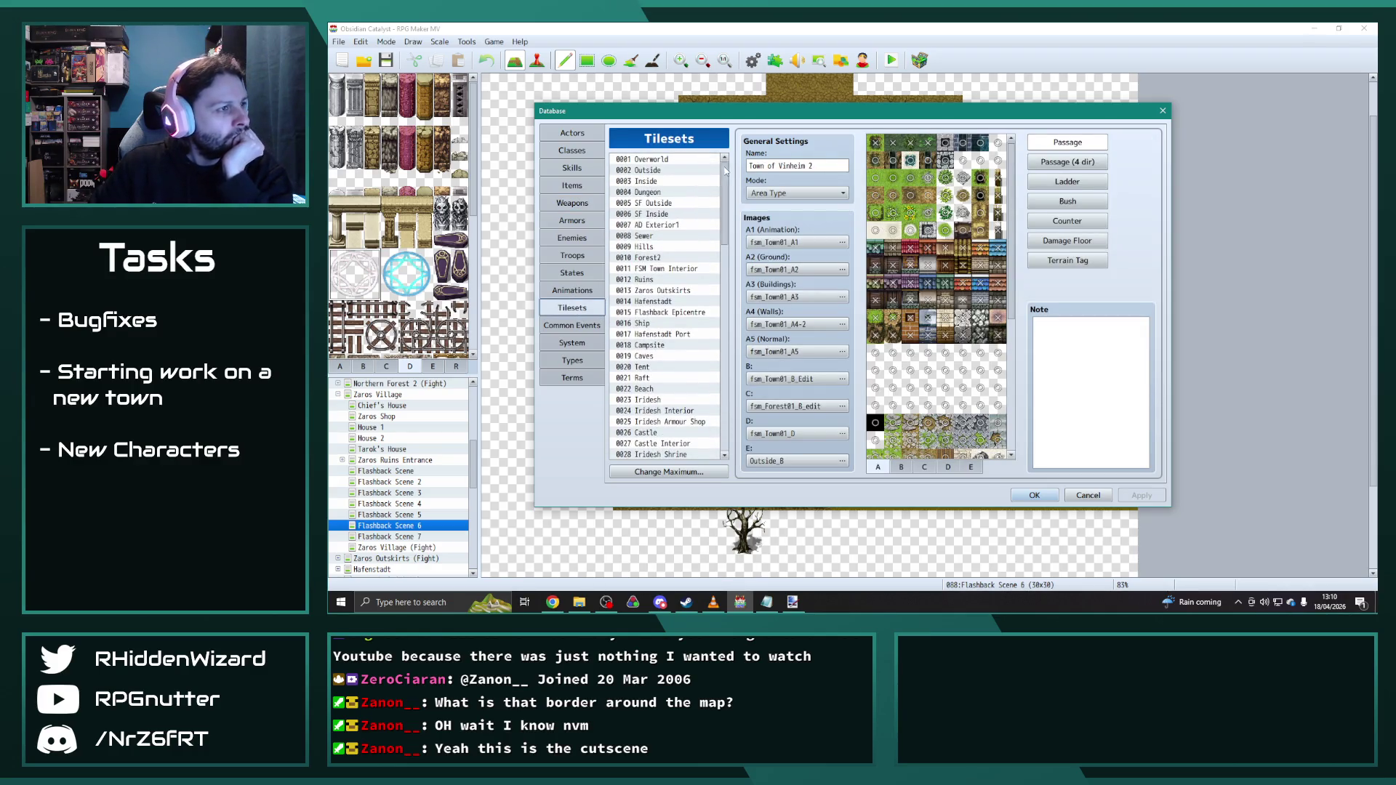
{"action": "left_click", "coordinate": [673, 255]}
{"action": "scroll", "coordinate": [730, 242], "scroll_direction": "down", "scroll_amount": 1}
{"action": "scroll", "coordinate": [698, 327], "scroll_direction": "down", "scroll_amount": 20}
Step: Copy Forest2 into slot 0093, rename it FlashbackArtificer and view its E sheet
{"action": "left_click", "coordinate": [655, 432]}
{"action": "key", "text": "ctrl+v"}
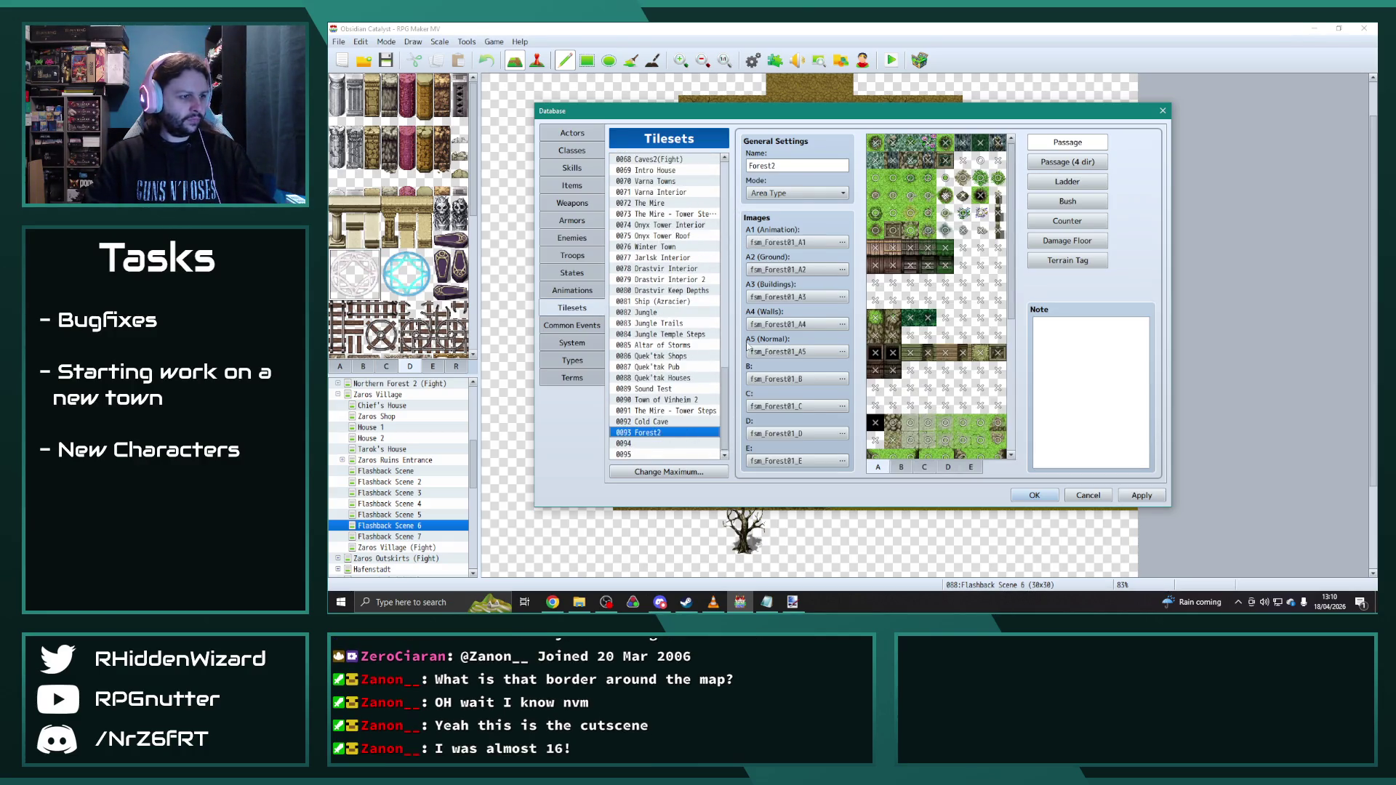
{"action": "double_click", "coordinate": [792, 167]}
{"action": "type", "text": "Flash"}
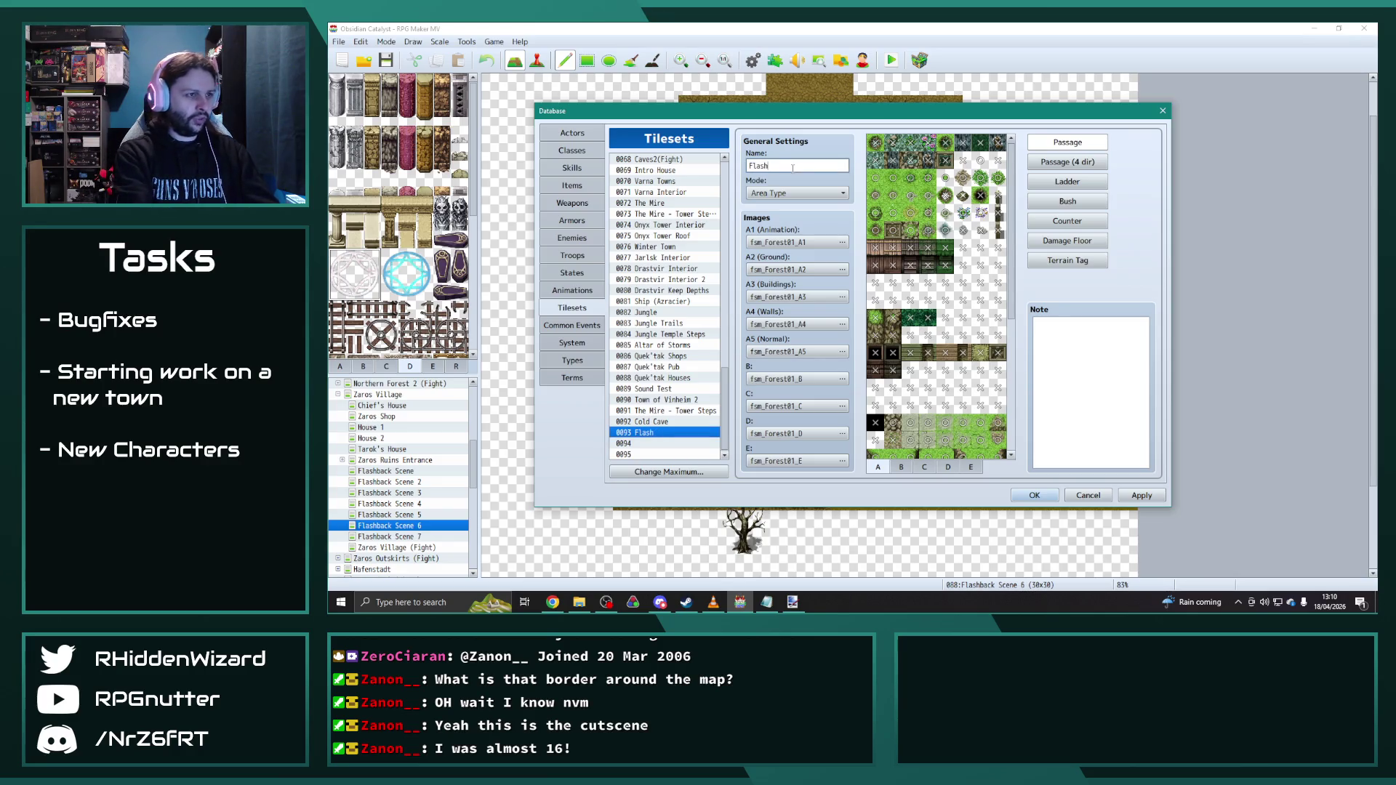
{"action": "type", "text": "backtificer"}
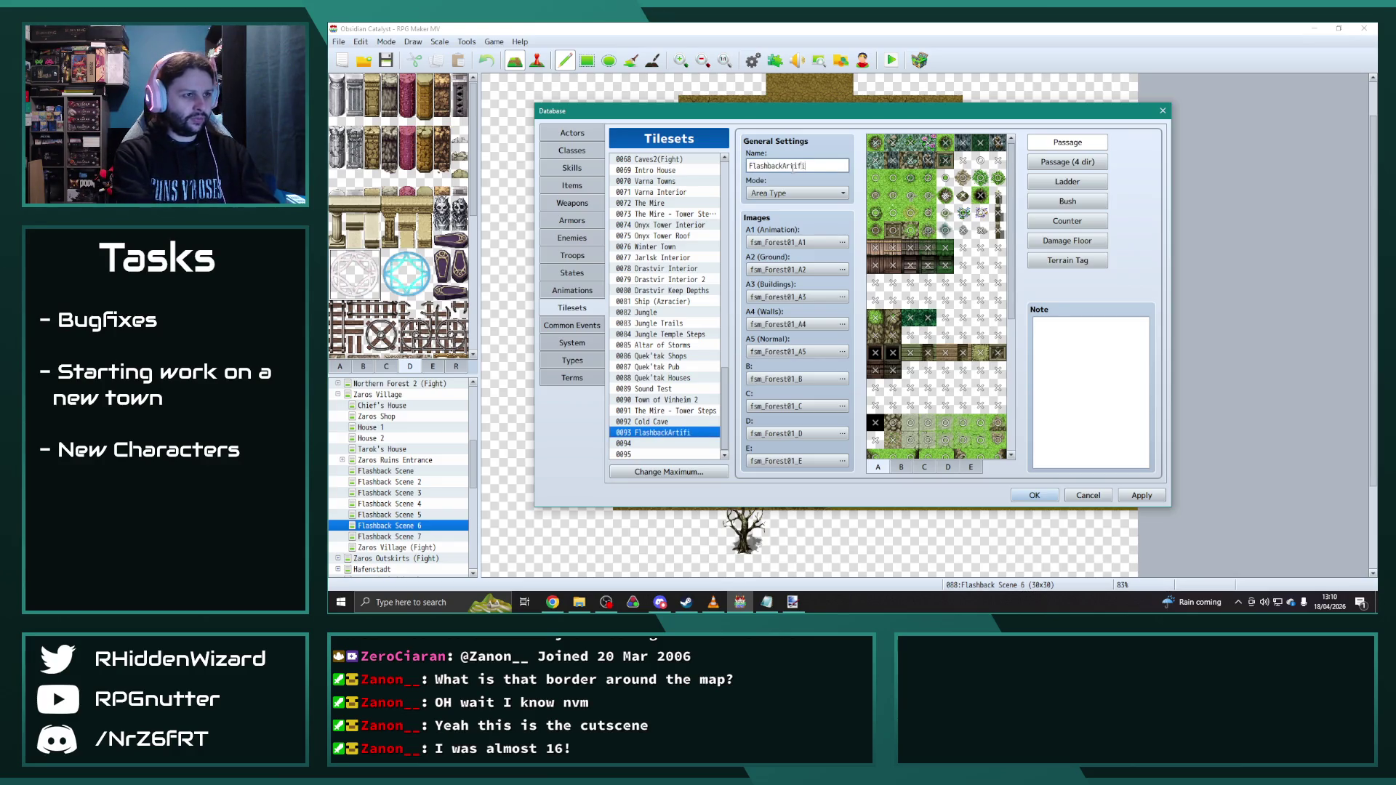
{"action": "left_click", "coordinate": [902, 466]}
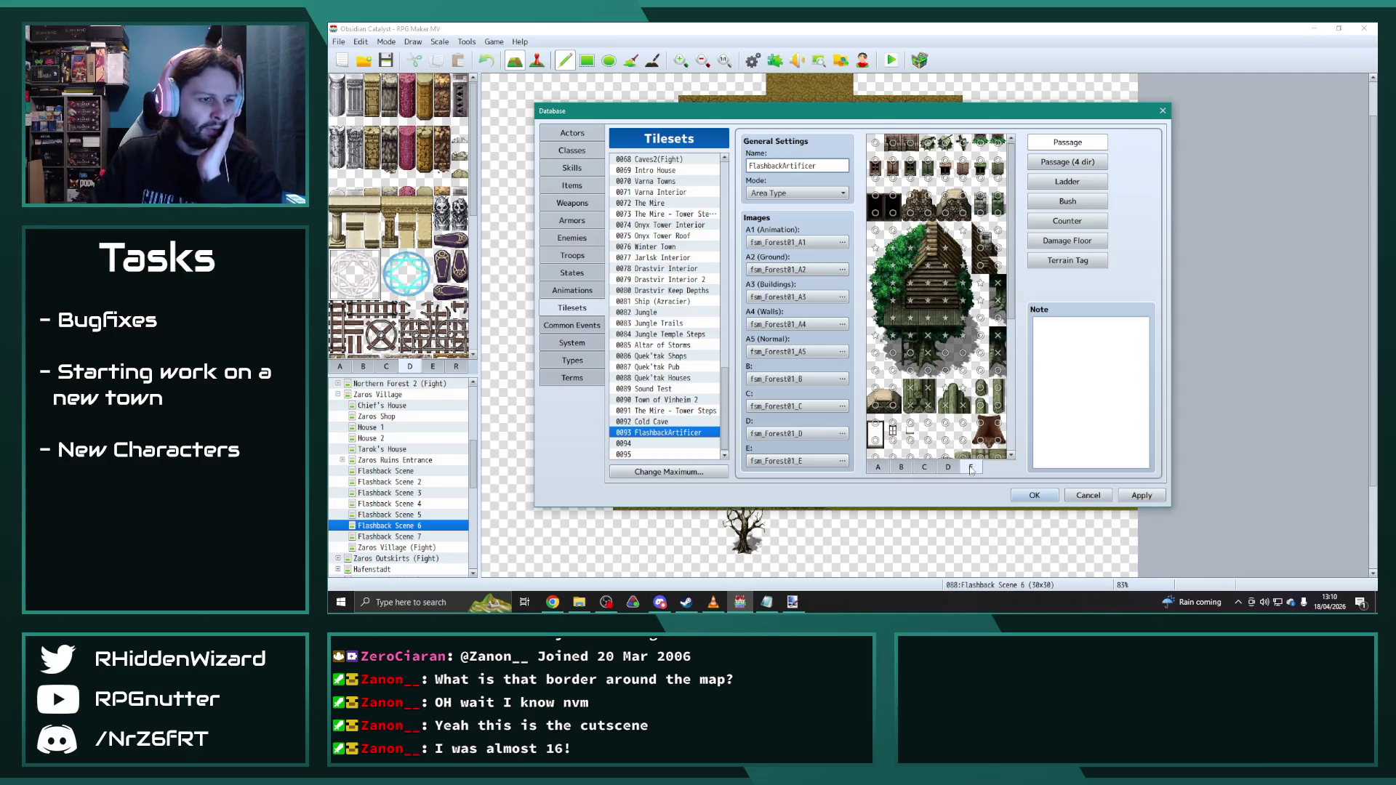
{"action": "left_click", "coordinate": [947, 467]}
{"action": "left_click_drag", "start_coordinate": [1015, 383], "coordinate": [1022, 212]}
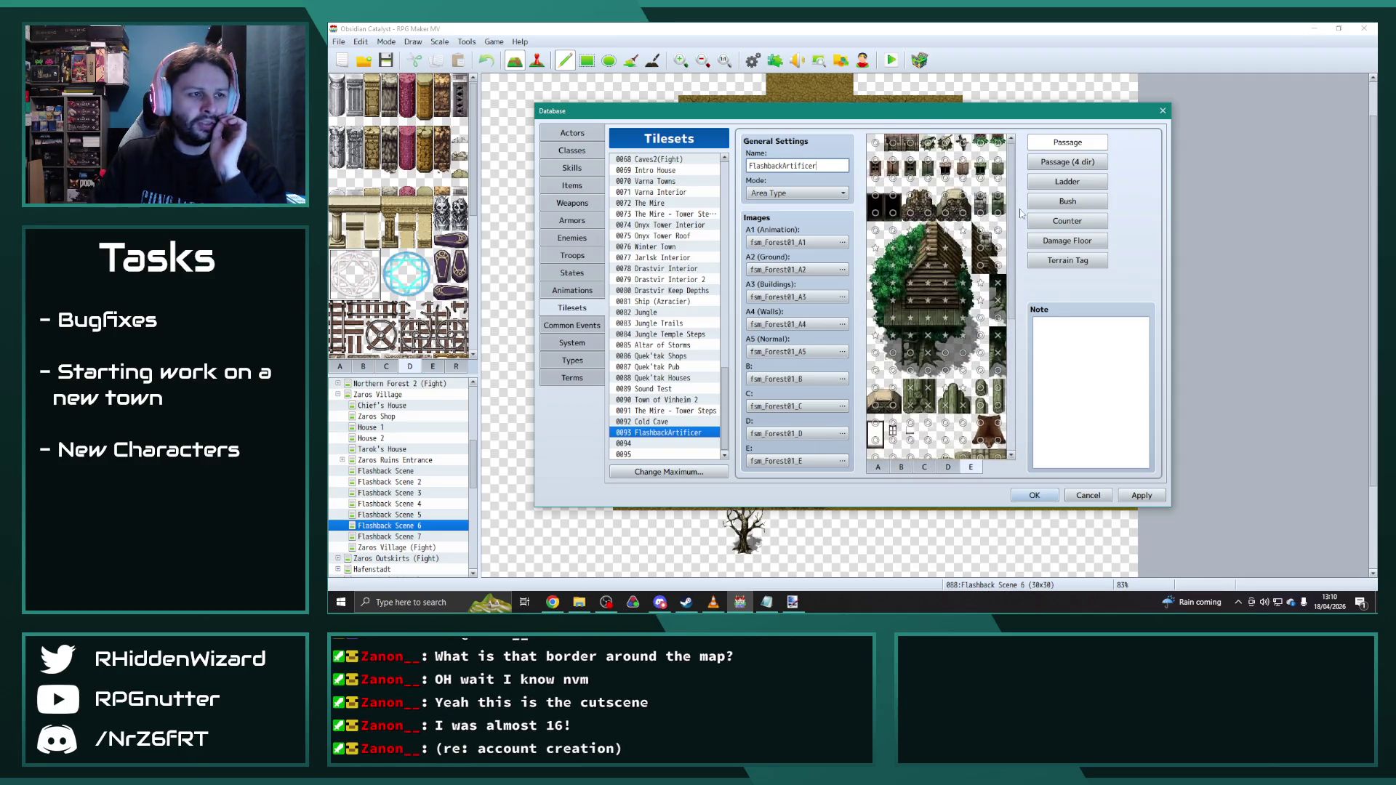
Step: Browse E sheet candidates, previewing World_C, Inside and Outside images
{"action": "left_click", "coordinate": [840, 460]}
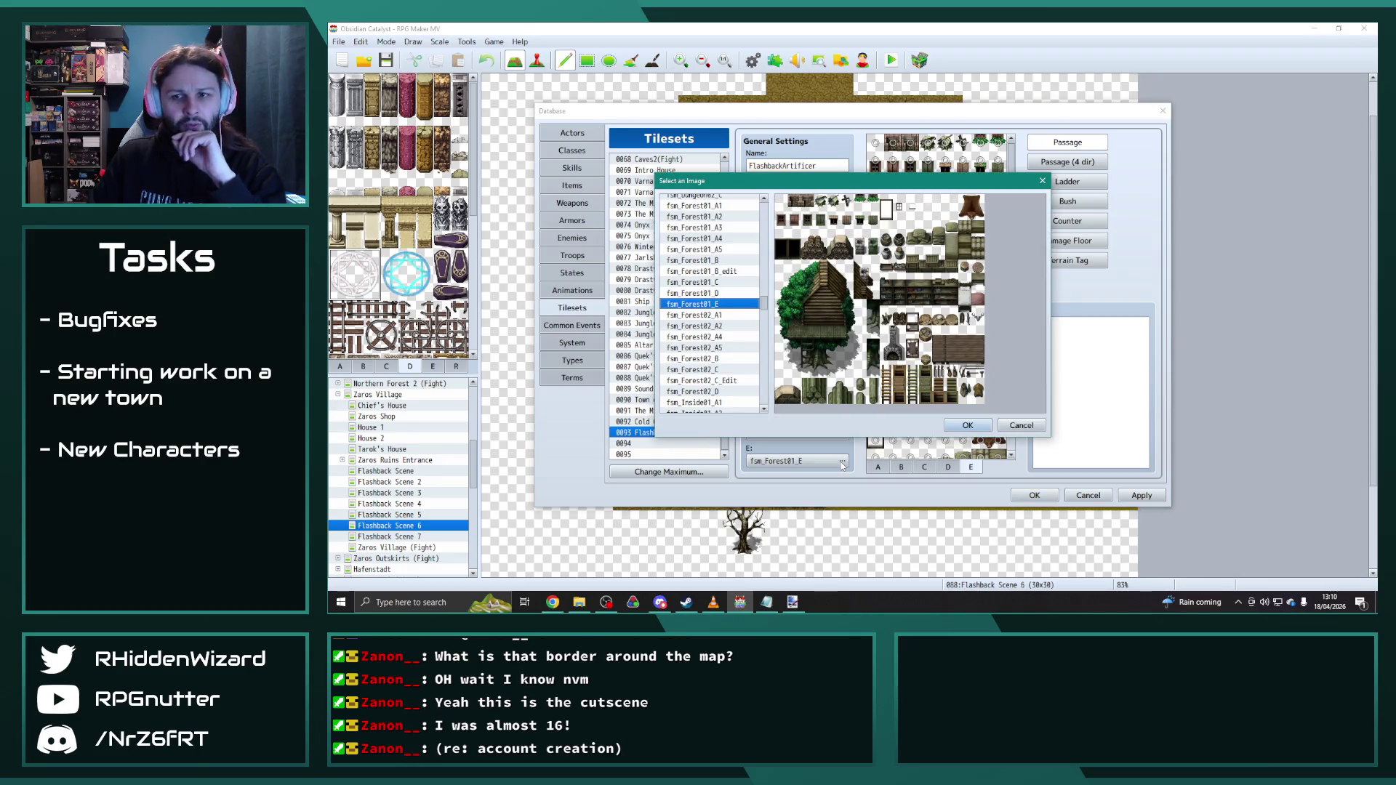
{"action": "left_click_drag", "start_coordinate": [760, 318], "coordinate": [784, 420]}
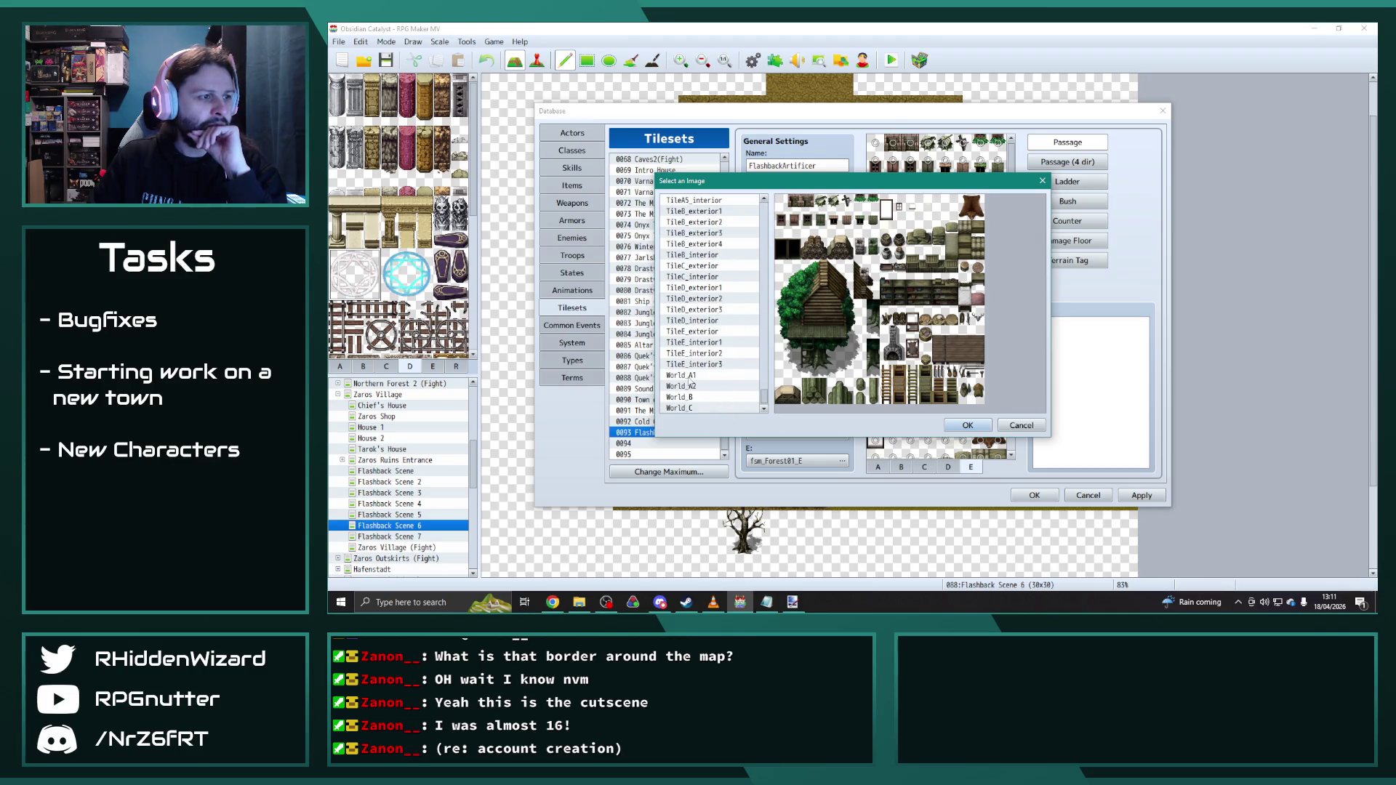
{"action": "left_click", "coordinate": [694, 408]}
{"action": "left_click_drag", "start_coordinate": [770, 395], "coordinate": [766, 380]}
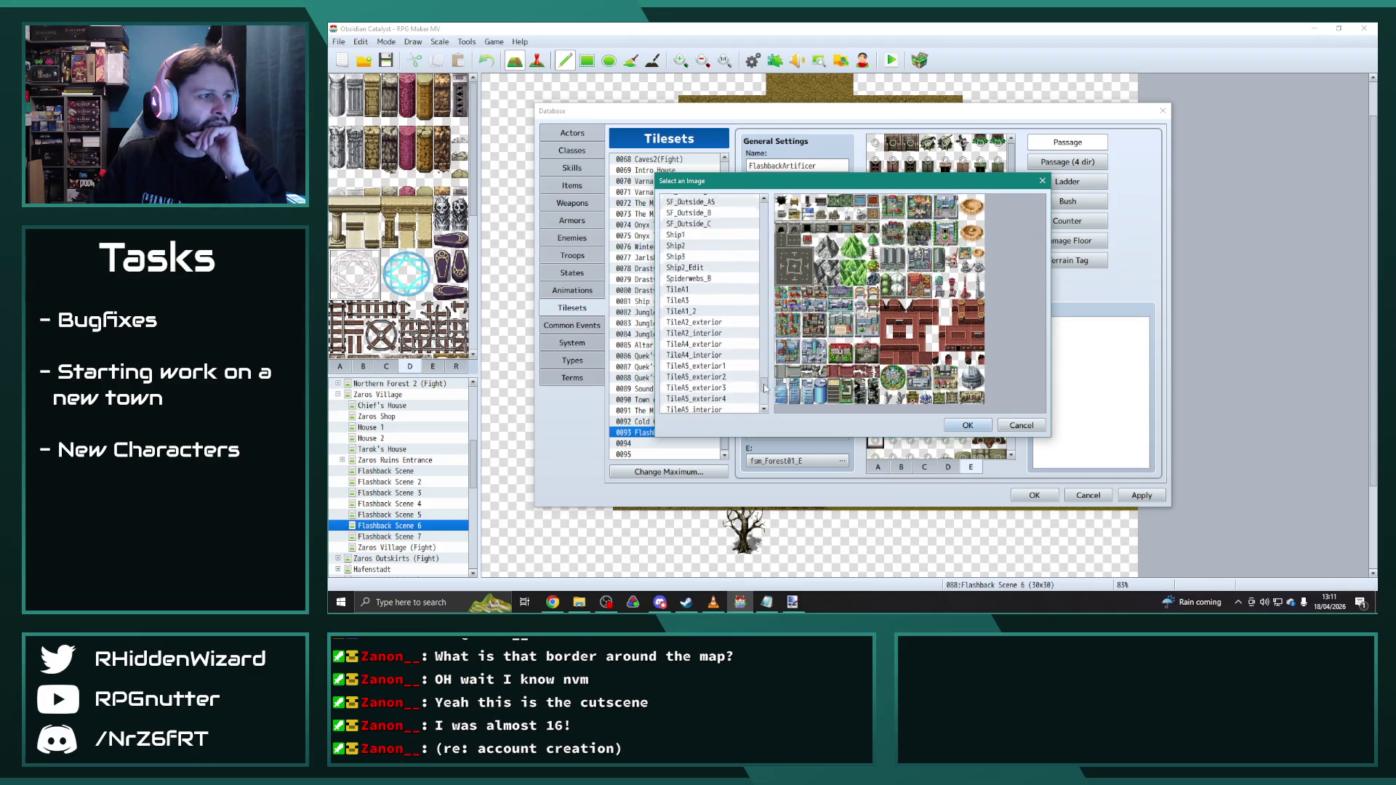
{"action": "scroll", "coordinate": [767, 384], "scroll_direction": "up", "scroll_amount": 3}
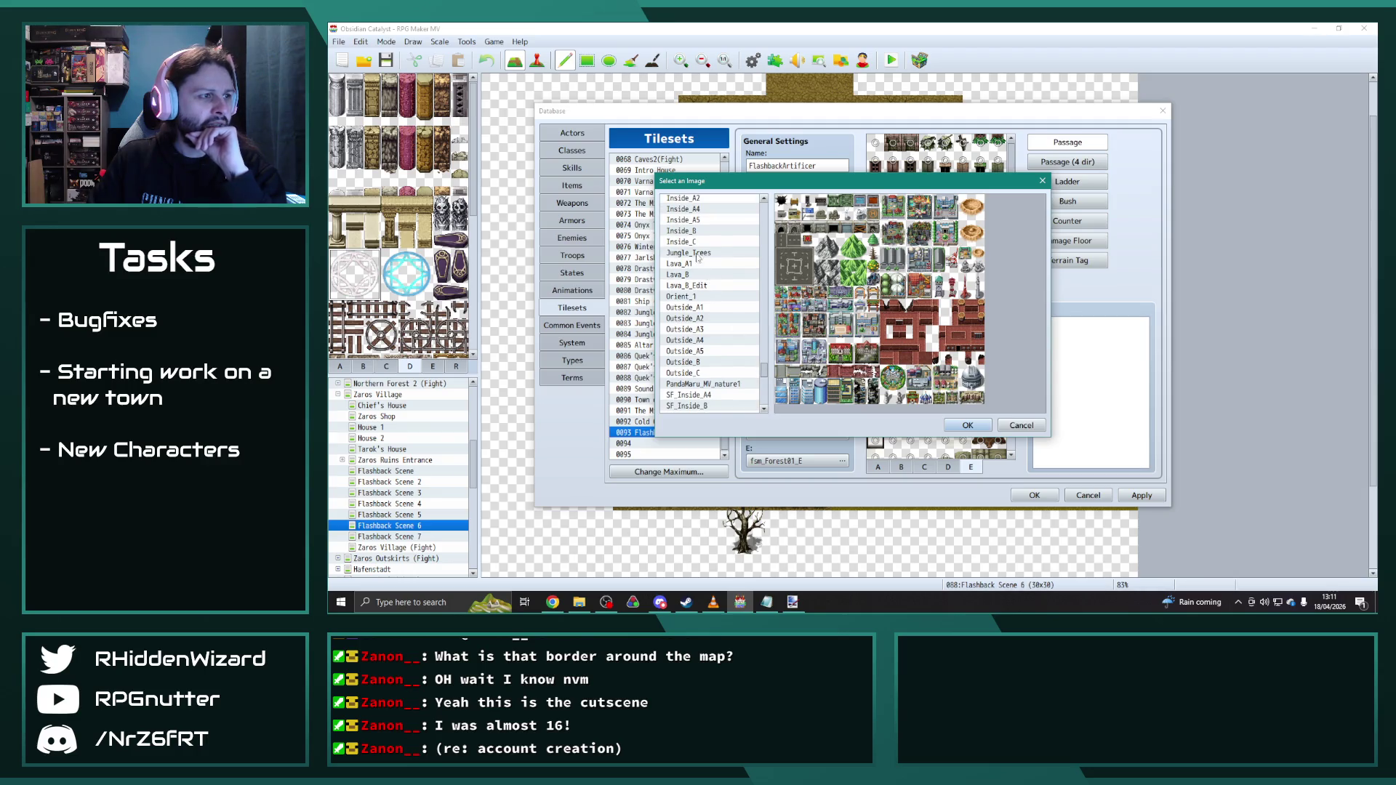
{"action": "left_click", "coordinate": [697, 219]}
{"action": "left_click", "coordinate": [695, 231]}
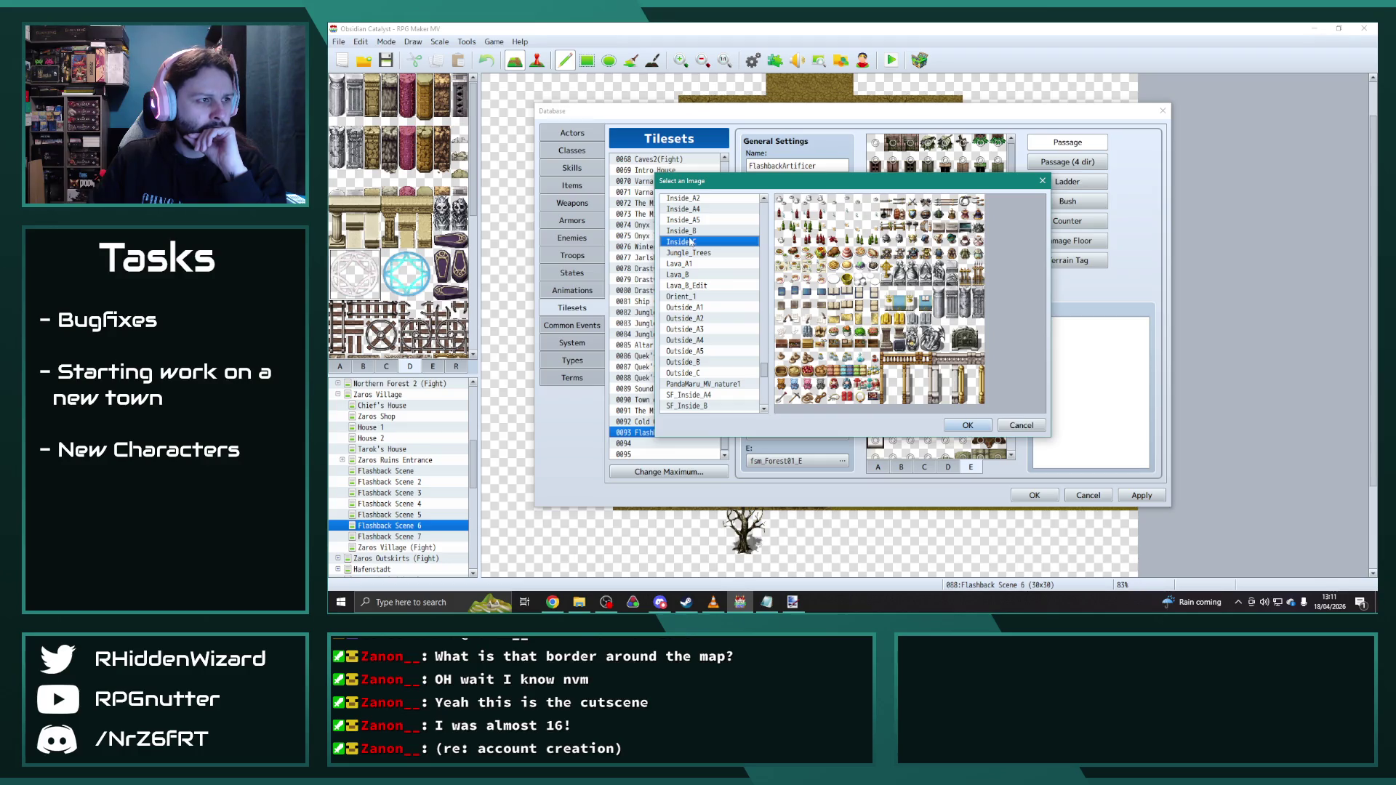
{"action": "left_click", "coordinate": [691, 232]}
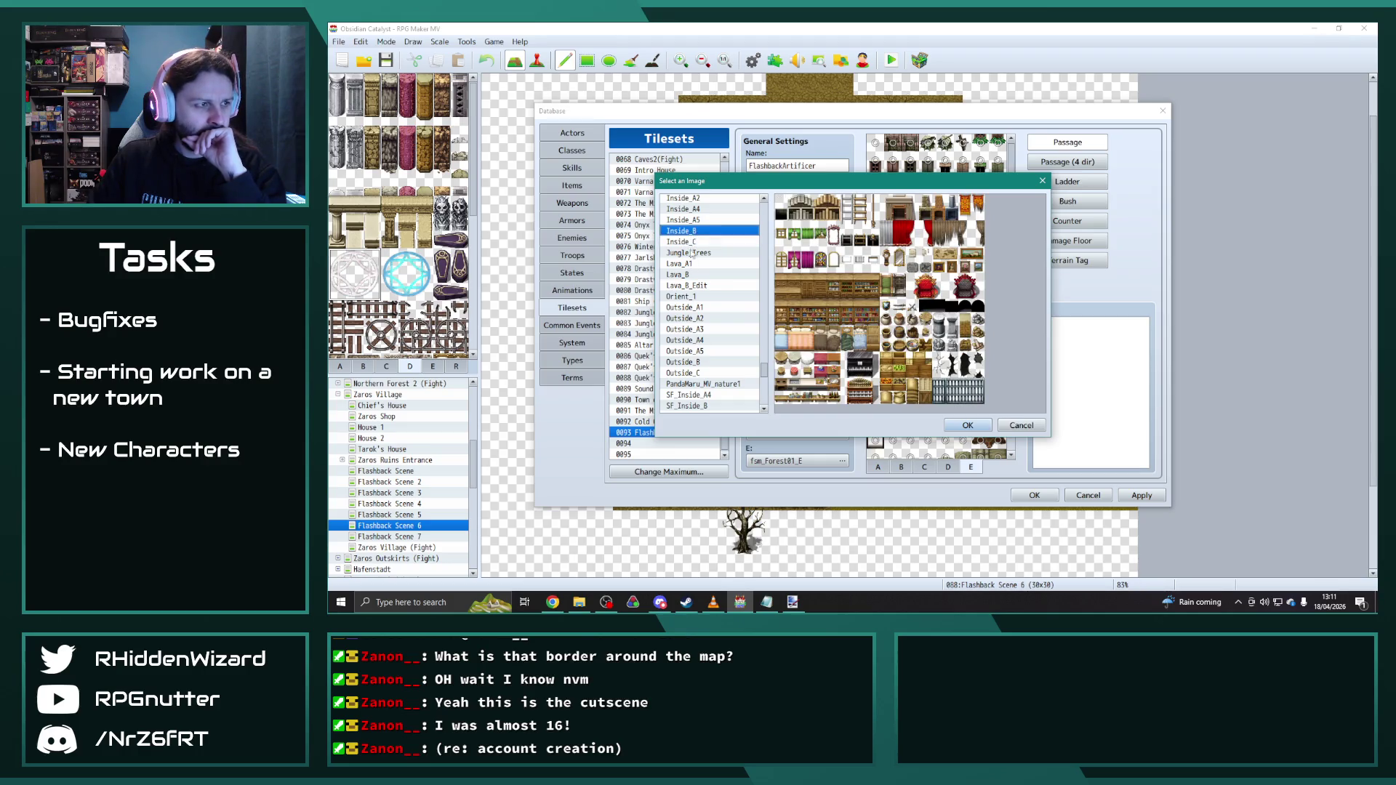
{"action": "left_click", "coordinate": [691, 242]}
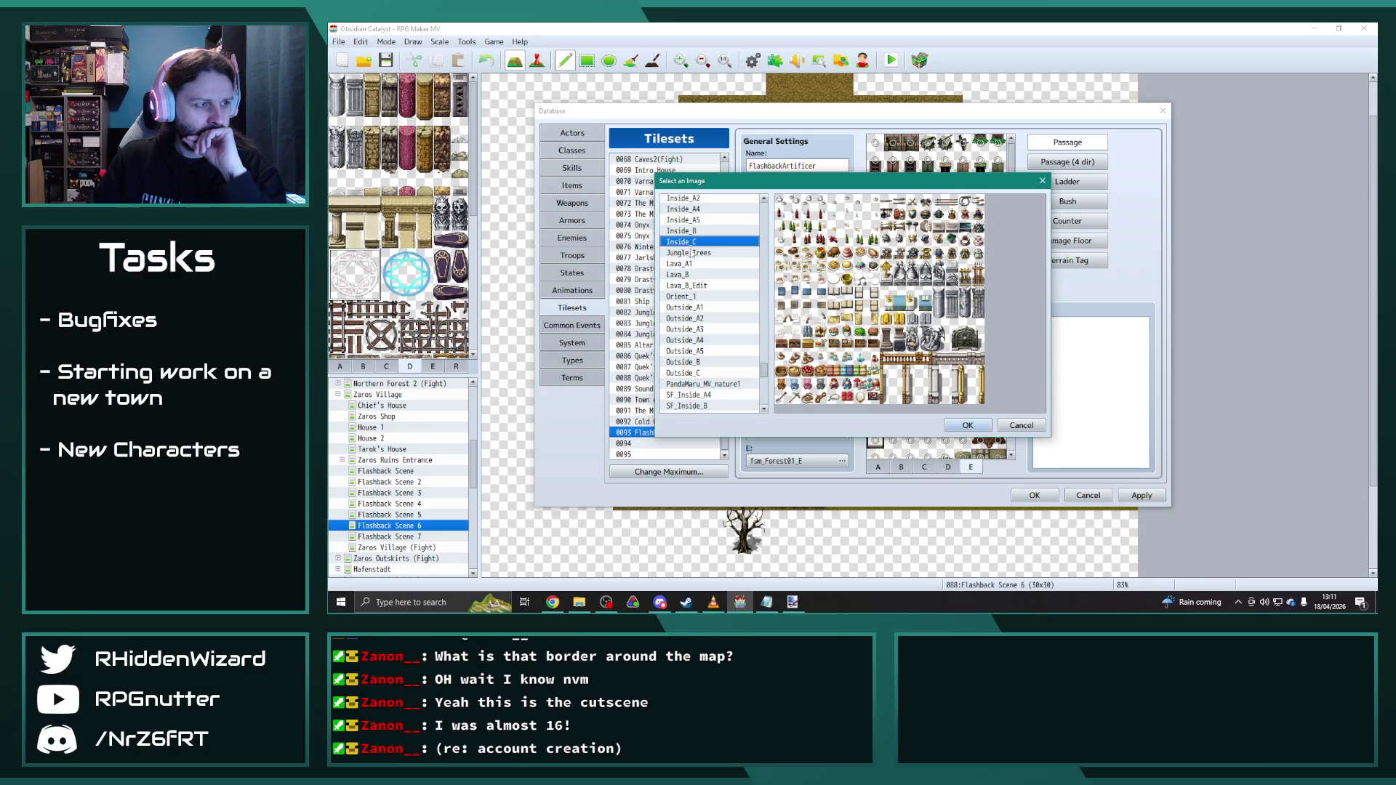
{"action": "left_click", "coordinate": [701, 362]}
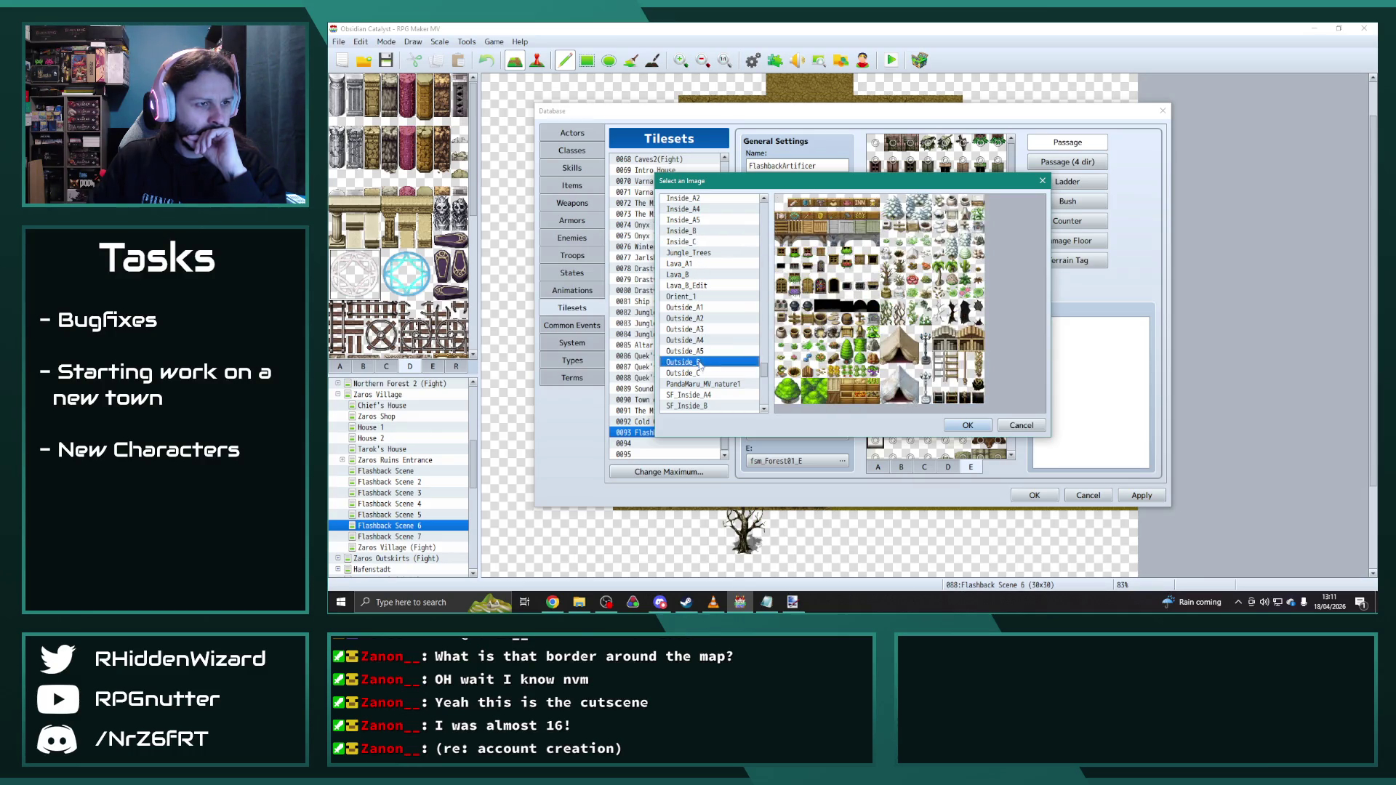
{"action": "left_click", "coordinate": [699, 363]}
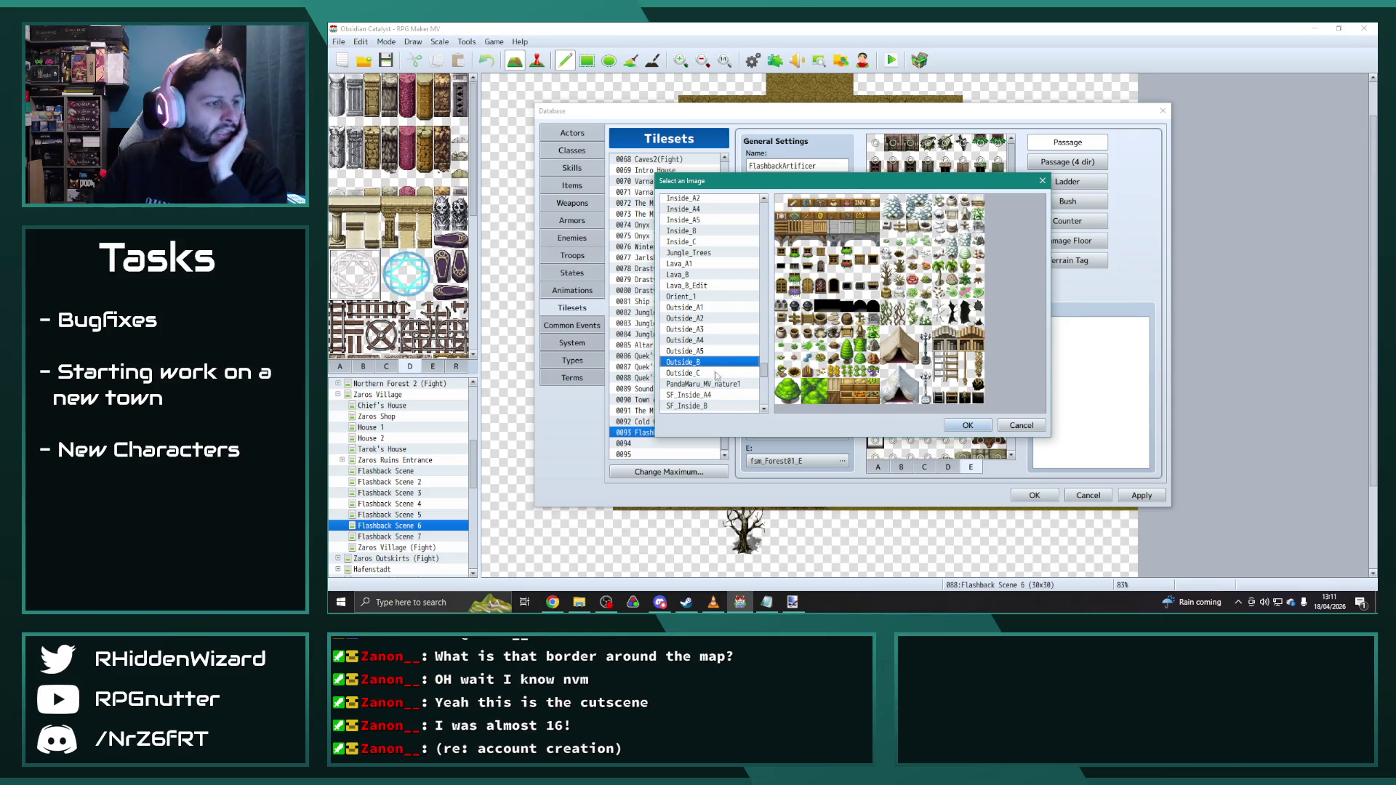
{"action": "left_click", "coordinate": [712, 373]}
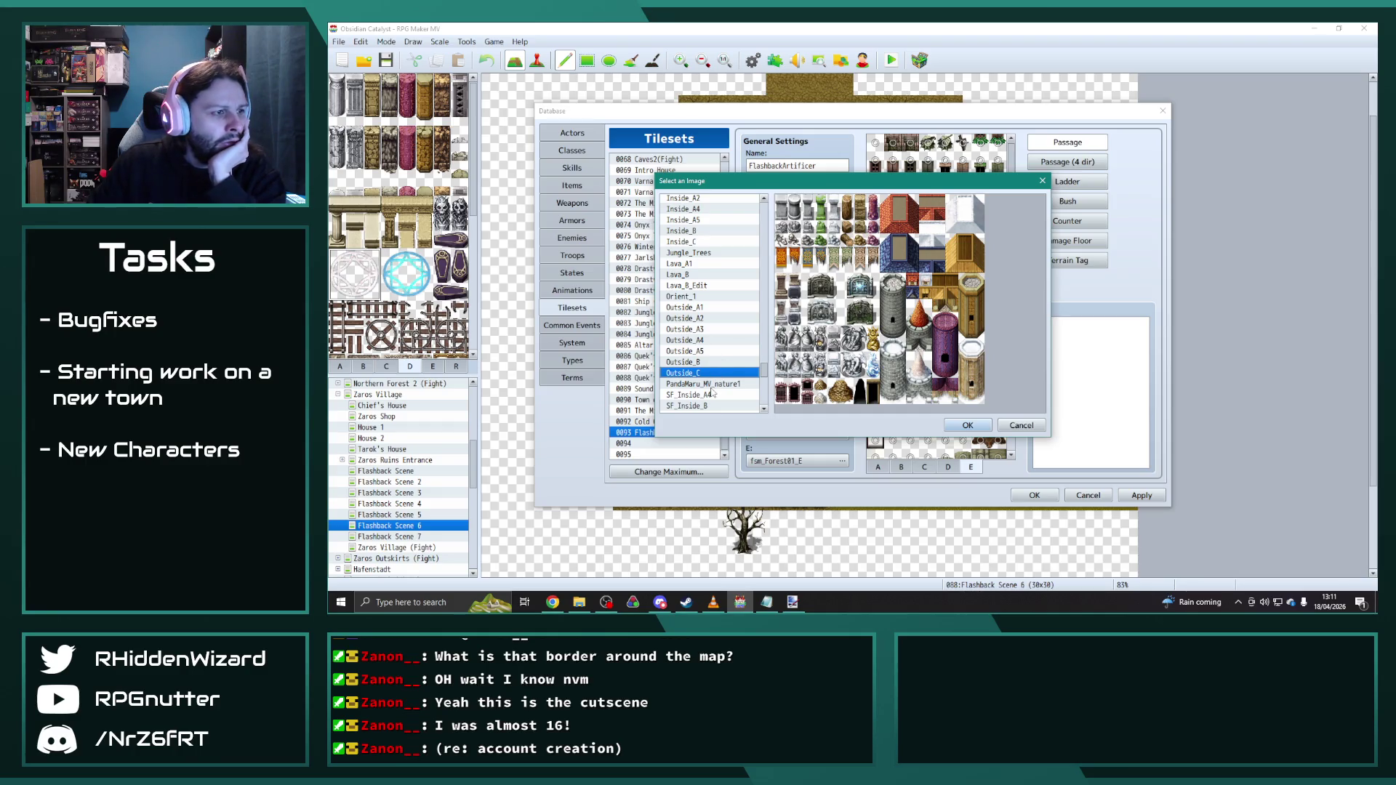
Step: Compare Outside and Inside images further and confirm Inside_C as the E sheet
{"action": "left_click", "coordinate": [693, 308]}
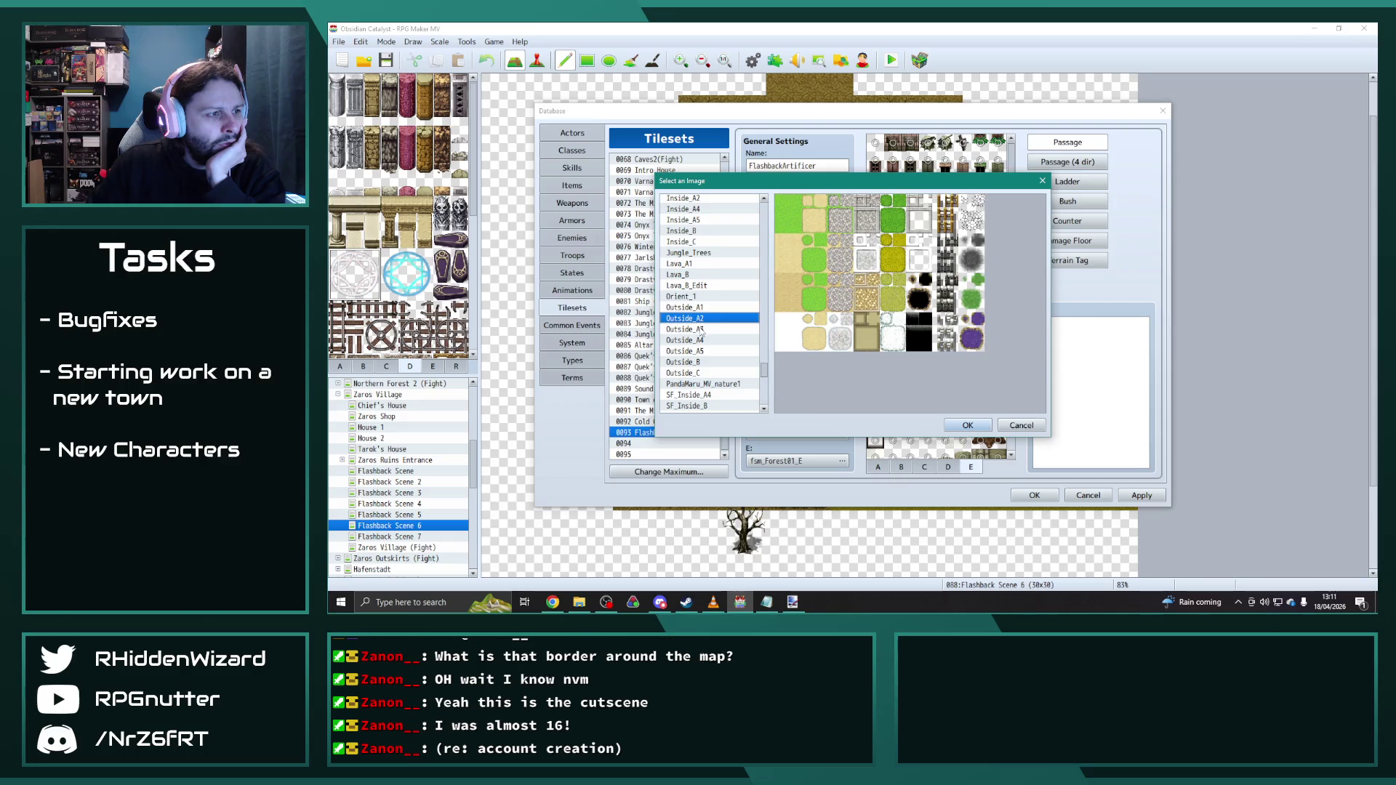
{"action": "left_click", "coordinate": [698, 330]}
{"action": "left_click", "coordinate": [702, 351]}
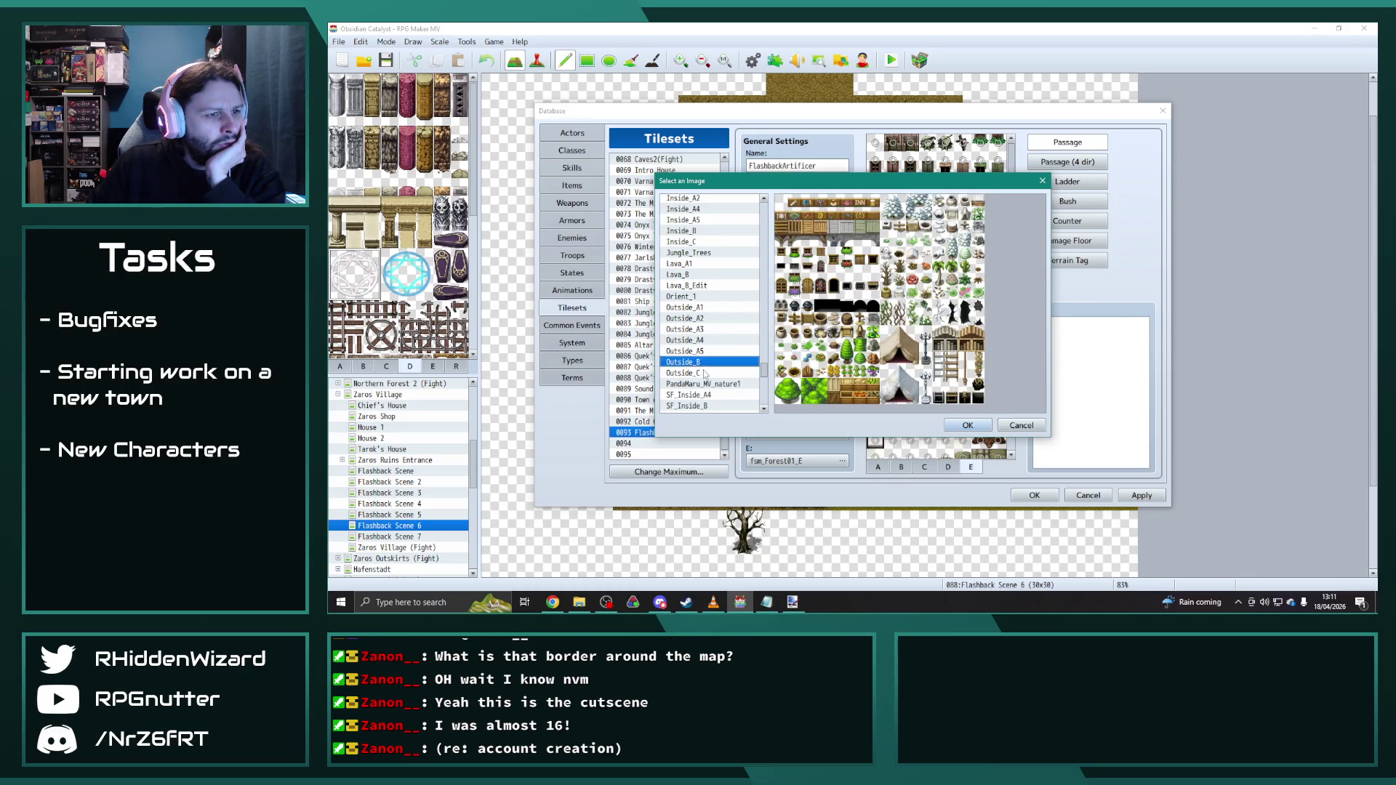
{"action": "left_click", "coordinate": [704, 374]}
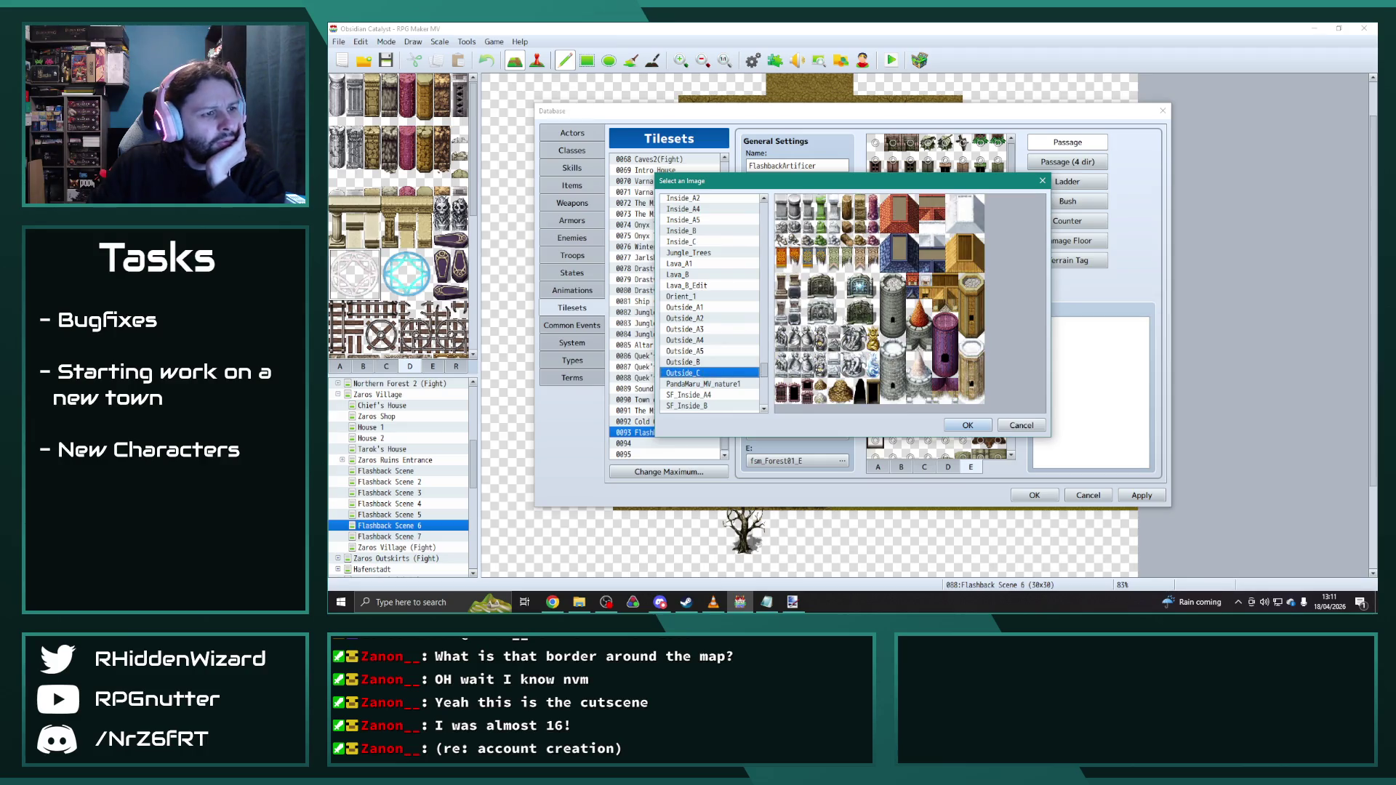
{"action": "left_click", "coordinate": [695, 231]}
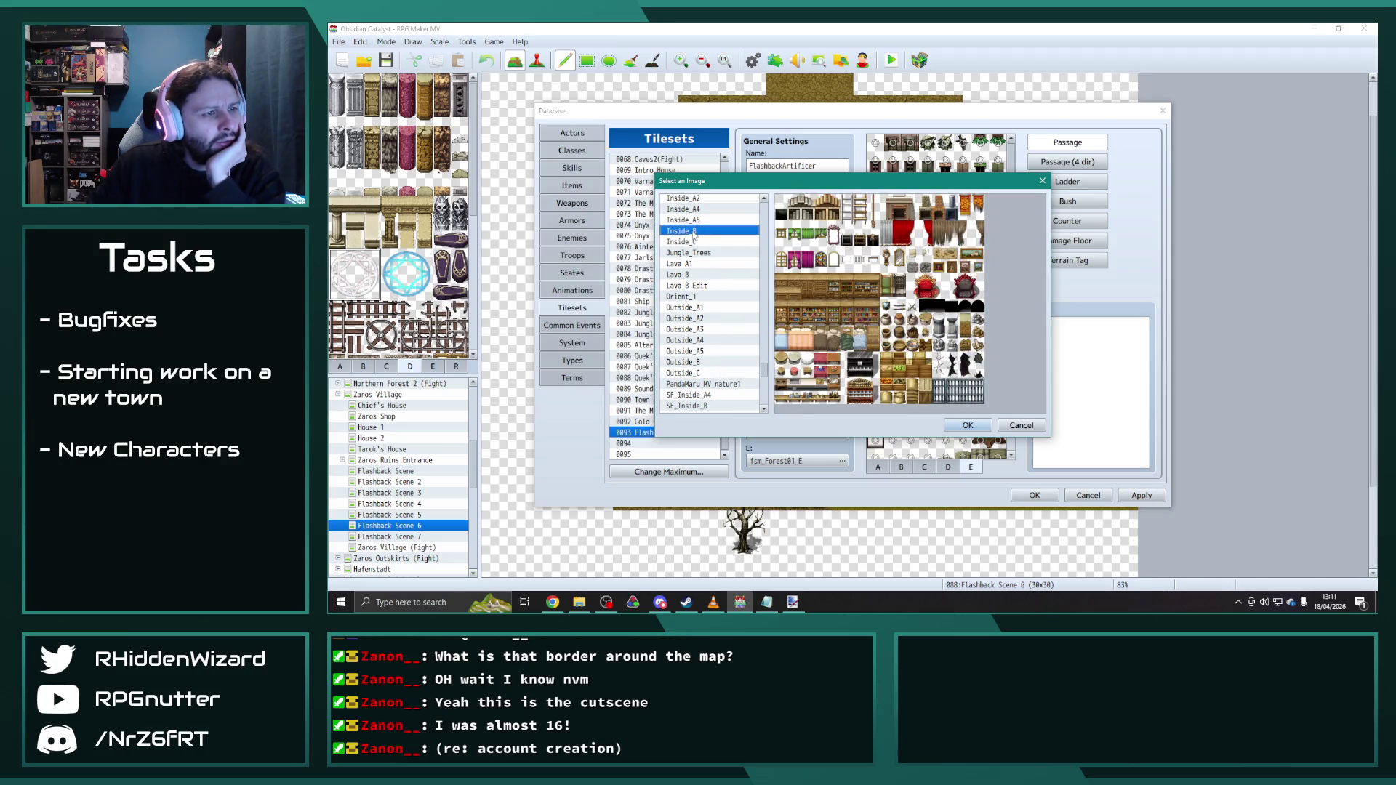
{"action": "left_click", "coordinate": [691, 244]}
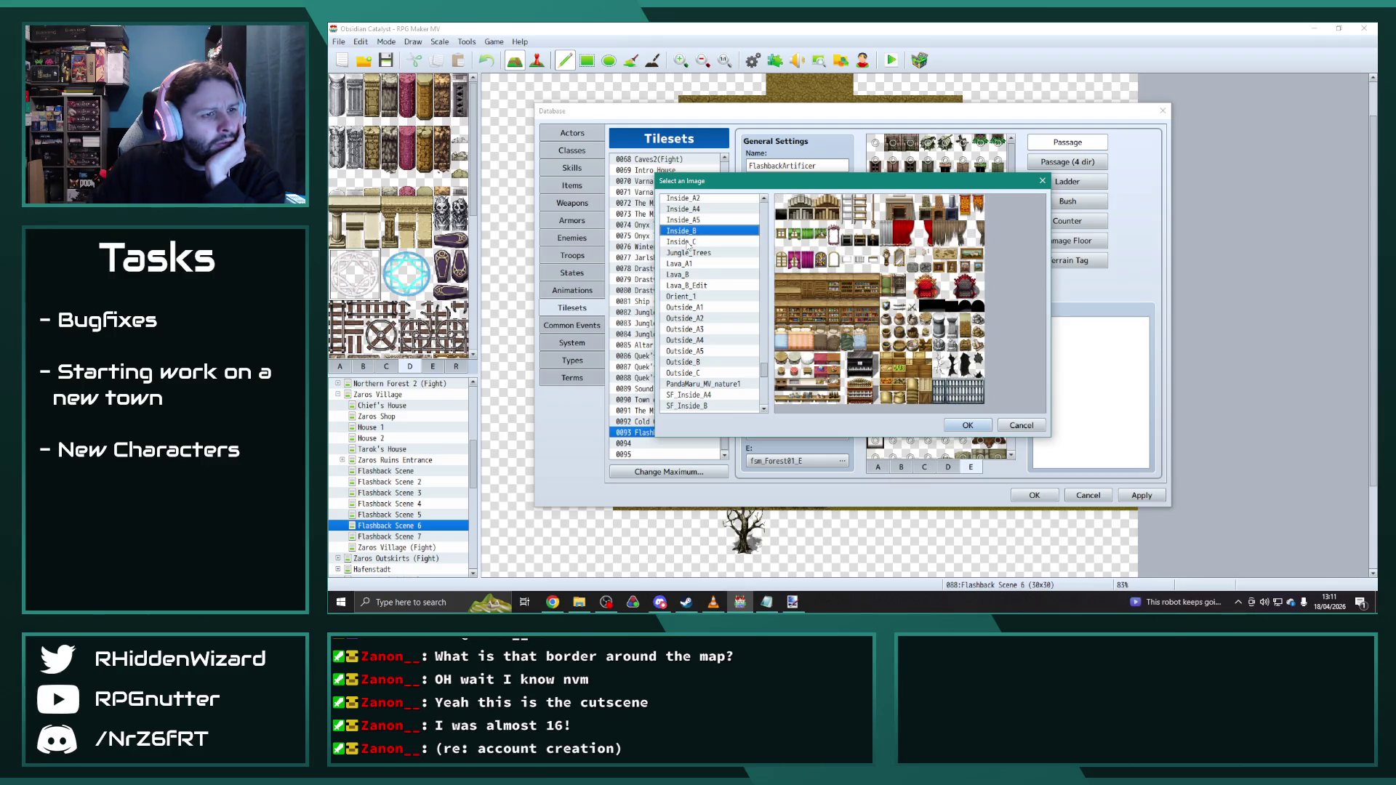
{"action": "left_click", "coordinate": [685, 242]}
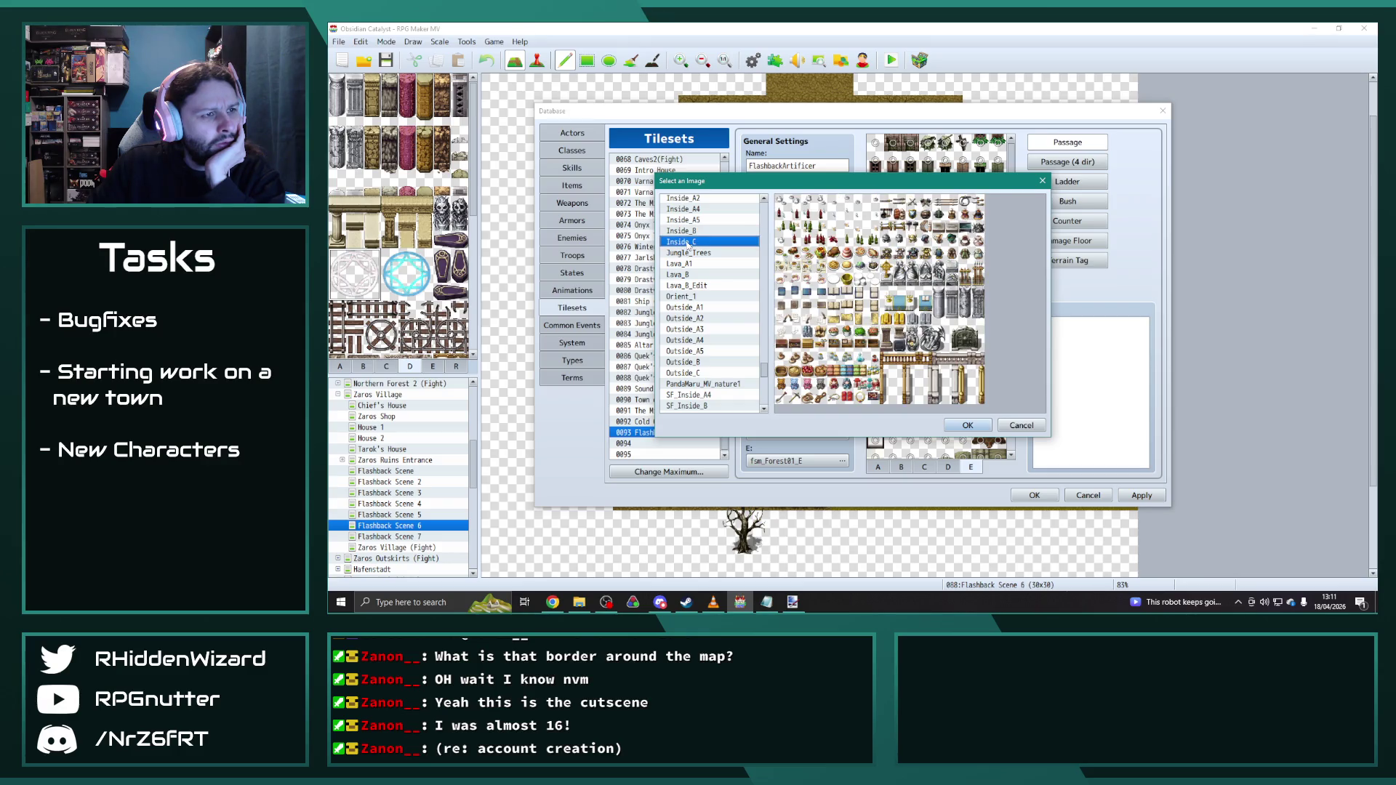
{"action": "left_click", "coordinate": [965, 425]}
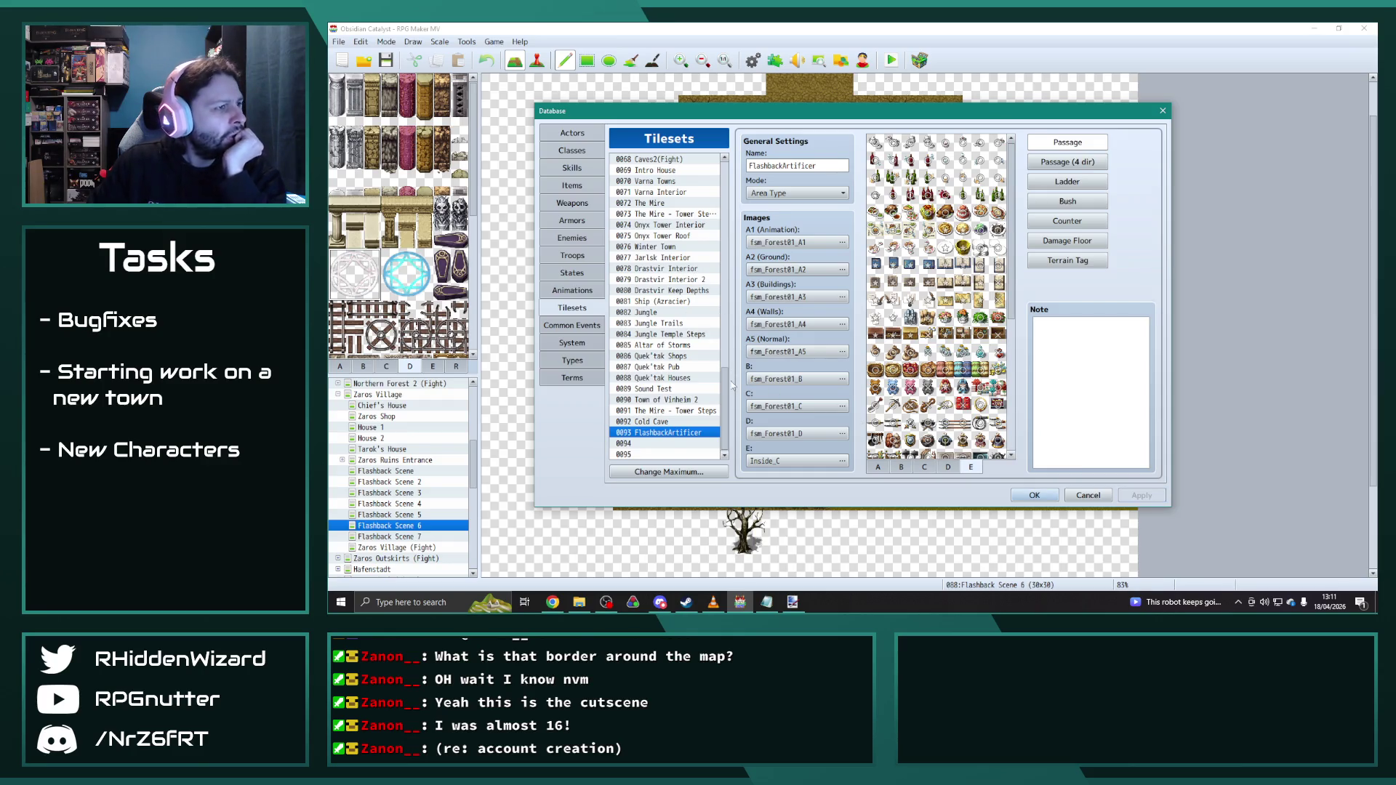
{"action": "left_click_drag", "start_coordinate": [734, 404], "coordinate": [751, 213]}
Step: View Flashback Epicentre's magic-circle sheet, then reopen FlashbackArtificer's E sheet image chooser
{"action": "left_click", "coordinate": [665, 228]}
{"action": "left_click", "coordinate": [948, 467]}
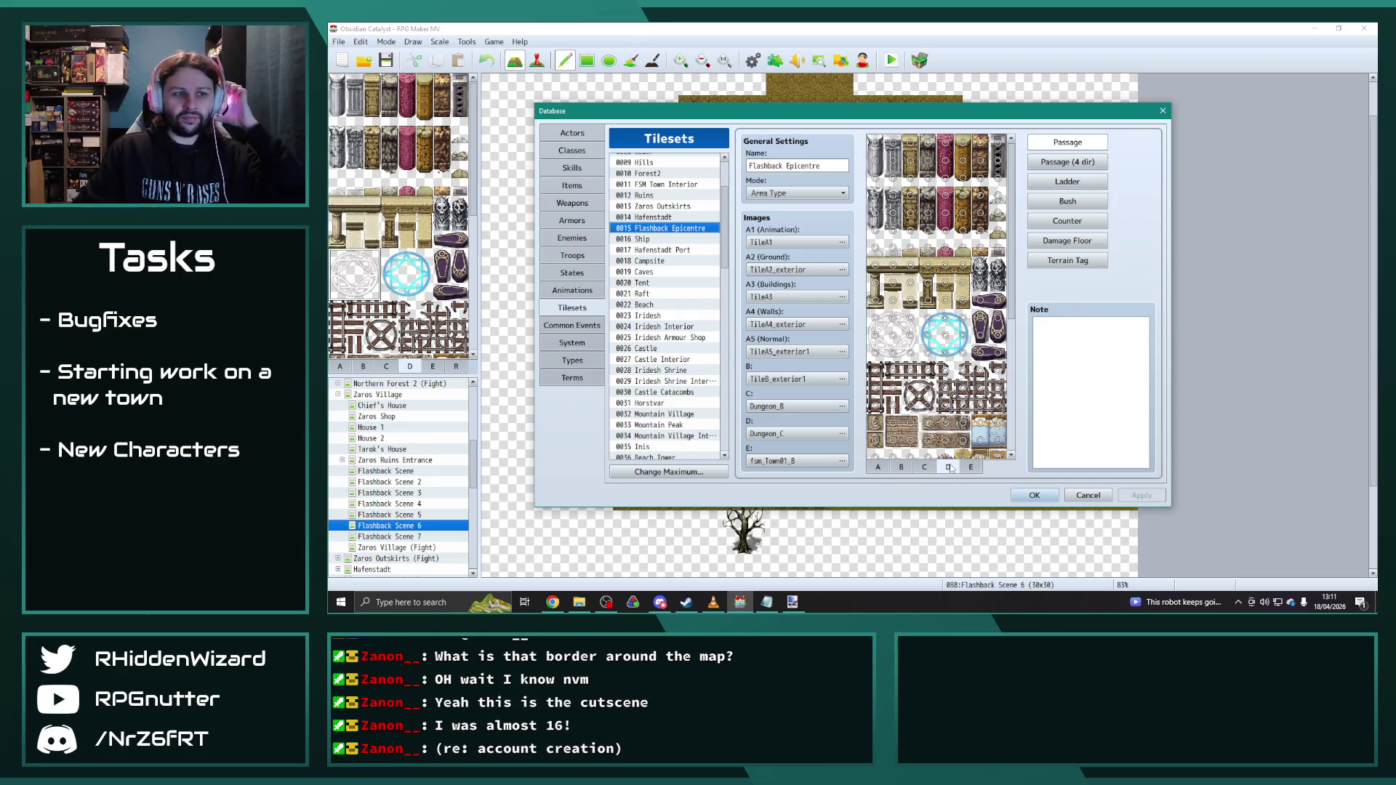
{"action": "scroll", "coordinate": [729, 396], "scroll_direction": "down", "scroll_amount": 10}
{"action": "scroll", "coordinate": [729, 396], "scroll_direction": "down", "scroll_amount": 8}
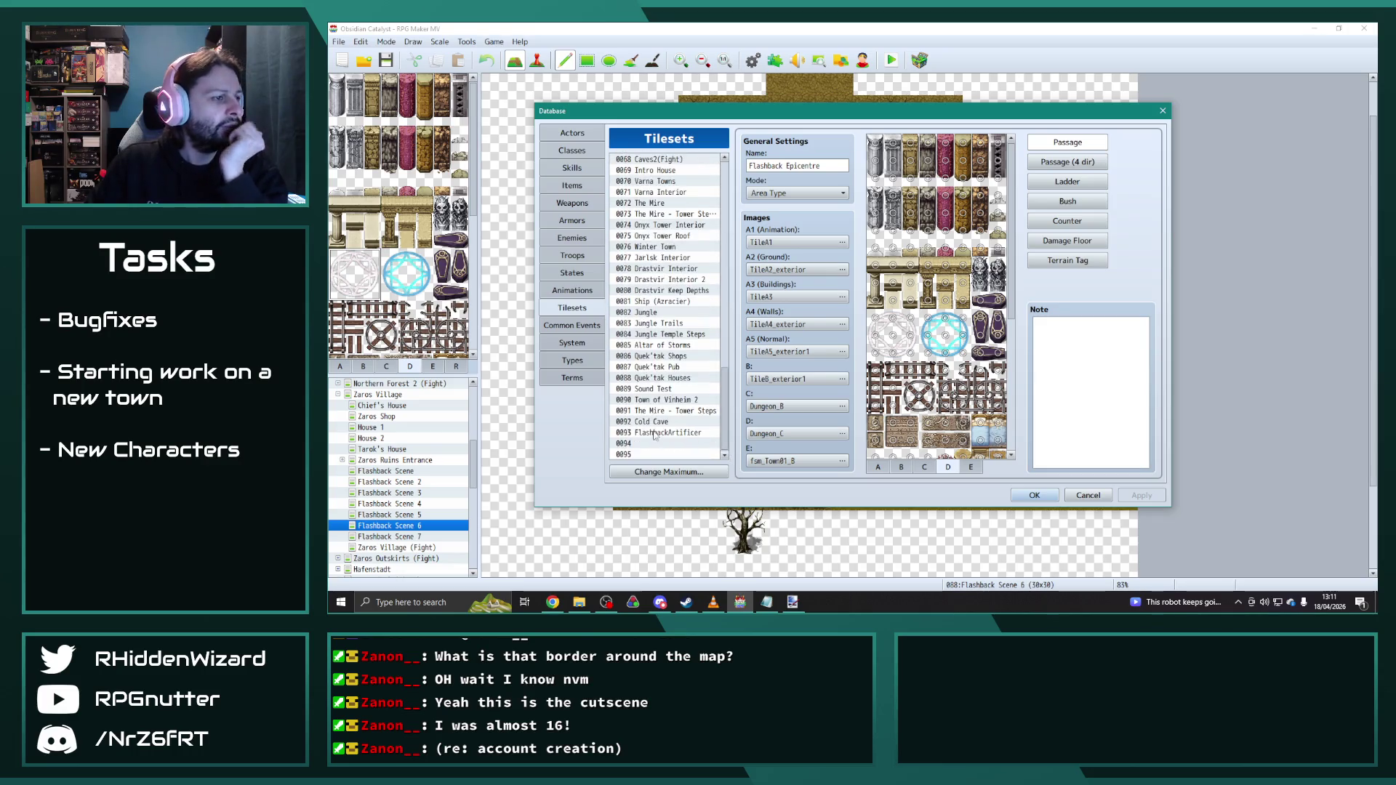
{"action": "left_click", "coordinate": [654, 422]}
{"action": "left_click", "coordinate": [678, 433]}
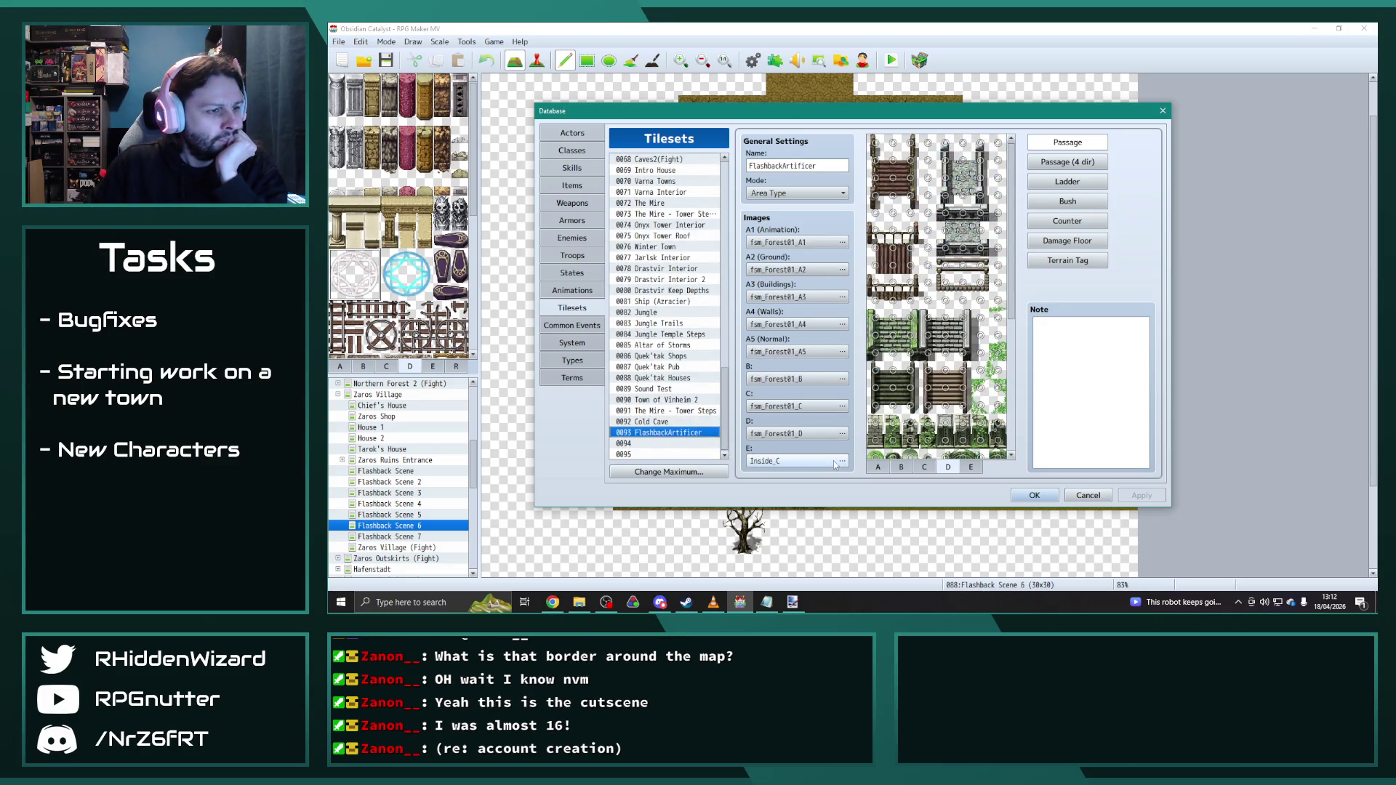
{"action": "left_click", "coordinate": [842, 462]}
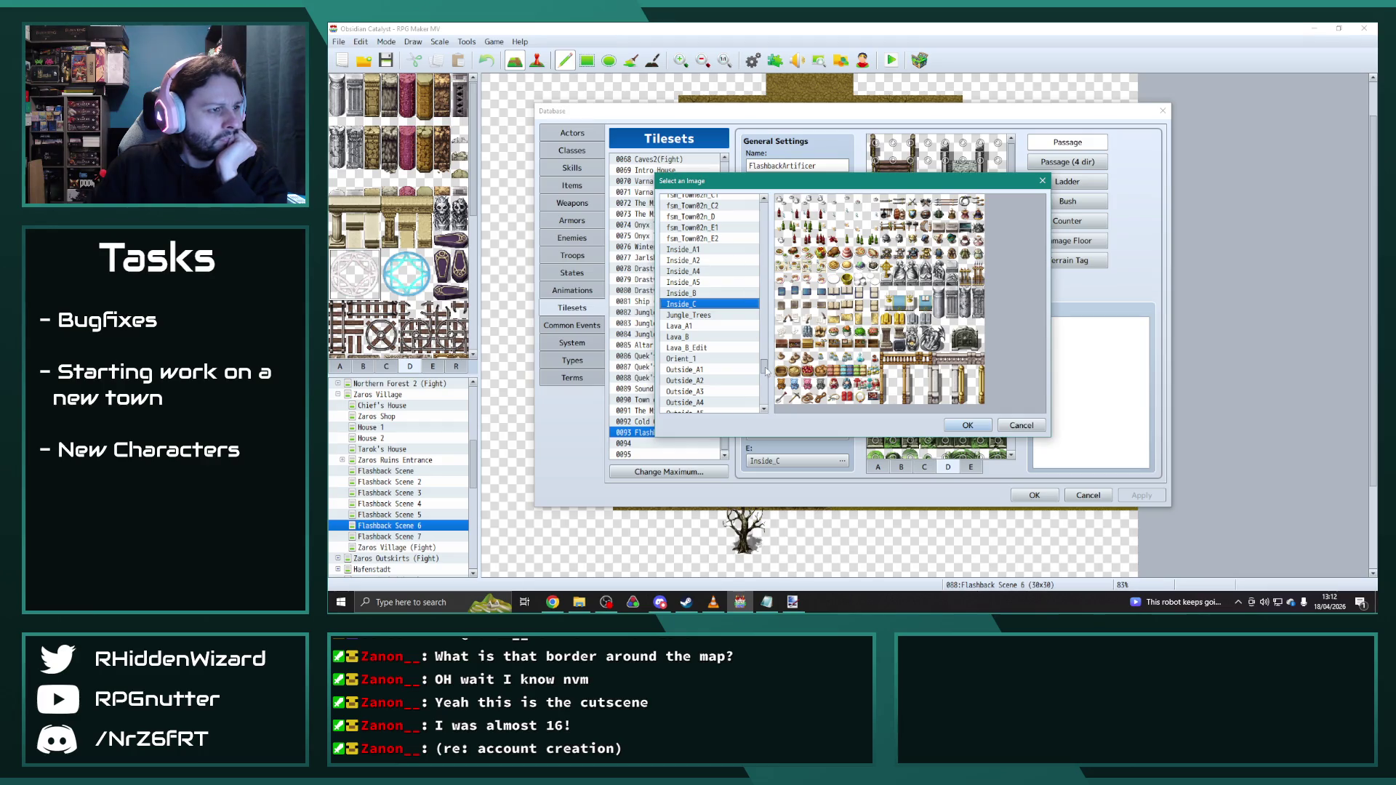
{"action": "left_click_drag", "start_coordinate": [765, 372], "coordinate": [767, 234]}
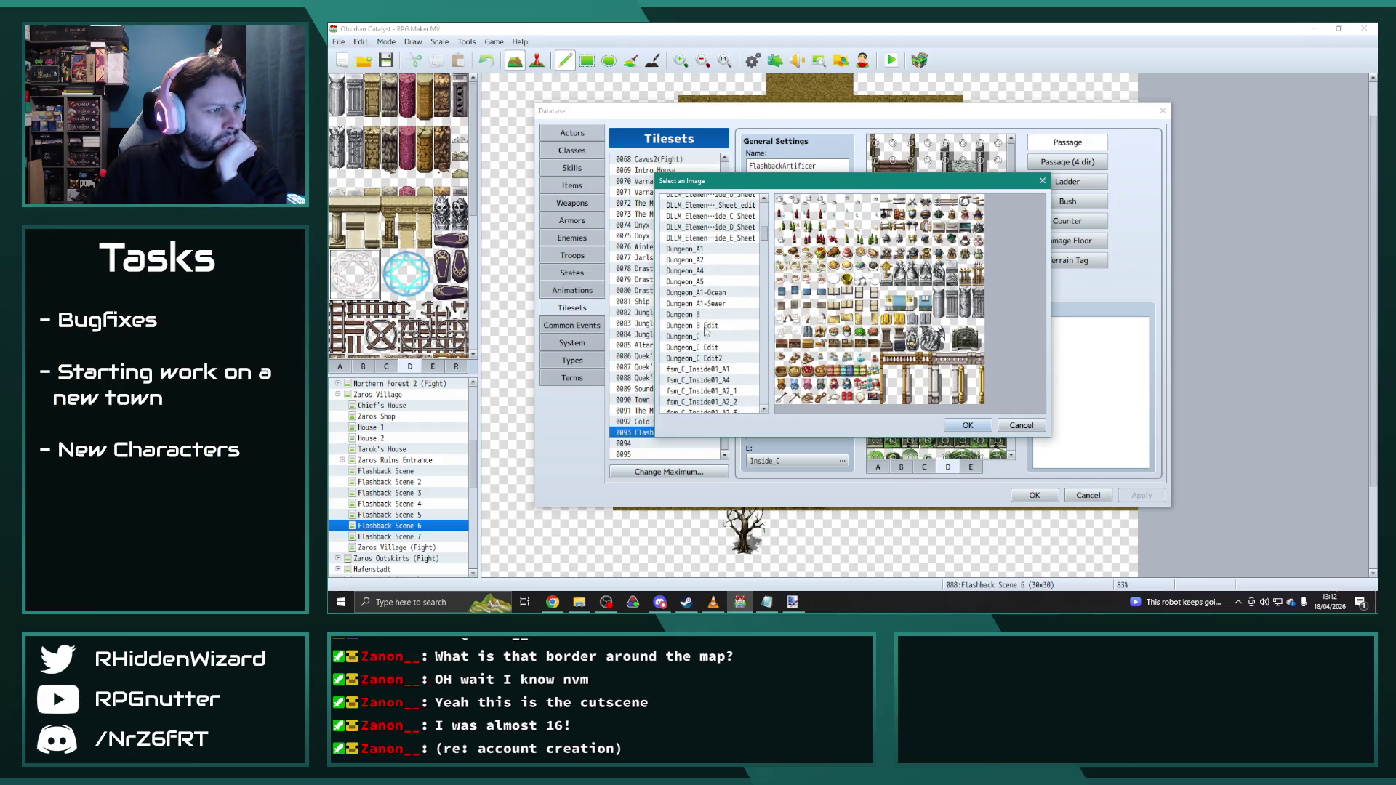
Step: Choose Dungeon_C over Dungeon_B and Dungeon_C Edit as the E sheet and close the database
{"action": "left_click", "coordinate": [695, 317]}
{"action": "left_click", "coordinate": [696, 336]}
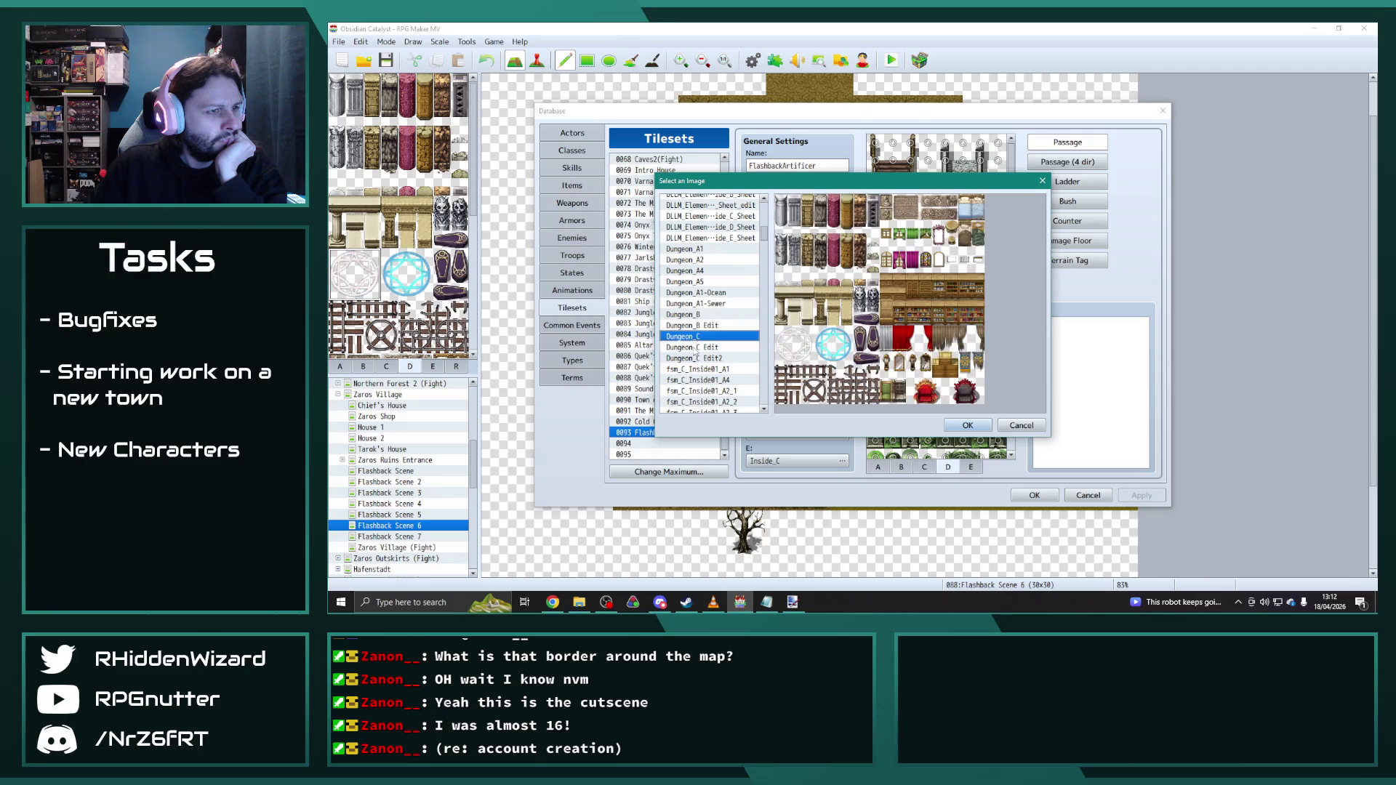
{"action": "left_click", "coordinate": [694, 358]}
{"action": "left_click", "coordinate": [695, 336]}
{"action": "left_click", "coordinate": [967, 426]}
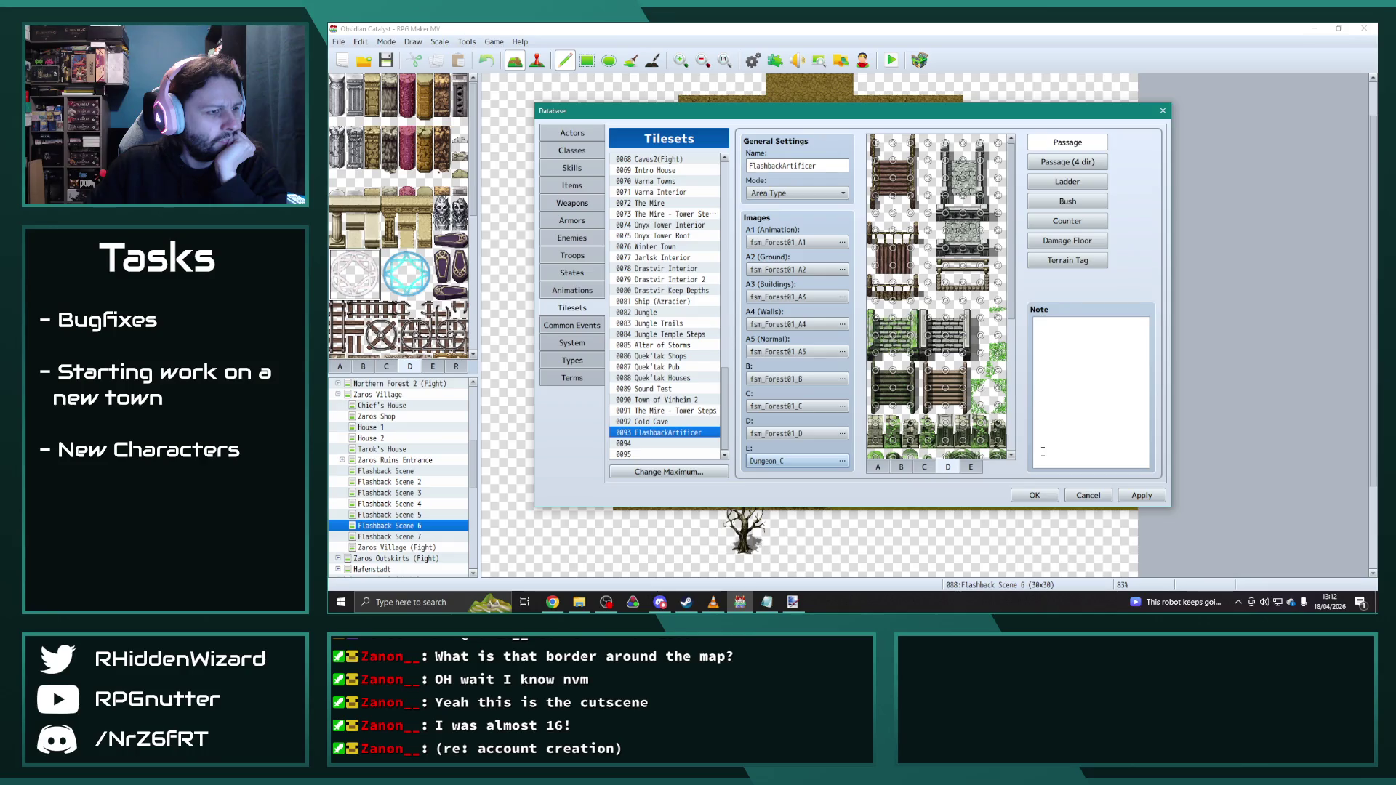
{"action": "left_click", "coordinate": [1030, 496]}
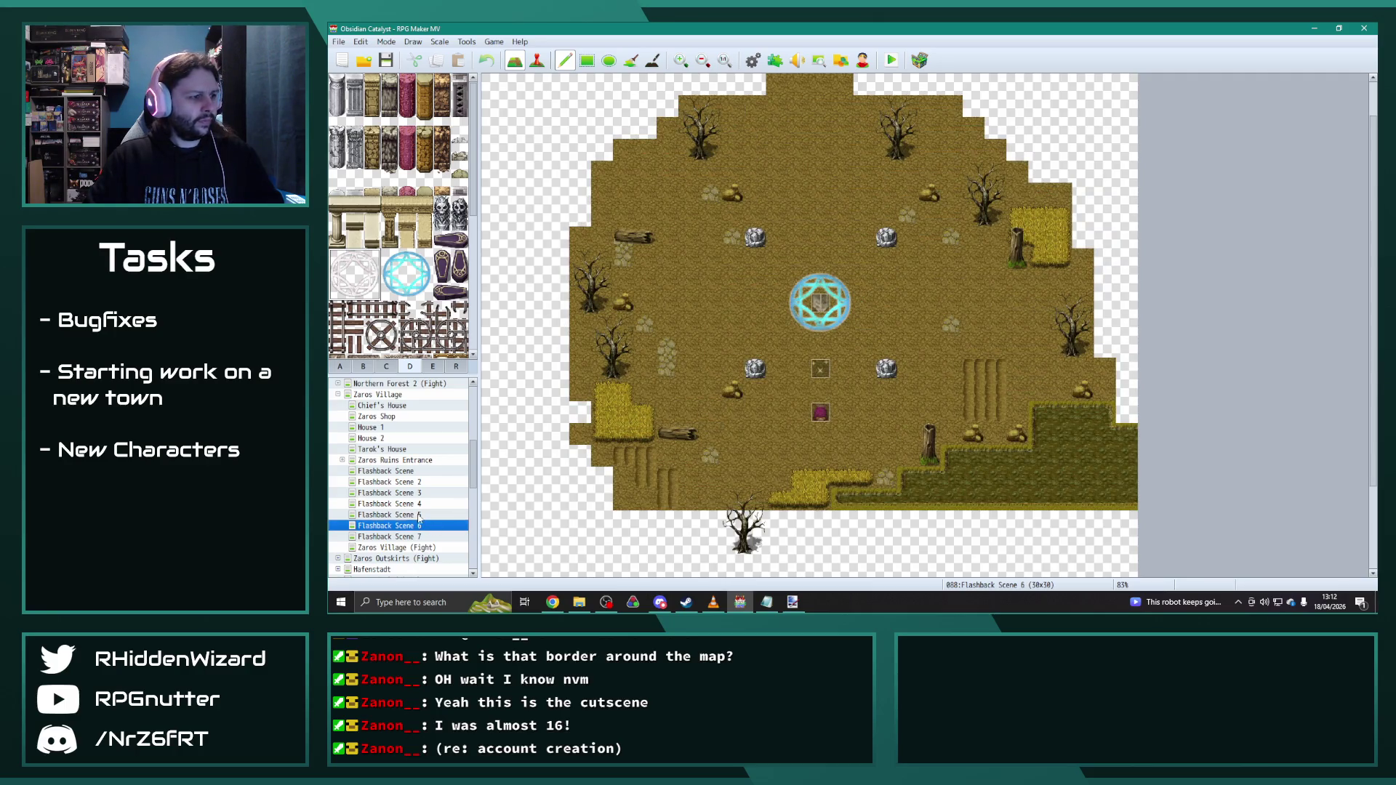
Step: Set Flashback Scene 5's tileset to 0093 FlashbackArtificer in its map properties
{"action": "left_click", "coordinate": [418, 515]}
{"action": "right_click", "coordinate": [419, 516]}
{"action": "left_click", "coordinate": [437, 456]}
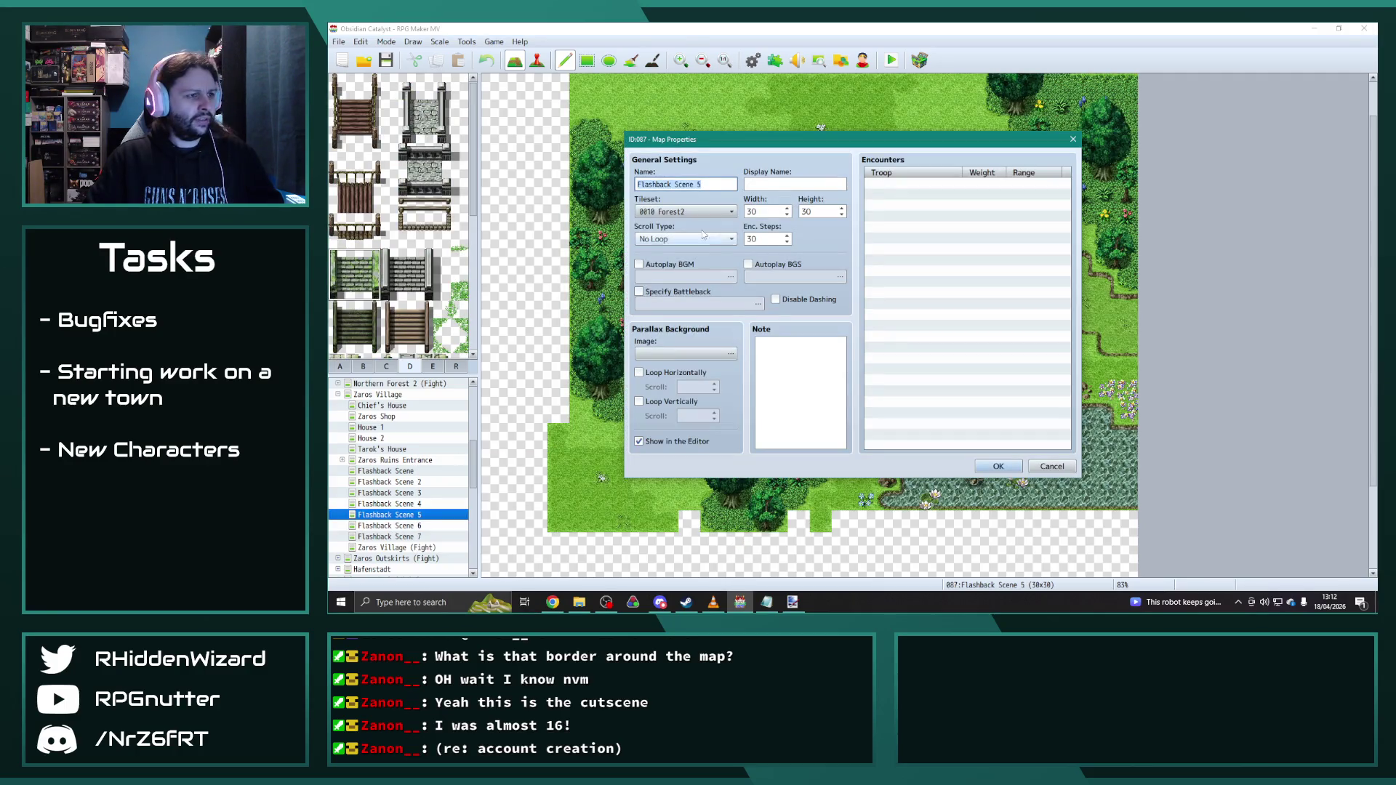
{"action": "left_click", "coordinate": [720, 214]}
{"action": "scroll", "coordinate": [782, 498], "scroll_direction": "down", "scroll_amount": 15}
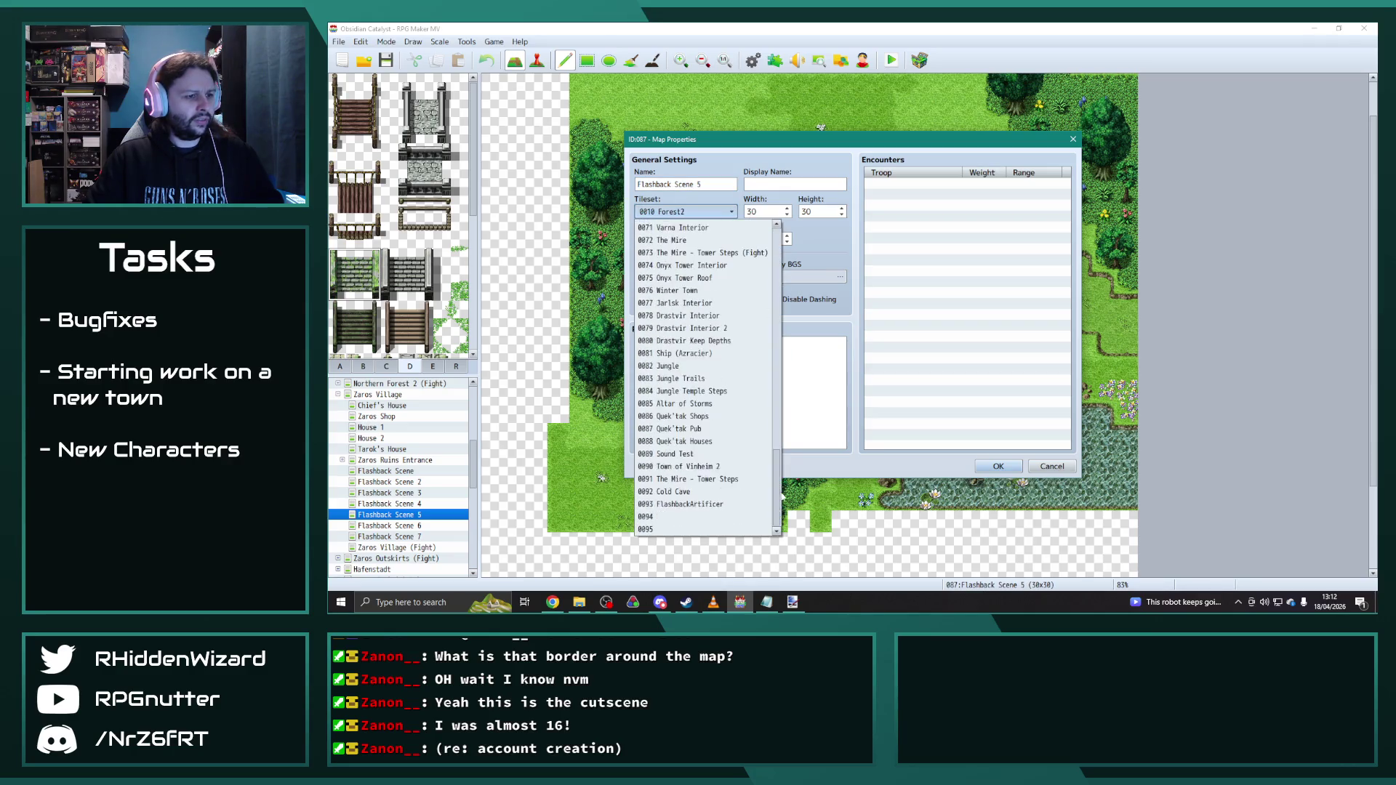
{"action": "left_click", "coordinate": [685, 212]}
{"action": "left_click", "coordinate": [685, 212]}
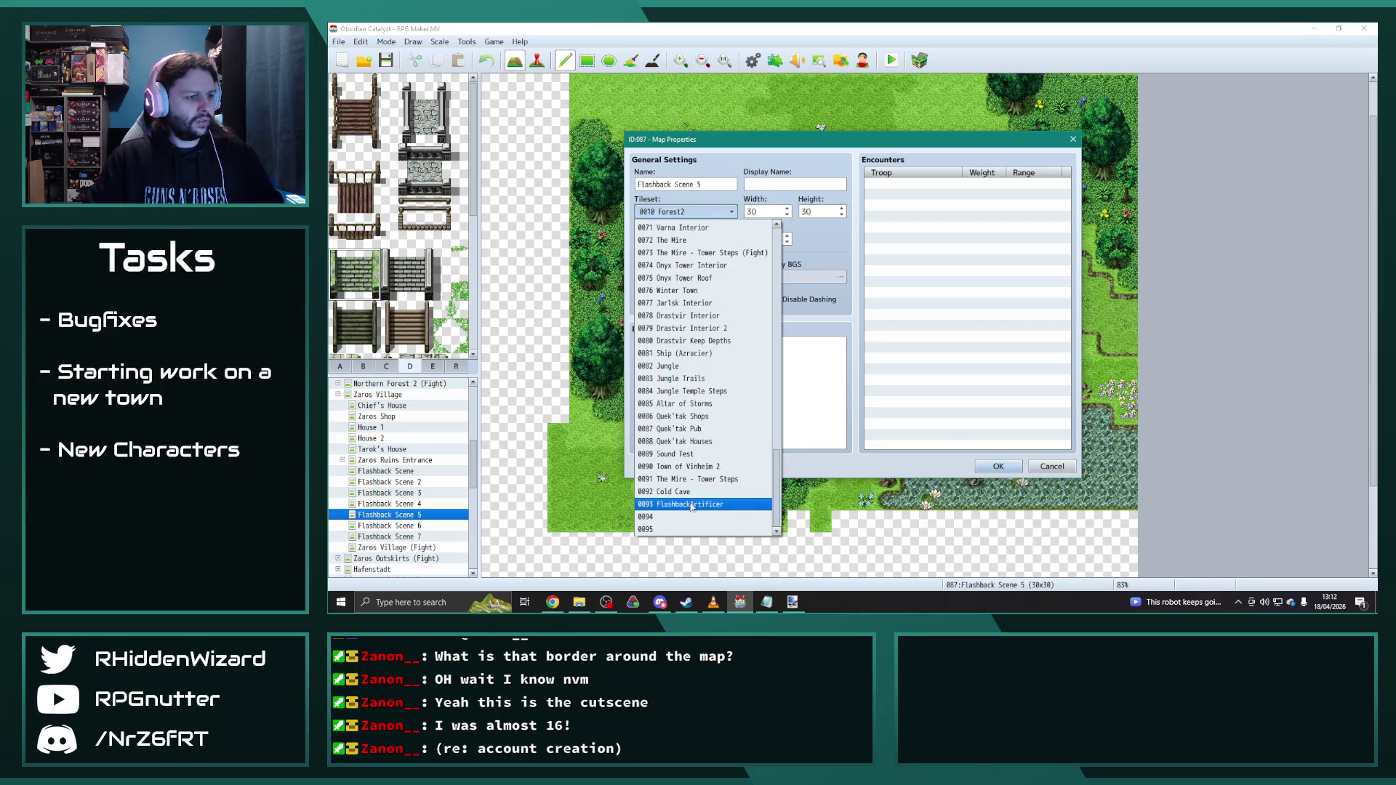
{"action": "left_click", "coordinate": [691, 505]}
{"action": "left_click", "coordinate": [998, 466]}
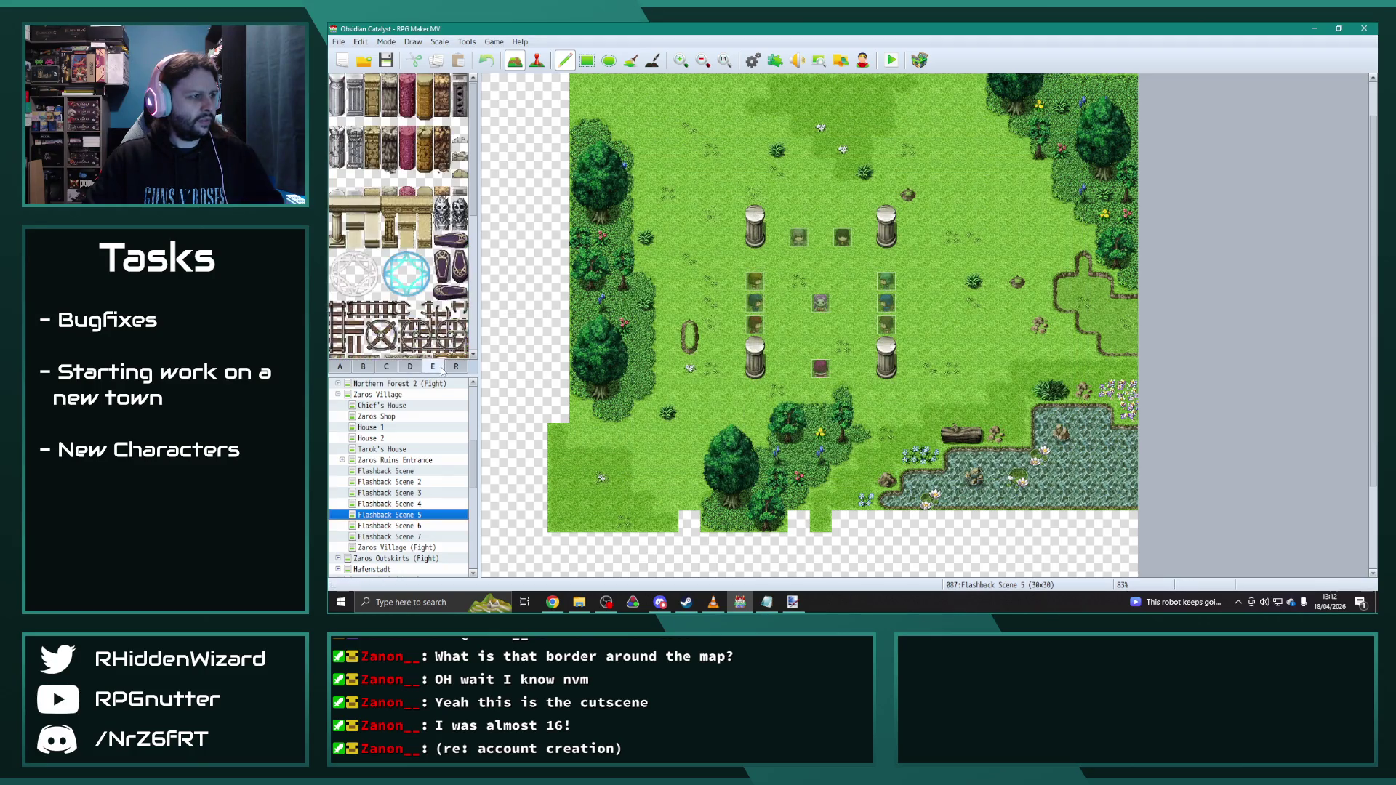
Step: Stamp the 3x3 magic circle at the clearing's centre and paint grass over part of it
{"action": "left_click_drag", "start_coordinate": [356, 254], "coordinate": [373, 292]}
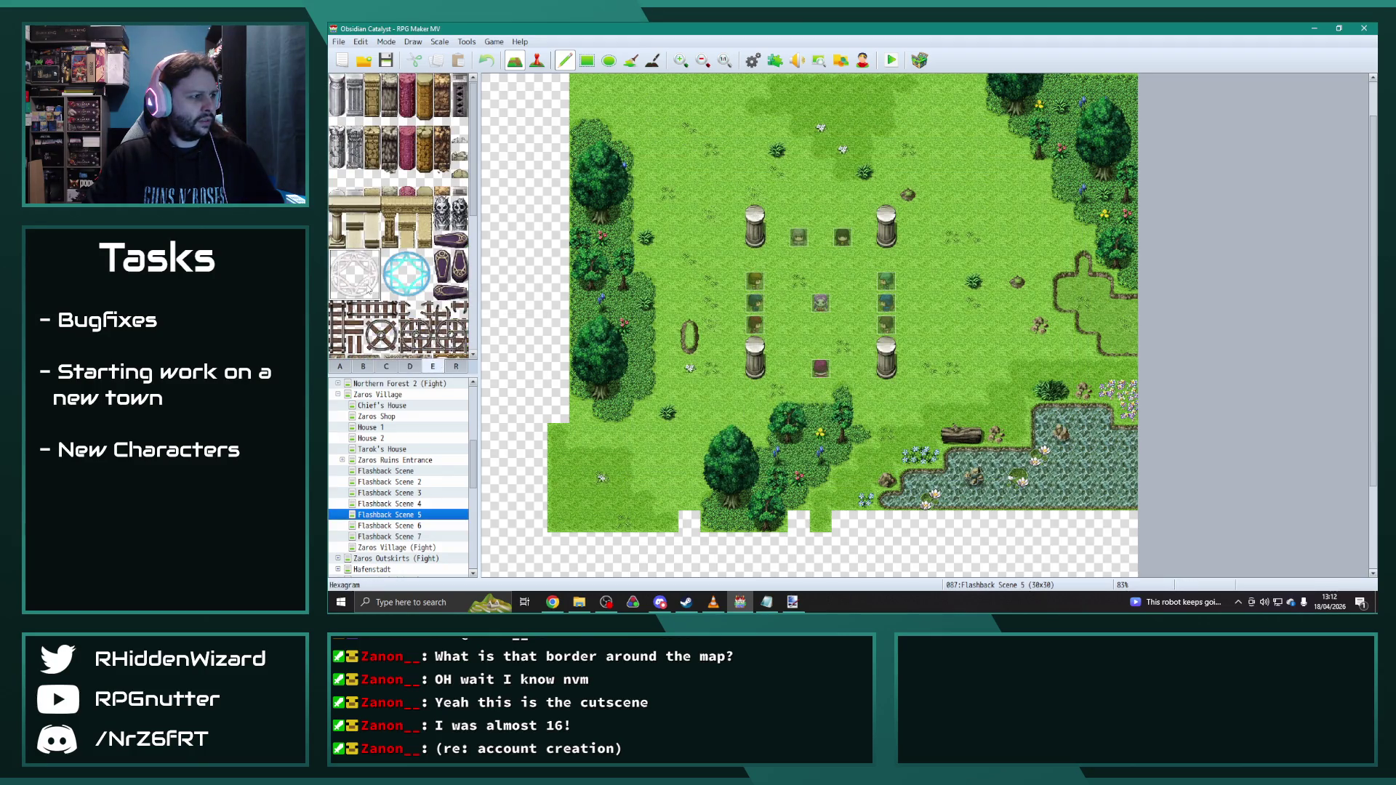
{"action": "left_click", "coordinate": [820, 301]}
{"action": "right_click", "coordinate": [779, 260]}
{"action": "left_click", "coordinate": [799, 280]}
Step: Fill the circle's missing upper-left tile, then move to the Zaros Village map
{"action": "left_click", "coordinate": [337, 256]}
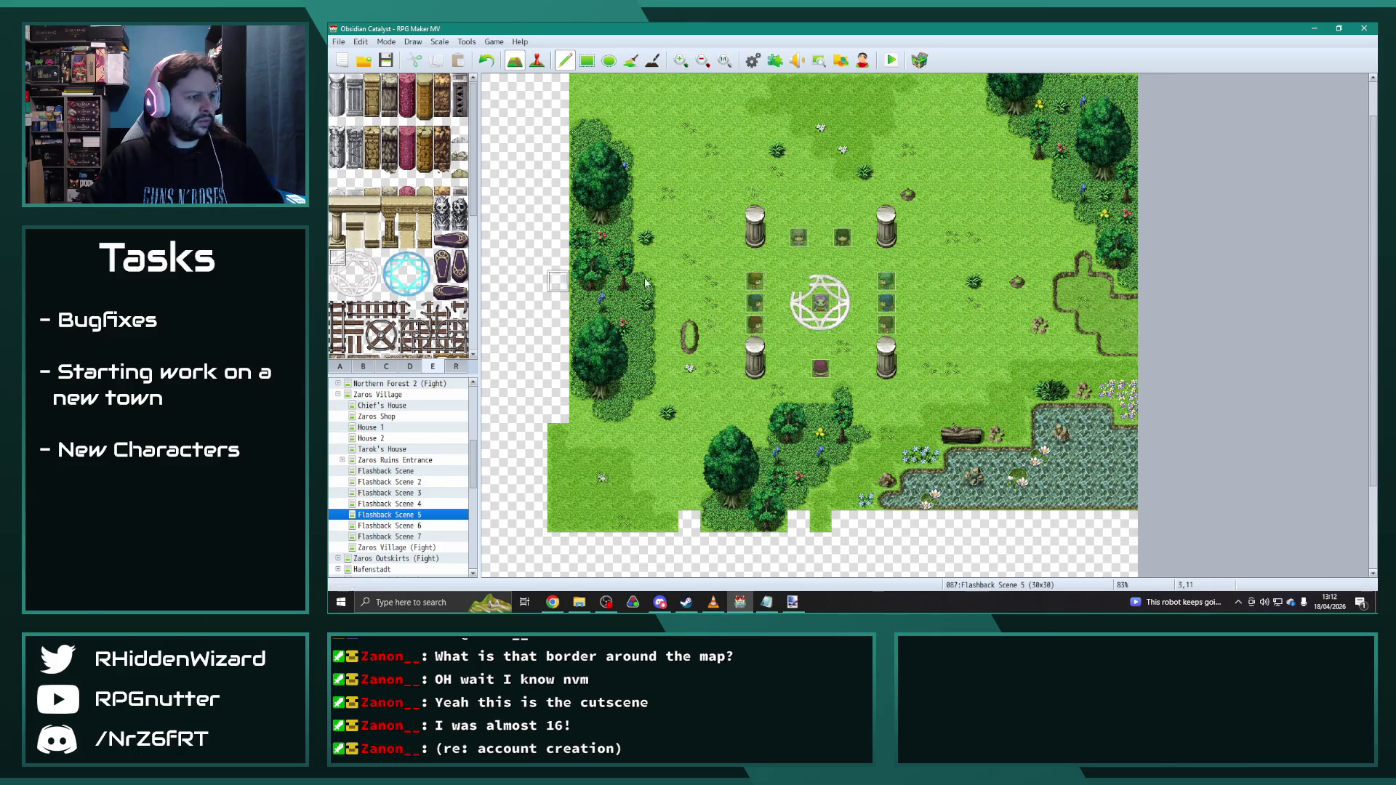
{"action": "left_click", "coordinate": [796, 281]}
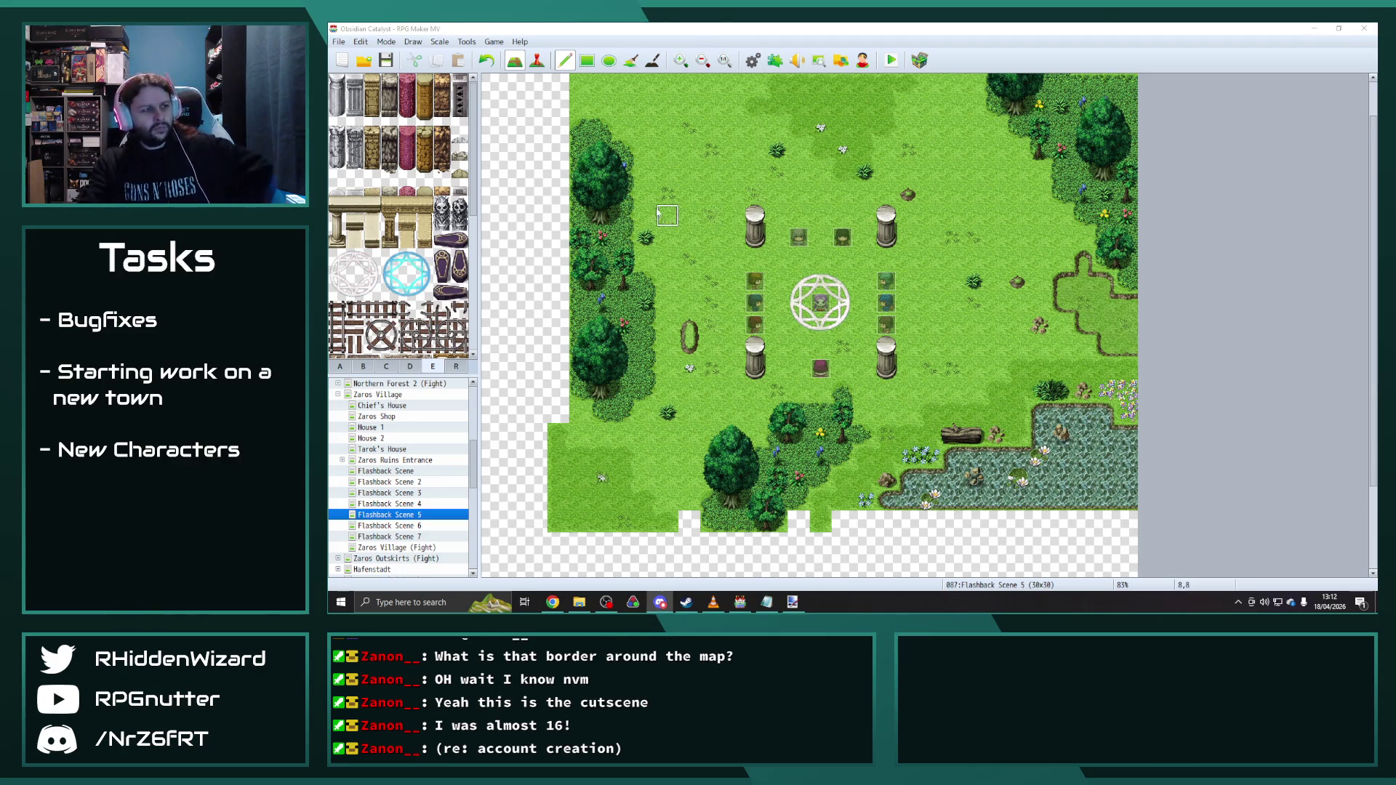
{"action": "left_click", "coordinate": [385, 60]}
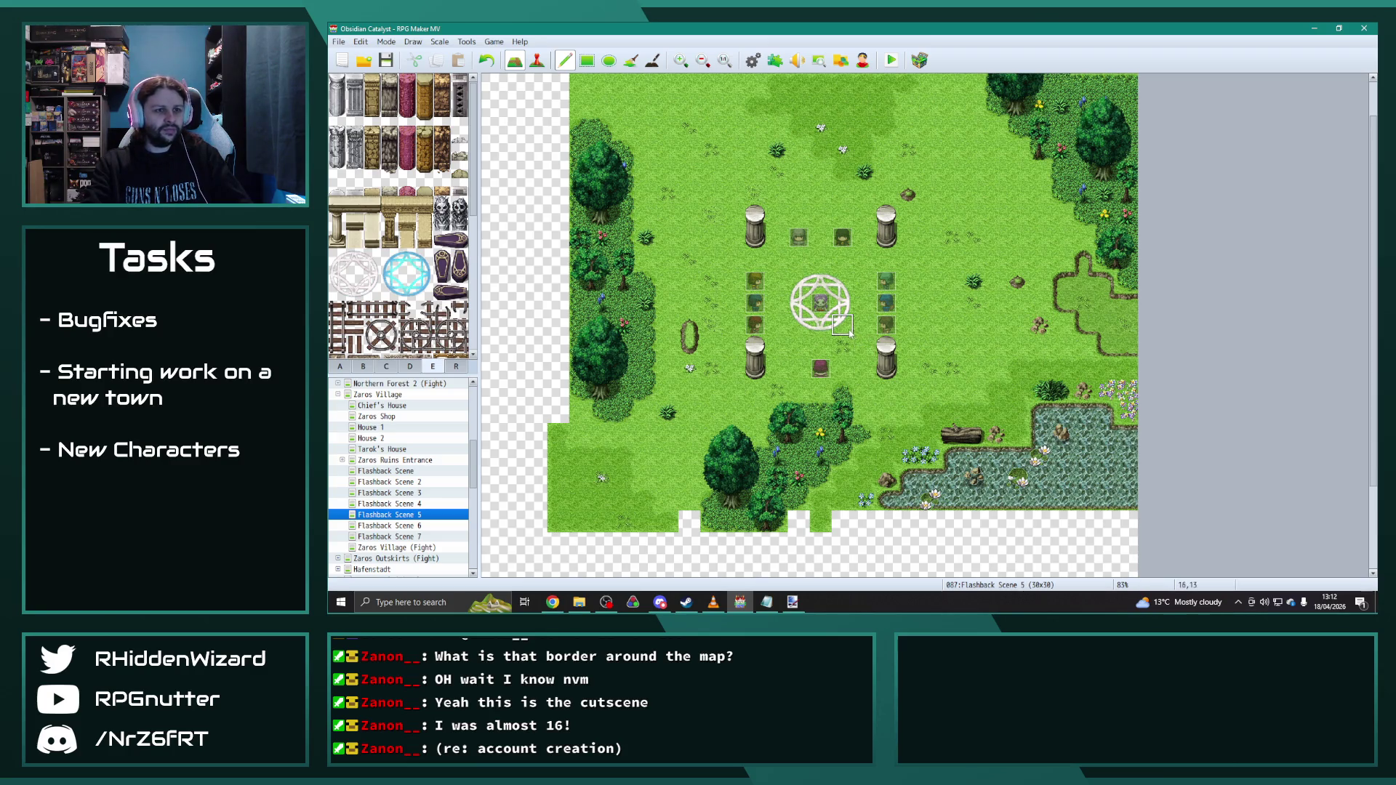
{"action": "scroll", "coordinate": [894, 349], "scroll_direction": "up", "scroll_amount": 1}
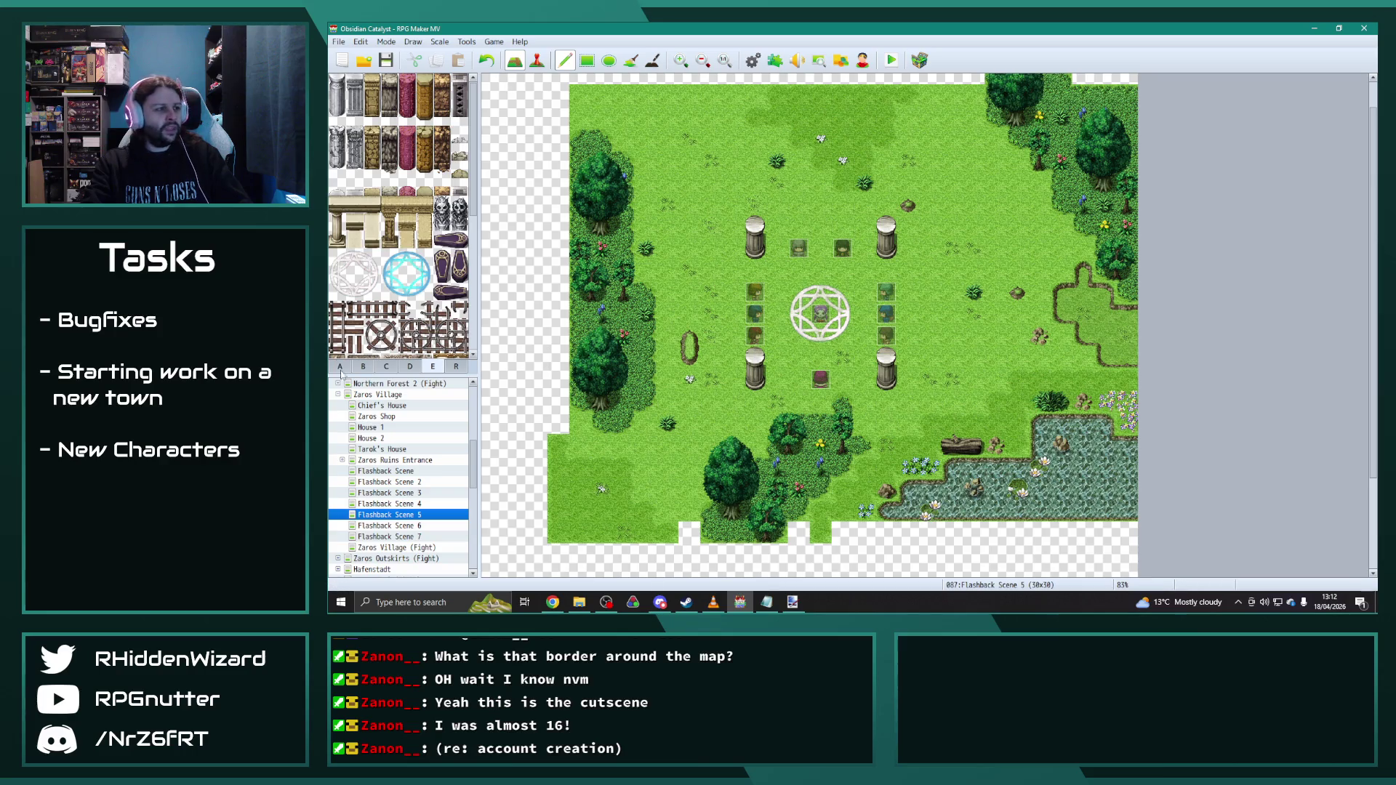
{"action": "left_click", "coordinate": [341, 396]}
{"action": "scroll", "coordinate": [437, 481], "scroll_direction": "down", "scroll_amount": 1}
{"action": "scroll", "coordinate": [442, 497], "scroll_direction": "down", "scroll_amount": 3}
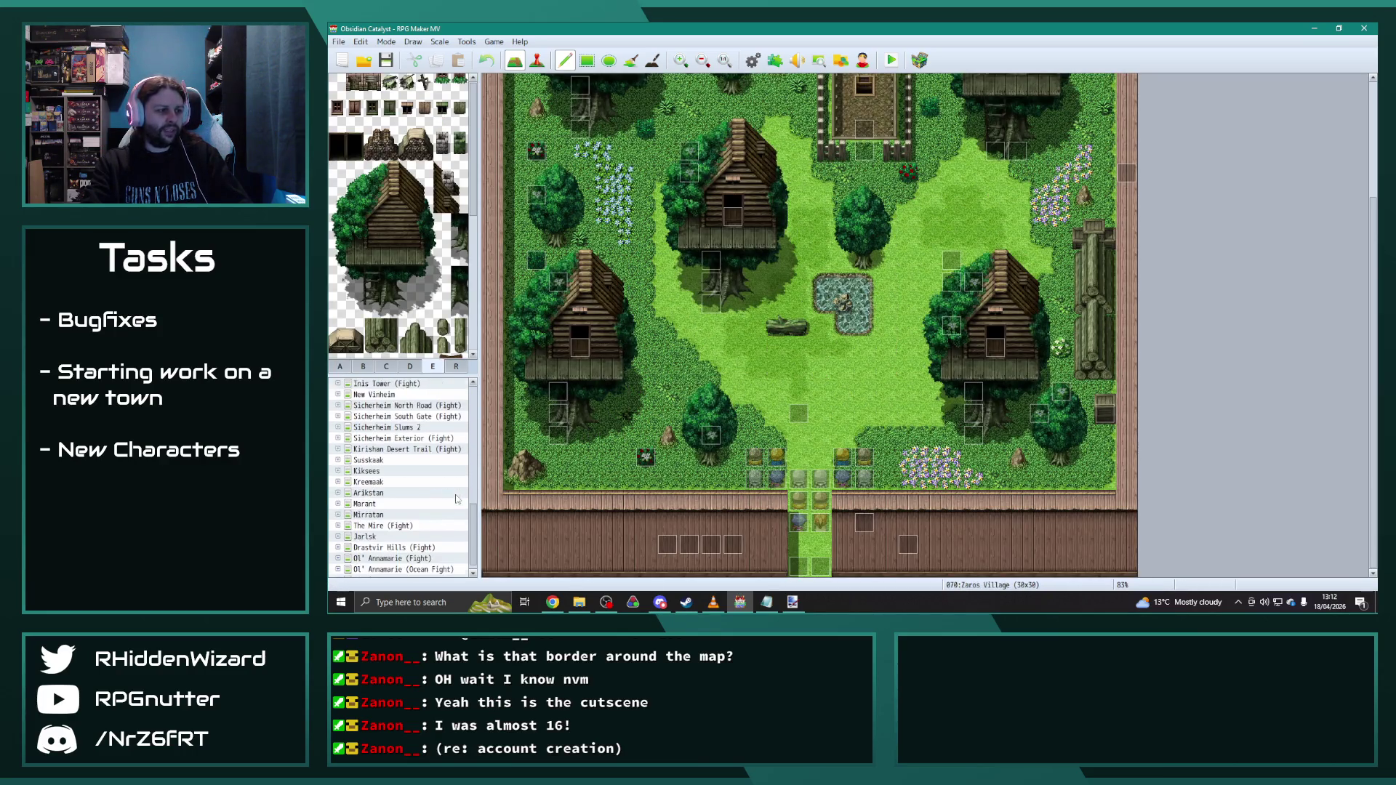
{"action": "scroll", "coordinate": [447, 511], "scroll_direction": "down", "scroll_amount": 2}
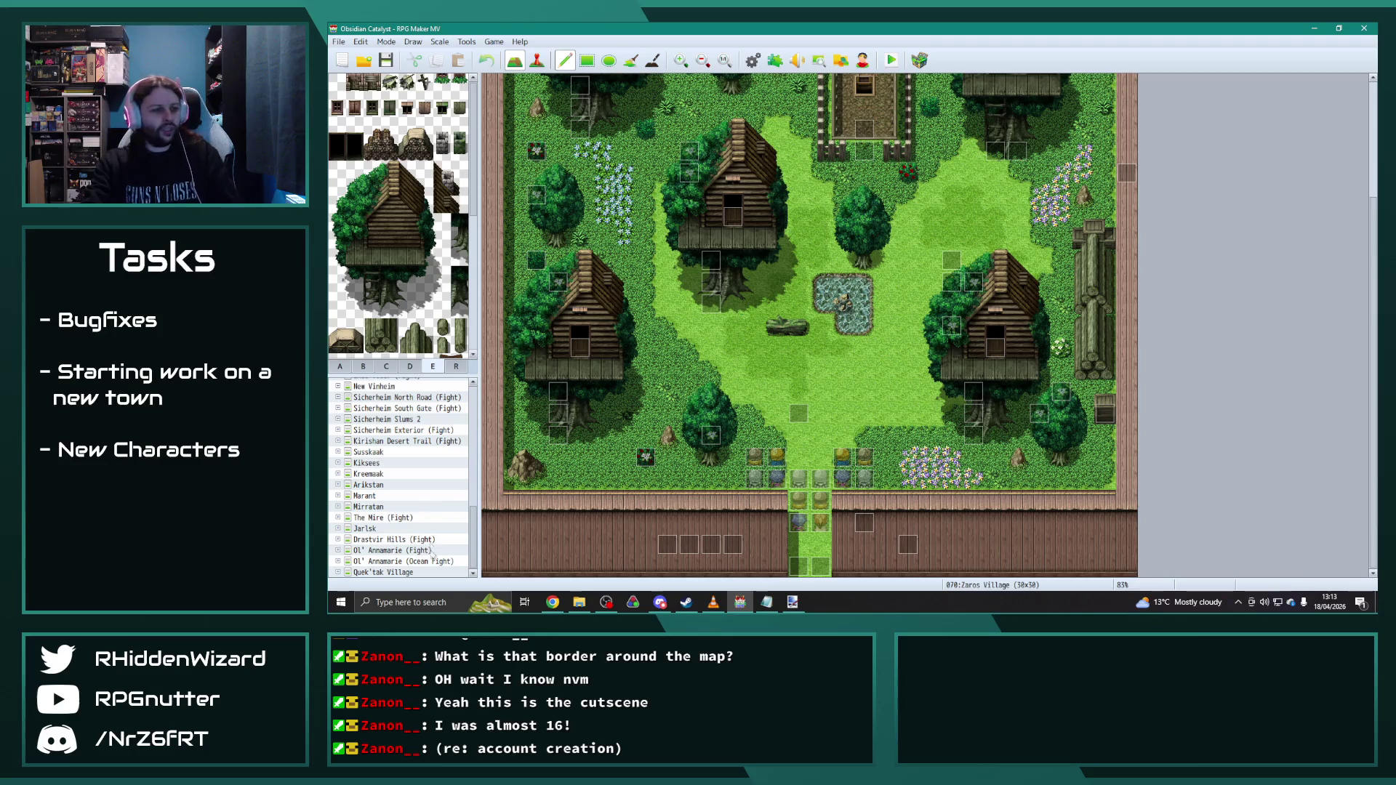
Step: Open the Quek'tok Village map, then bring the OC Kanban spreadsheet to the front
{"action": "left_click", "coordinate": [409, 572]}
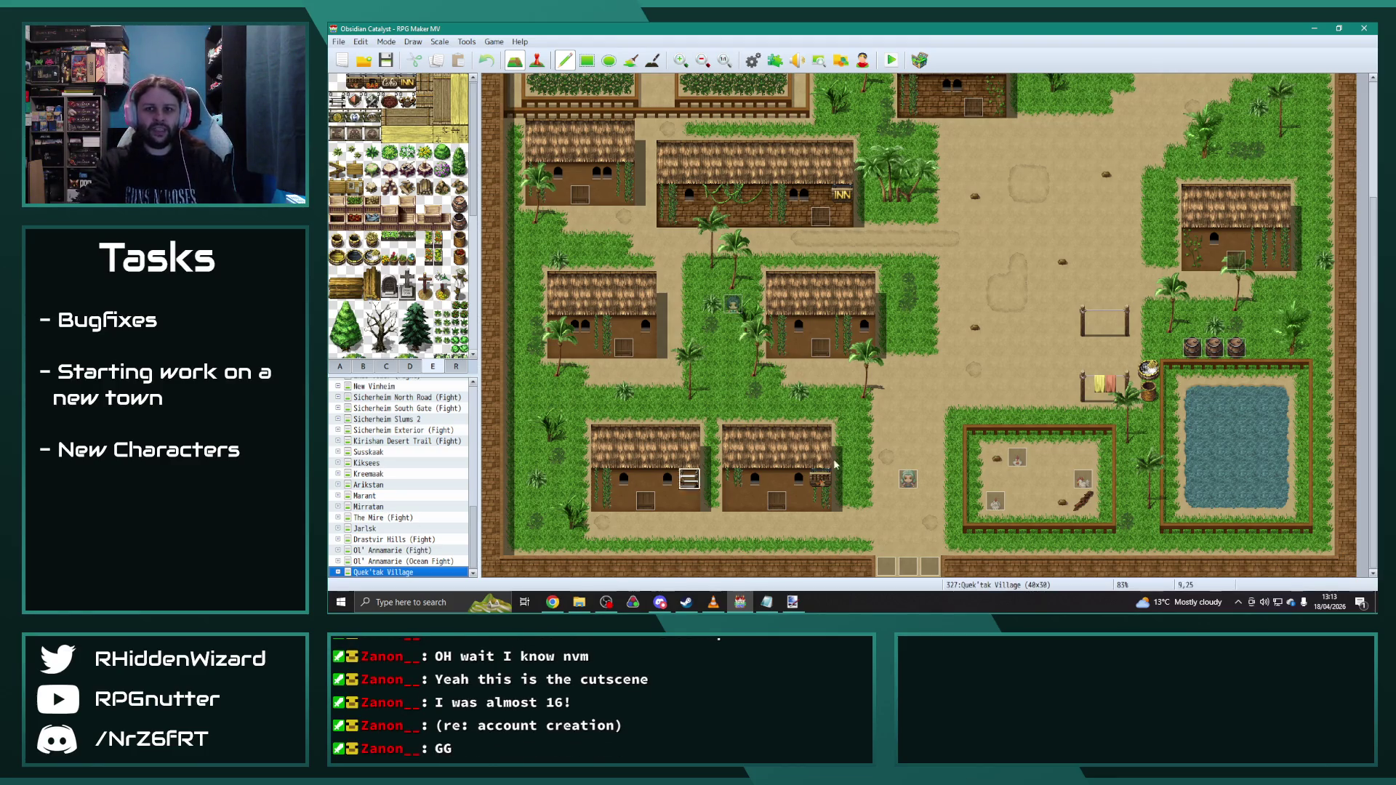
{"action": "key", "text": "alt+Tab"}
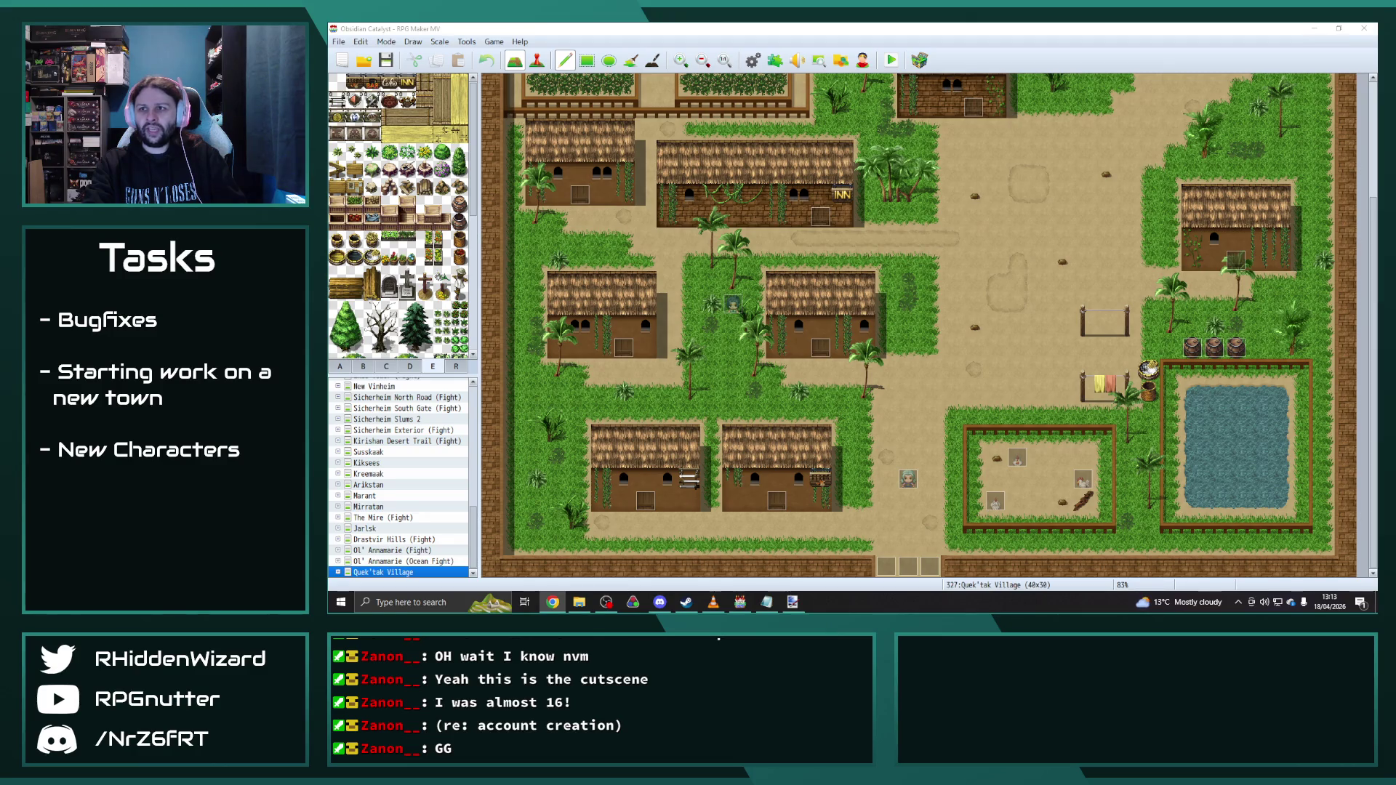
{"action": "key", "text": "alt+Tab"}
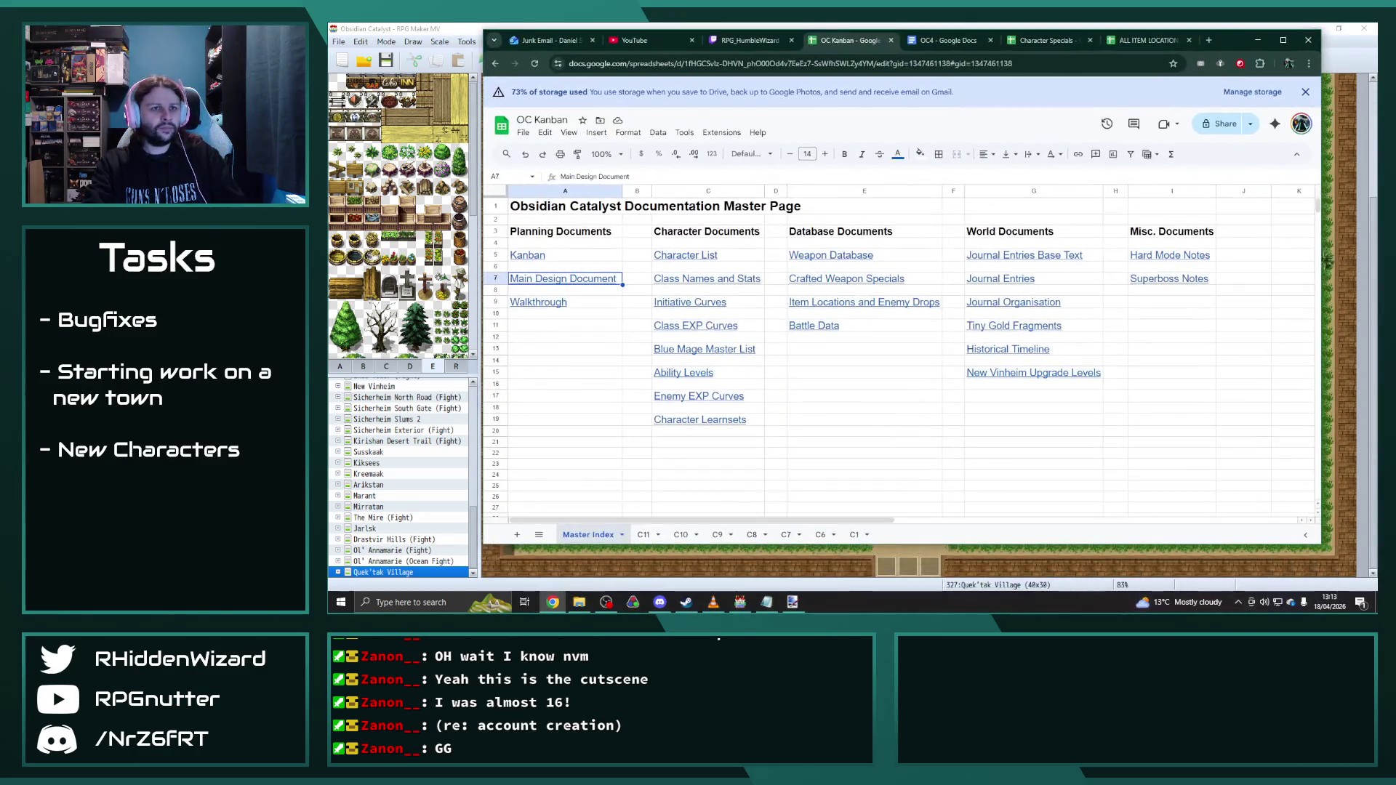
Step: On the C11 sheet, shift the four In Progress tasks down and move Port City Map into E2
{"action": "left_click", "coordinate": [488, 581]}
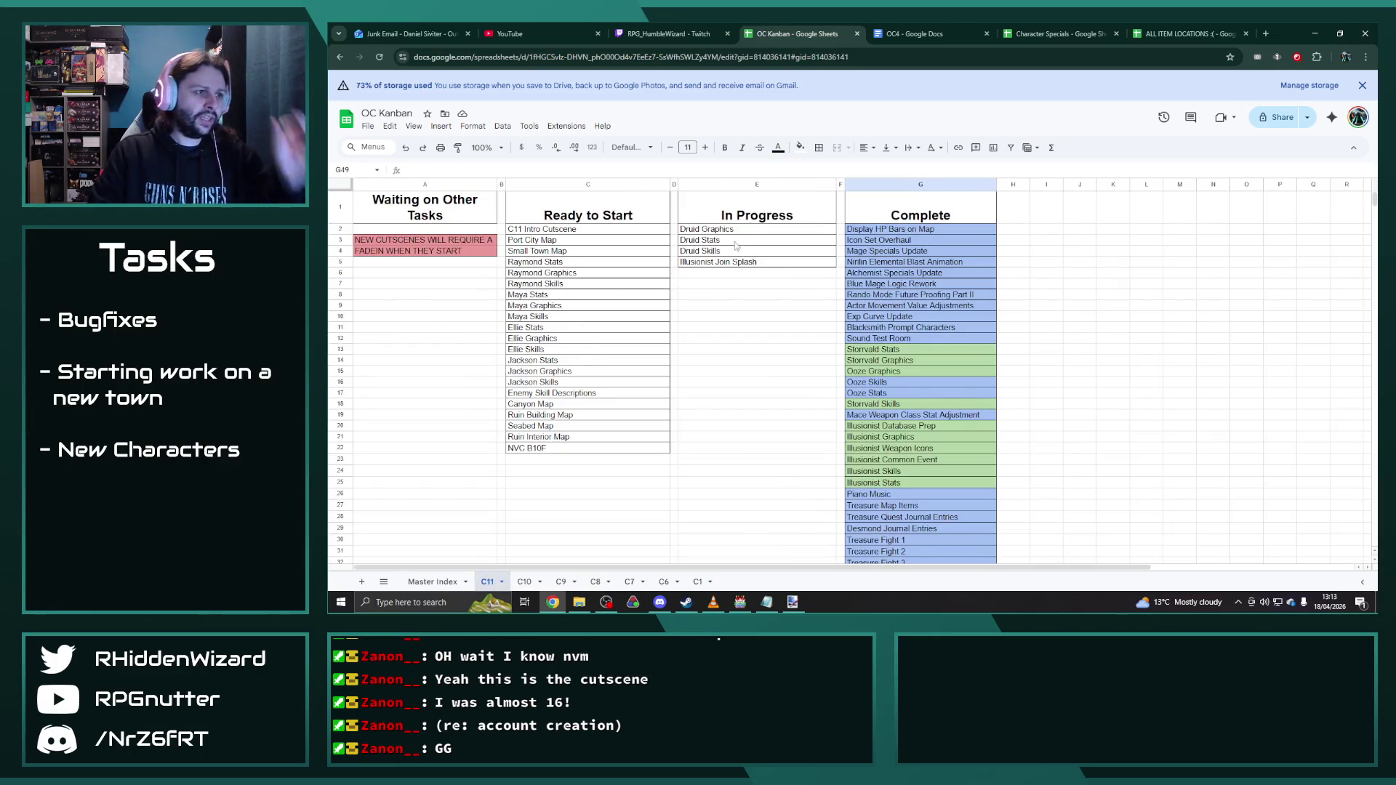
{"action": "left_click_drag", "start_coordinate": [704, 229], "coordinate": [727, 264]}
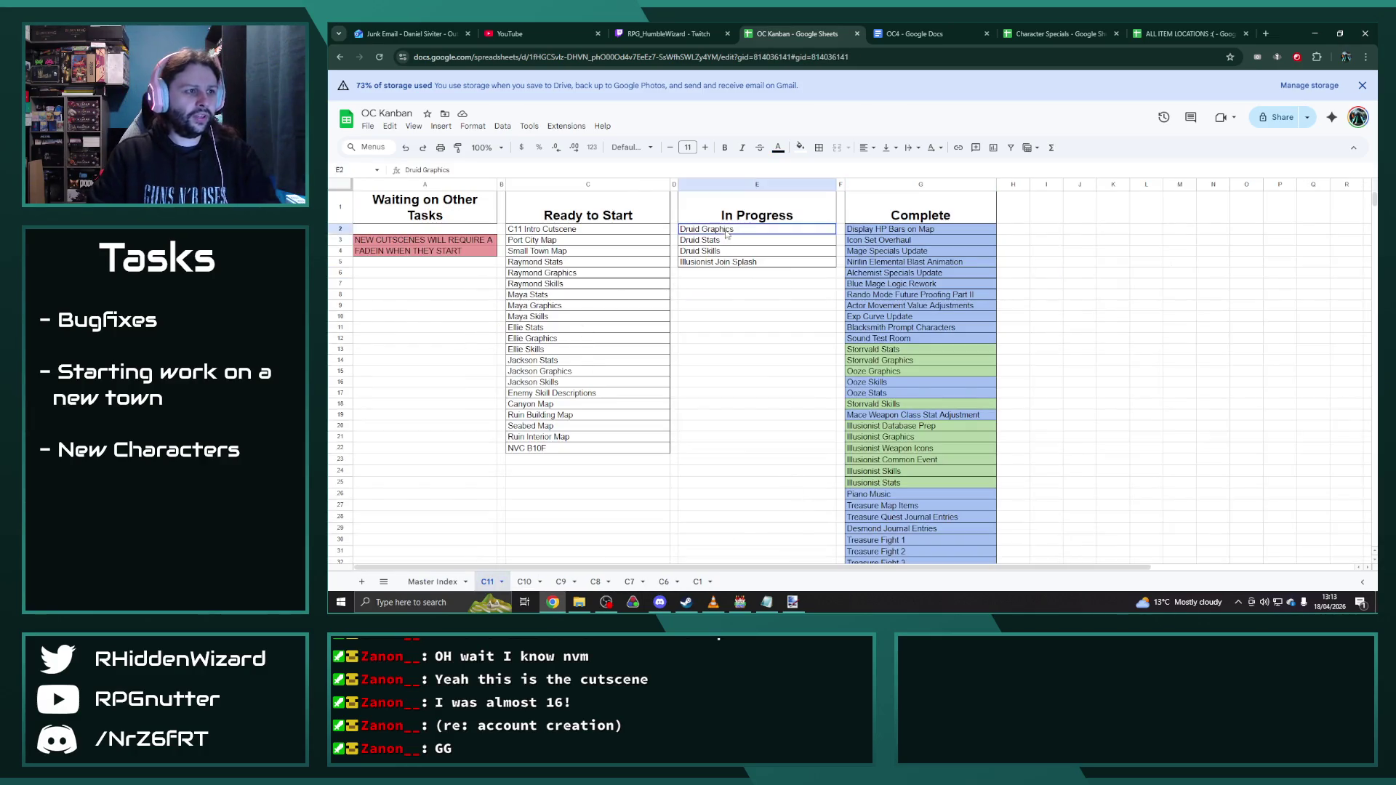
{"action": "key", "text": "ctrl+x"}
{"action": "left_click", "coordinate": [703, 285]}
{"action": "key", "text": "ctrl+v"}
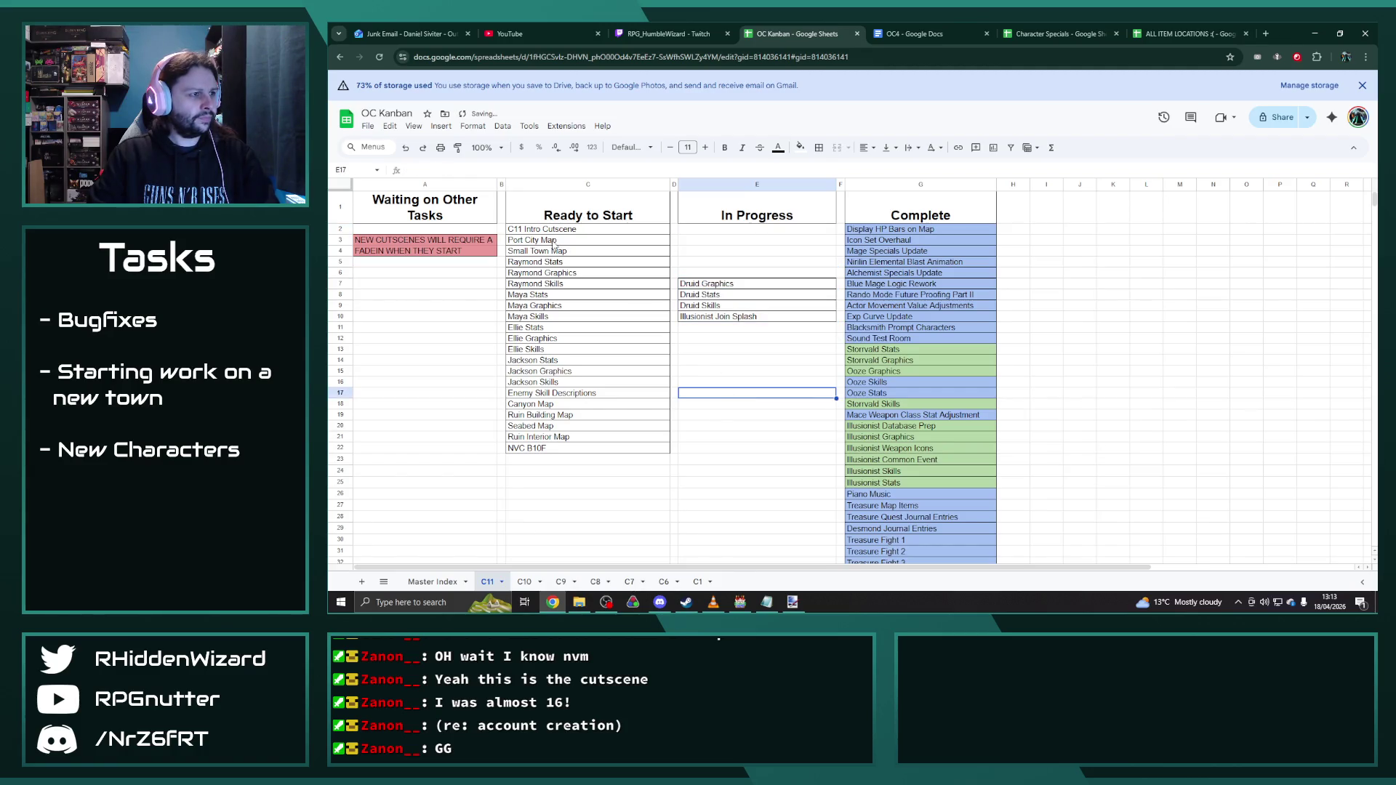
{"action": "key", "text": "Up"}
{"action": "key", "text": "Up"}
{"action": "key", "text": "Up"}
{"action": "key", "text": "Left"}
{"action": "key", "text": "Left"}
{"action": "key", "text": "ctrl+x"}
{"action": "left_click", "coordinate": [710, 232]}
{"action": "key", "text": "ctrl+v"}
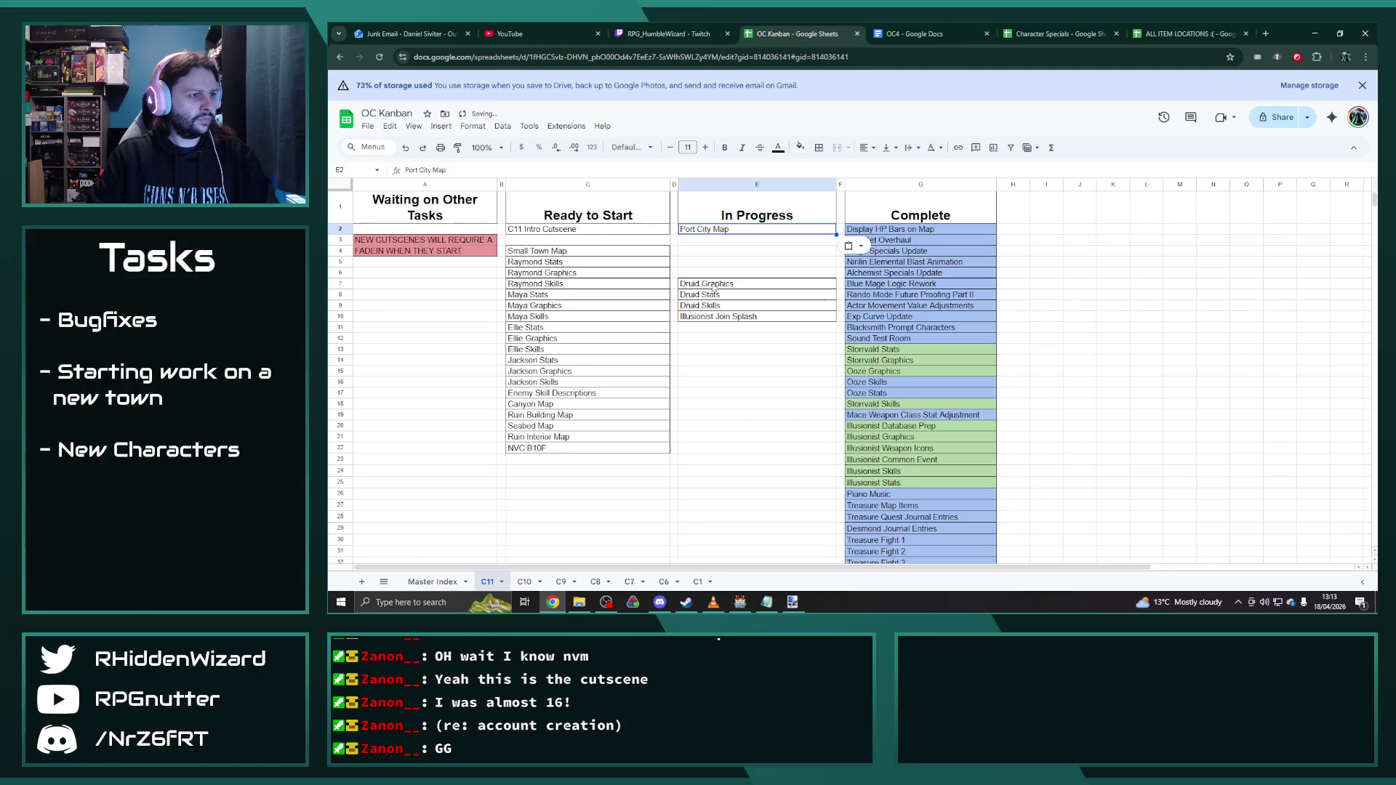
Step: Tuck the In Progress tasks under Port City Map, close the Ready to Start gap at C3, and minimise the browser
{"action": "left_click_drag", "start_coordinate": [712, 286], "coordinate": [709, 316]}
{"action": "key", "text": "ctrl+x"}
{"action": "left_click", "coordinate": [707, 253]}
{"action": "key", "text": "ctrl+v"}
{"action": "left_click_drag", "start_coordinate": [603, 253], "coordinate": [584, 447]}
{"action": "key", "text": "ctrl+x"}
{"action": "left_click", "coordinate": [590, 240]}
{"action": "key", "text": "ctrl+v"}
{"action": "left_click", "coordinate": [463, 365]}
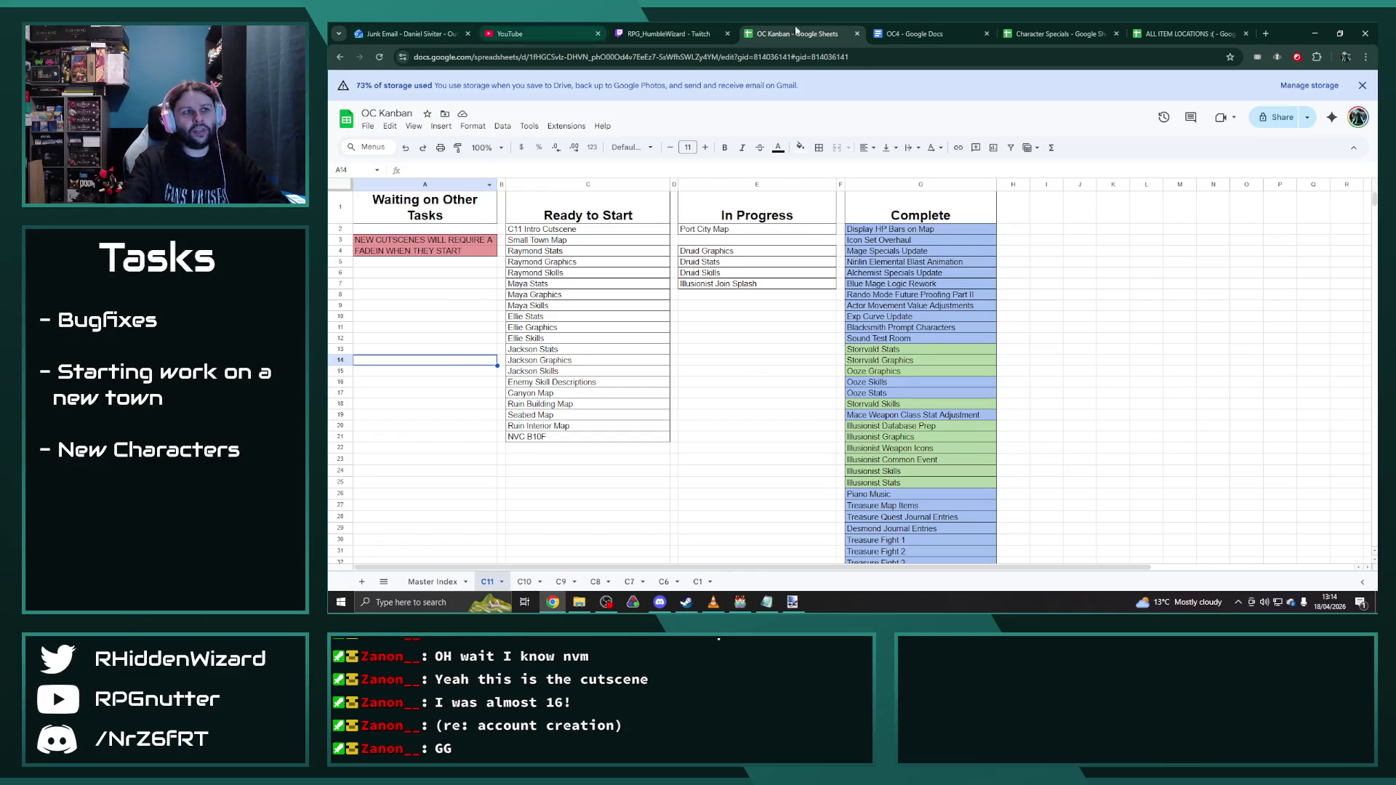
{"action": "left_click", "coordinate": [1313, 33]}
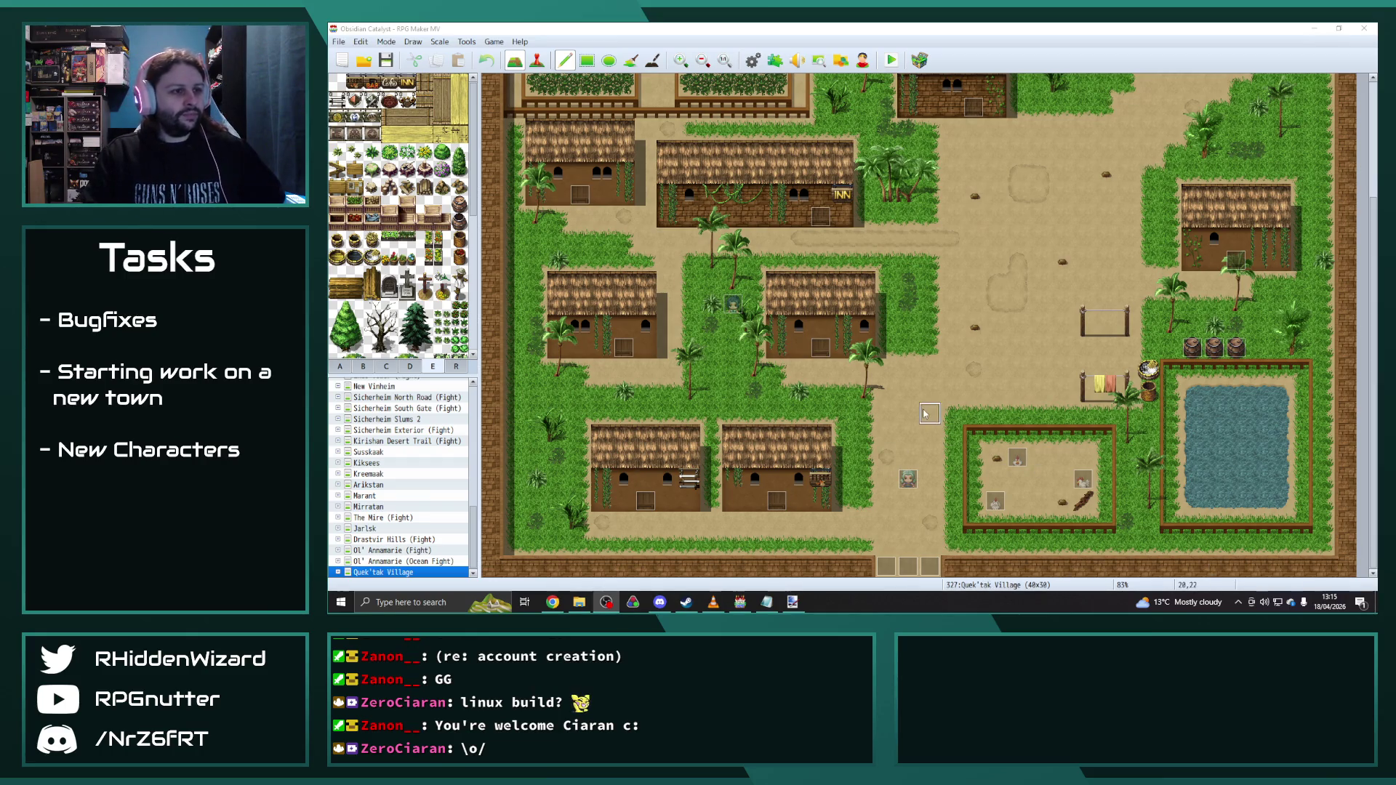
Step: Focus the RPG Maker MV map editor, then switch back toward the browser
{"action": "left_click", "coordinate": [384, 61]}
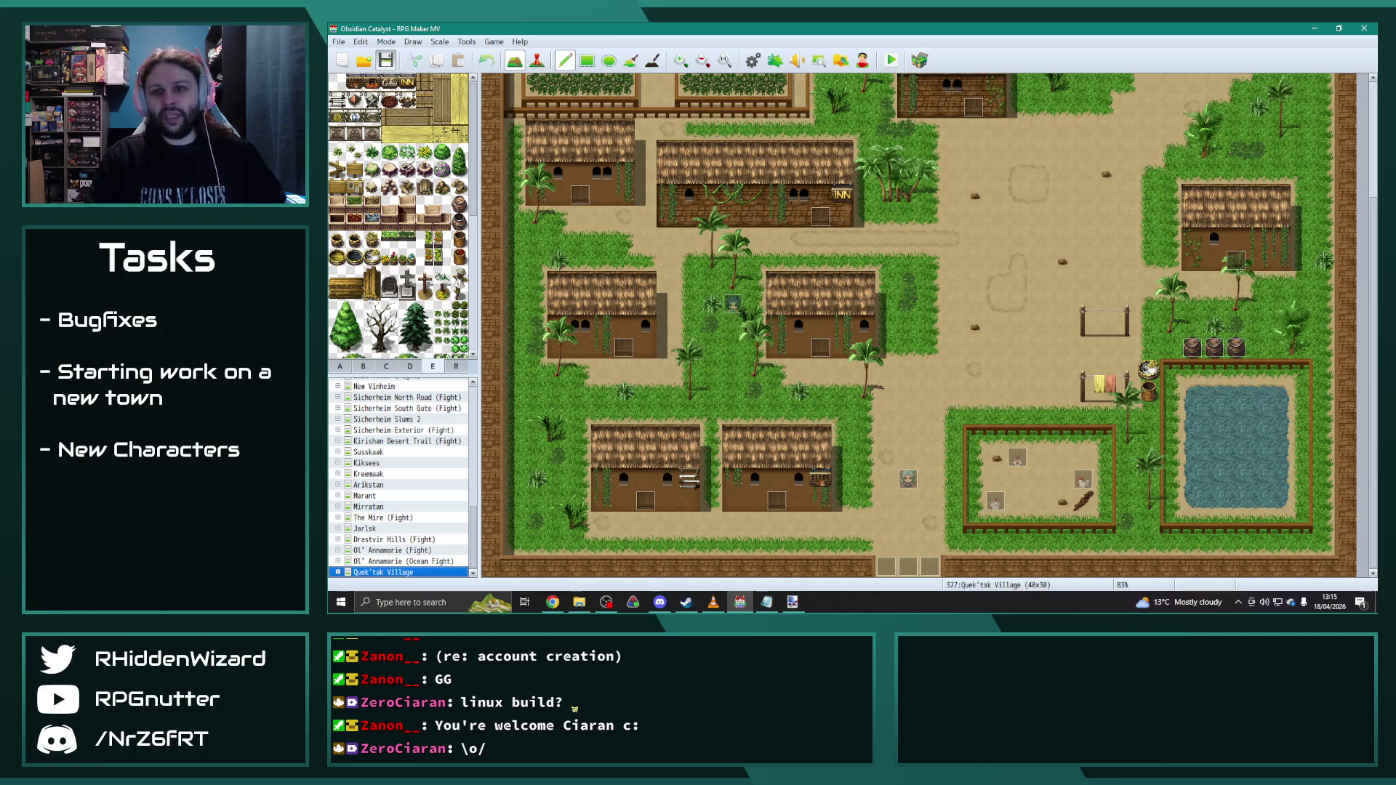
{"action": "key", "text": "alt+Tab"}
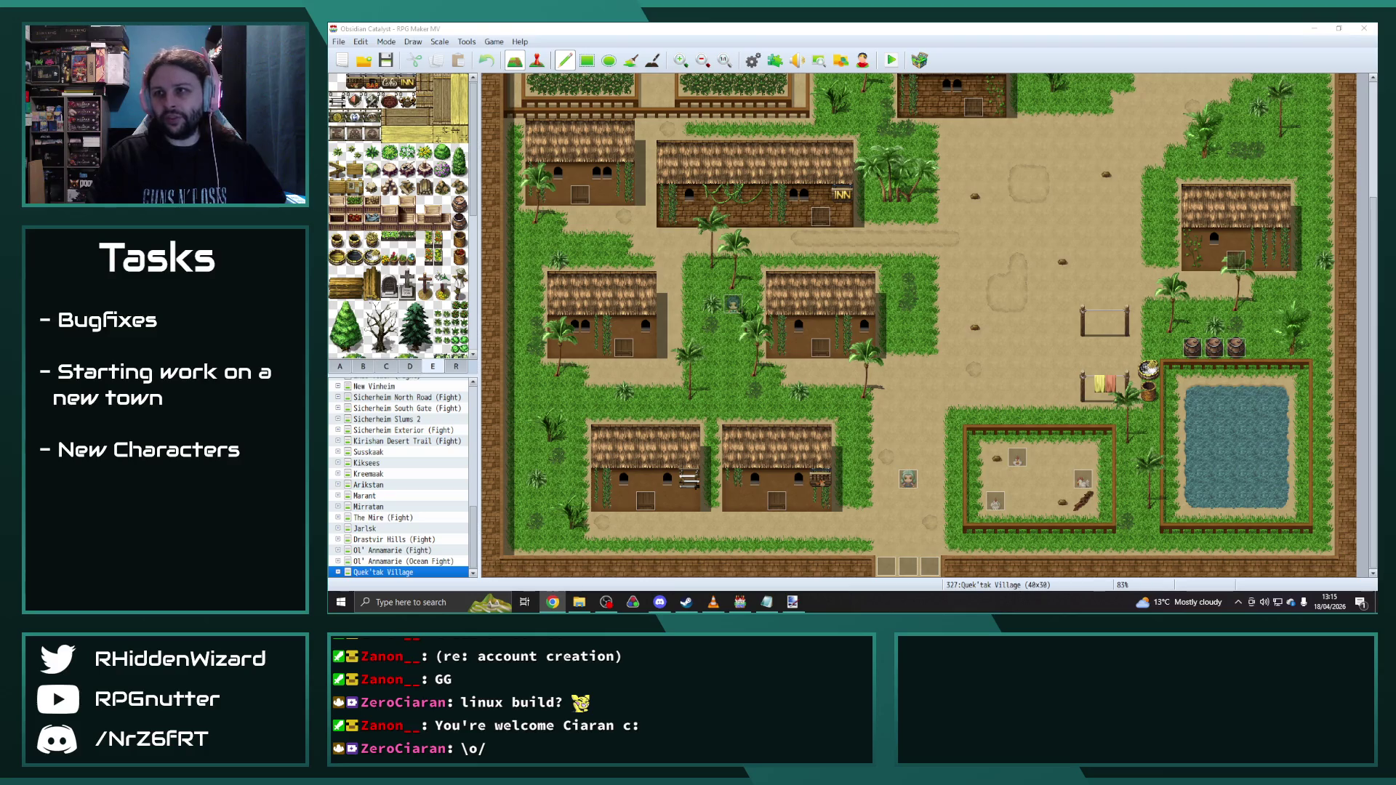